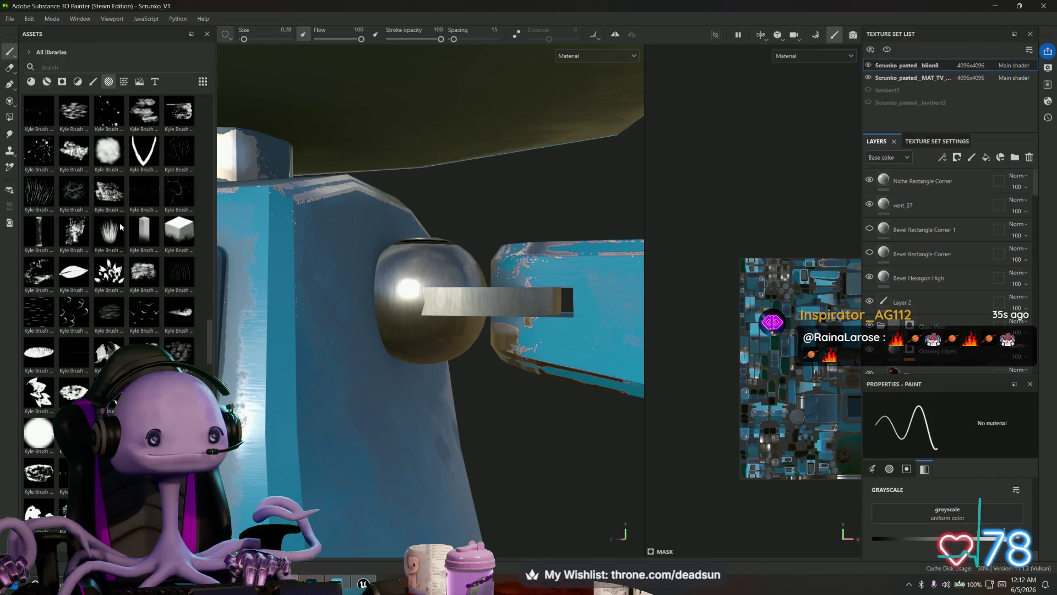
# Find Drips High in the Assets panel and drop it onto the robot's box top
pyautogui.scroll(3, 120, 224)
pyautogui.scroll(3, 120, 222)
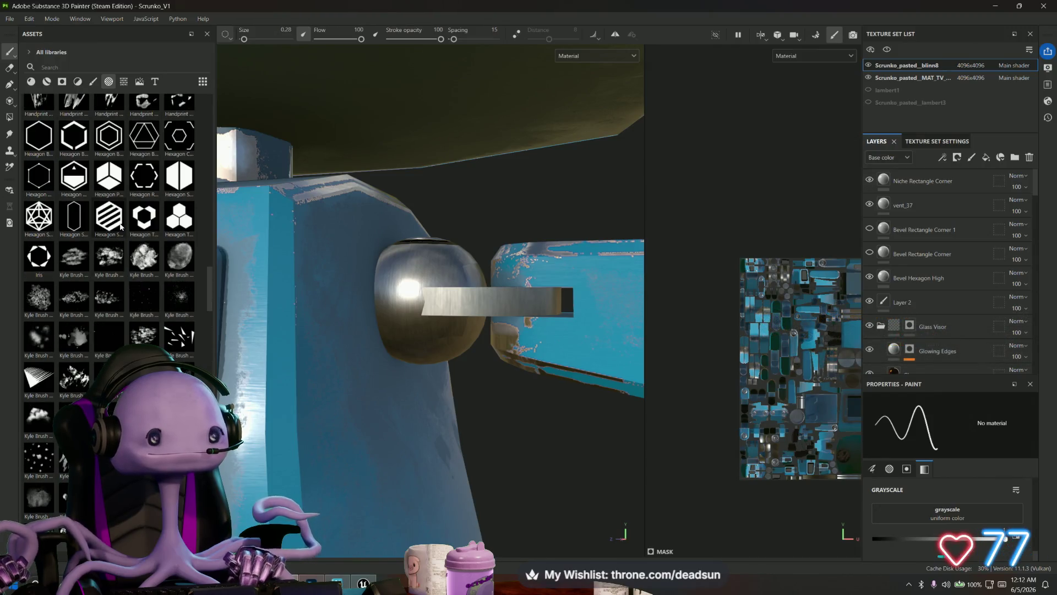
pyautogui.scroll(4, 116, 231)
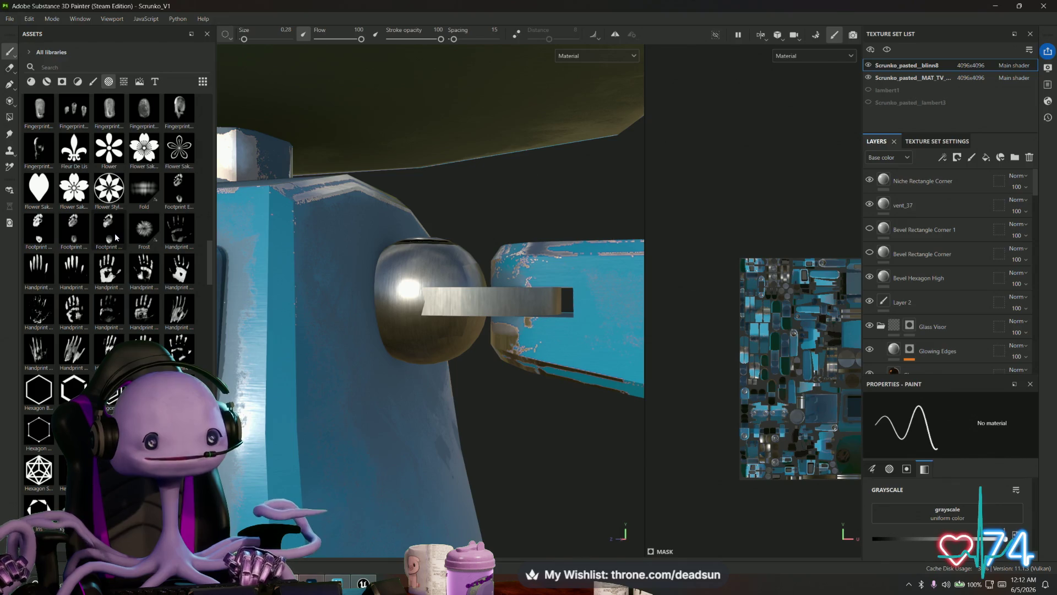
pyautogui.scroll(3, 116, 229)
pyautogui.scroll(10, 124, 226)
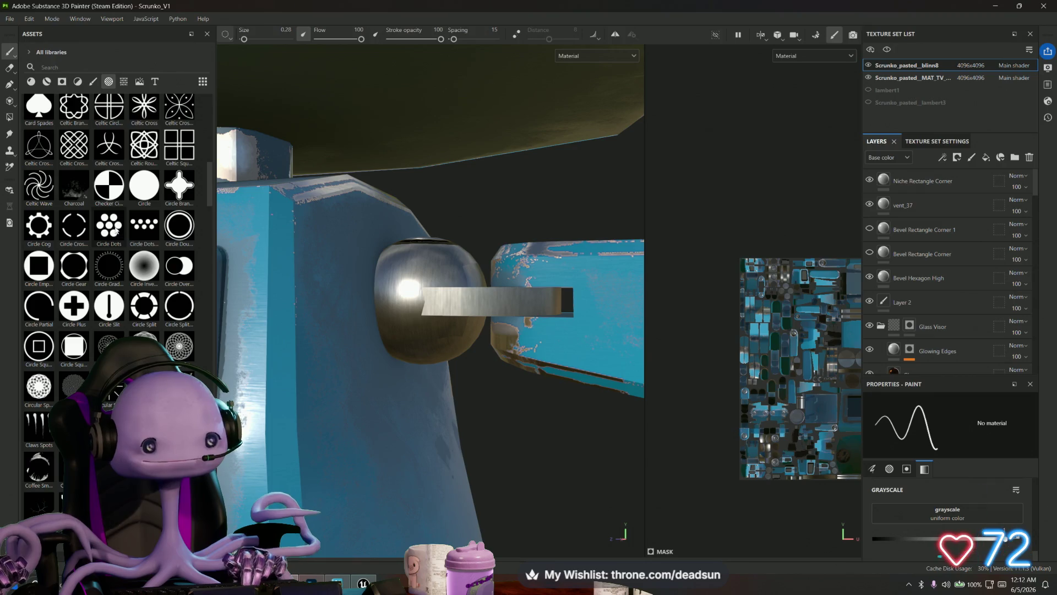
pyautogui.scroll(3, 115, 230)
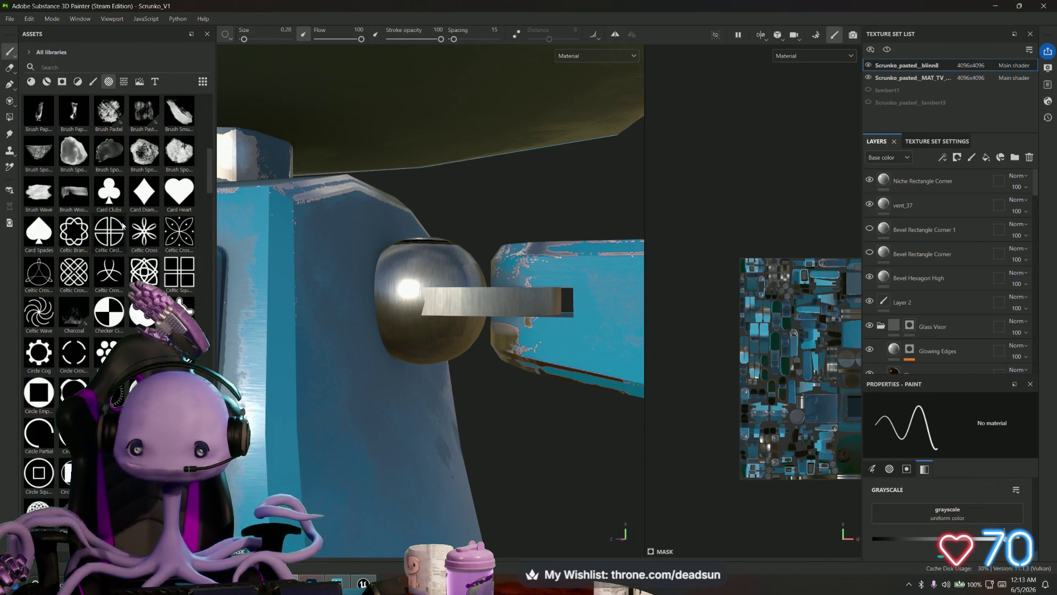
pyautogui.scroll(6, 123, 225)
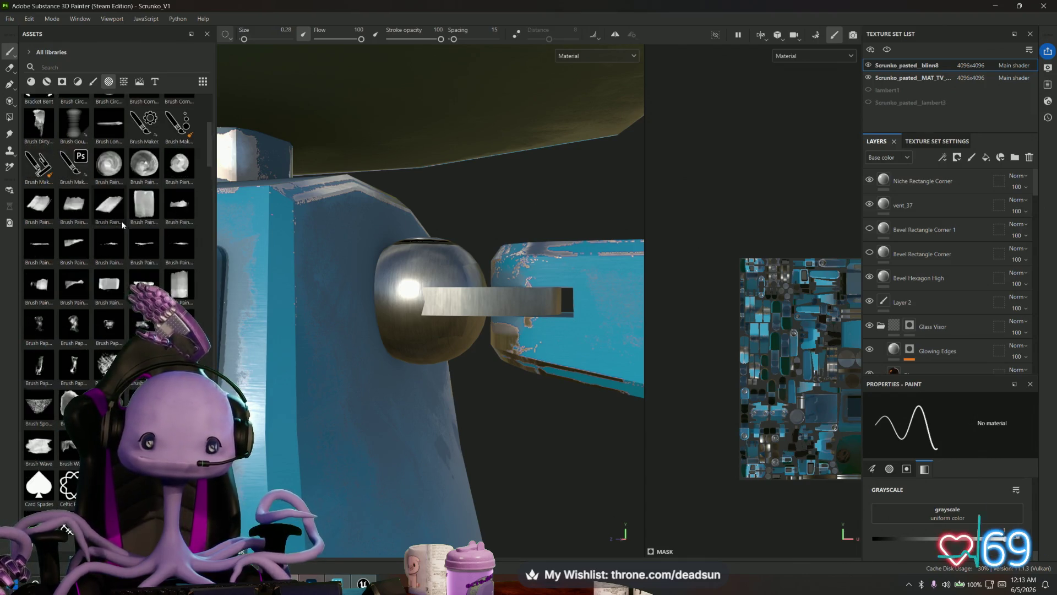
pyautogui.scroll(7, 122, 224)
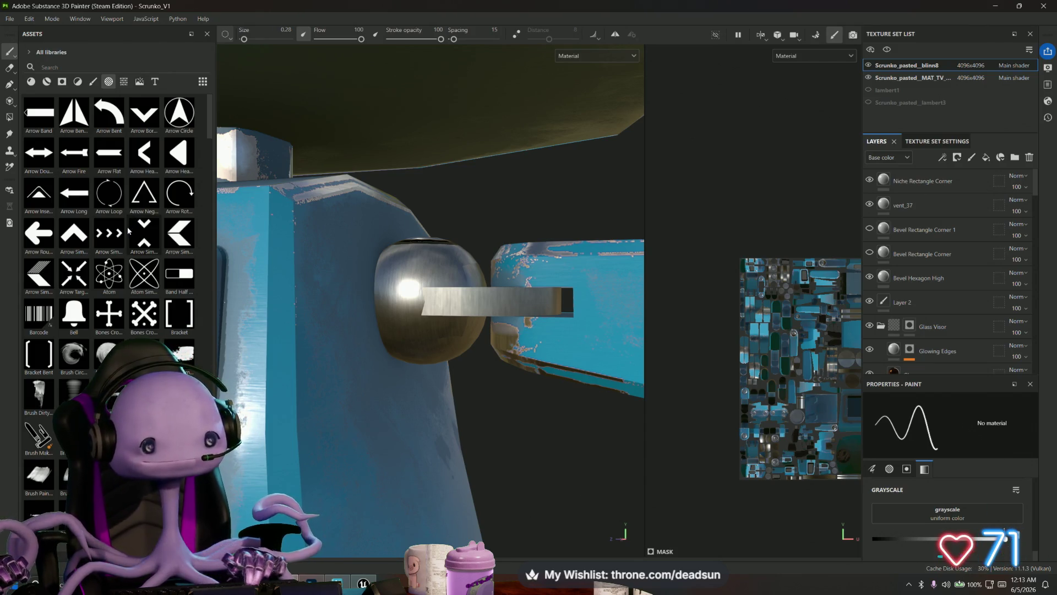
pyautogui.moveTo(117, 251)
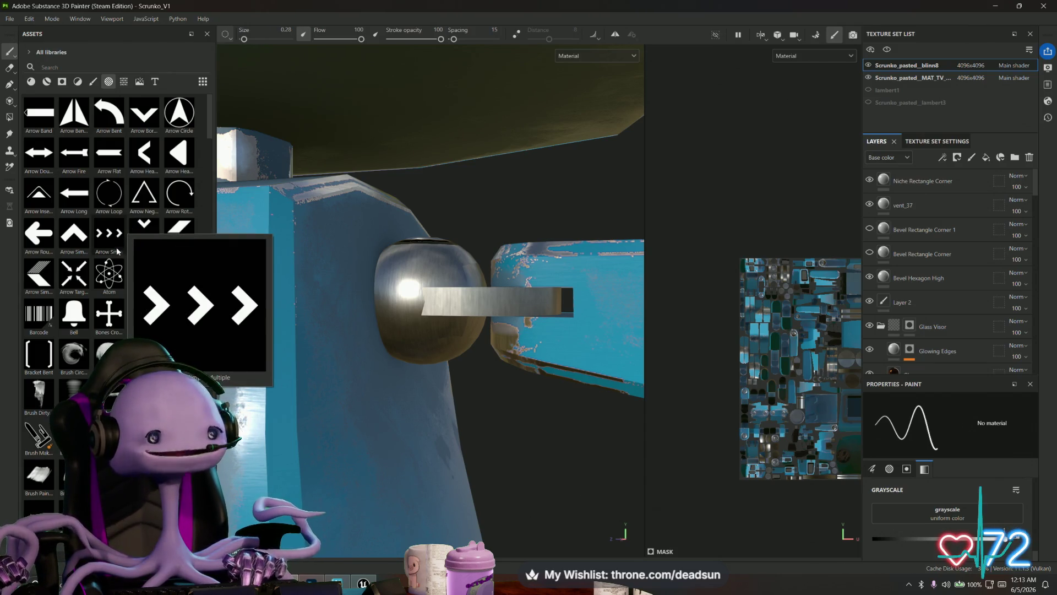
pyautogui.scroll(-6, 119, 250)
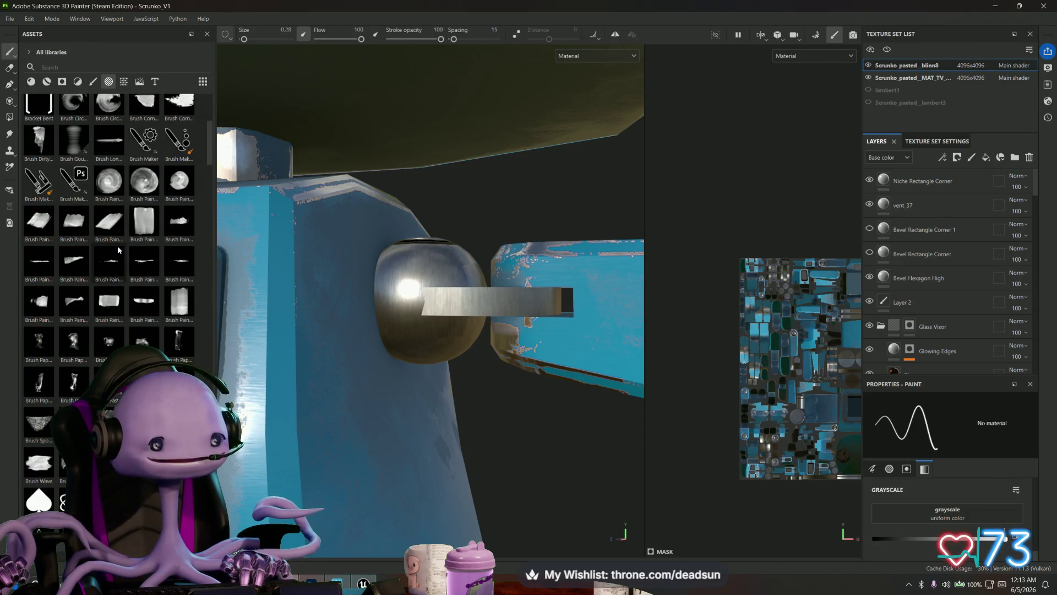
pyautogui.scroll(-3, 117, 258)
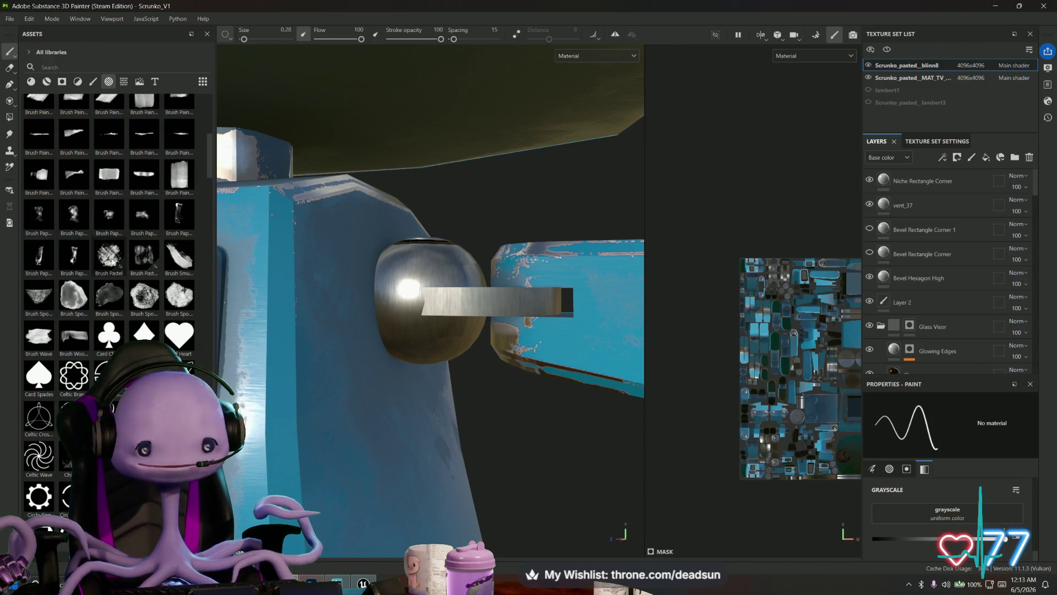
pyautogui.scroll(-6, 110, 258)
pyautogui.scroll(-3, 93, 254)
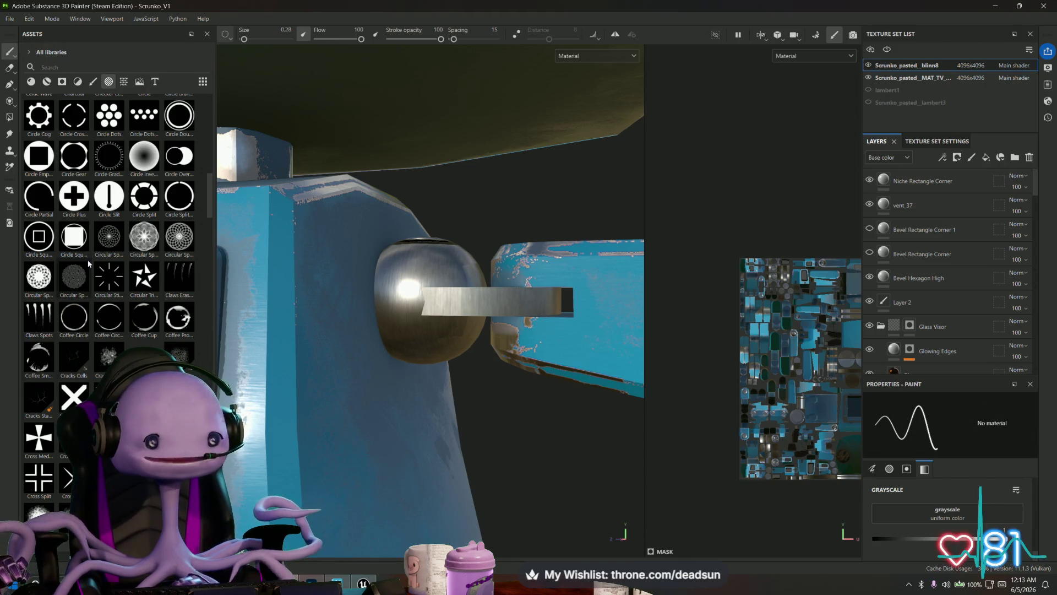
pyautogui.scroll(-3, 77, 237)
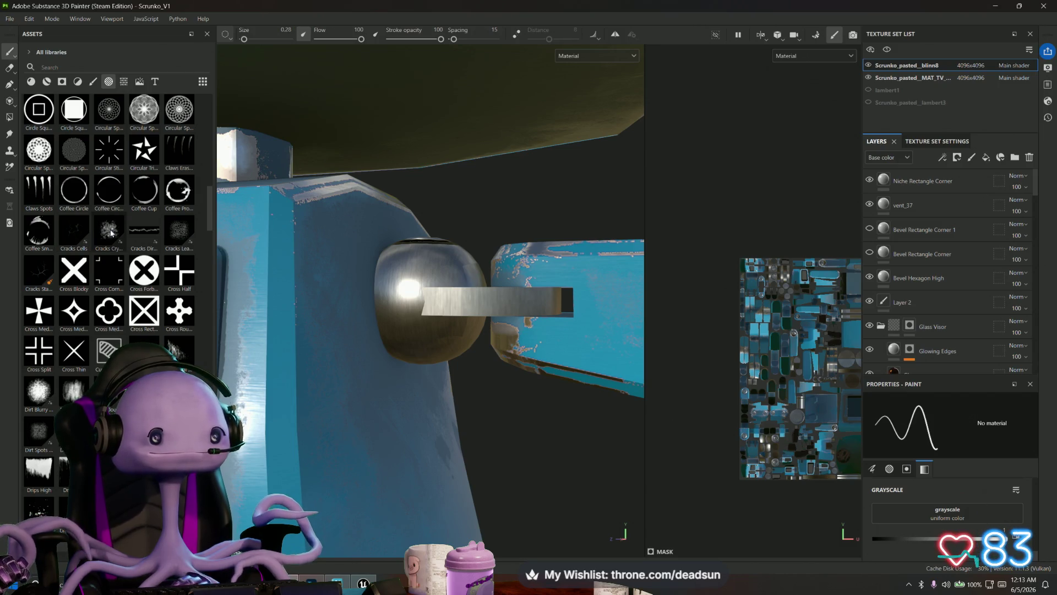
pyautogui.scroll(-3, 111, 233)
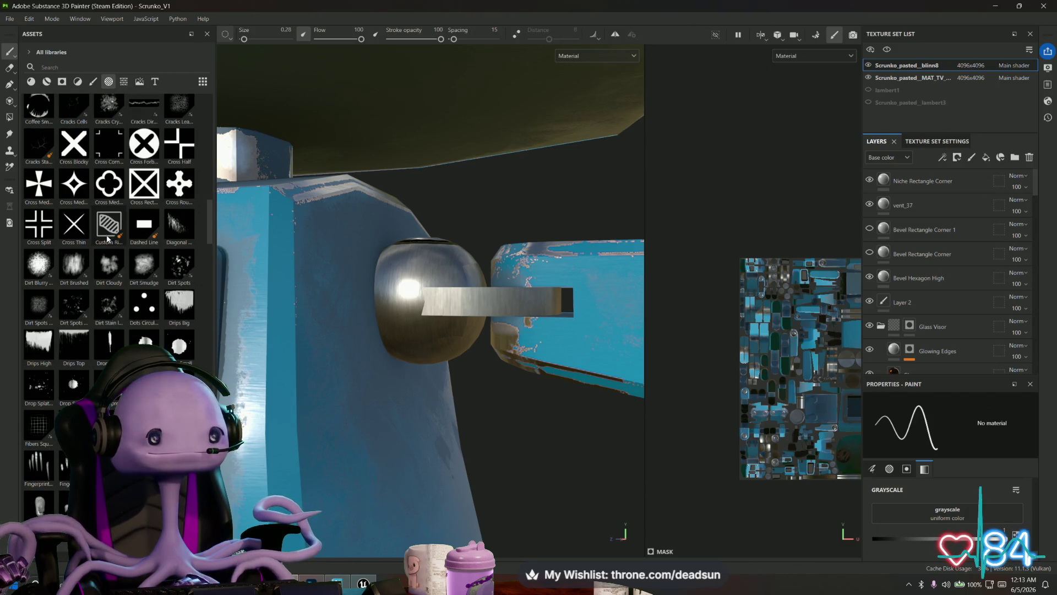
pyautogui.scroll(-3, 108, 239)
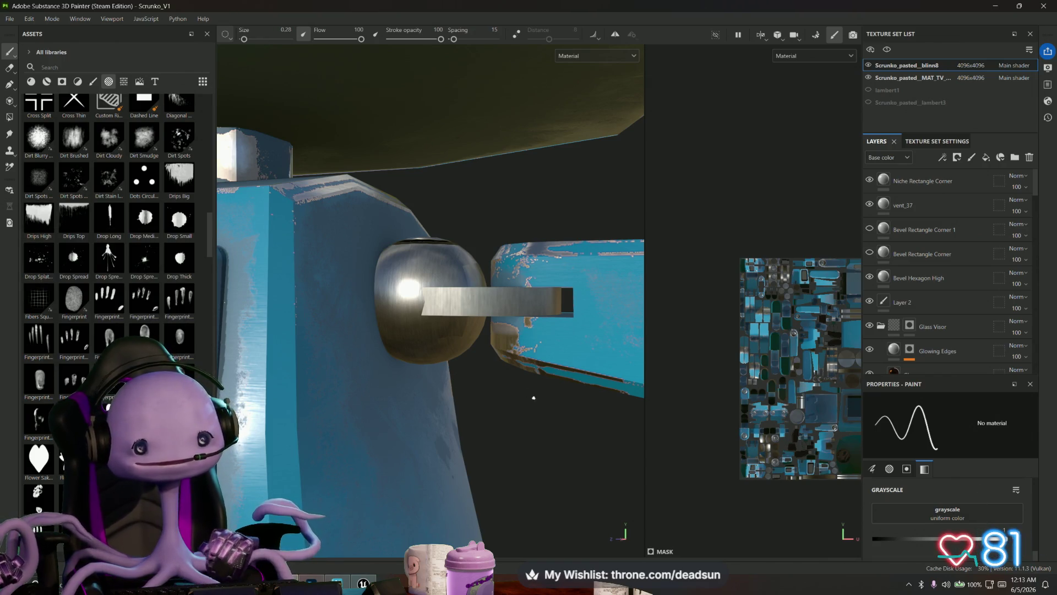
pyautogui.moveTo(531, 396)
pyautogui.mouseDown()
pyautogui.moveTo(418, 371)
pyautogui.moveTo(411, 328)
pyautogui.moveTo(355, 300)
pyautogui.mouseUp()
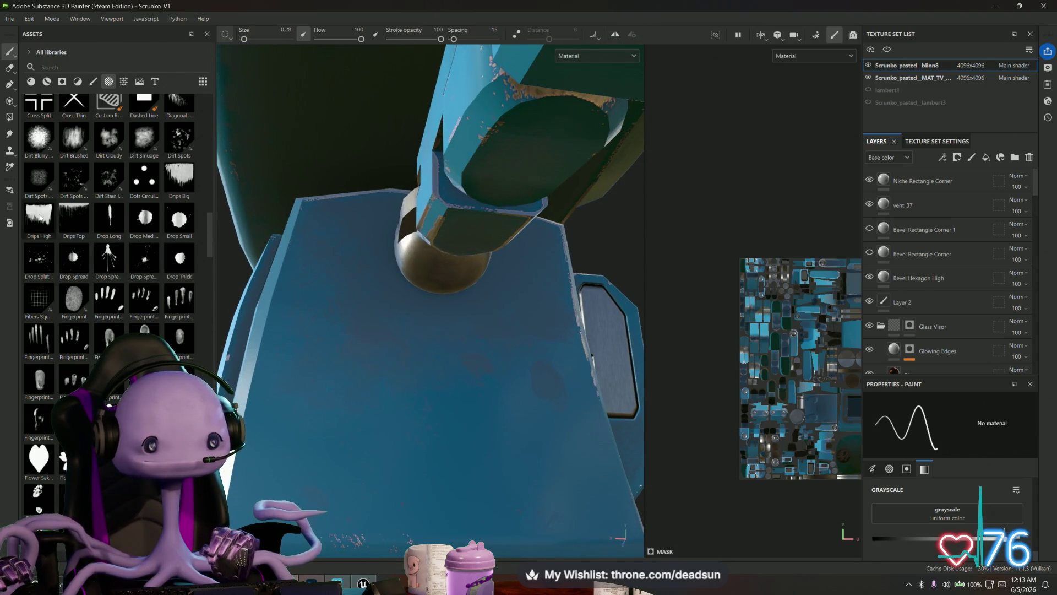
pyautogui.moveTo(40, 219)
pyautogui.mouseDown()
pyautogui.moveTo(380, 326)
pyautogui.moveTo(428, 317)
pyautogui.moveTo(453, 358)
pyautogui.moveTo(452, 339)
pyautogui.mouseUp()
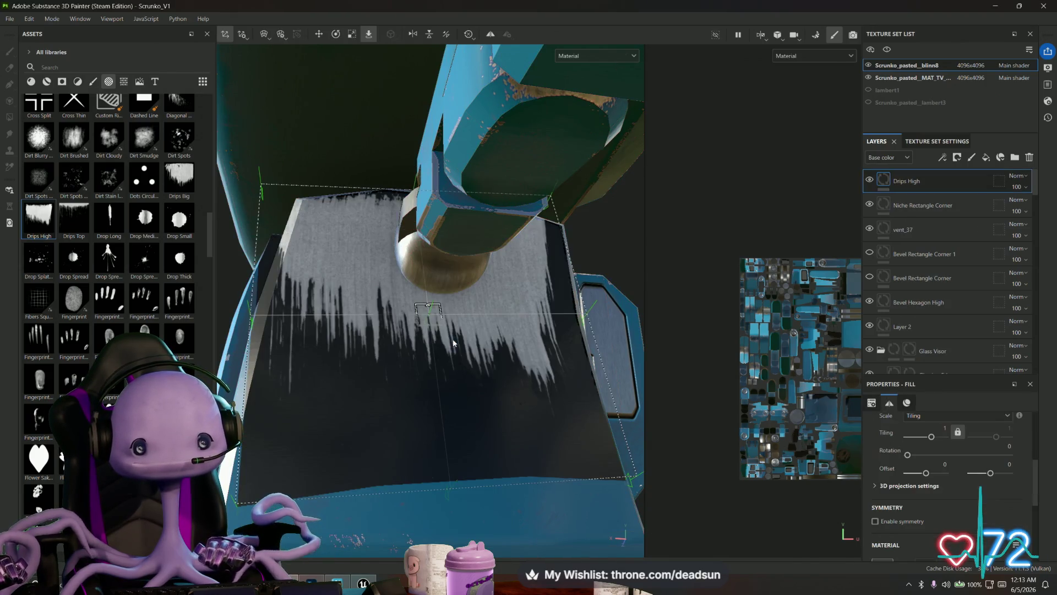
# Undo the drips, then re-add Drips High as a Normal-channel fill layer
pyautogui.hotkey('ctrl', 'z')
pyautogui.press('l')
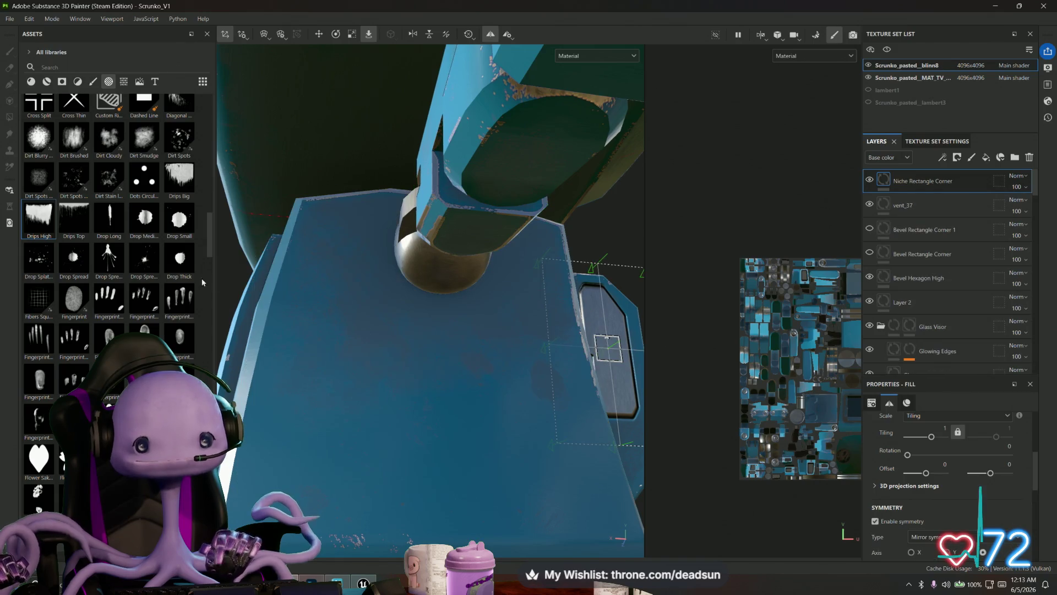
pyautogui.moveTo(237, 290)
pyautogui.mouseDown()
pyautogui.moveTo(437, 329)
pyautogui.moveTo(431, 322)
pyautogui.moveTo(472, 346)
pyautogui.moveTo(482, 408)
pyautogui.moveTo(471, 411)
pyautogui.mouseUp()
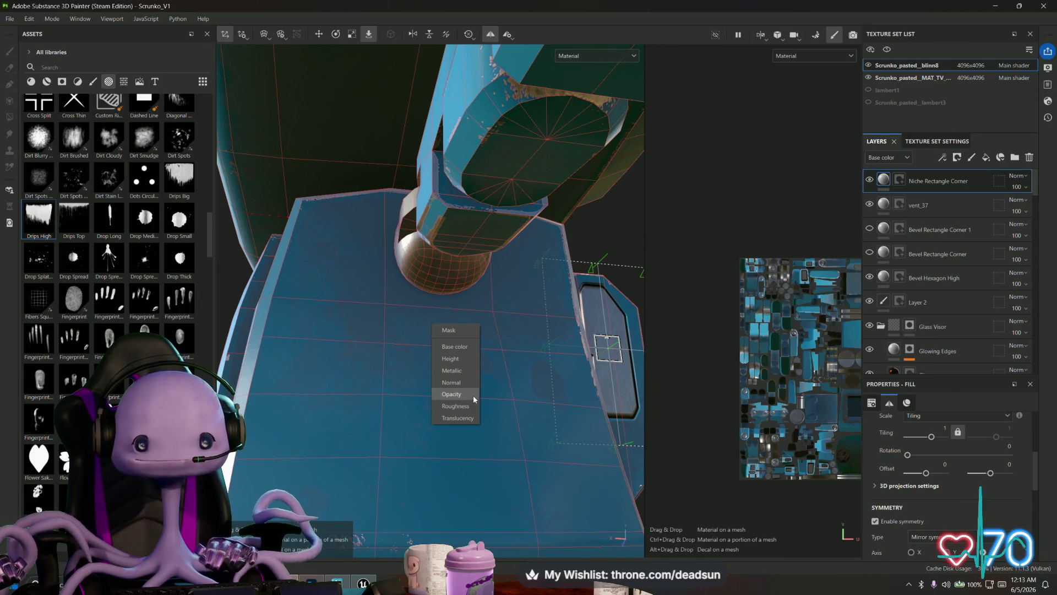
pyautogui.moveTo(474, 394)
pyautogui.mouseDown()
pyautogui.moveTo(461, 401)
pyautogui.moveTo(471, 376)
pyautogui.mouseUp()
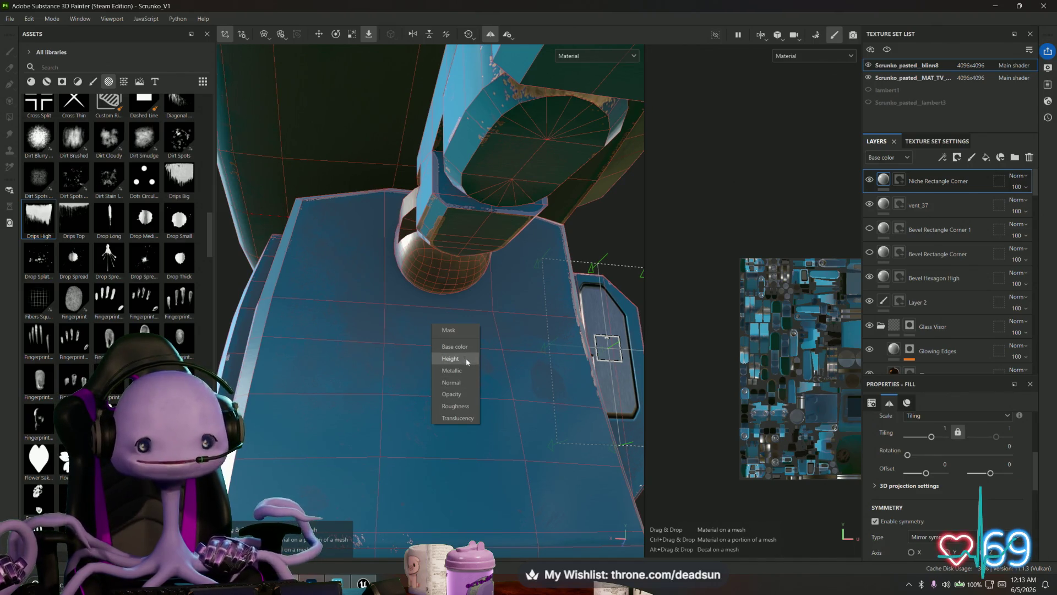
pyautogui.moveTo(466, 358)
pyautogui.mouseDown()
pyautogui.moveTo(424, 333)
pyautogui.moveTo(392, 283)
pyautogui.mouseUp()
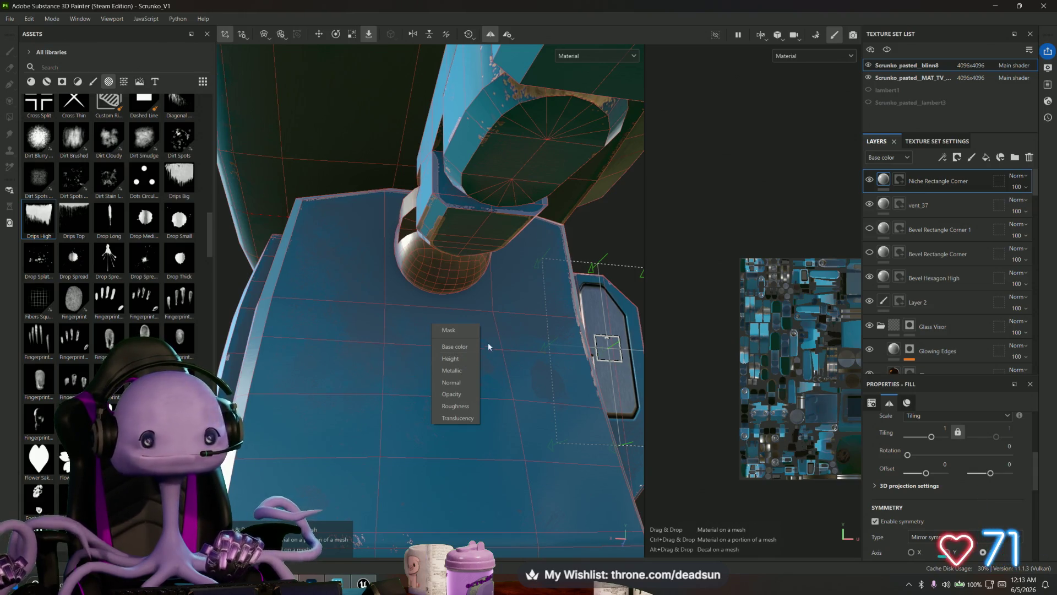
pyautogui.moveTo(488, 345)
pyautogui.mouseDown()
pyautogui.moveTo(458, 381)
pyautogui.moveTo(463, 405)
pyautogui.mouseUp()
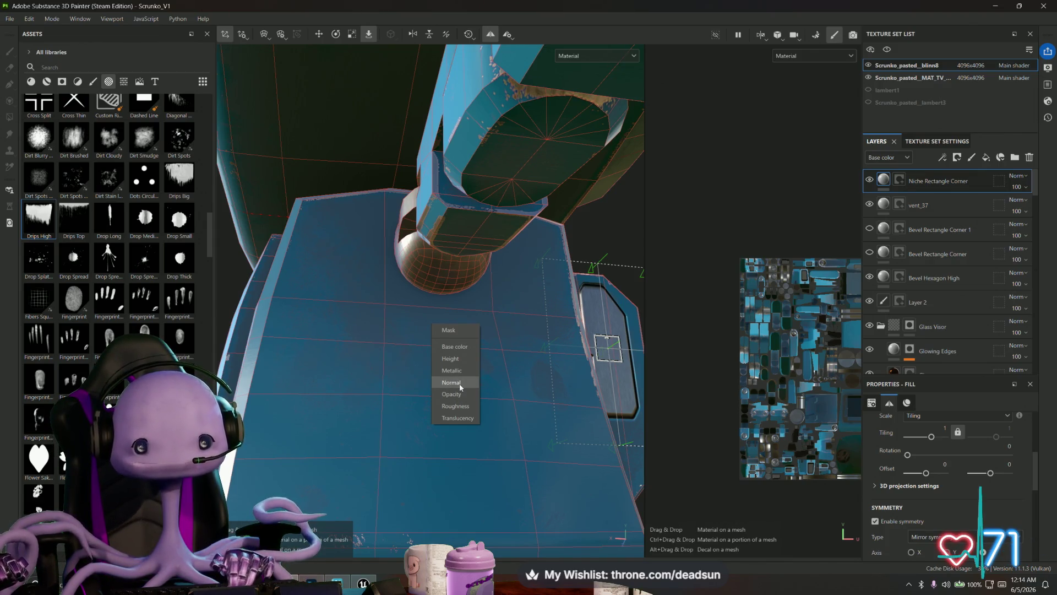
pyautogui.click(459, 383)
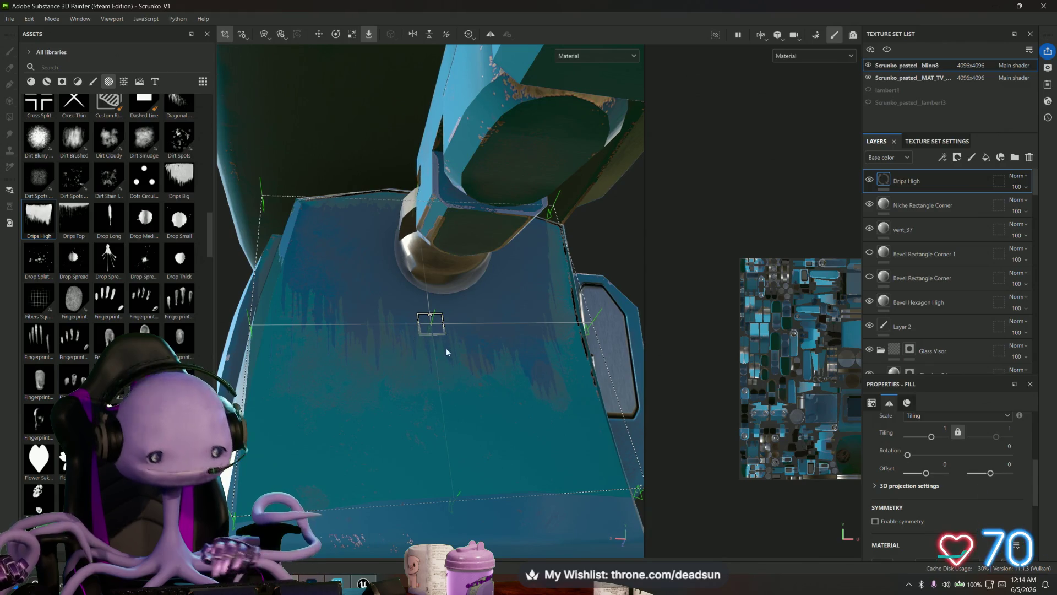
# Enlarge the drips projection, then delete the Drips High layer and test painting
pyautogui.press('r')
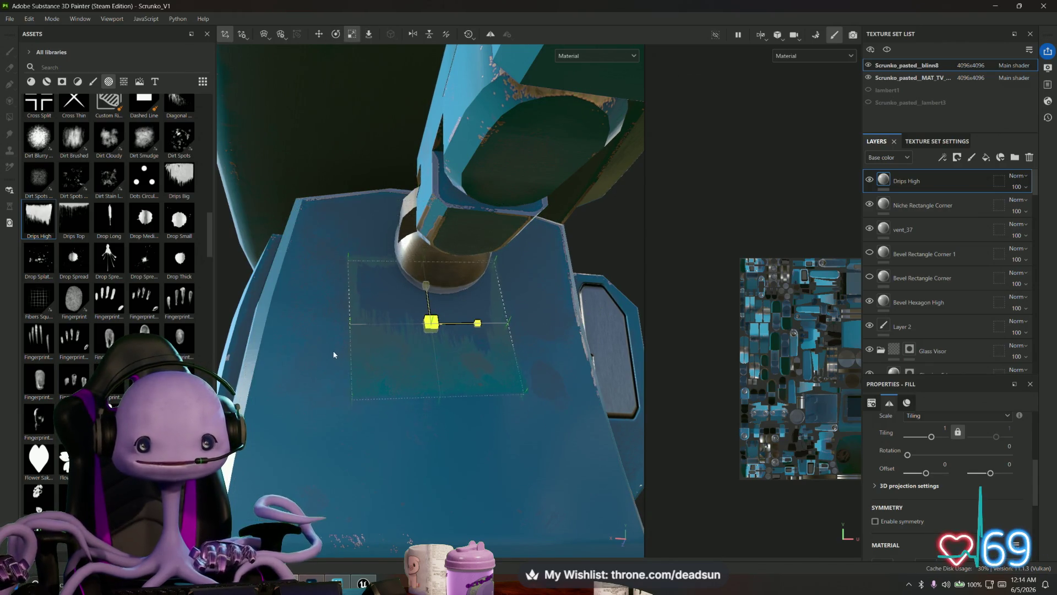
pyautogui.moveTo(334, 355)
pyautogui.mouseDown()
pyautogui.moveTo(321, 352)
pyautogui.moveTo(360, 354)
pyautogui.mouseUp()
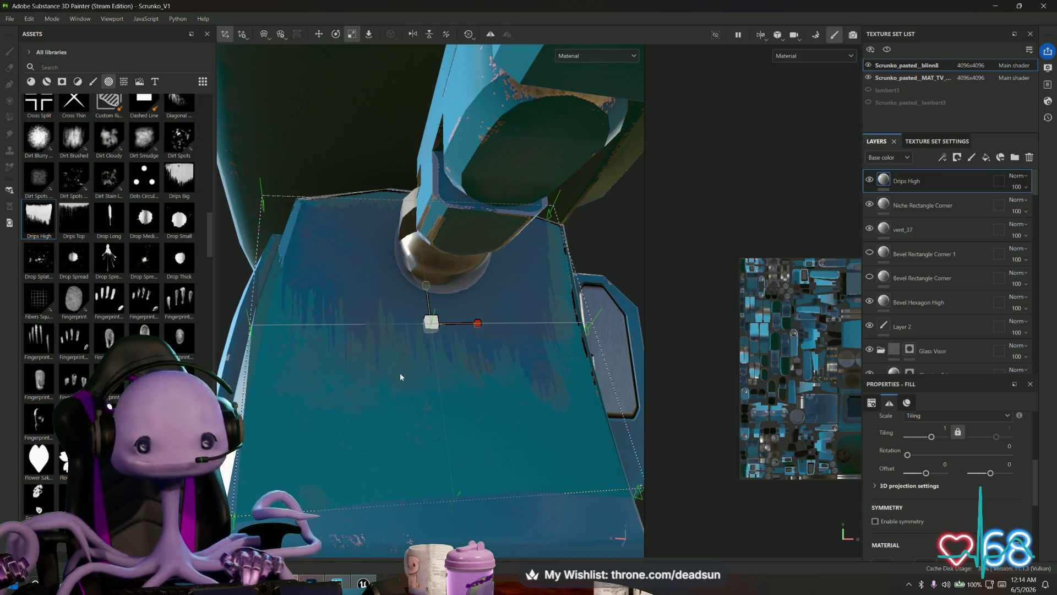
pyautogui.press('Delete')
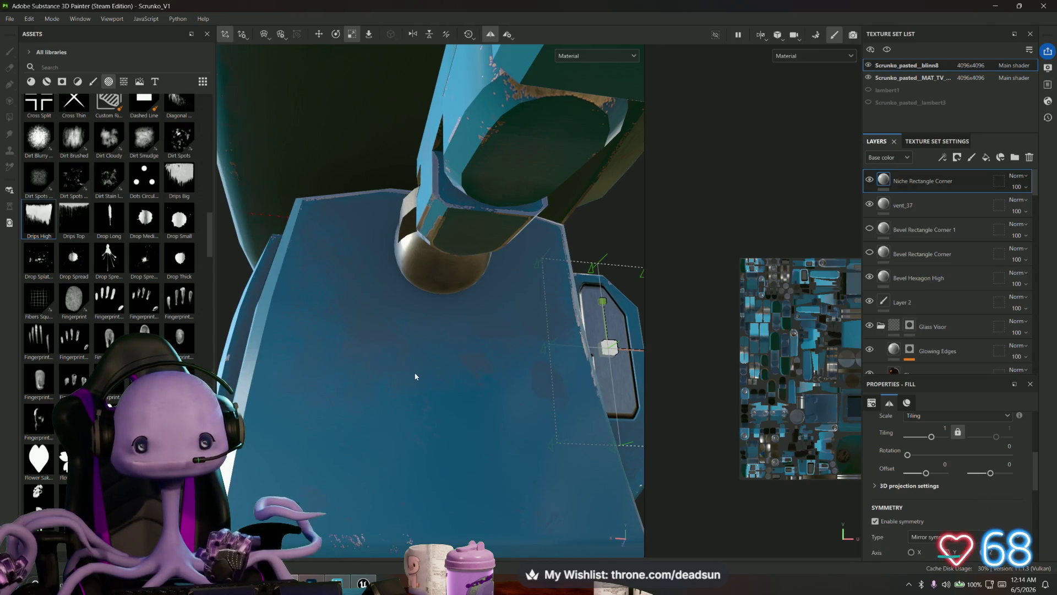
pyautogui.click(414, 379)
pyautogui.moveTo(228, 291)
pyautogui.mouseDown()
pyautogui.moveTo(283, 330)
pyautogui.moveTo(415, 380)
pyautogui.moveTo(498, 366)
pyautogui.moveTo(285, 378)
pyautogui.moveTo(481, 355)
pyautogui.moveTo(367, 351)
pyautogui.moveTo(385, 266)
pyautogui.moveTo(589, 392)
pyautogui.moveTo(670, 411)
pyautogui.moveTo(660, 410)
pyautogui.mouseUp()
pyautogui.moveTo(520, 352)
pyautogui.mouseDown()
pyautogui.moveTo(451, 345)
pyautogui.moveTo(532, 440)
pyautogui.moveTo(540, 490)
pyautogui.moveTo(496, 443)
pyautogui.moveTo(500, 479)
pyautogui.moveTo(630, 354)
pyautogui.moveTo(521, 263)
pyautogui.moveTo(491, 341)
pyautogui.moveTo(503, 349)
pyautogui.moveTo(530, 326)
pyautogui.moveTo(692, 306)
pyautogui.moveTo(434, 403)
pyautogui.moveTo(412, 386)
pyautogui.moveTo(480, 485)
pyautogui.moveTo(441, 389)
pyautogui.moveTo(472, 396)
pyautogui.moveTo(446, 407)
pyautogui.mouseUp()
pyautogui.scroll(-5, 110, 275)
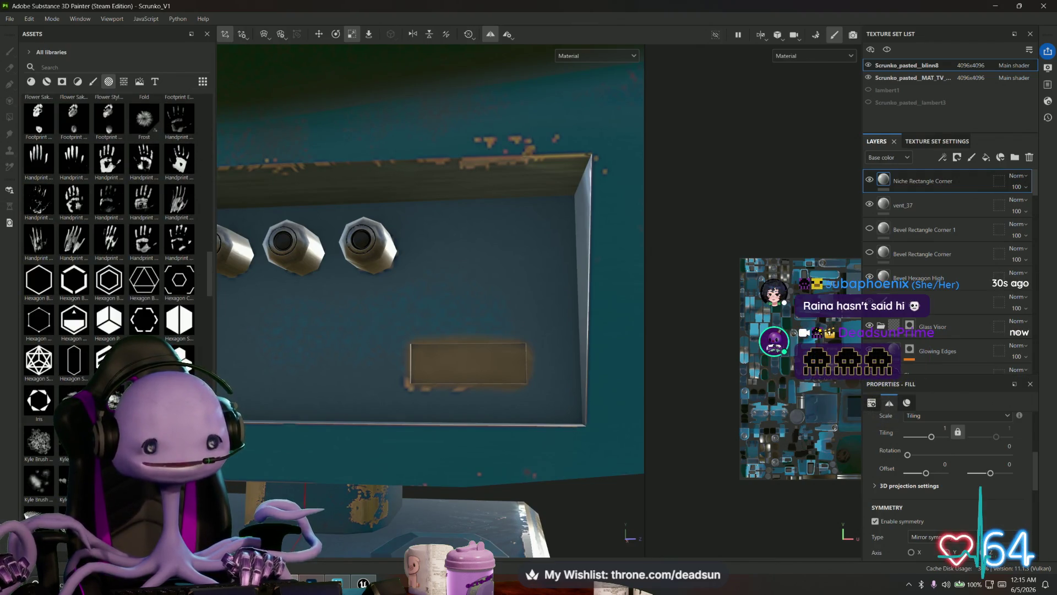
pyautogui.scroll(-5, 110, 275)
pyautogui.scroll(-5, 110, 275)
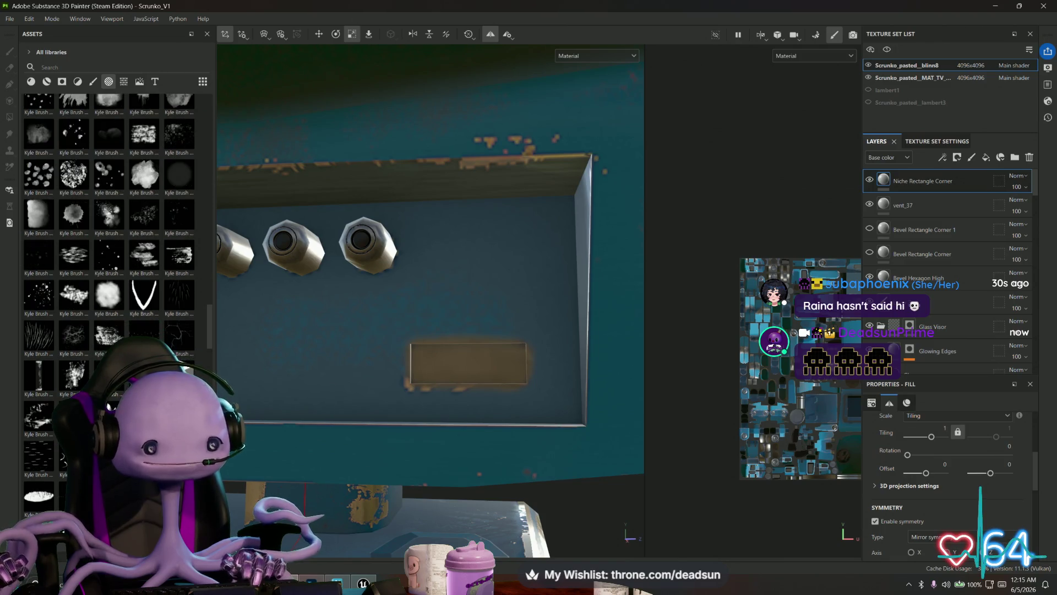
pyautogui.scroll(-5, 110, 276)
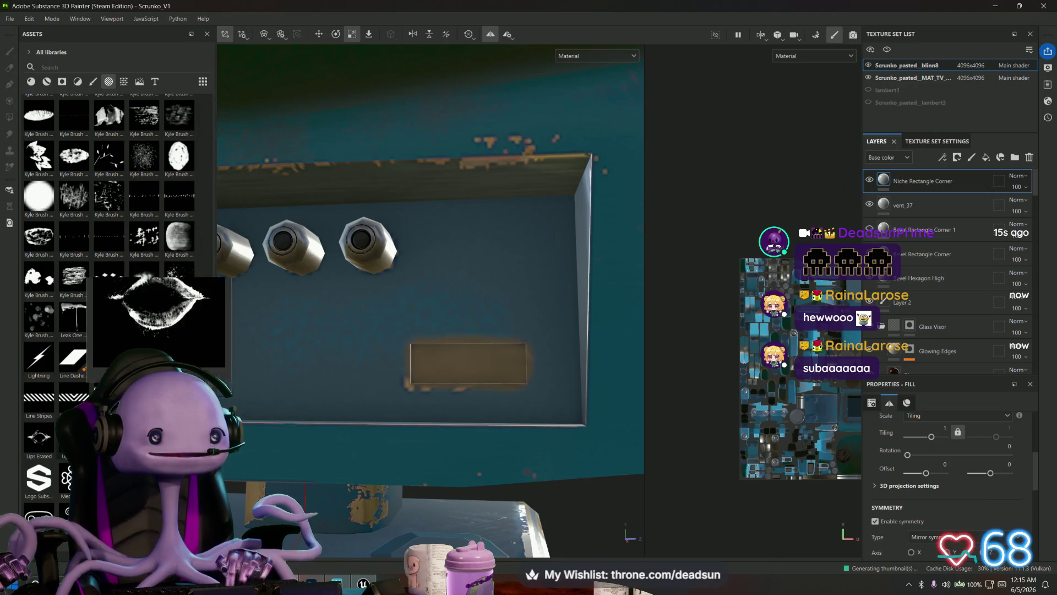
pyautogui.scroll(-3, 110, 276)
pyautogui.scroll(-5, 110, 275)
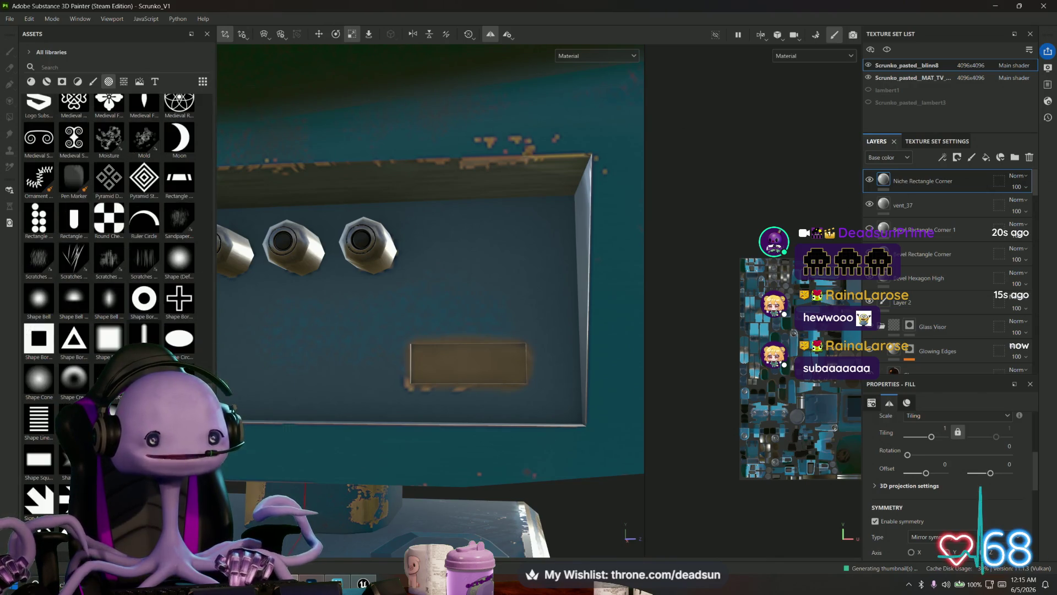
pyautogui.scroll(-5, 110, 275)
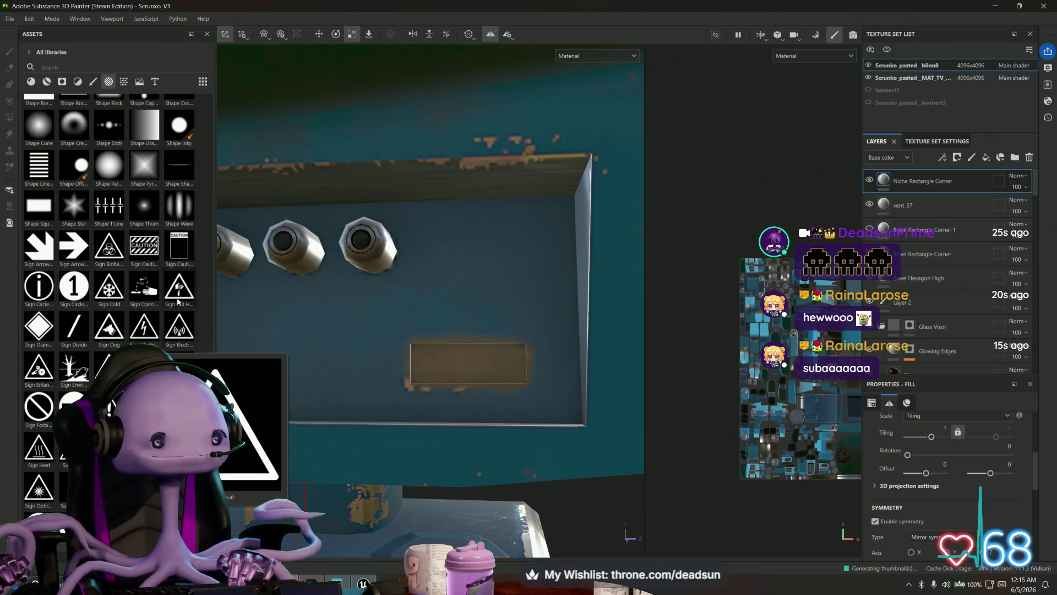
pyautogui.moveTo(125, 295)
pyautogui.scroll(-3, 126, 295)
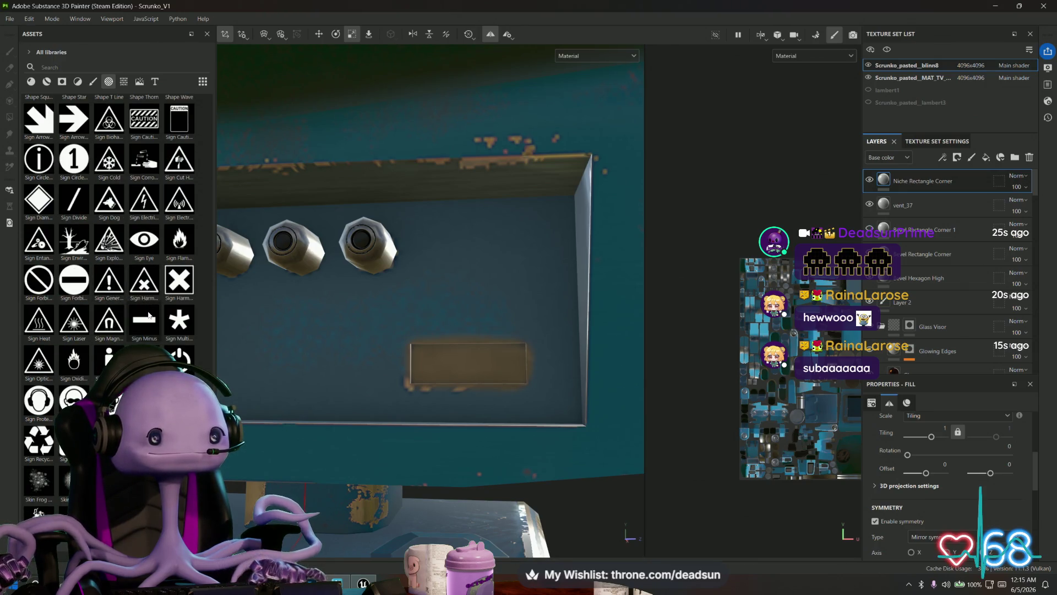
pyautogui.moveTo(149, 316)
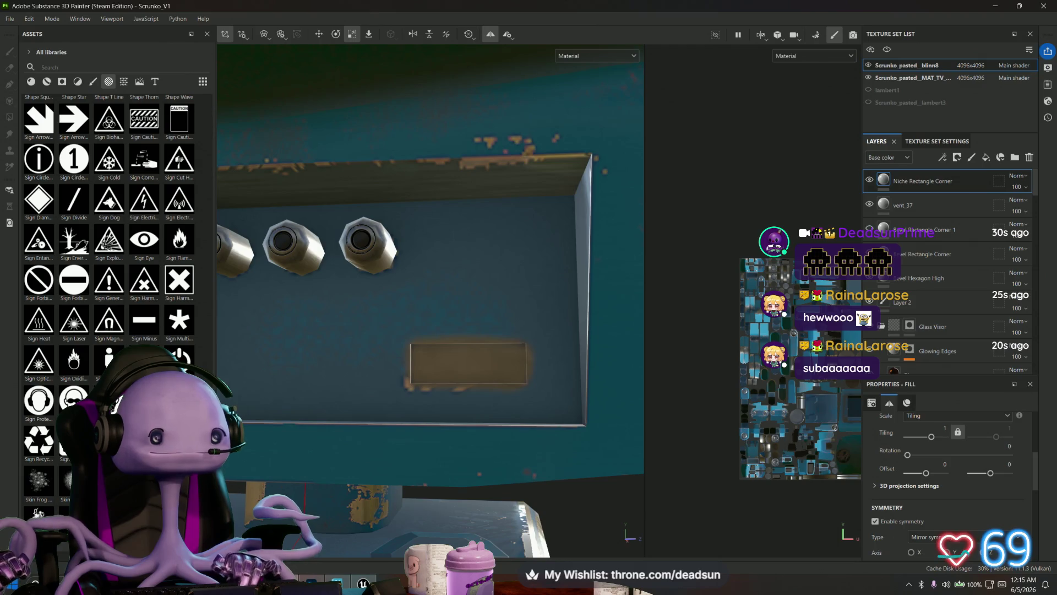
pyautogui.moveTo(179, 357)
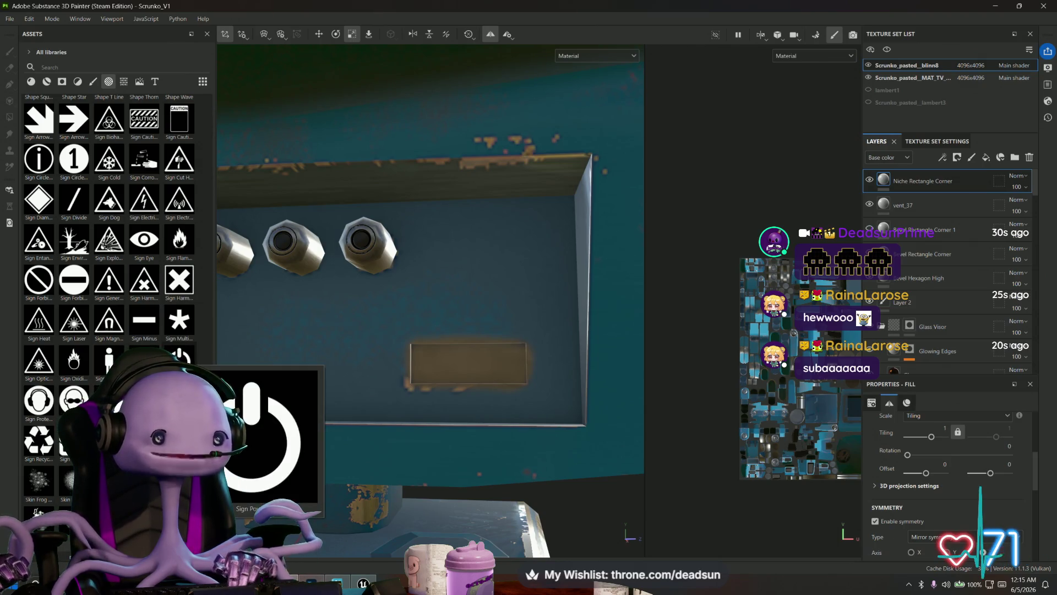
pyautogui.scroll(-3, 180, 353)
pyautogui.scroll(-4, 180, 353)
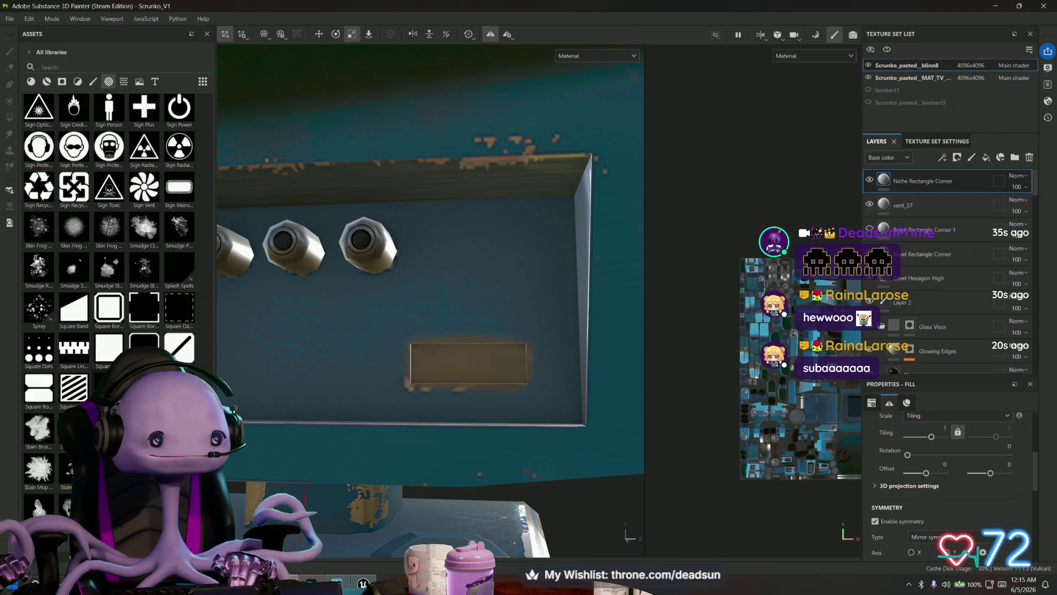
pyautogui.scroll(-3, 110, 232)
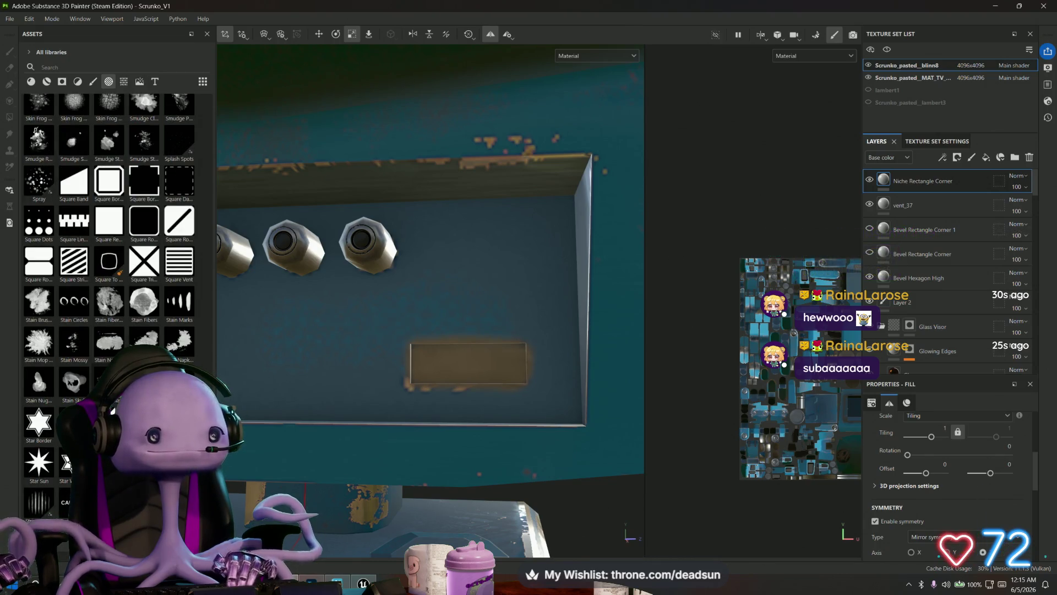
pyautogui.scroll(-3, 110, 276)
pyautogui.scroll(-5, 277, 357)
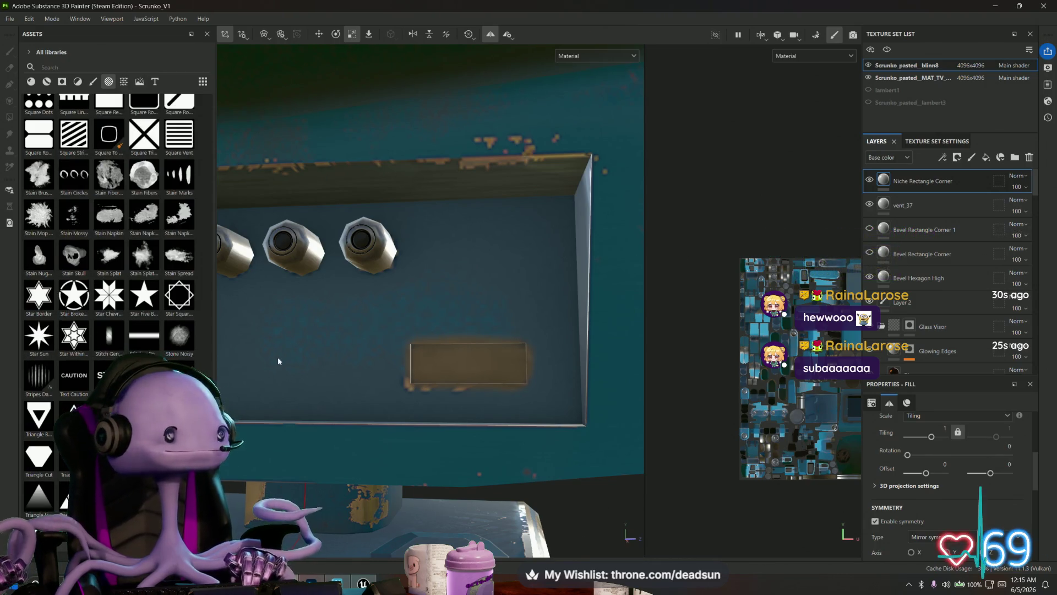
pyautogui.moveTo(278, 357)
pyautogui.mouseDown()
pyautogui.moveTo(352, 361)
pyautogui.moveTo(493, 324)
pyautogui.moveTo(386, 342)
pyautogui.mouseUp()
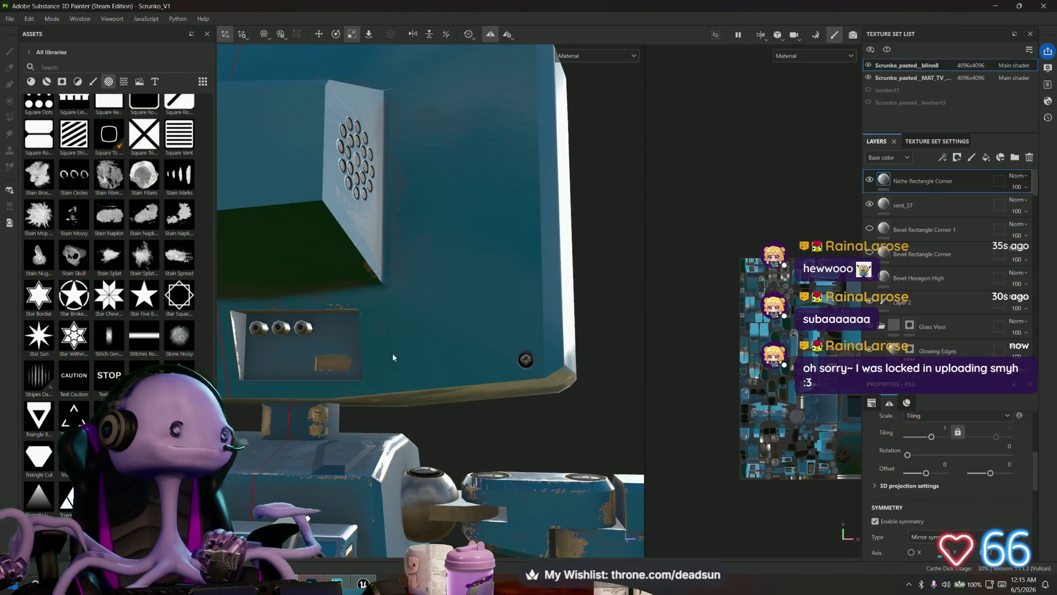
pyautogui.scroll(-5, 352, 361)
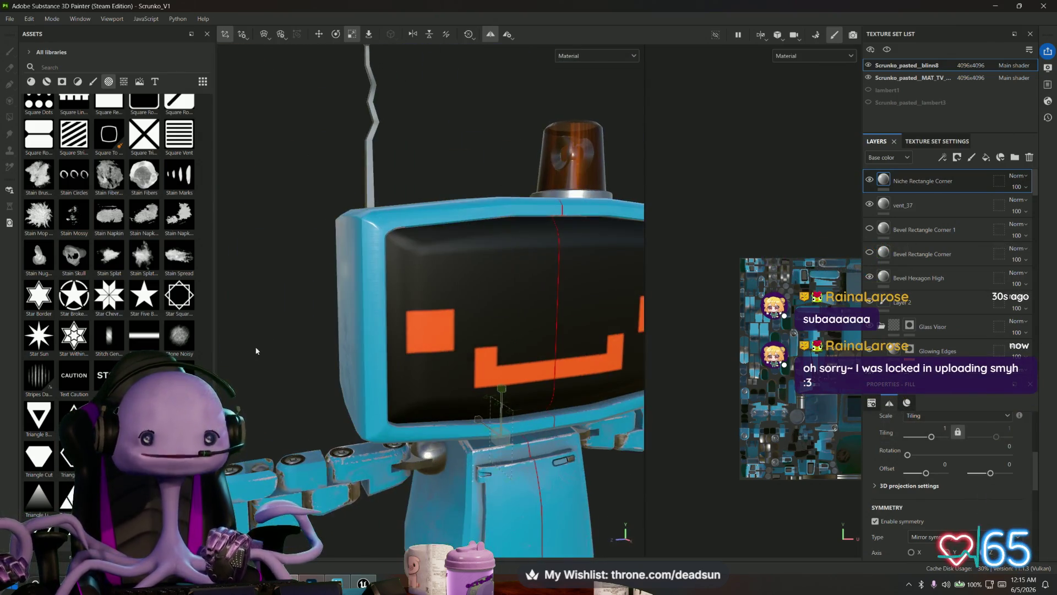
pyautogui.scroll(-6, 302, 363)
pyautogui.scroll(6, 555, 457)
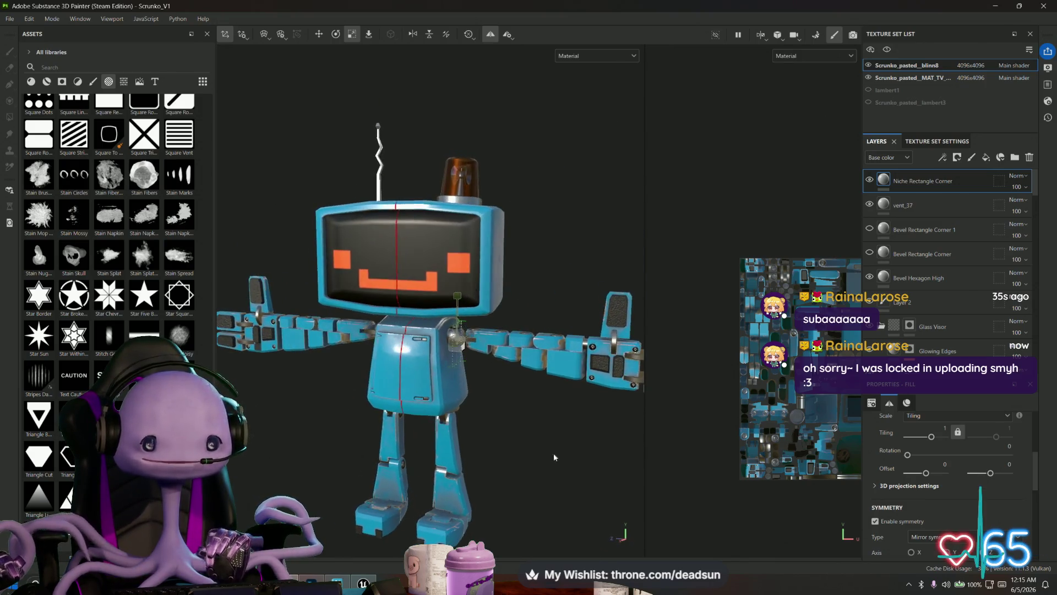
pyautogui.moveTo(555, 457)
pyautogui.mouseDown()
pyautogui.moveTo(484, 347)
pyautogui.moveTo(518, 413)
pyautogui.mouseUp()
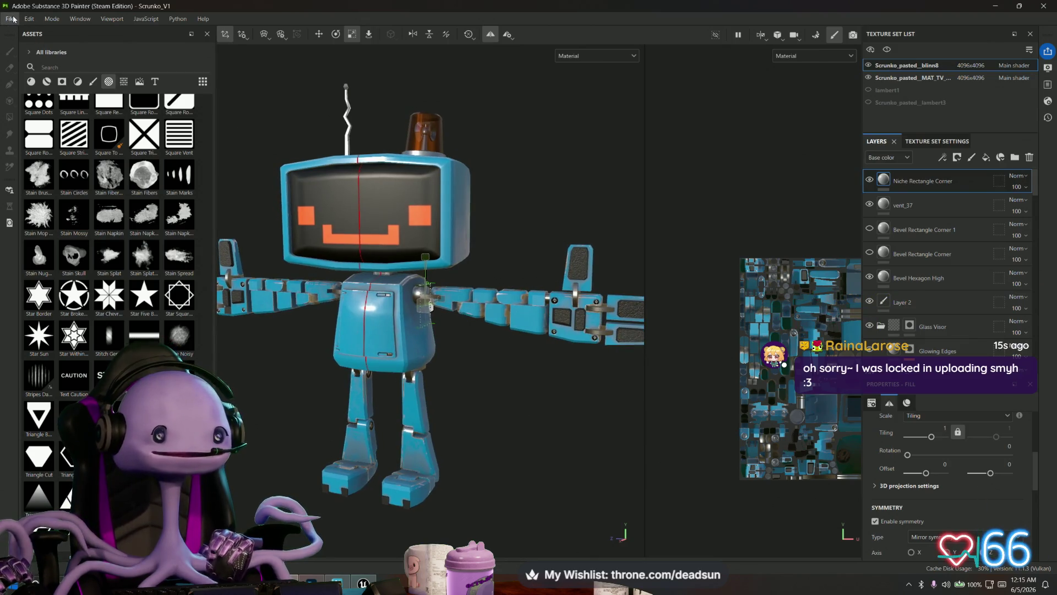
# Open the Import resources window from the File menu, then close it
pyautogui.click(10, 19)
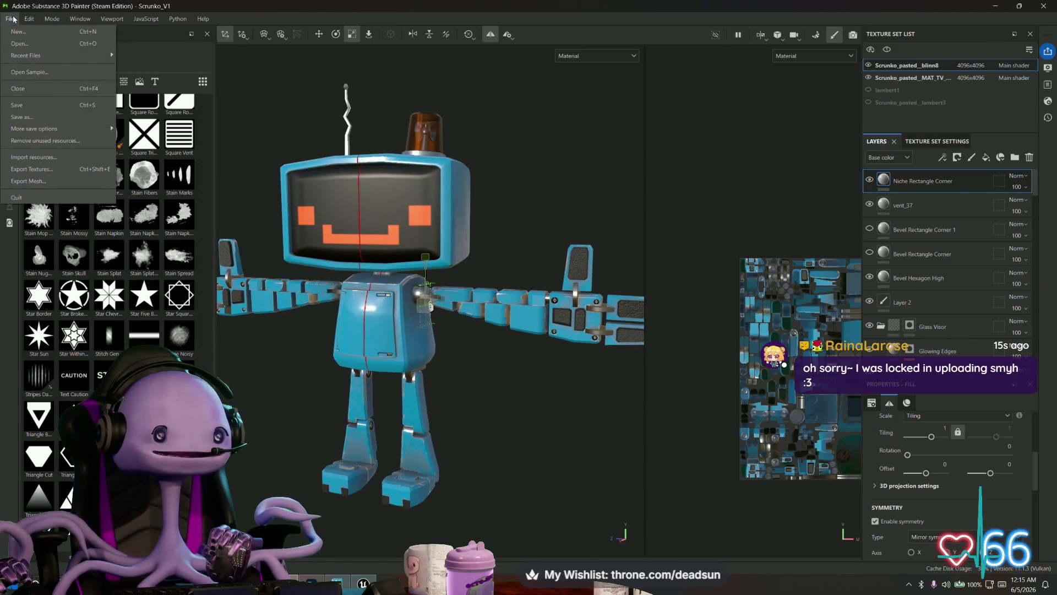
pyautogui.click(54, 157)
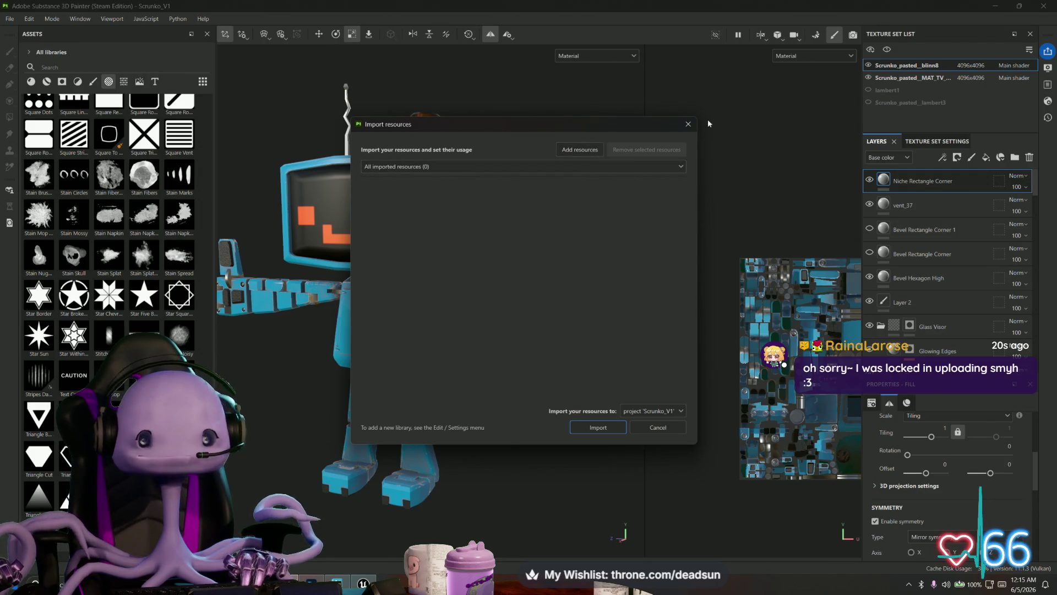
pyautogui.click(688, 125)
# In Export Textures, pick the Unreal Engine SSS (Packed) template and review the exports list
pyautogui.click(9, 18)
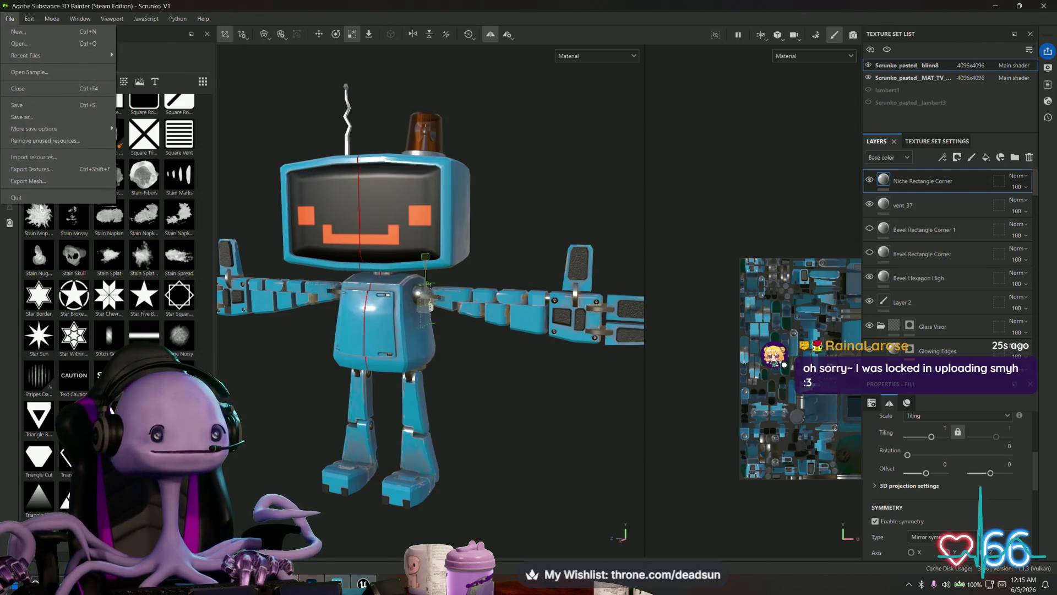
pyautogui.click(101, 172)
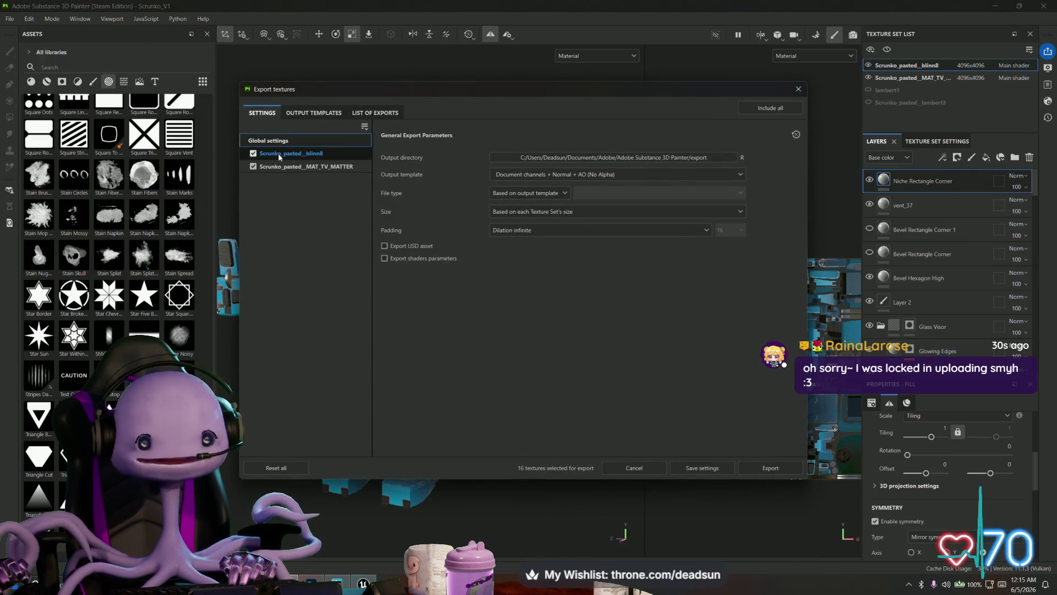
pyautogui.click(306, 113)
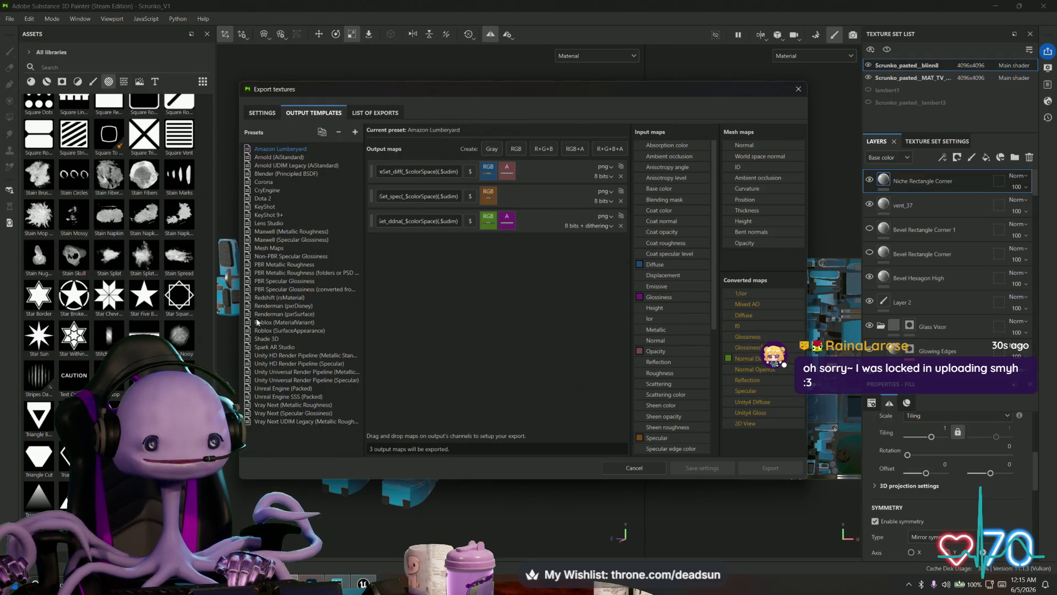
pyautogui.click(264, 397)
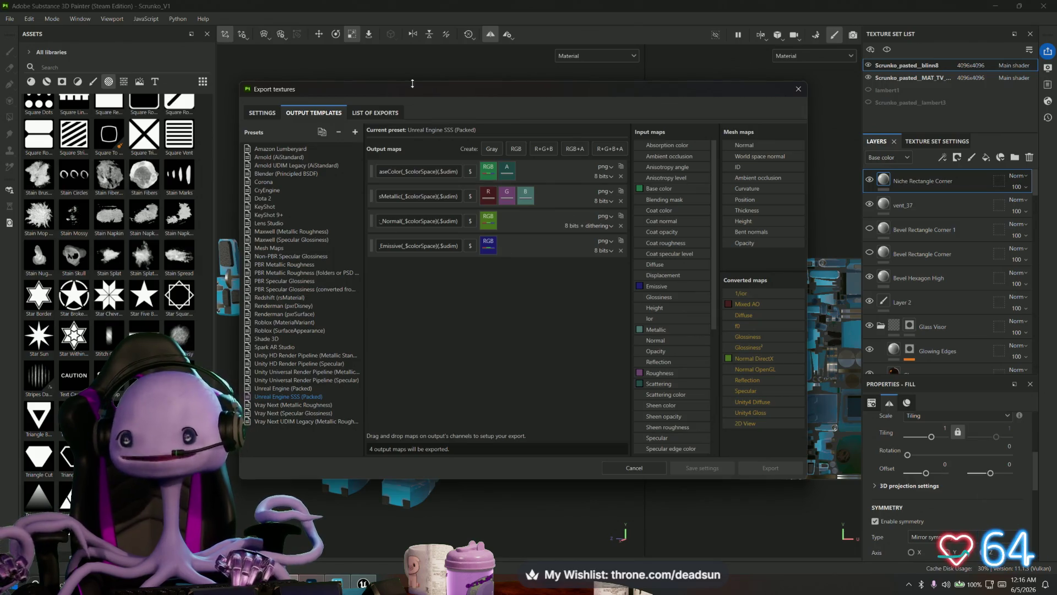
pyautogui.click(365, 113)
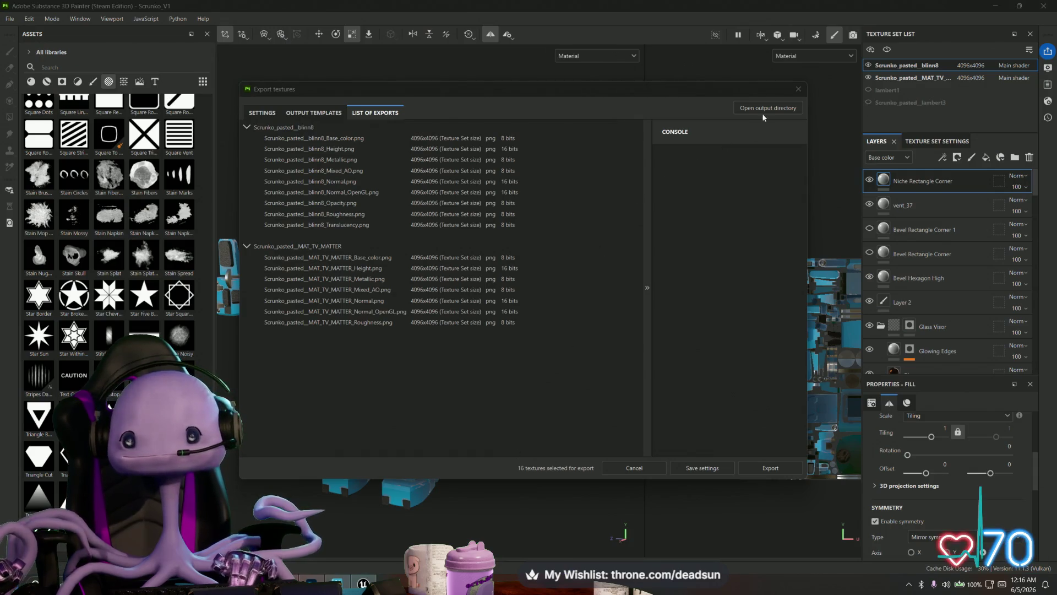
# Delete all old PNG textures from the export output directory, then return to Painter
pyautogui.click(766, 109)
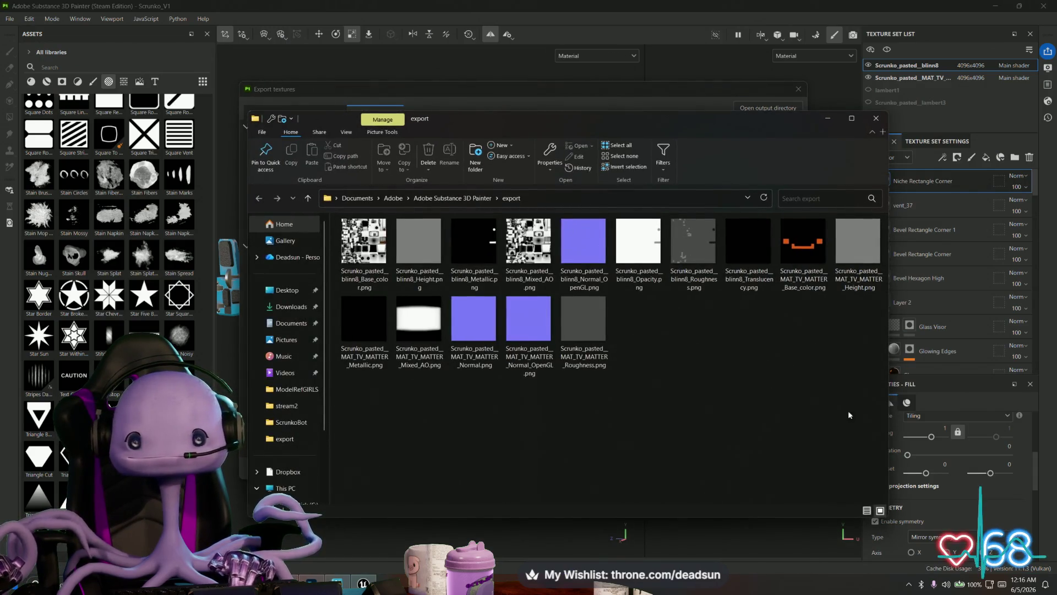
pyautogui.moveTo(876, 426)
pyautogui.mouseDown()
pyautogui.moveTo(350, 213)
pyautogui.moveTo(374, 245)
pyautogui.mouseUp()
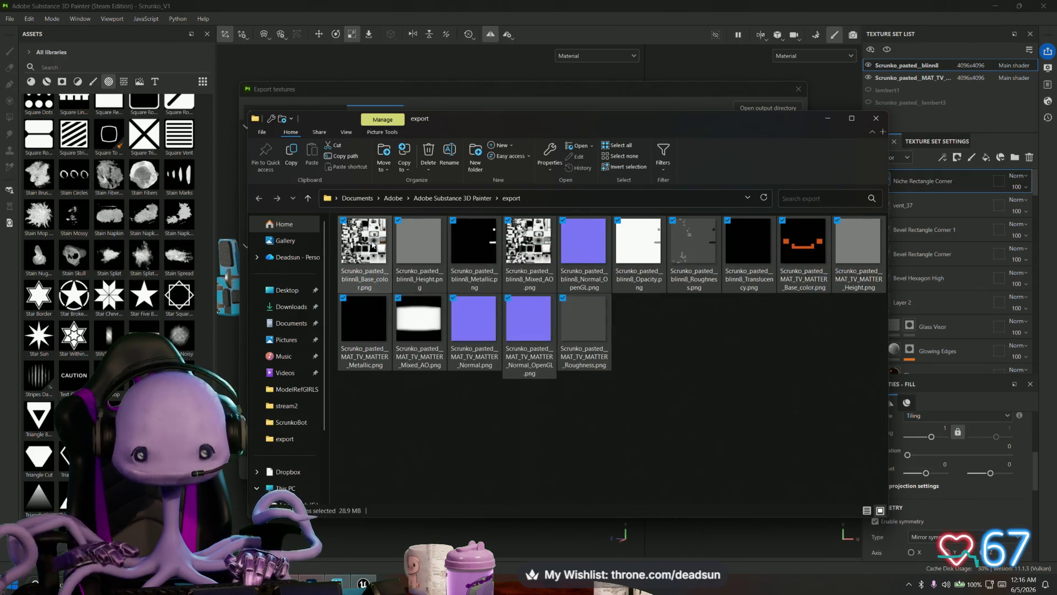
pyautogui.press('Delete')
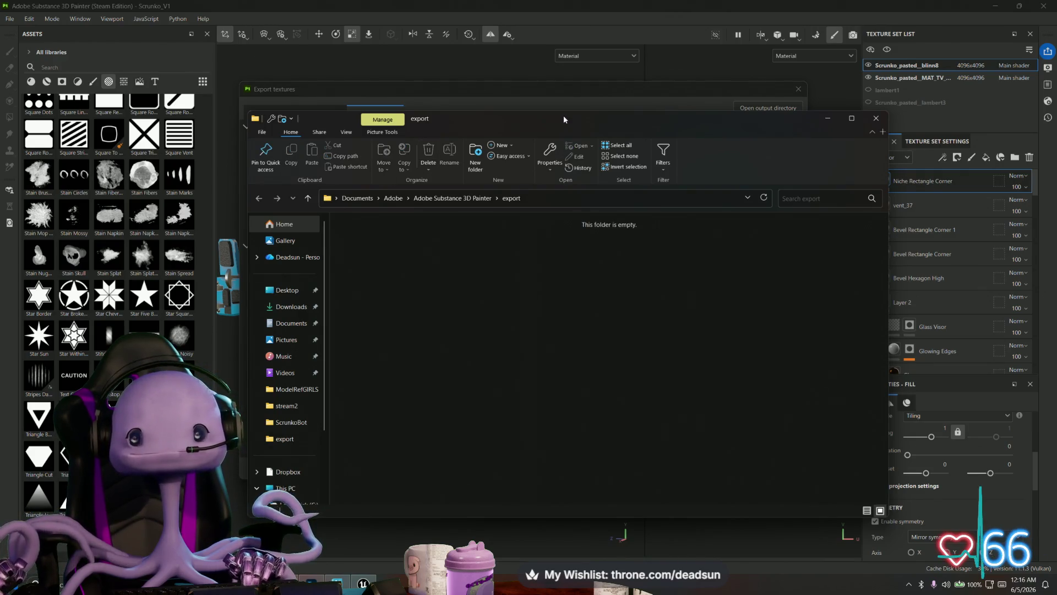
pyautogui.moveTo(563, 118); pyautogui.dragTo(514, 165)
pyautogui.click(567, 91)
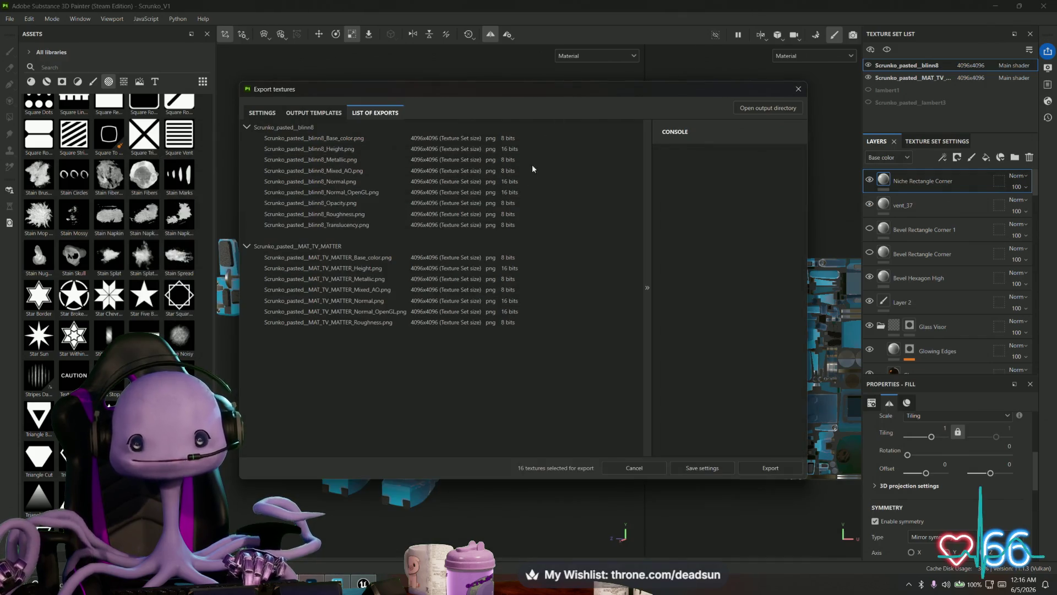
# Export all 16 PNG textures and close the Export textures dialog
pyautogui.click(768, 468)
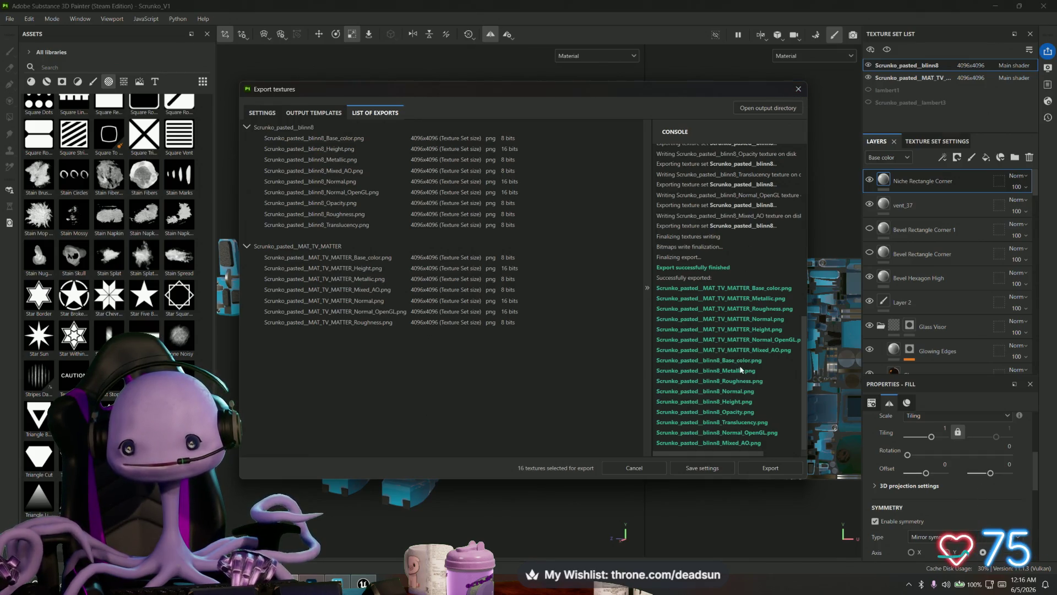
pyautogui.click(799, 90)
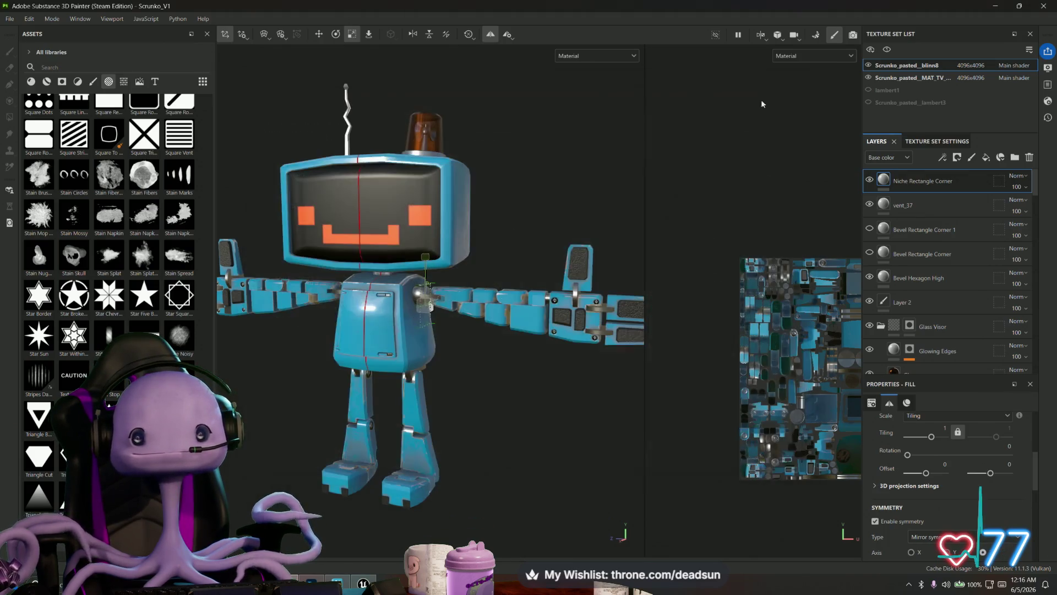
pyautogui.moveTo(362, 582)
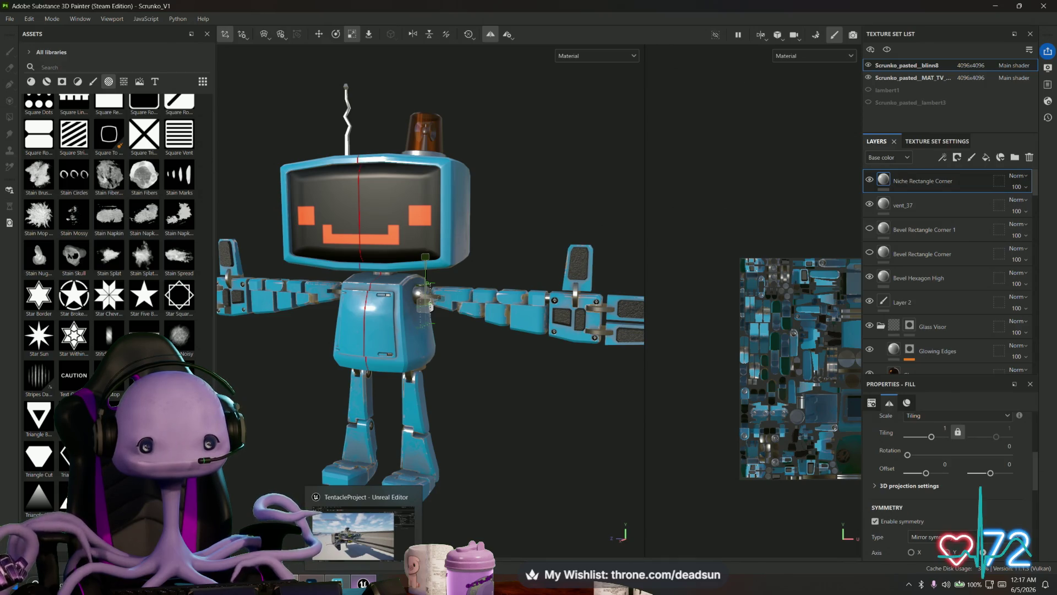
# Switch to Unreal and dock the Content Browser in the layout
pyautogui.click(357, 528)
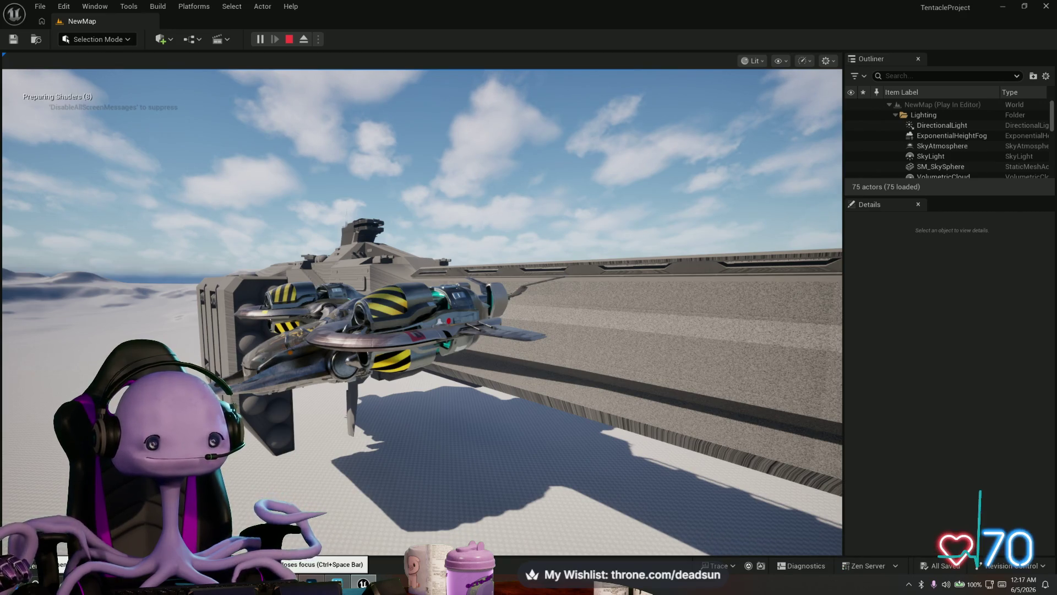
pyautogui.click(33, 566)
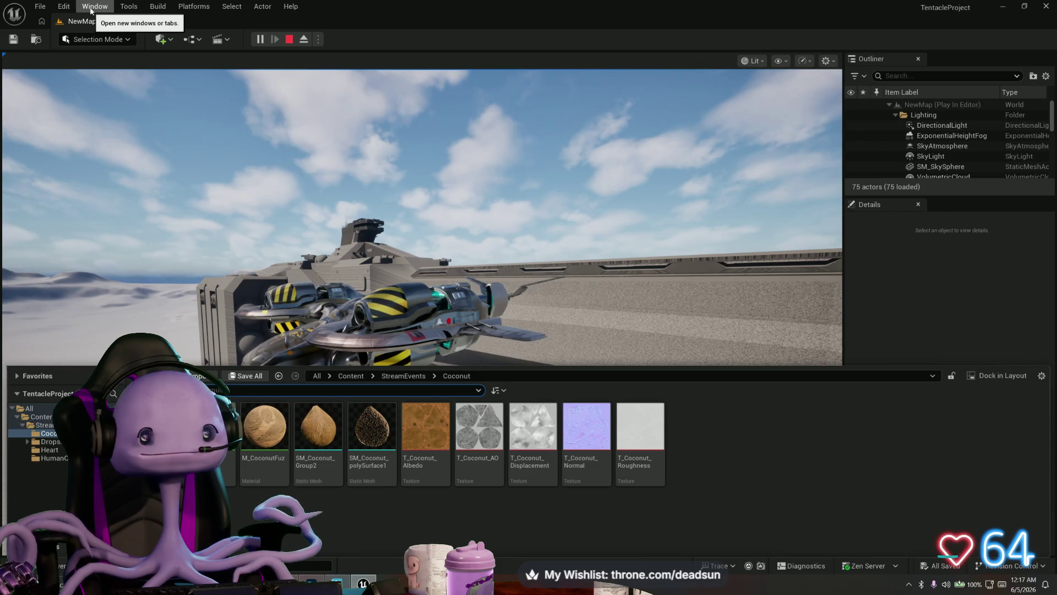
pyautogui.click(1002, 376)
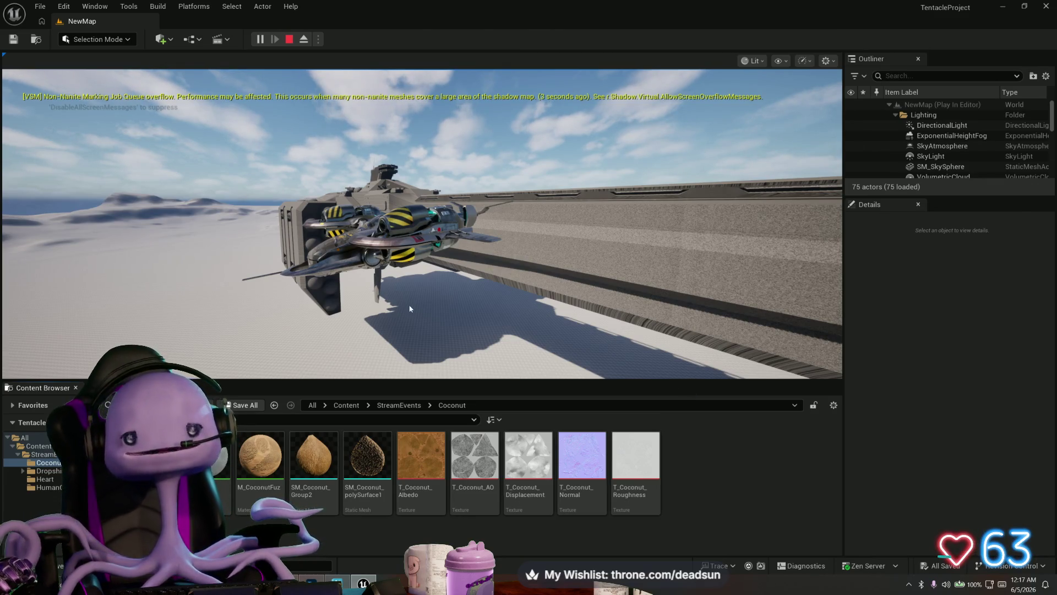
# Stop the play-in-editor session and go to the top-level Content folder
pyautogui.click(378, 252)
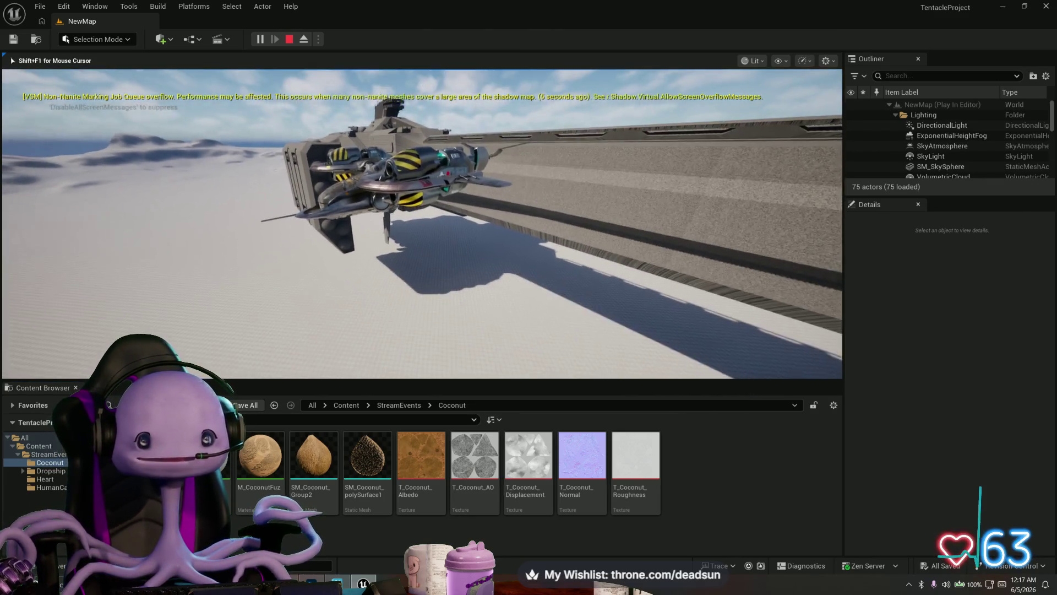
pyautogui.press('Escape')
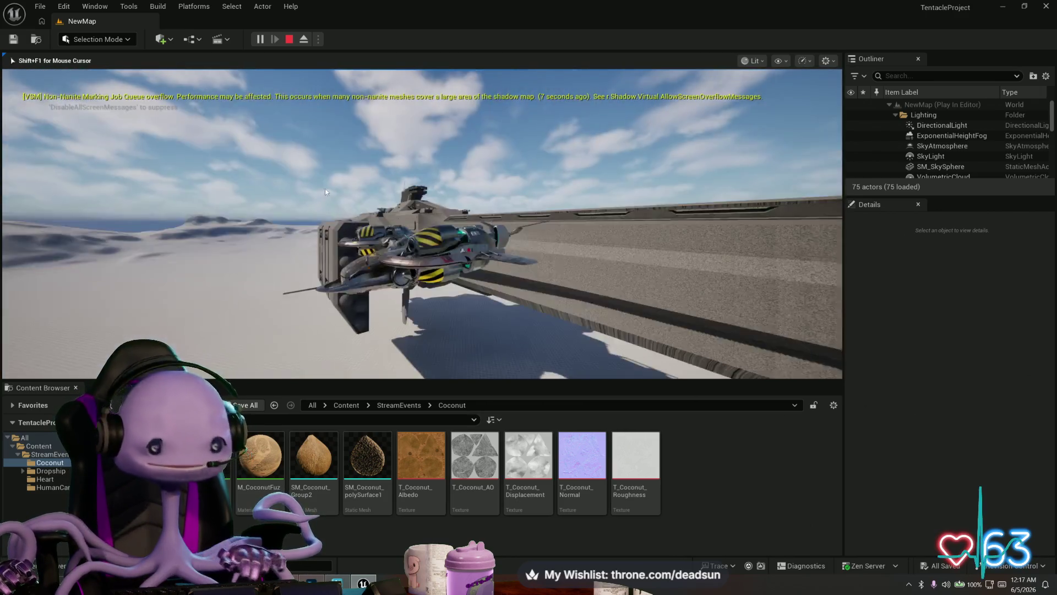
pyautogui.moveTo(597, 255)
pyautogui.mouseDown()
pyautogui.moveTo(652, 341)
pyautogui.moveTo(694, 330)
pyautogui.moveTo(540, 193)
pyautogui.moveTo(534, 165)
pyautogui.moveTo(529, 198)
pyautogui.moveTo(313, 315)
pyautogui.mouseUp()
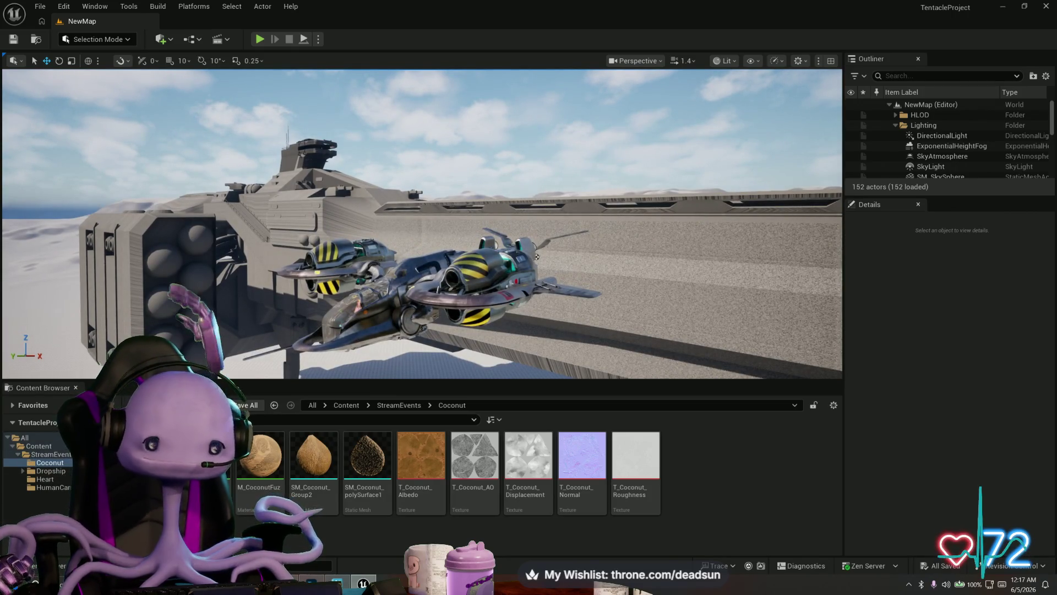
pyautogui.moveTo(207, 462)
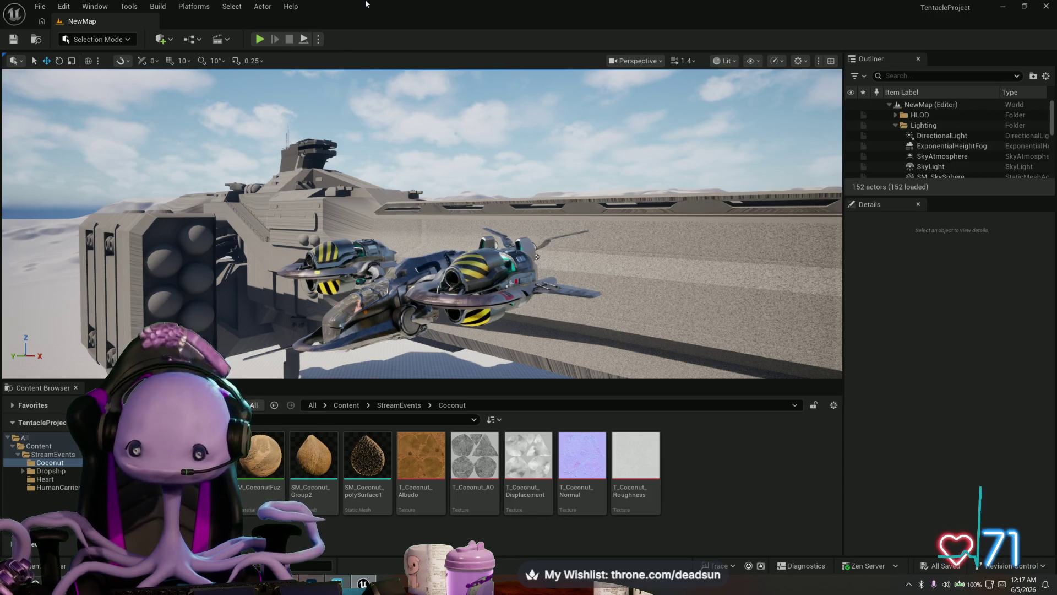
pyautogui.click(42, 450)
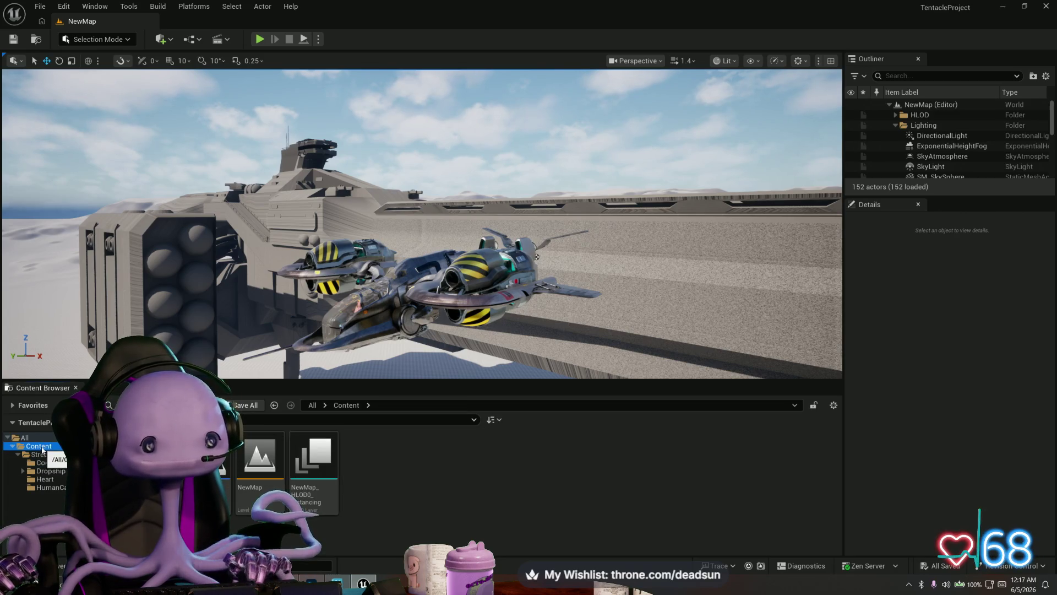
# Create a new folder named Scrunko inside StreamEvents
pyautogui.click(43, 455)
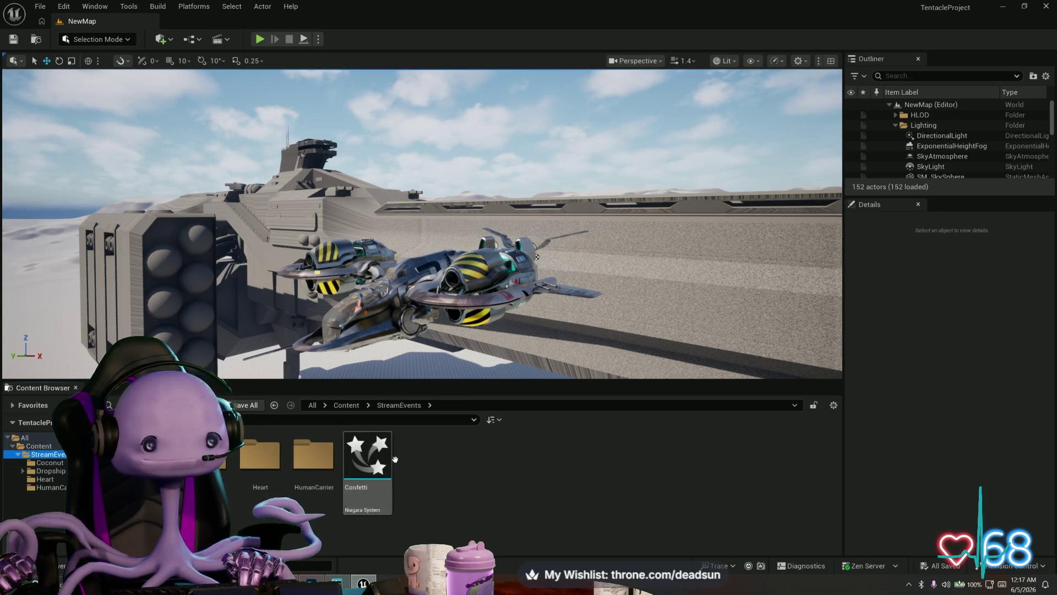
pyautogui.rightClick(435, 445)
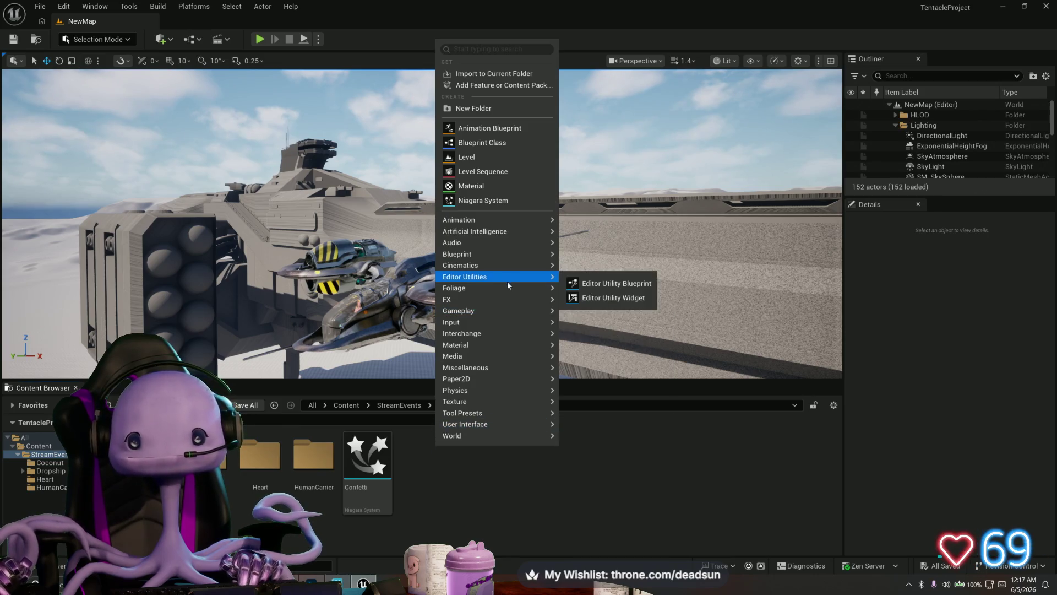
pyautogui.moveTo(498, 332)
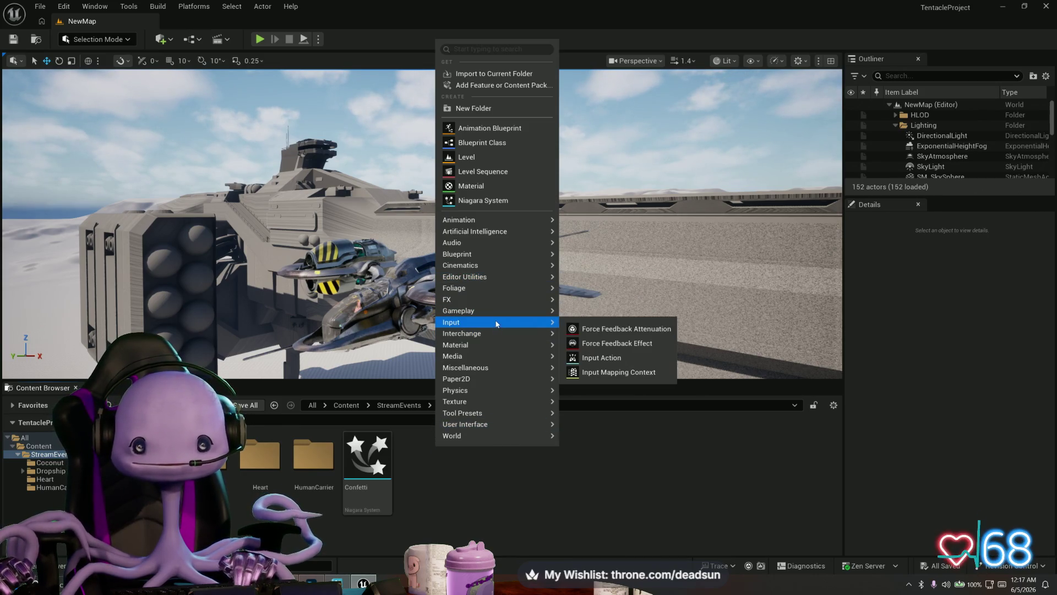
pyautogui.click(476, 109)
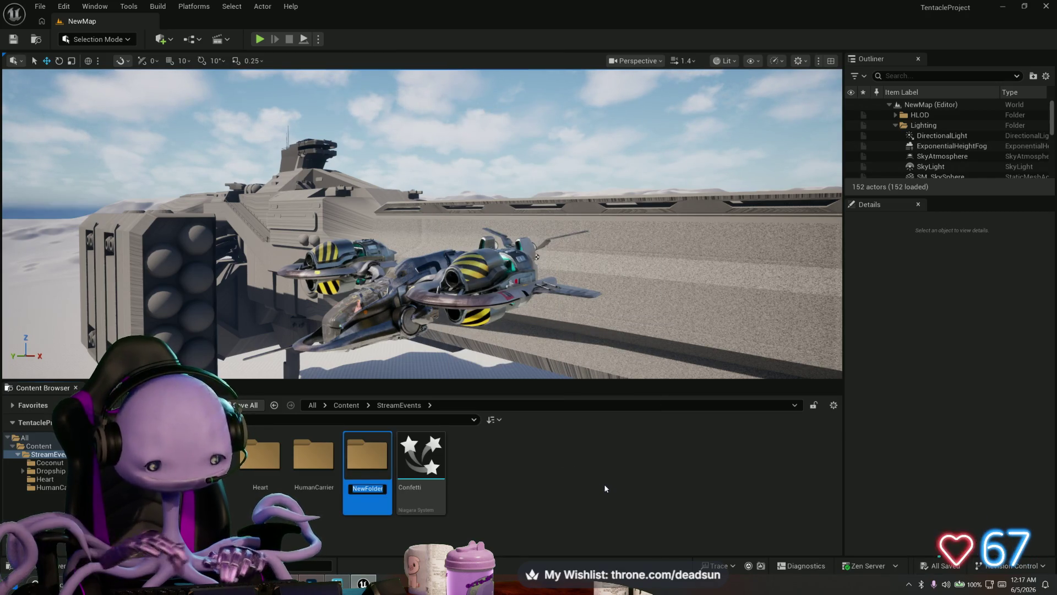
pyautogui.write('S')
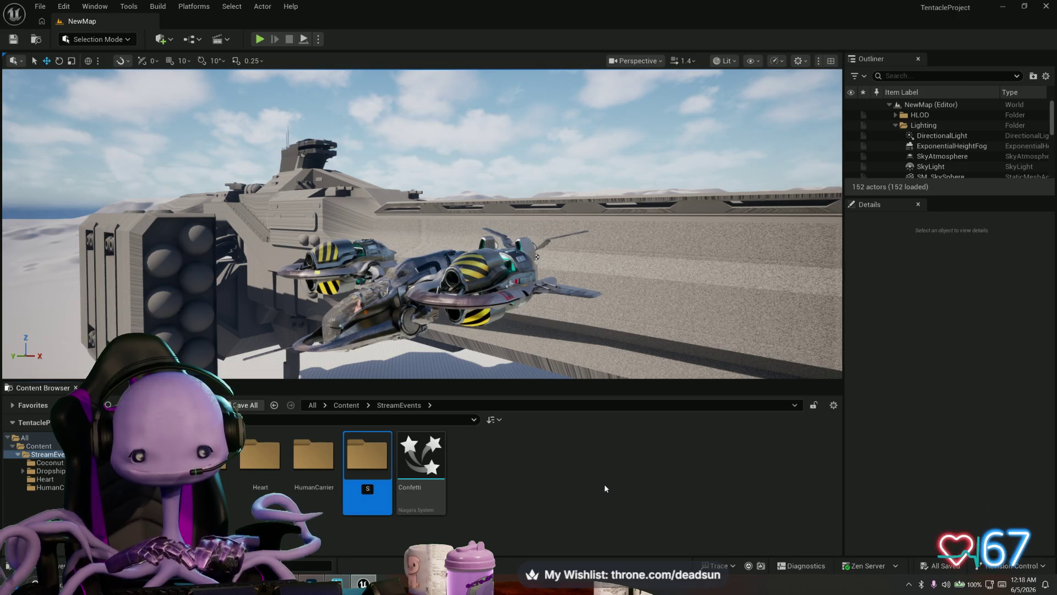
pyautogui.write('crunko')
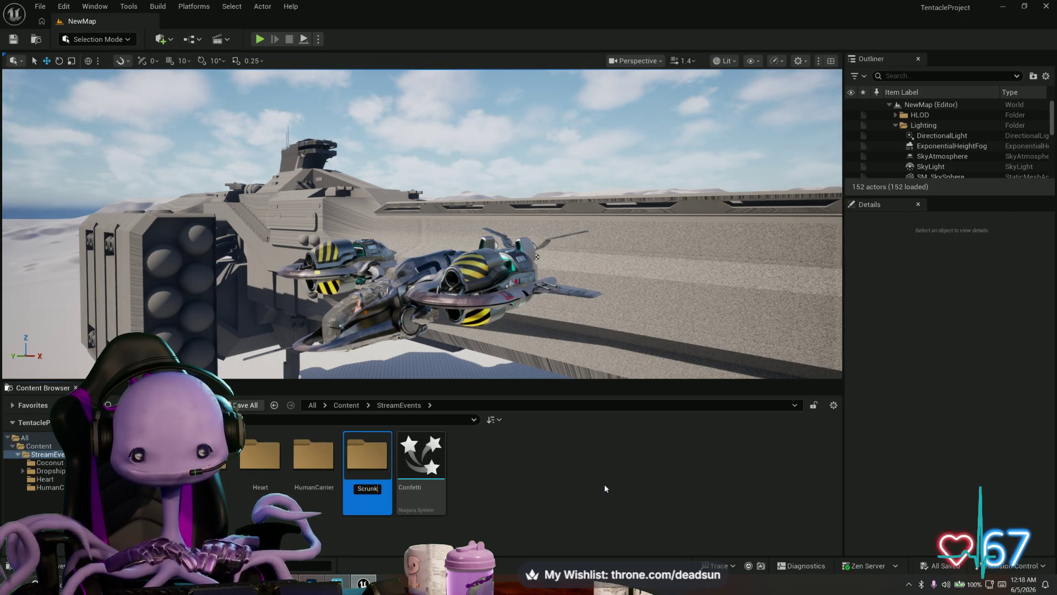
pyautogui.press('Return')
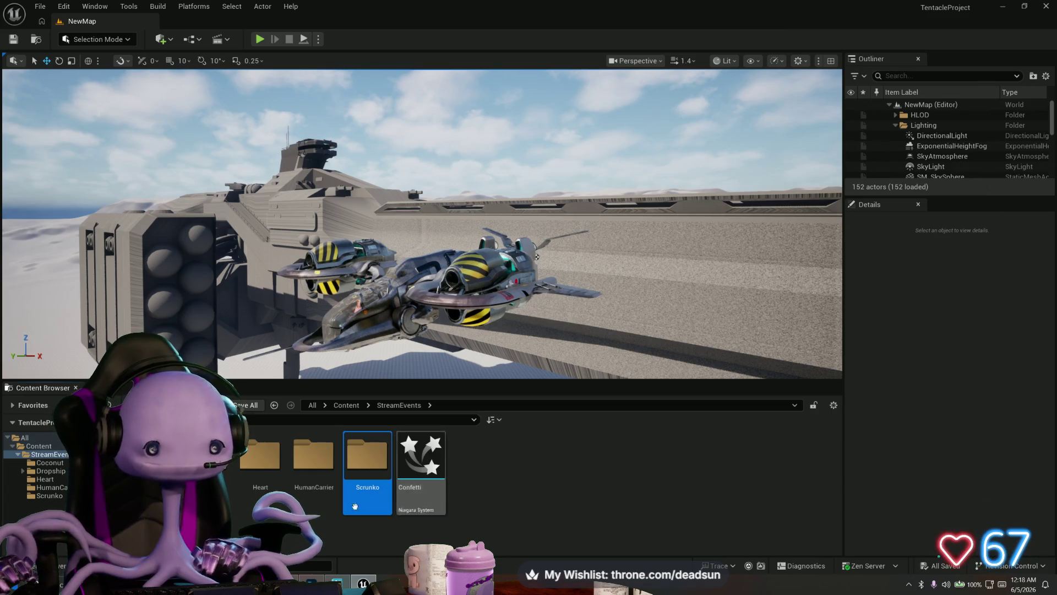
# Open the Scrunko folder and bring Substance Painter back to the front
pyautogui.doubleClick(367, 456)
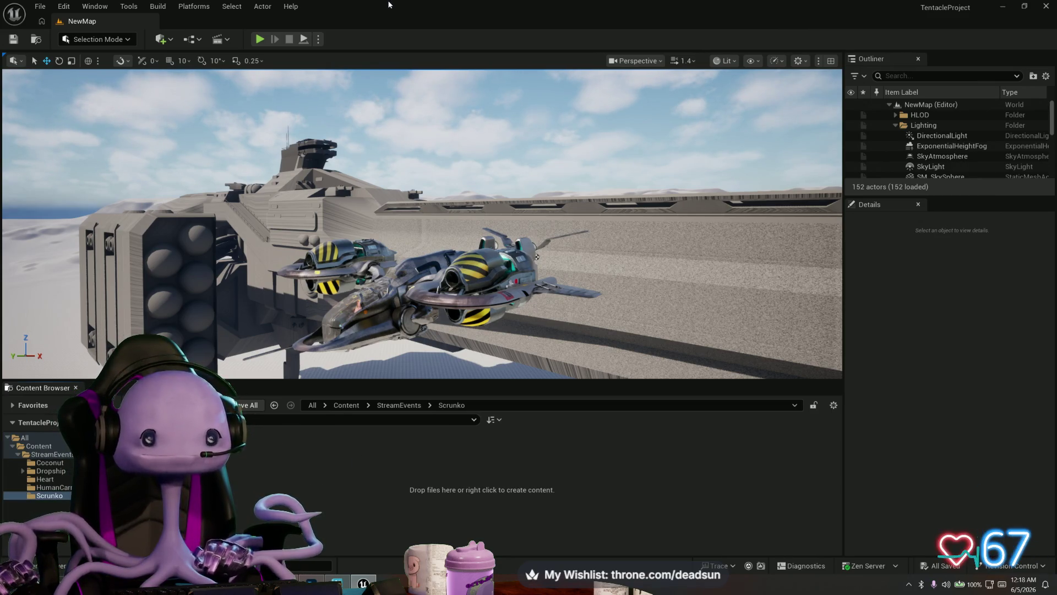
pyautogui.moveTo(388, 15)
pyautogui.mouseDown()
pyautogui.moveTo(601, 56)
pyautogui.moveTo(543, 31)
pyautogui.moveTo(526, 139)
pyautogui.mouseUp()
pyautogui.click(553, 77)
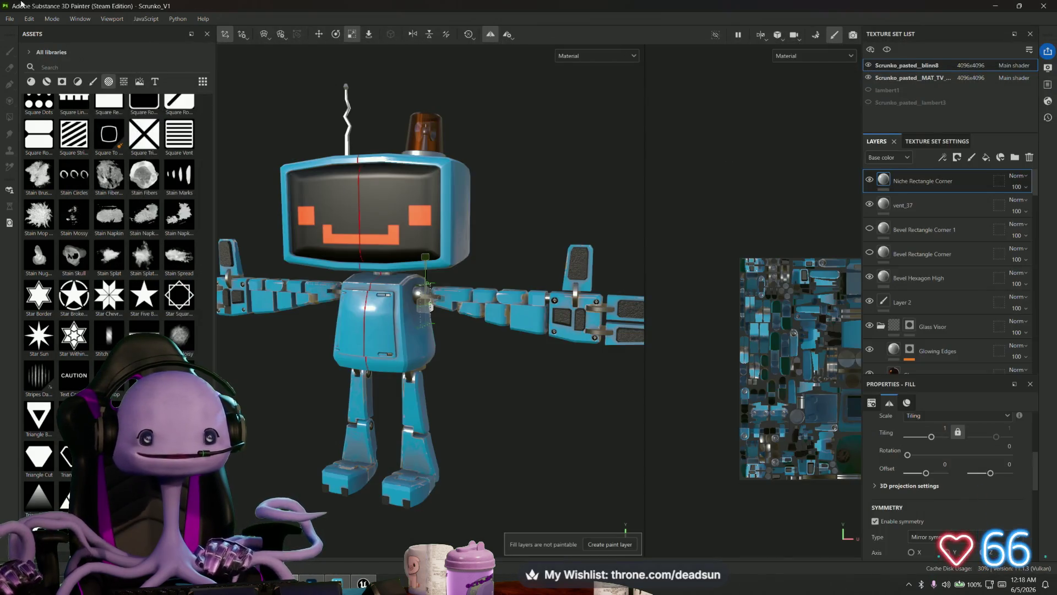
# Save the Scrunko_V1 project and minimize Substance Painter
pyautogui.click(9, 19)
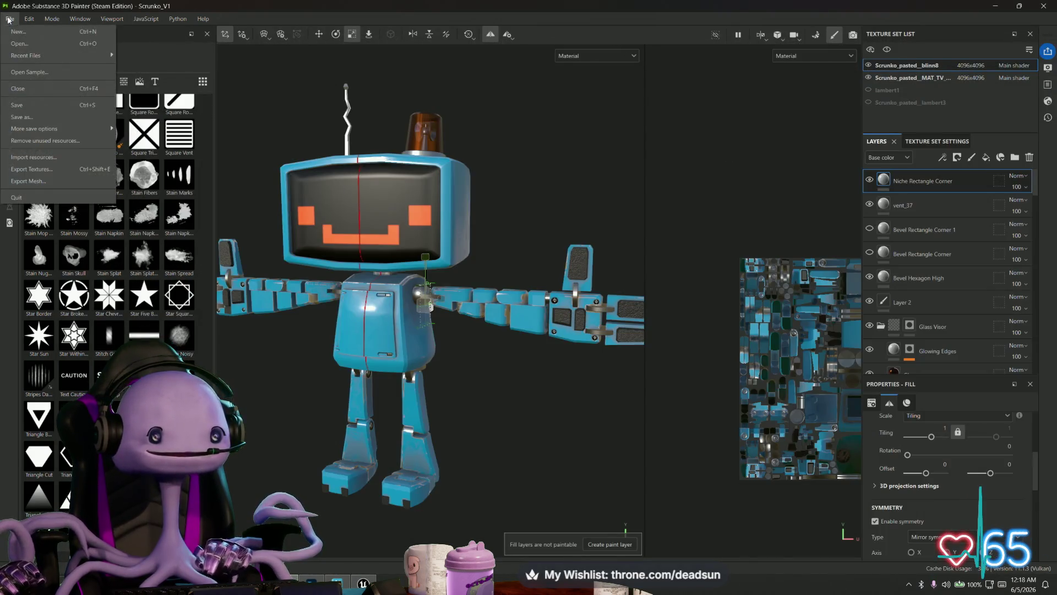
pyautogui.click(33, 105)
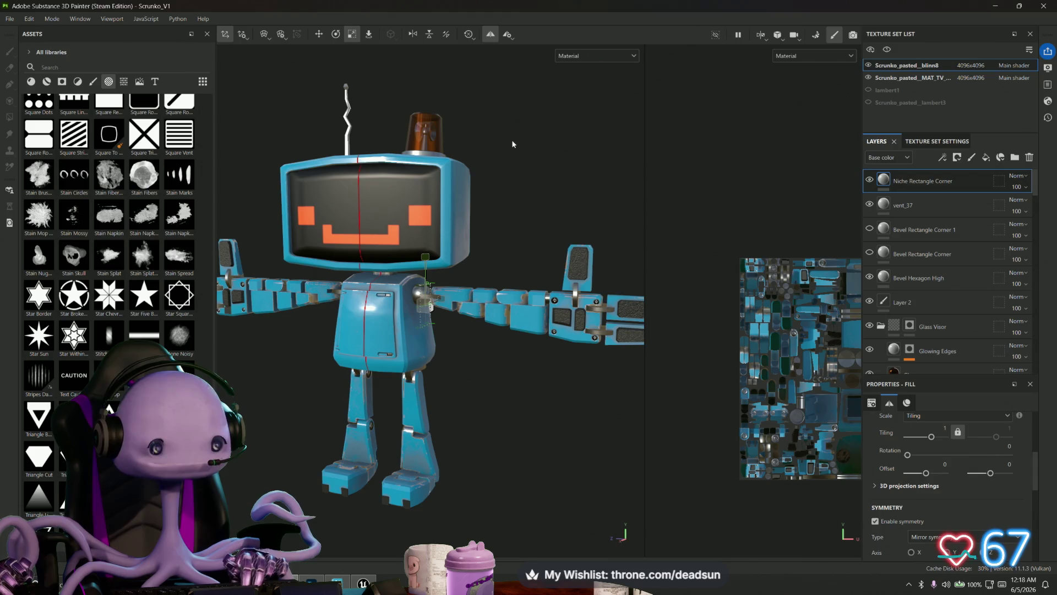
pyautogui.click(991, 5)
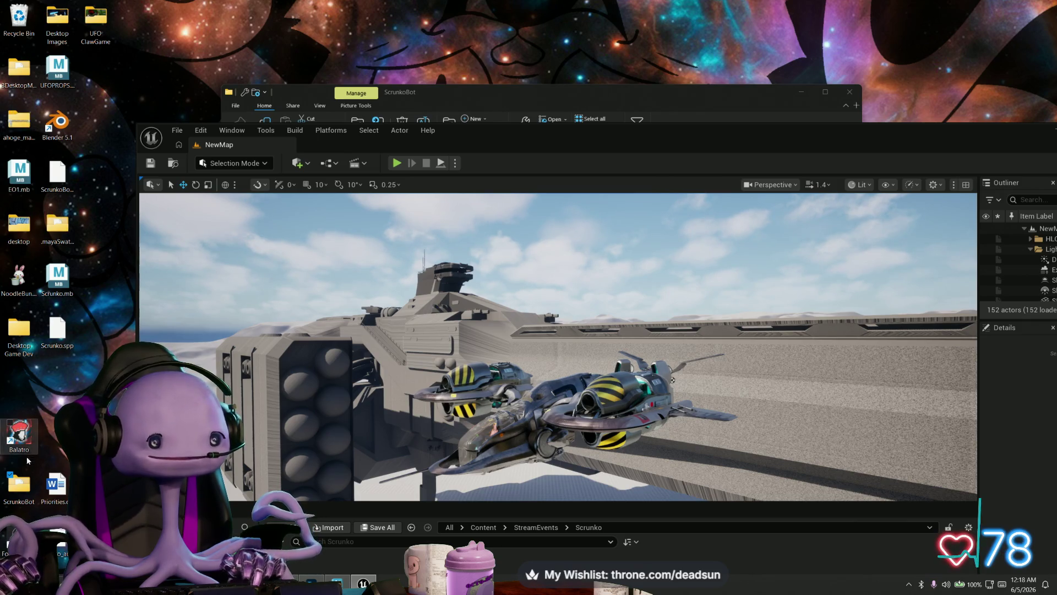
# Open the ScrunkoBot folder and arrange it beside the Unreal Editor window
pyautogui.doubleClick(22, 487)
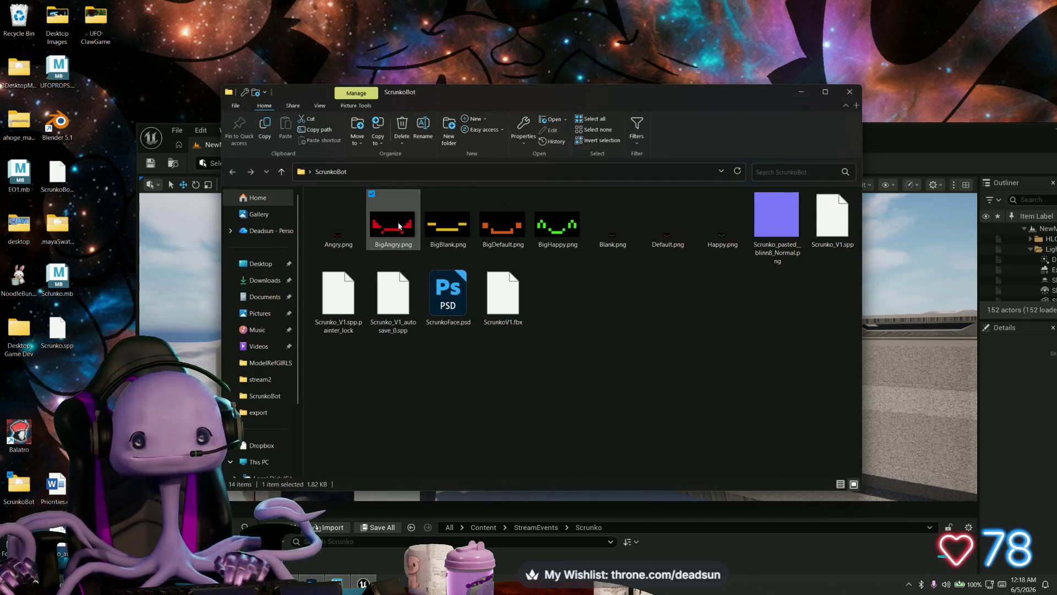
pyautogui.moveTo(926, 139)
pyautogui.mouseDown()
pyautogui.moveTo(860, 51)
pyautogui.moveTo(1056, 35)
pyautogui.moveTo(1030, 29)
pyautogui.mouseUp()
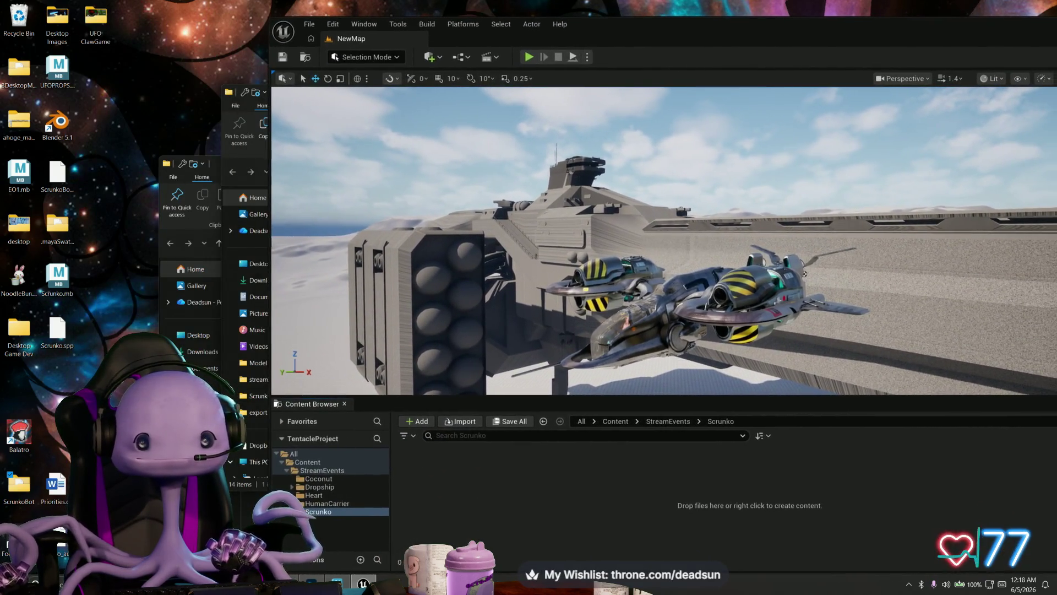
pyautogui.press('super+Down')
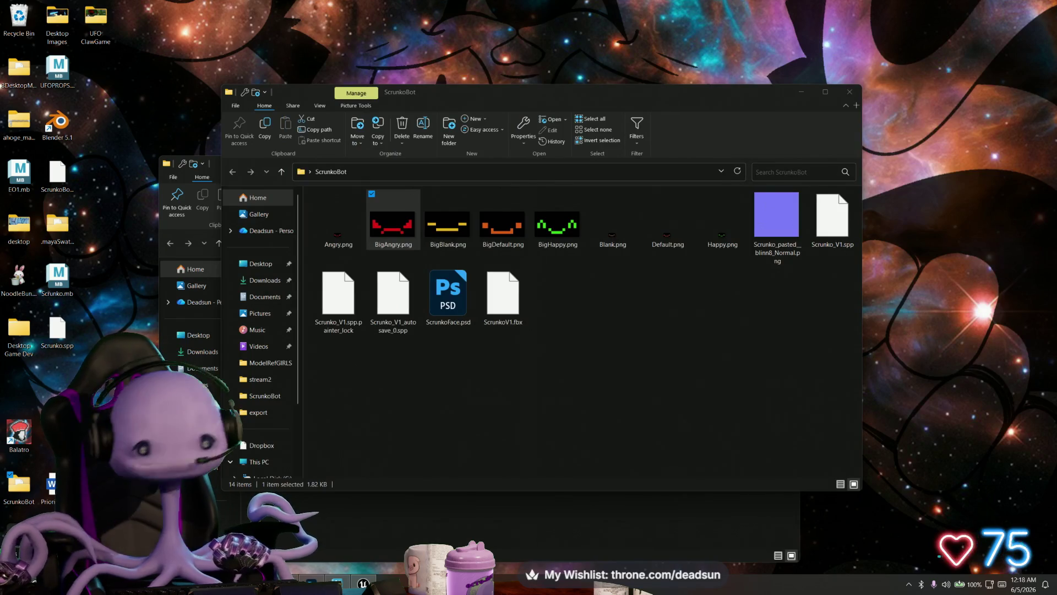
pyautogui.click(363, 583)
pyautogui.moveTo(898, 26)
pyautogui.mouseDown()
pyautogui.moveTo(520, 212)
pyautogui.moveTo(874, 124)
pyautogui.moveTo(896, 130)
pyautogui.mouseUp()
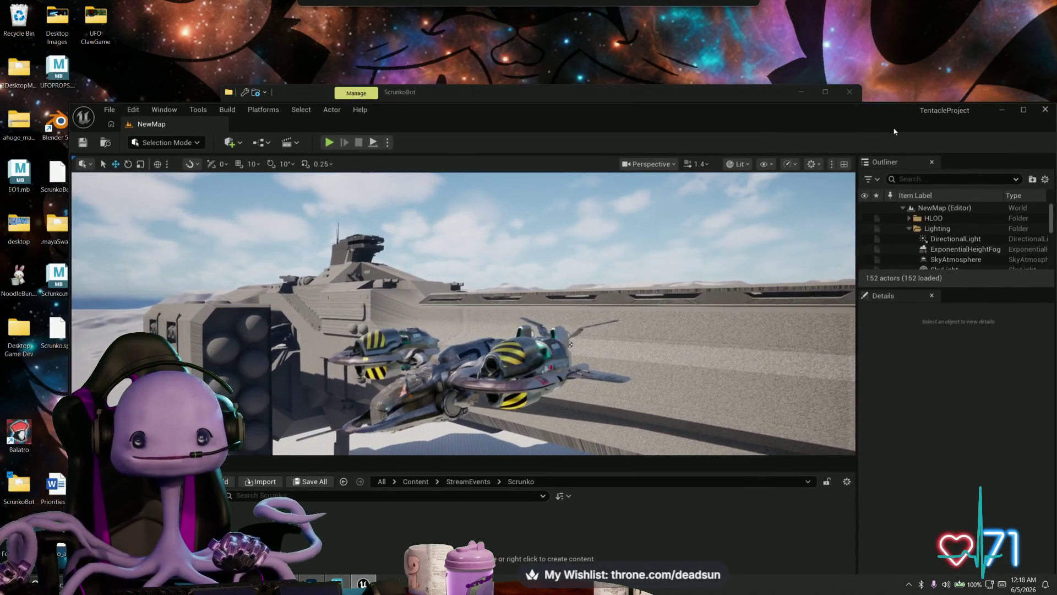
pyautogui.click(654, 87)
pyautogui.moveTo(563, 93); pyautogui.dragTo(369, 51)
pyautogui.click(745, 101)
pyautogui.moveTo(745, 101)
pyautogui.mouseDown()
pyautogui.moveTo(902, 9)
pyautogui.moveTo(950, 43)
pyautogui.mouseUp()
pyautogui.click(206, 224)
# Import BigAngry, BigBlank, BigDefault and BigHappy into Unreal's Scrunko folder, then close Explorer
pyautogui.click(201, 189)
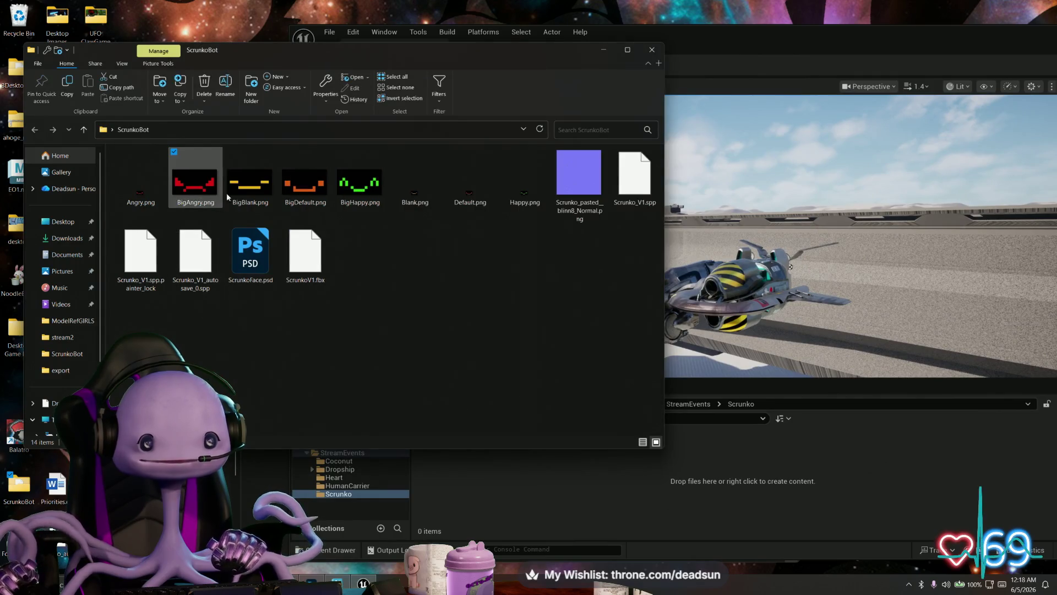
pyautogui.keyDown('shift'); pyautogui.click(368, 191); pyautogui.keyUp('shift')
pyautogui.moveTo(360, 186); pyautogui.dragTo(684, 434)
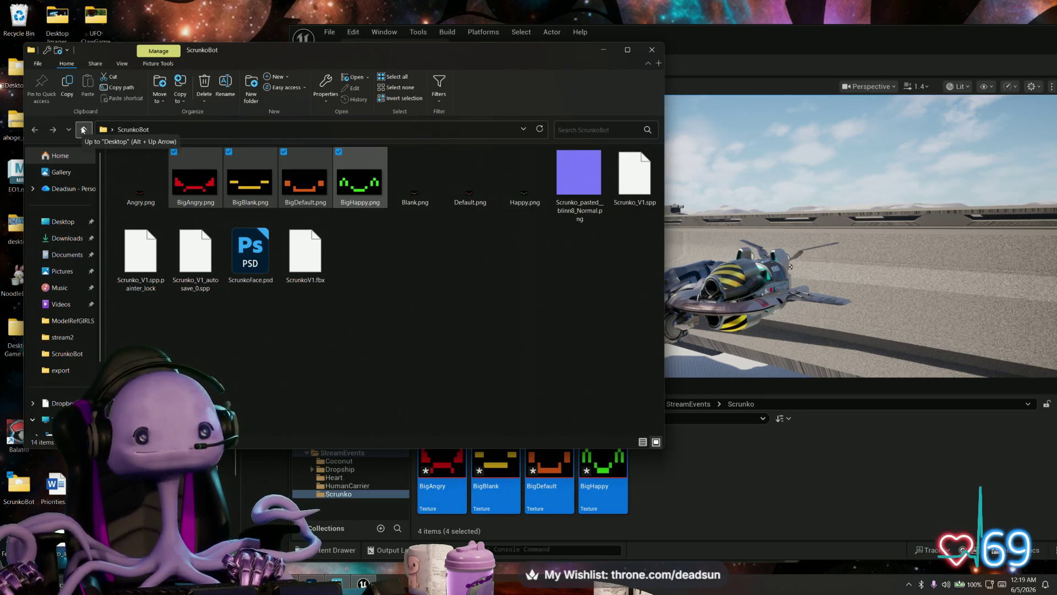
pyautogui.click(655, 54)
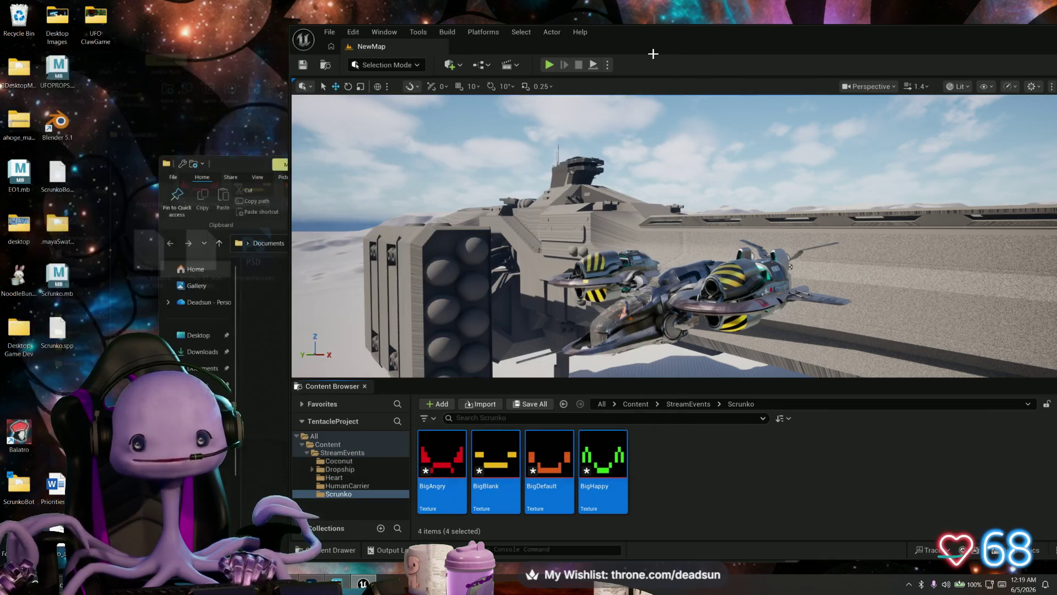
# Navigate Explorer to the Substance 3D Painter texture export folder
pyautogui.click(259, 293)
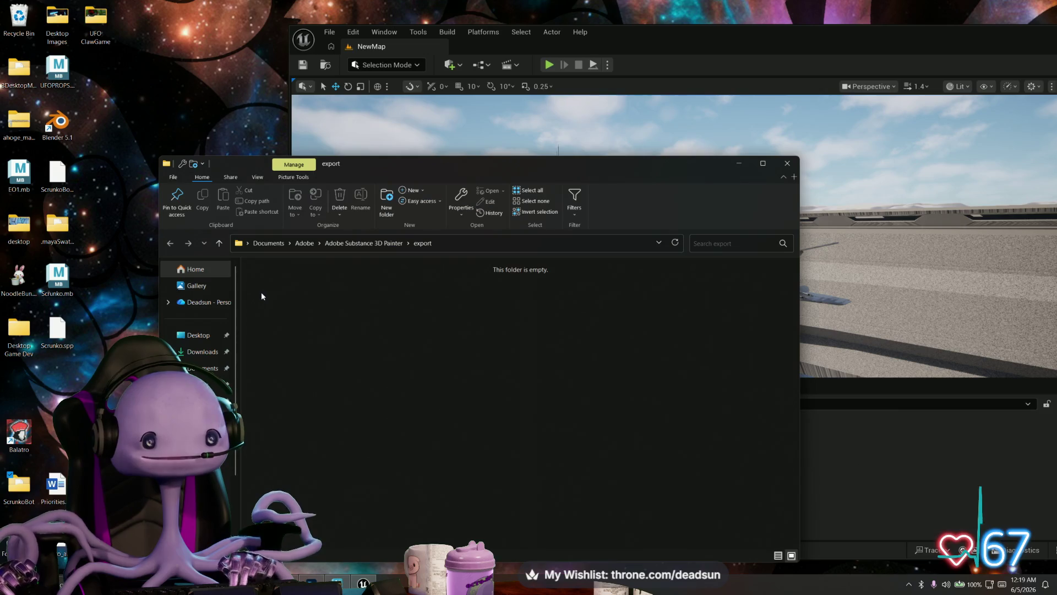
pyautogui.click(365, 243)
pyautogui.click(421, 243)
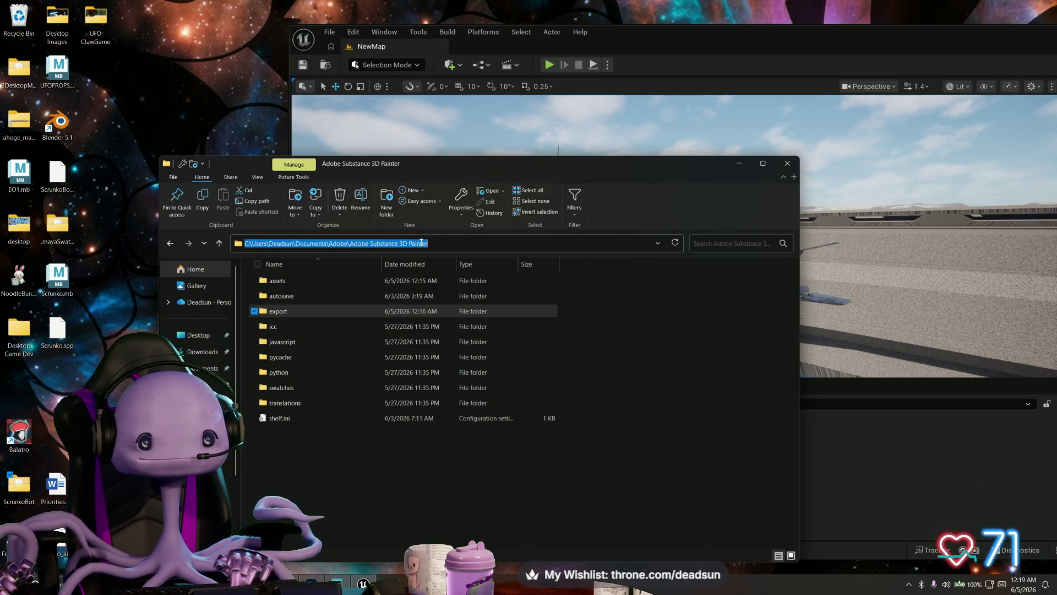
pyautogui.doubleClick(274, 311)
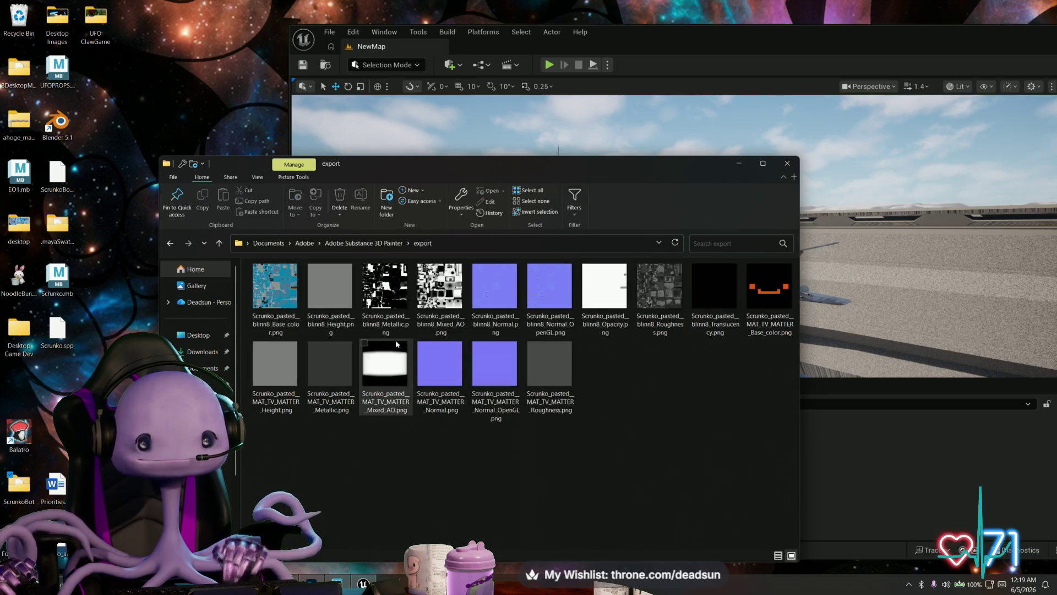
# Import seven blinn8 textures, excluding Height, into Unreal's Scrunko folder
pyautogui.click(296, 303)
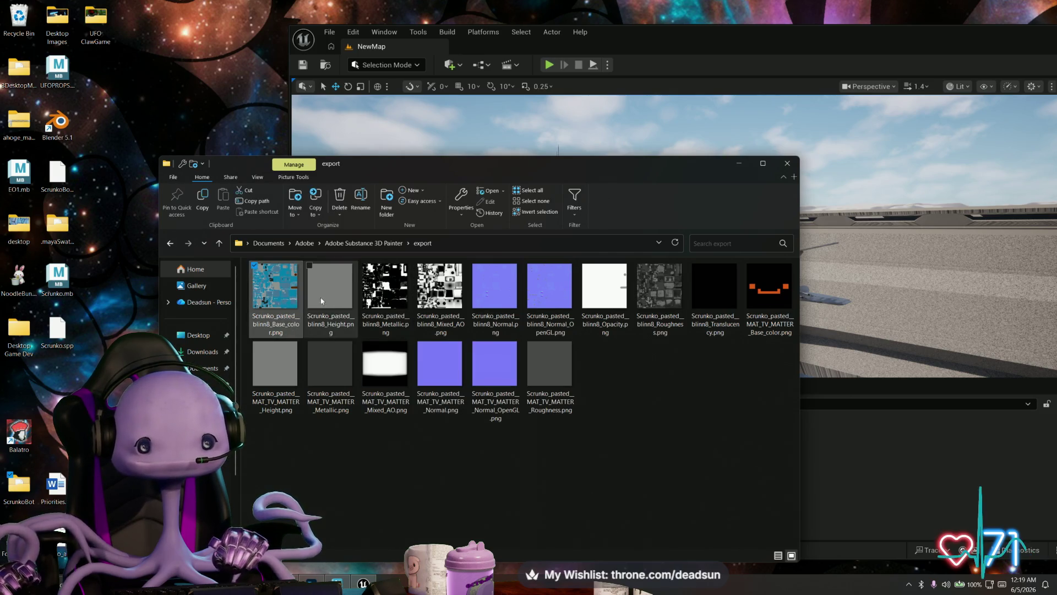
pyautogui.keyDown('shift'); pyautogui.click(392, 294); pyautogui.keyUp('shift')
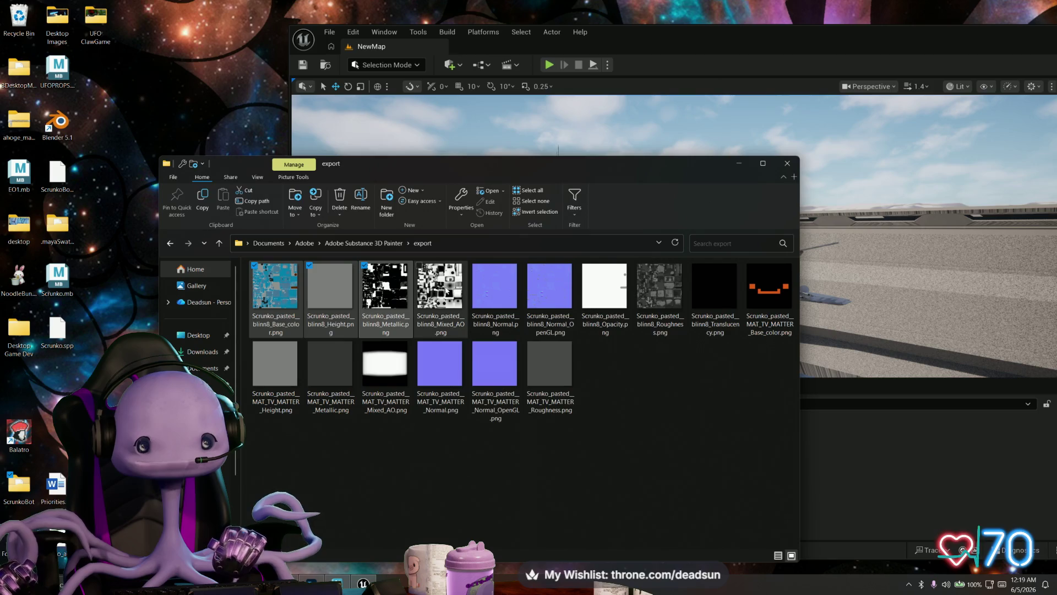
pyautogui.keyDown('shift'); pyautogui.click(495, 292); pyautogui.keyUp('shift')
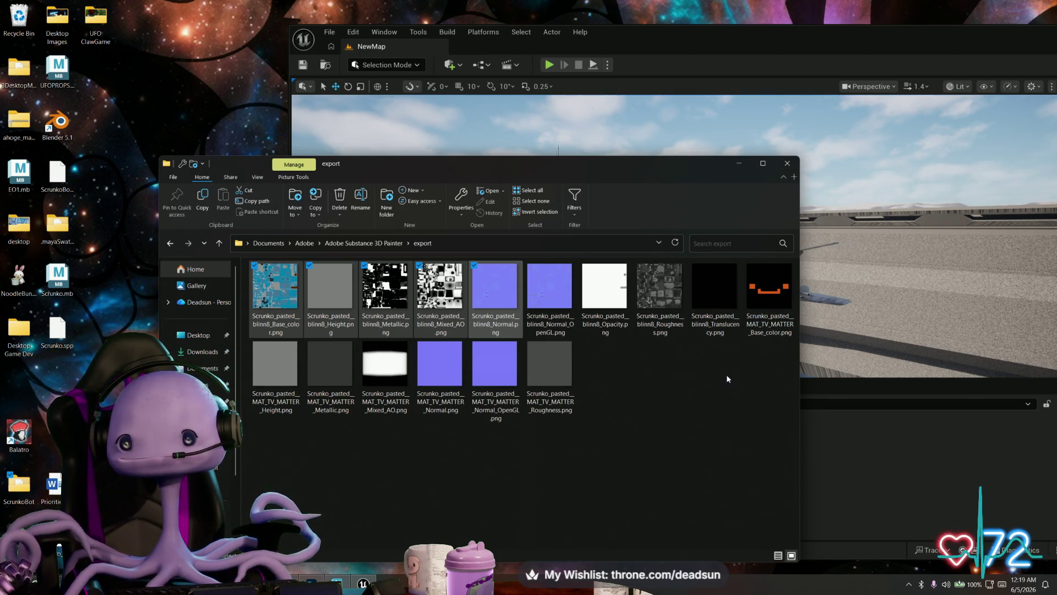
pyautogui.keyDown('ctrl'); pyautogui.click(659, 307); pyautogui.keyUp('ctrl')
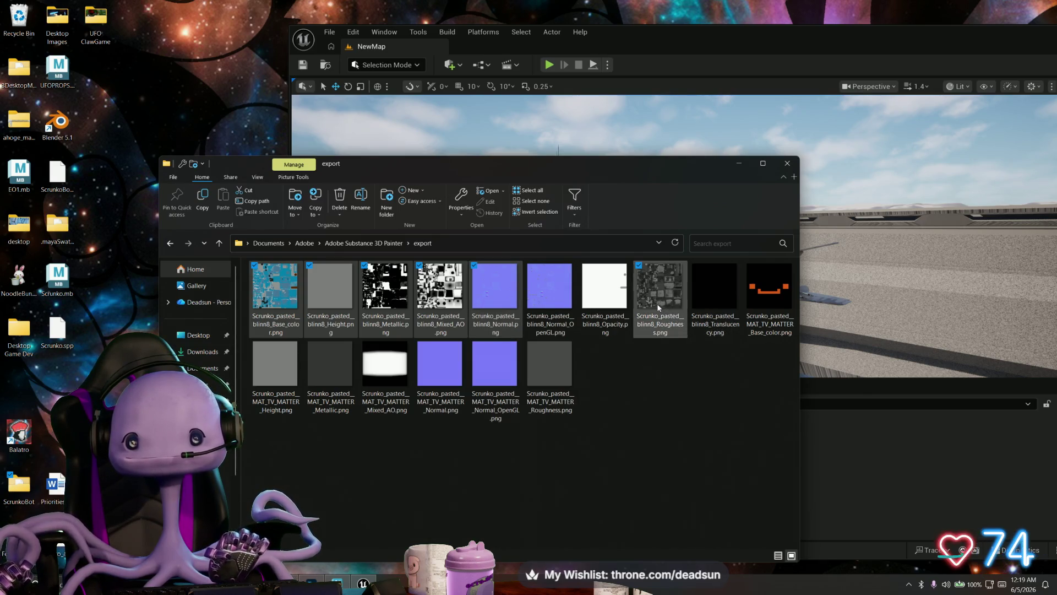
pyautogui.keyDown('ctrl'); pyautogui.click(604, 297); pyautogui.keyUp('ctrl')
pyautogui.keyDown('ctrl'); pyautogui.click(534, 330); pyautogui.keyUp('ctrl')
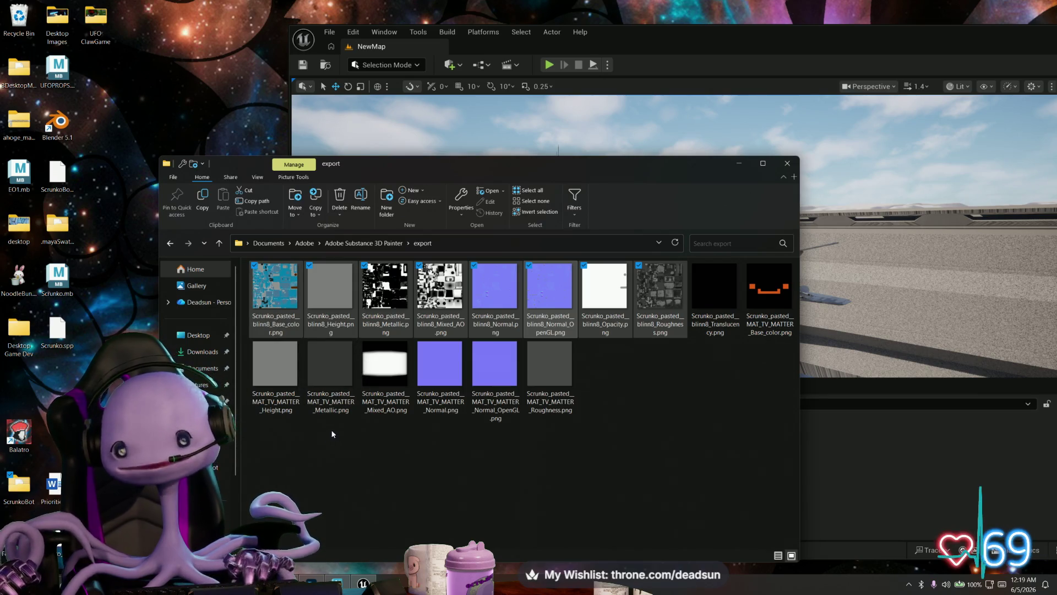
pyautogui.keyDown('ctrl'); pyautogui.click(342, 310); pyautogui.keyUp('ctrl')
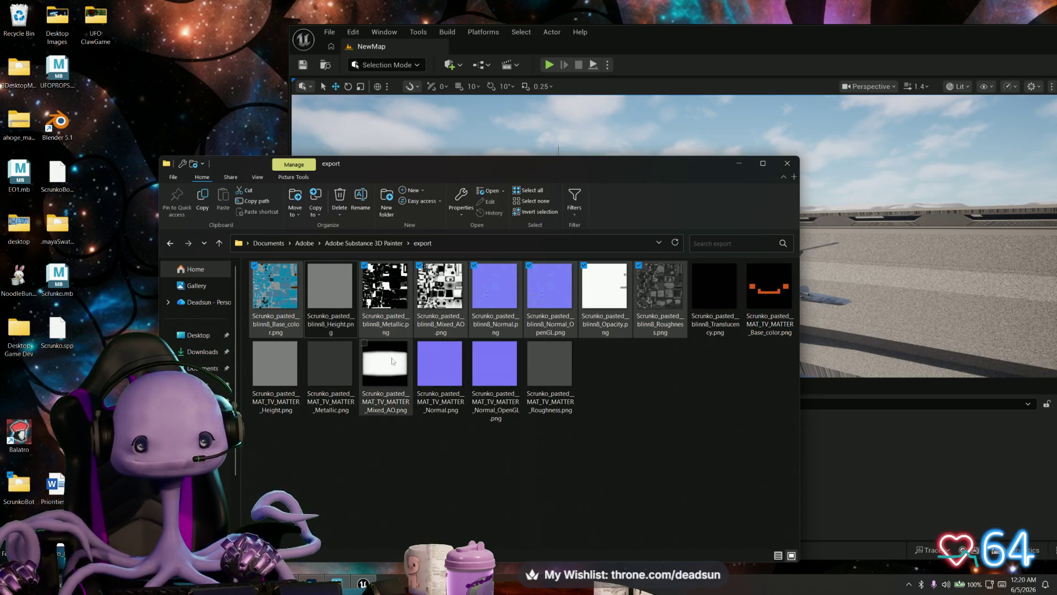
pyautogui.moveTo(281, 303)
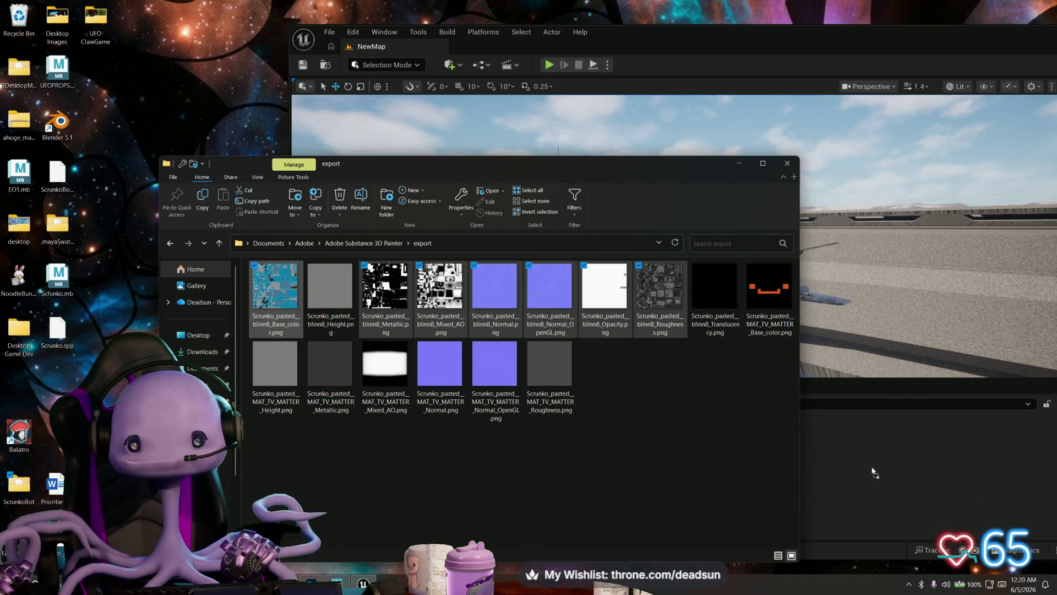
pyautogui.moveTo(872, 467); pyautogui.dragTo(871, 468)
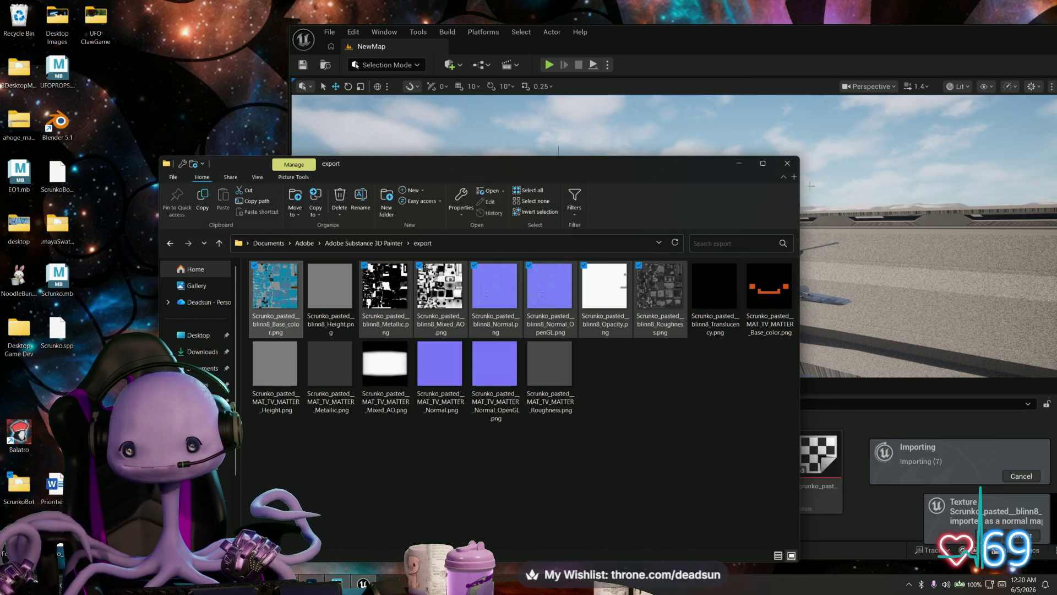
# Close the export folder and drag ScrunkoBot001.fbx from the desktop into the Scrunko folder
pyautogui.click(787, 164)
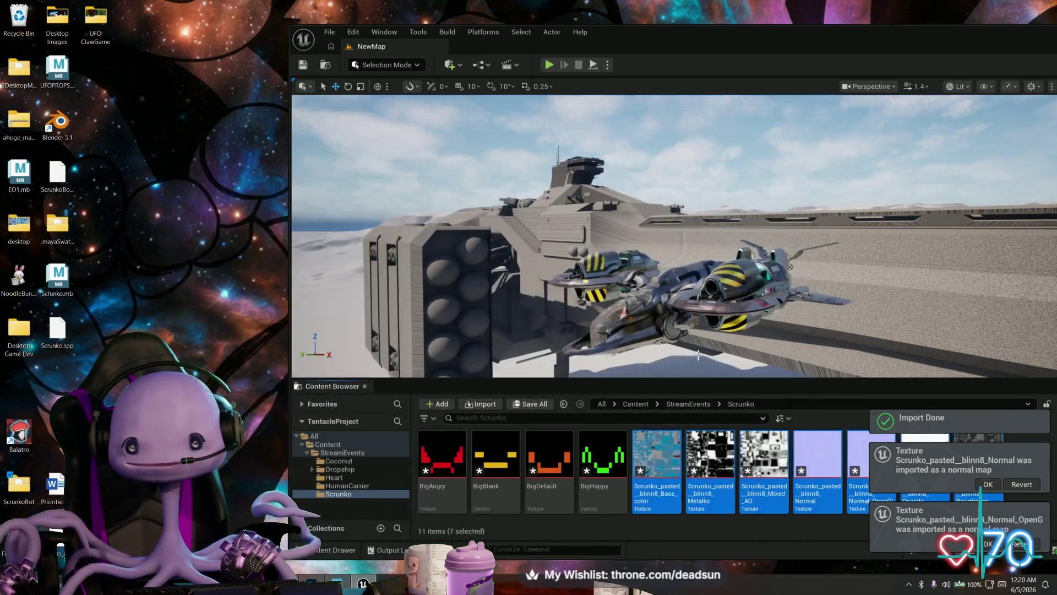
pyautogui.moveTo(887, 53)
pyautogui.mouseDown()
pyautogui.moveTo(732, 22)
pyautogui.moveTo(750, 28)
pyautogui.moveTo(716, 33)
pyautogui.moveTo(775, 183)
pyautogui.moveTo(717, 126)
pyautogui.moveTo(696, 67)
pyautogui.moveTo(714, 42)
pyautogui.mouseUp()
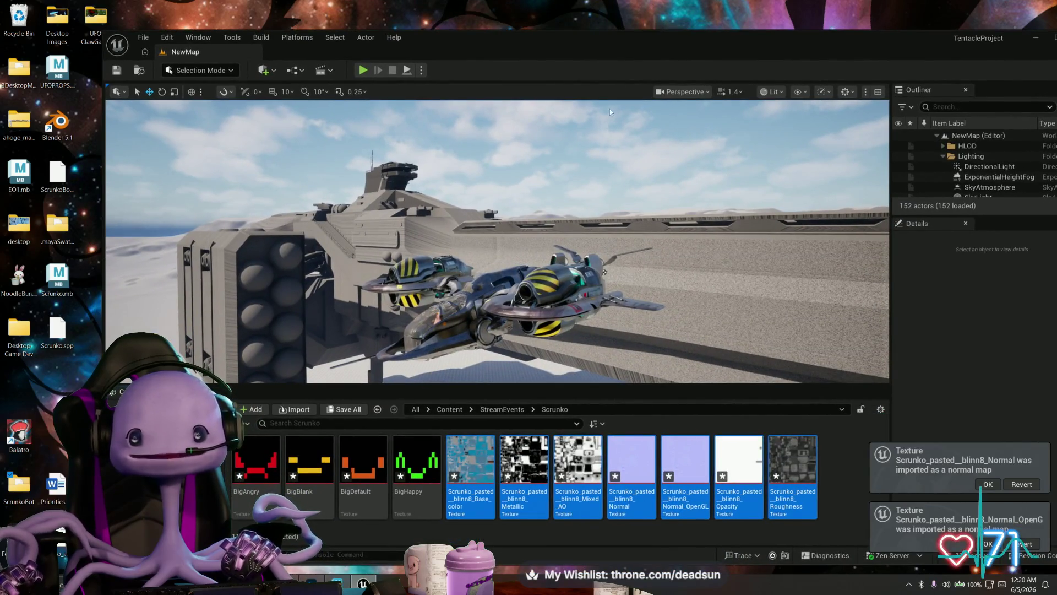
pyautogui.click(857, 484)
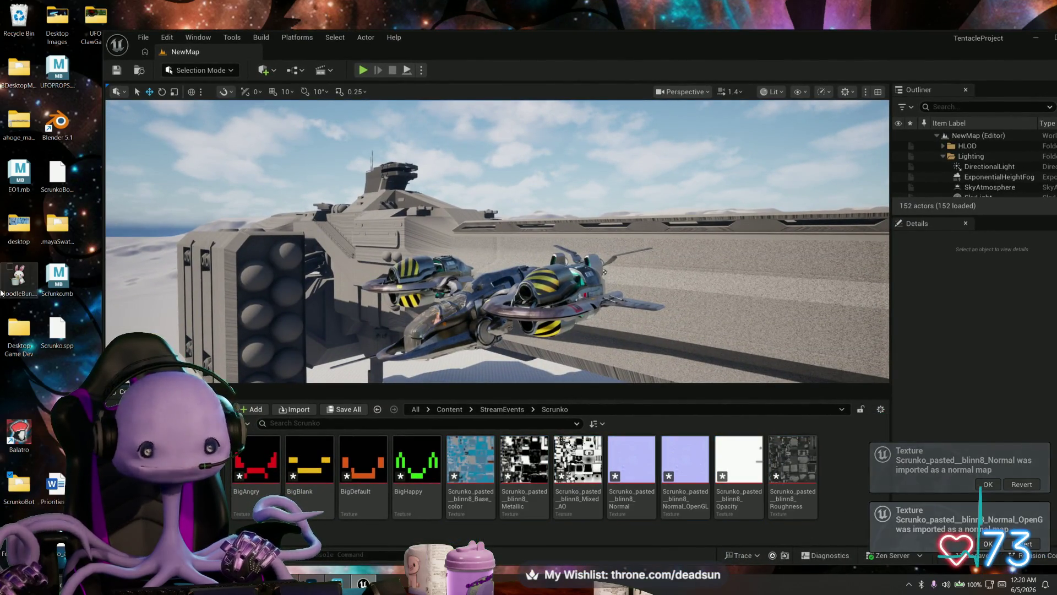
pyautogui.click(61, 175)
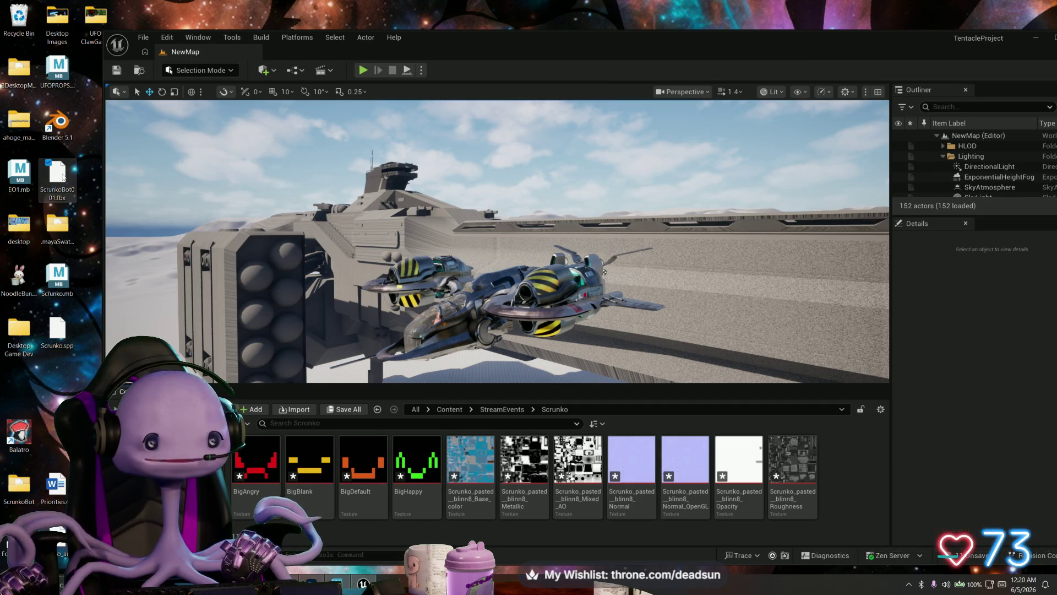
pyautogui.moveTo(61, 177); pyautogui.dragTo(541, 388)
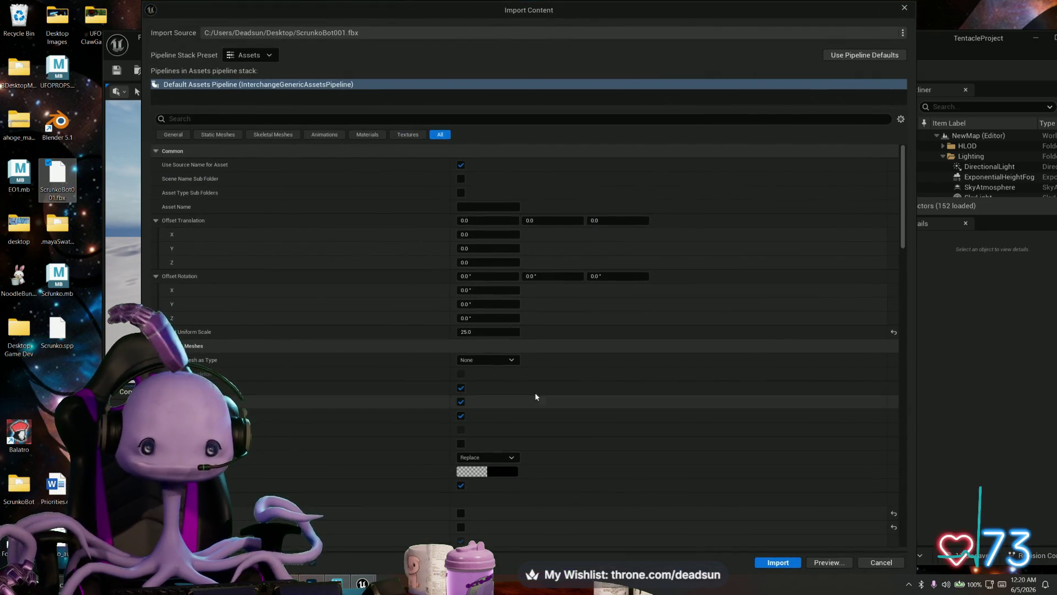
# Import ScrunkoBot001.fbx as Face and Scrunko1 meshes, then open the pasted__blinn8 material
pyautogui.click(777, 562)
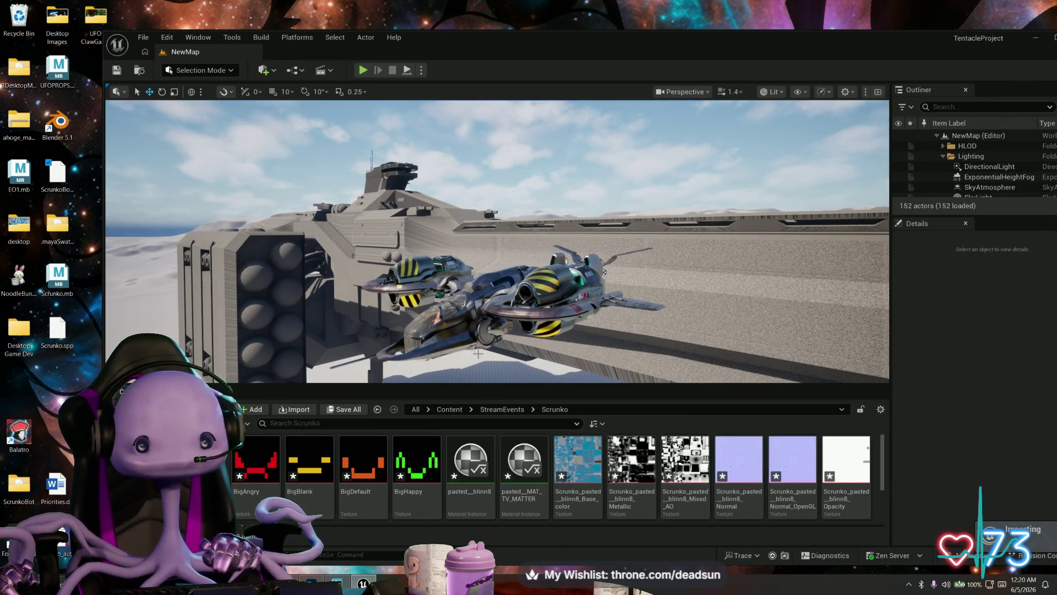
pyautogui.moveTo(478, 354); pyautogui.dragTo(441, 375)
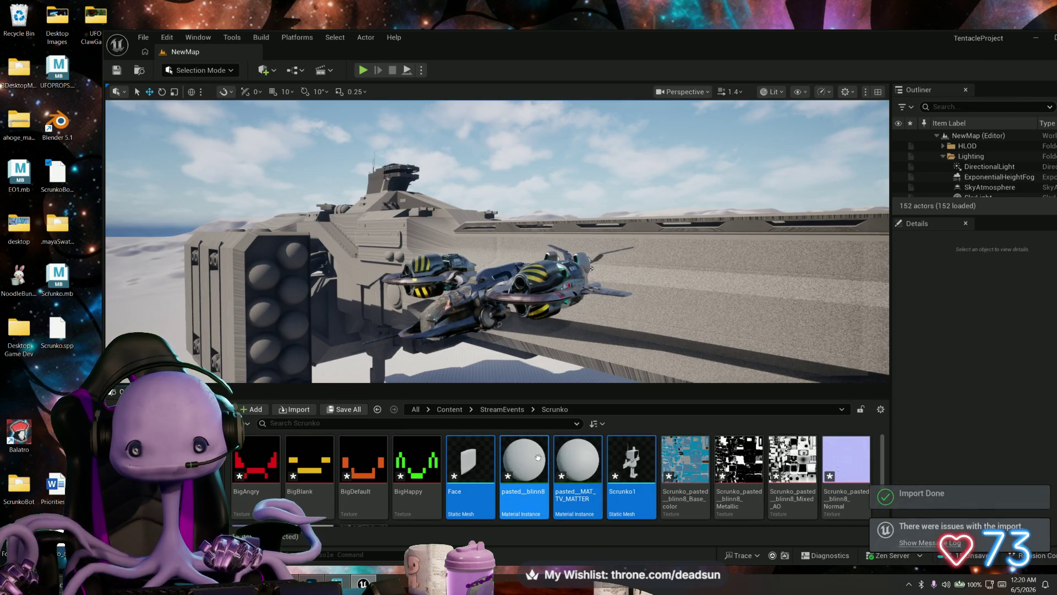
pyautogui.moveTo(535, 455)
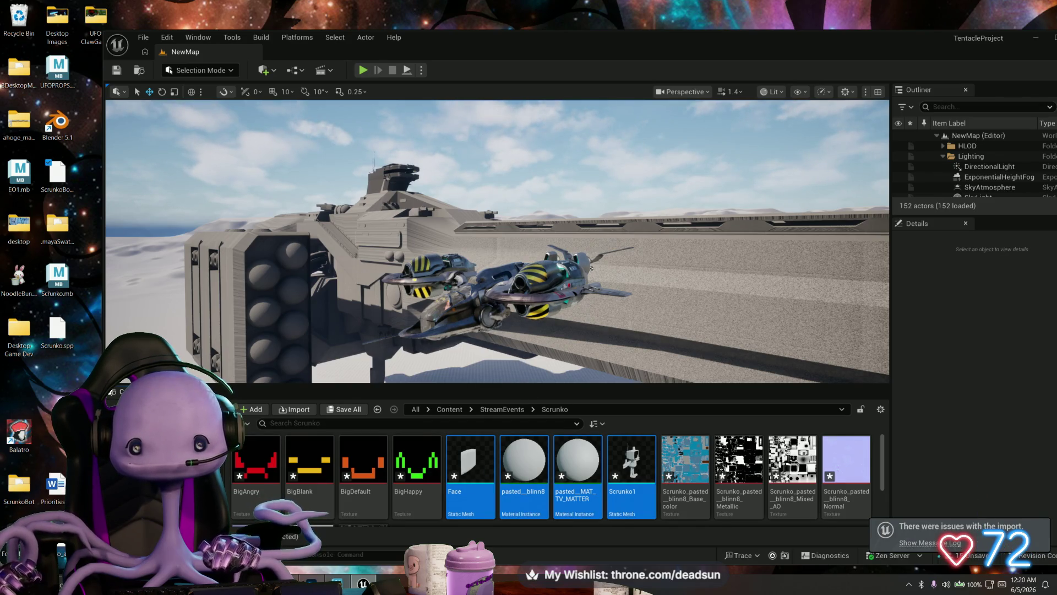
pyautogui.moveTo(496, 248); pyautogui.dragTo(495, 366)
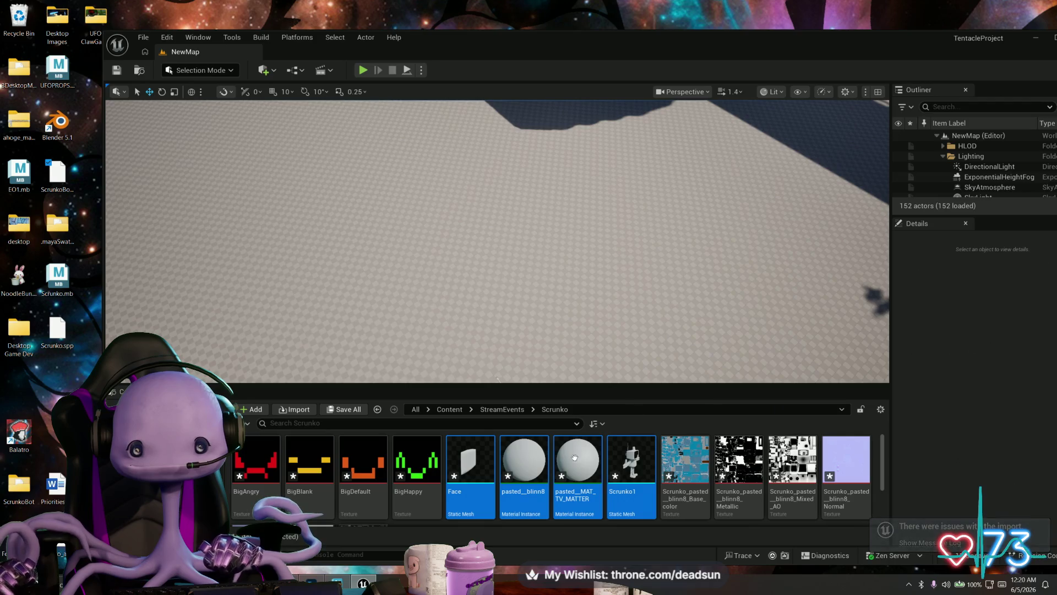
pyautogui.doubleClick(529, 469)
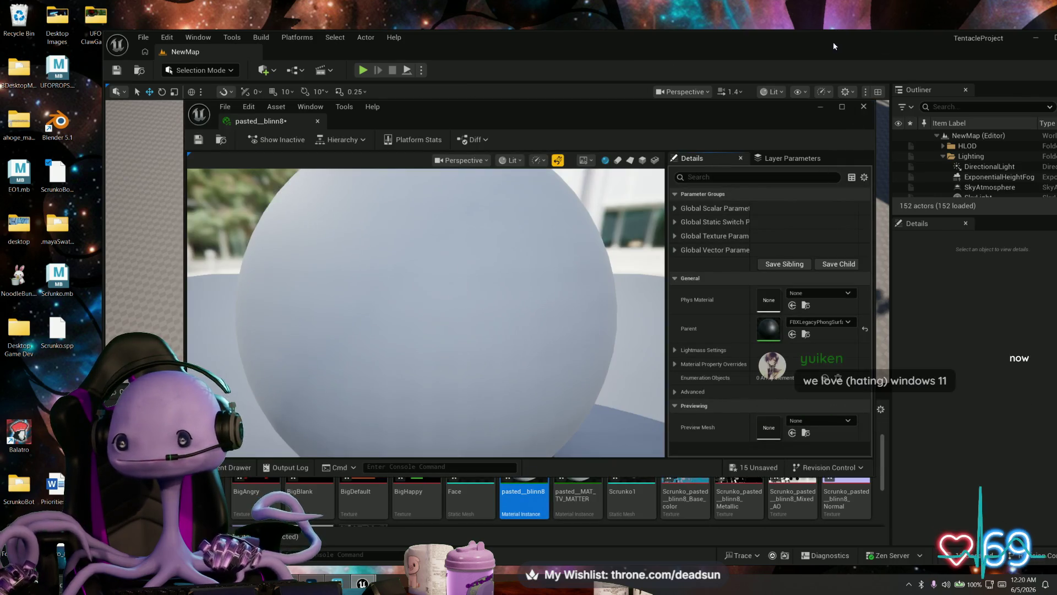
# Save and close the Substance Painter robot project, then close the pasted_blinn8 material instance editor
pyautogui.moveTo(867, 35)
pyautogui.mouseDown()
pyautogui.moveTo(794, 42)
pyautogui.moveTo(846, 22)
pyautogui.moveTo(848, 0)
pyautogui.mouseUp()
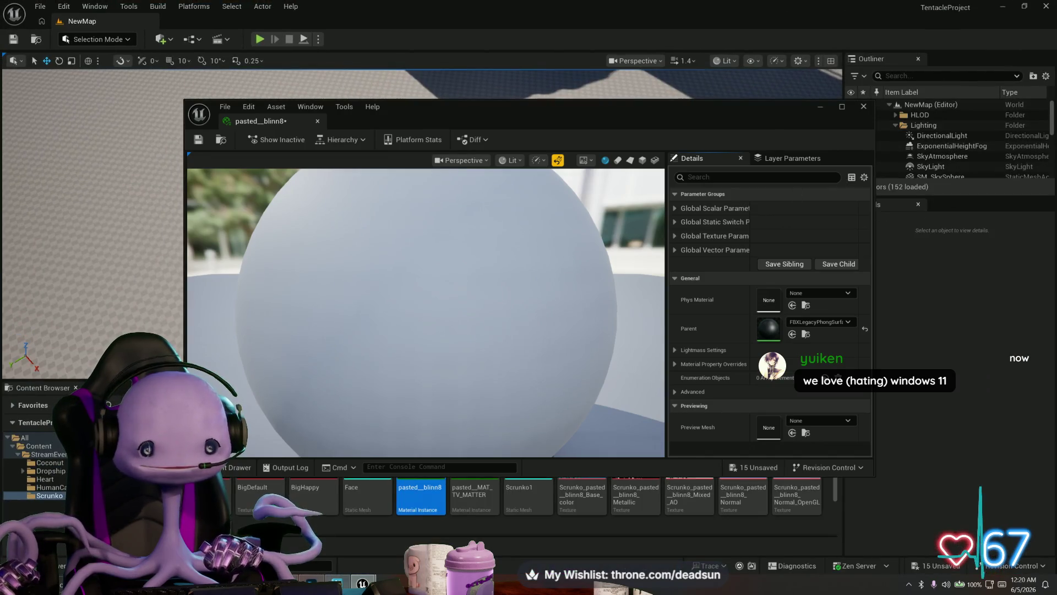
pyautogui.hotkey('alt', 'Tab')
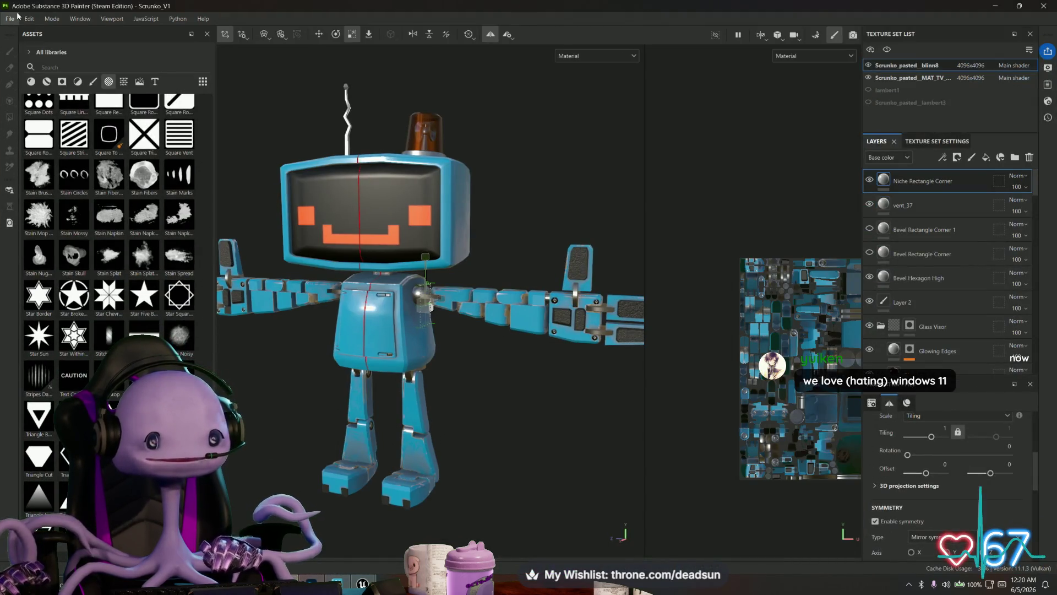
pyautogui.click(10, 19)
pyautogui.click(22, 105)
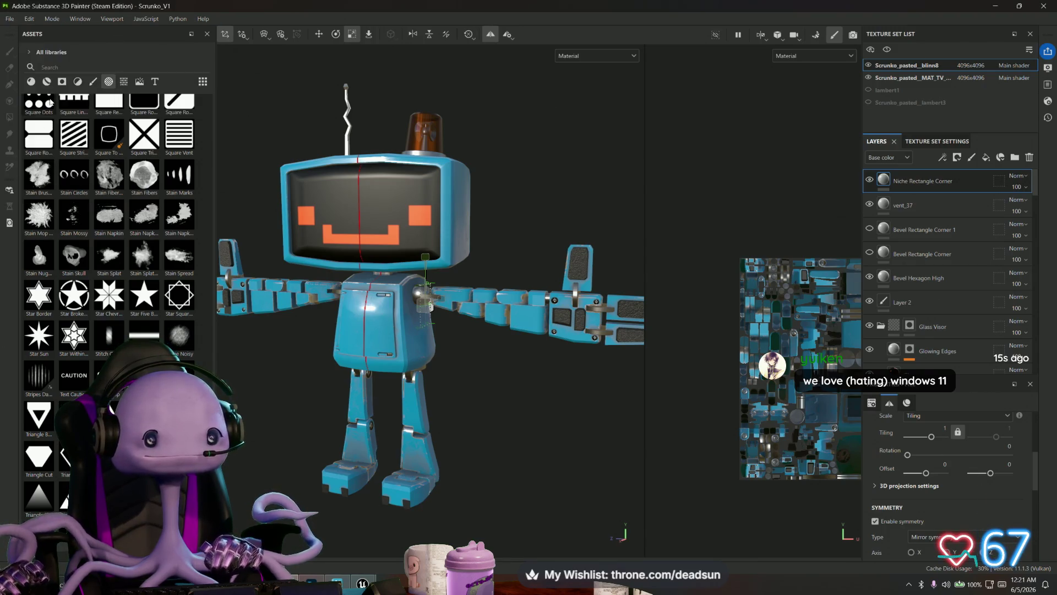
pyautogui.click(1043, 6)
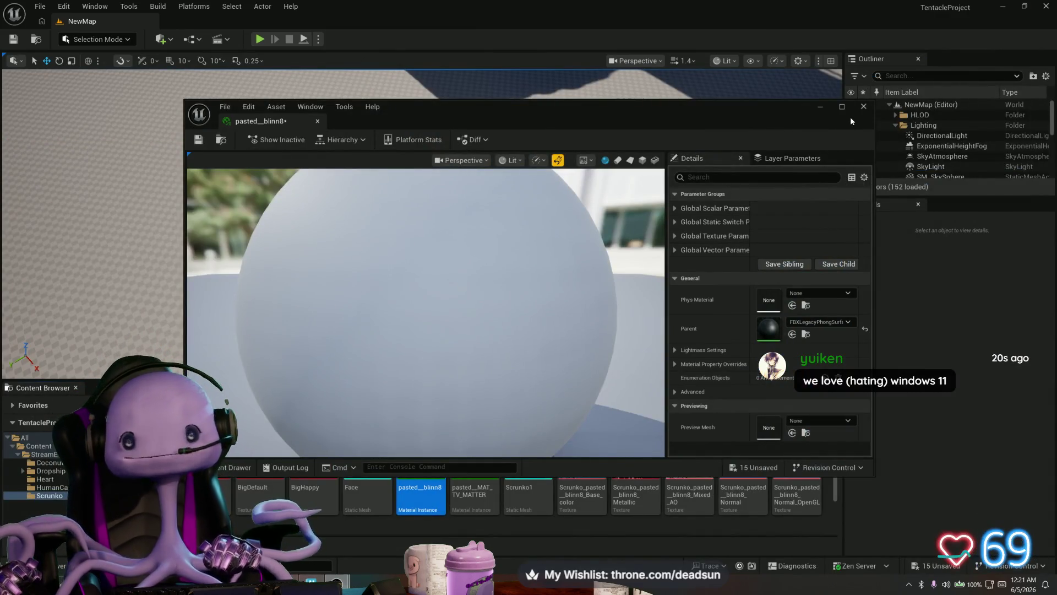
pyautogui.moveTo(538, 111)
pyautogui.mouseDown()
pyautogui.moveTo(463, 4)
pyautogui.moveTo(435, 5)
pyautogui.moveTo(509, 82)
pyautogui.moveTo(427, 81)
pyautogui.mouseUp()
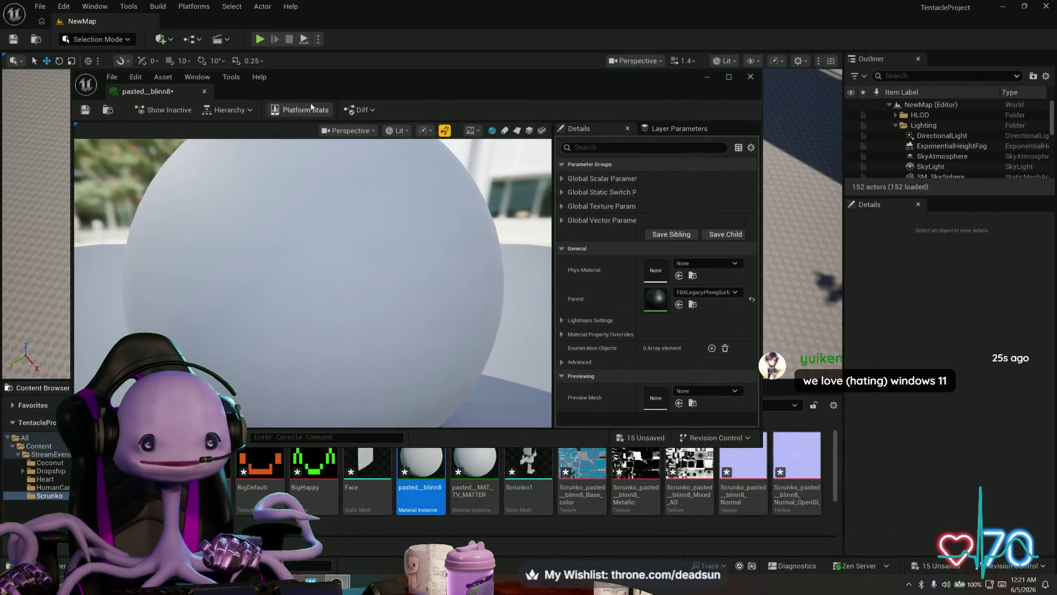
pyautogui.click(751, 78)
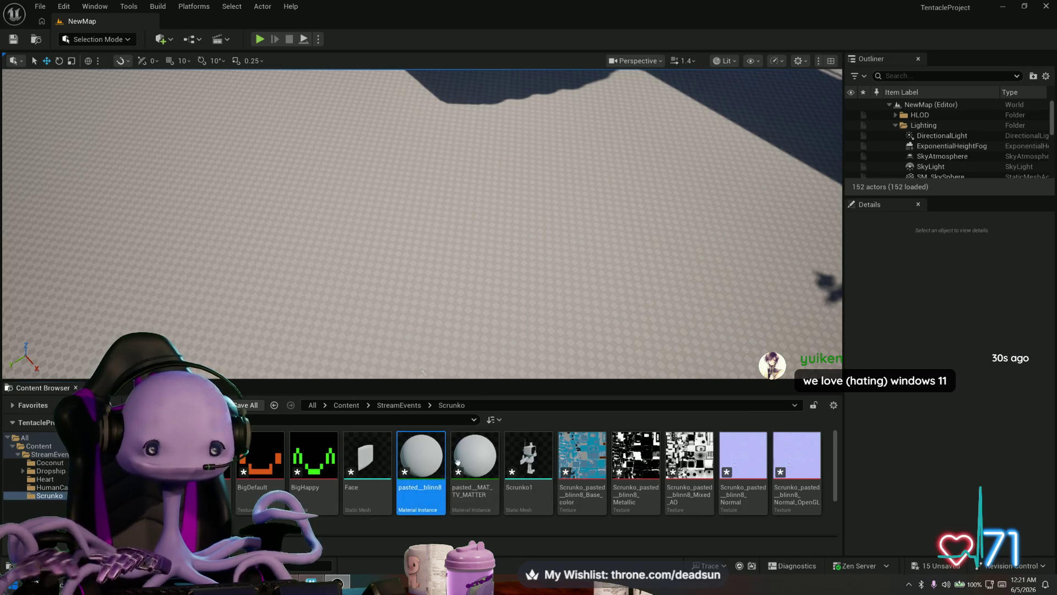
# Force-delete pasted_MAT_TV_MATTER and pasted_blinn8 despite their references
pyautogui.click(474, 465)
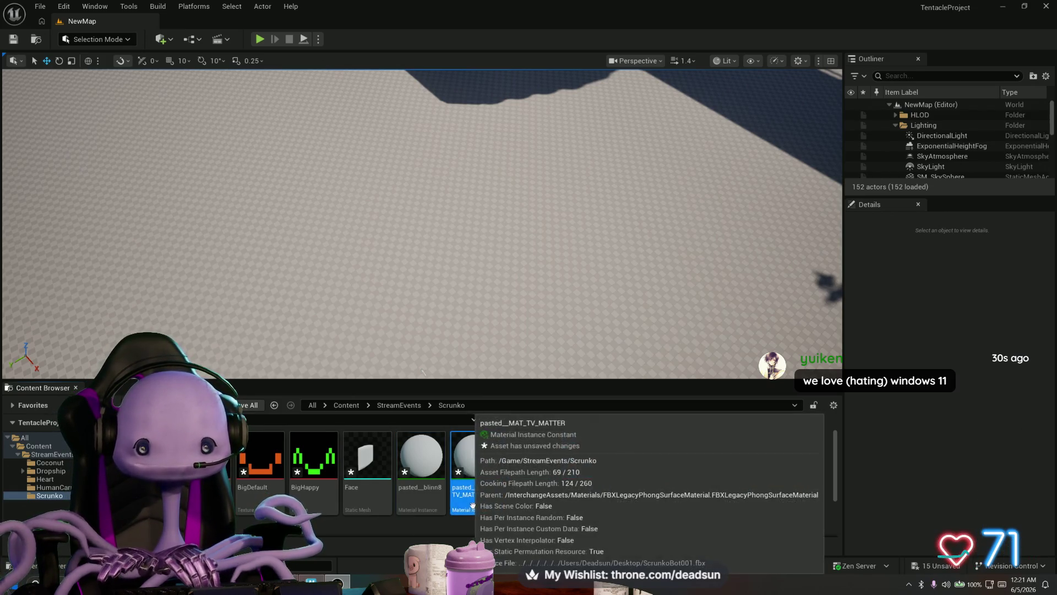
pyautogui.press('Delete')
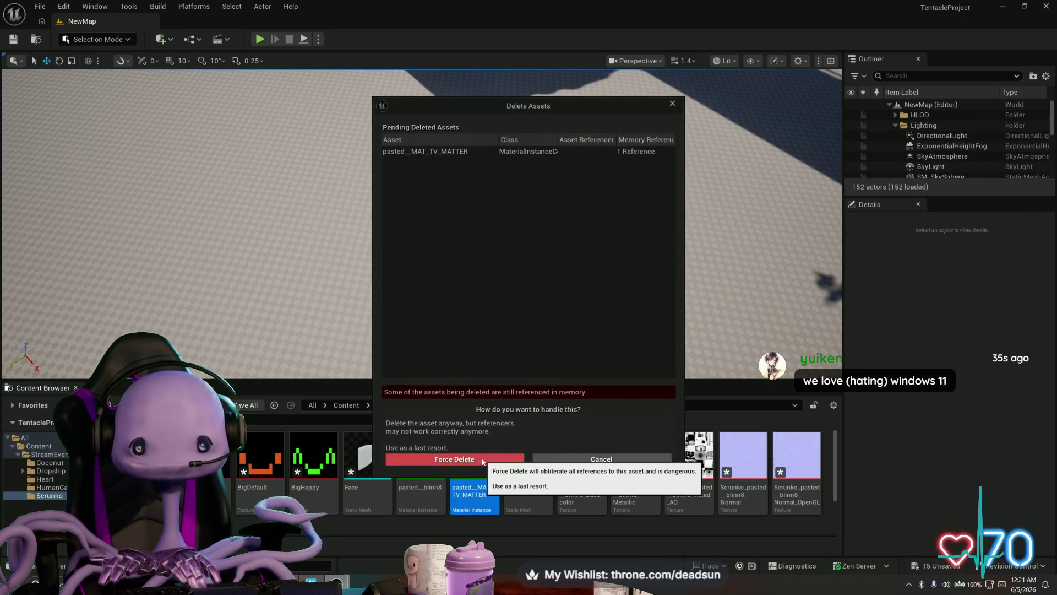
pyautogui.click(483, 460)
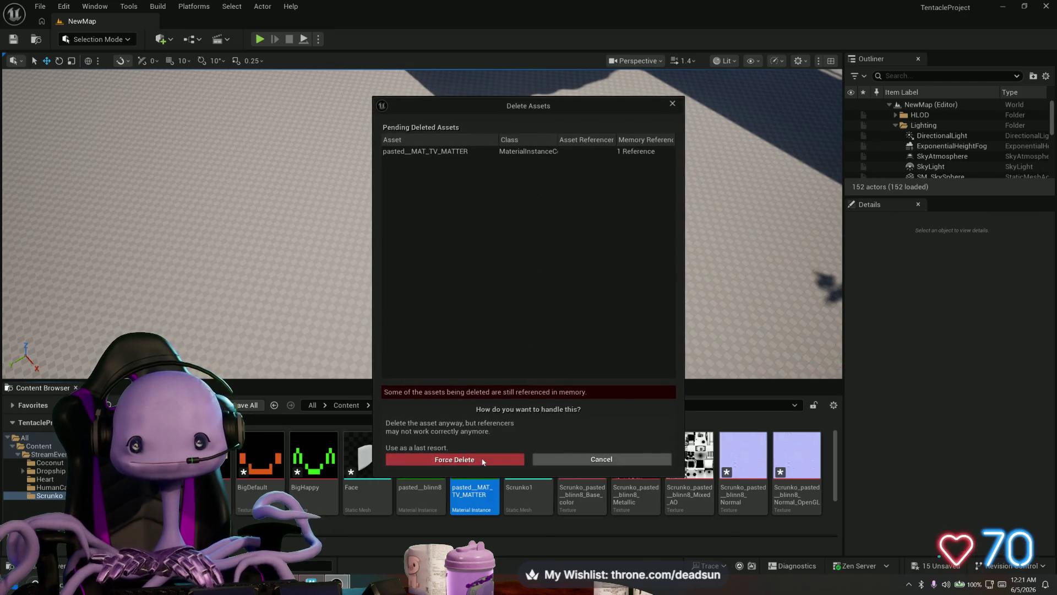
pyautogui.press('Delete')
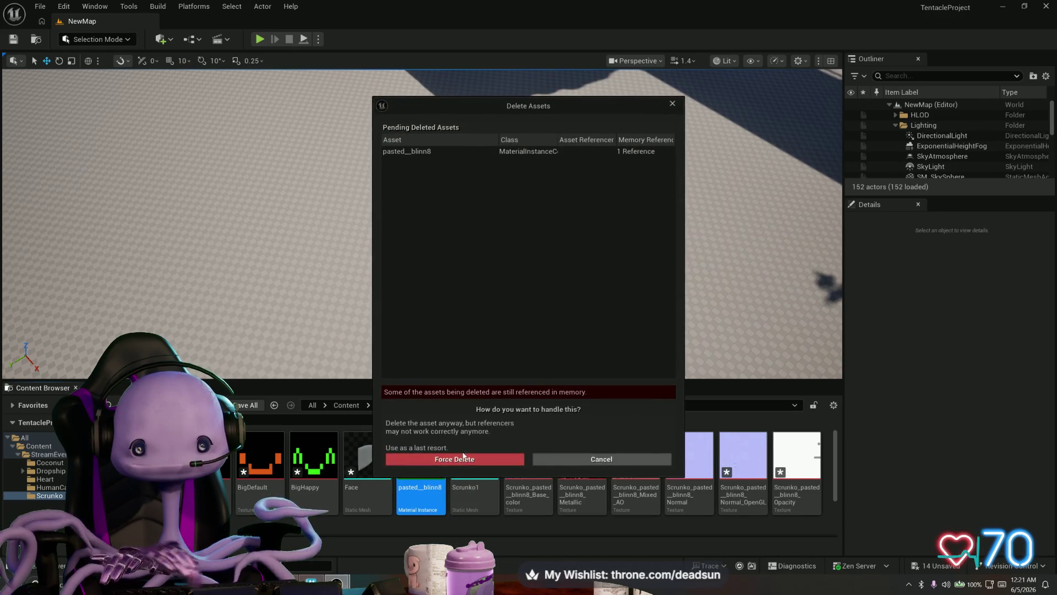
pyautogui.click(441, 460)
pyautogui.rightClick(435, 531)
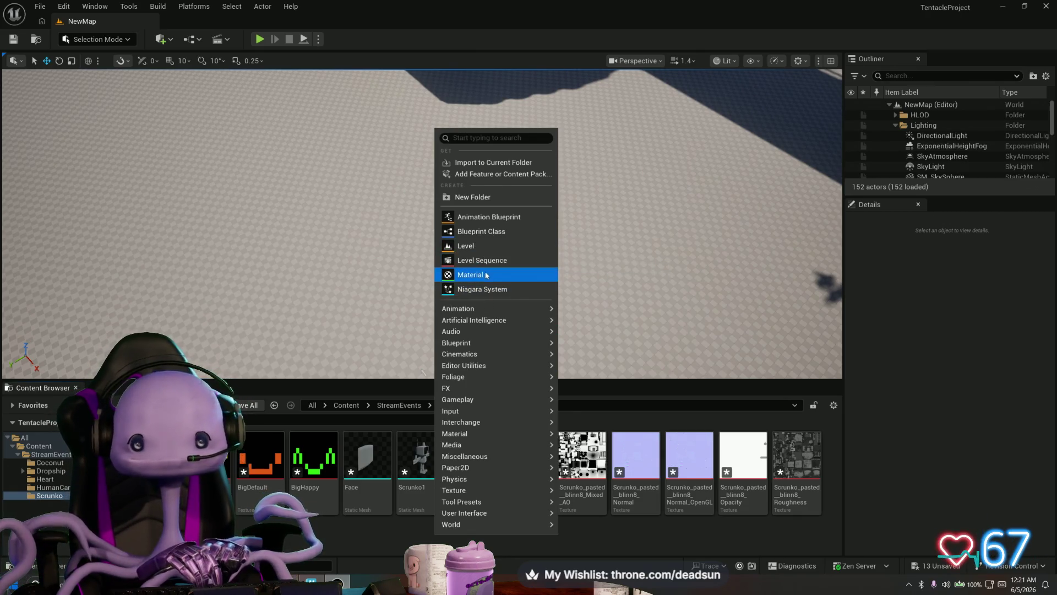
# Create a blank material named Mat_ScrunkoBotBody and open it in the material editor
pyautogui.click(485, 275)
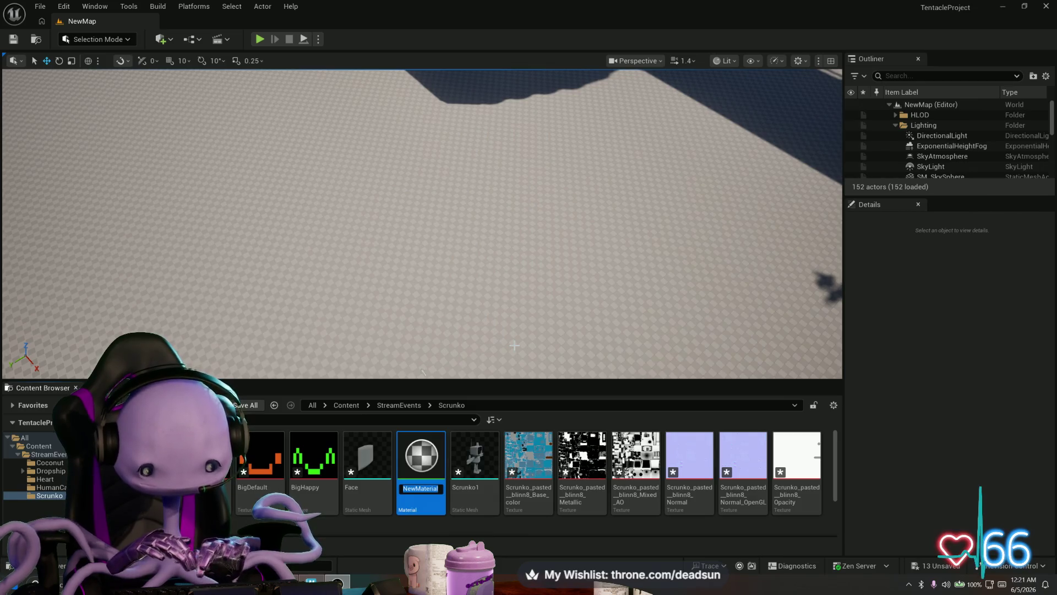
pyautogui.write('C')
pyautogui.press('BackSpace')
pyautogui.write('Scrunko')
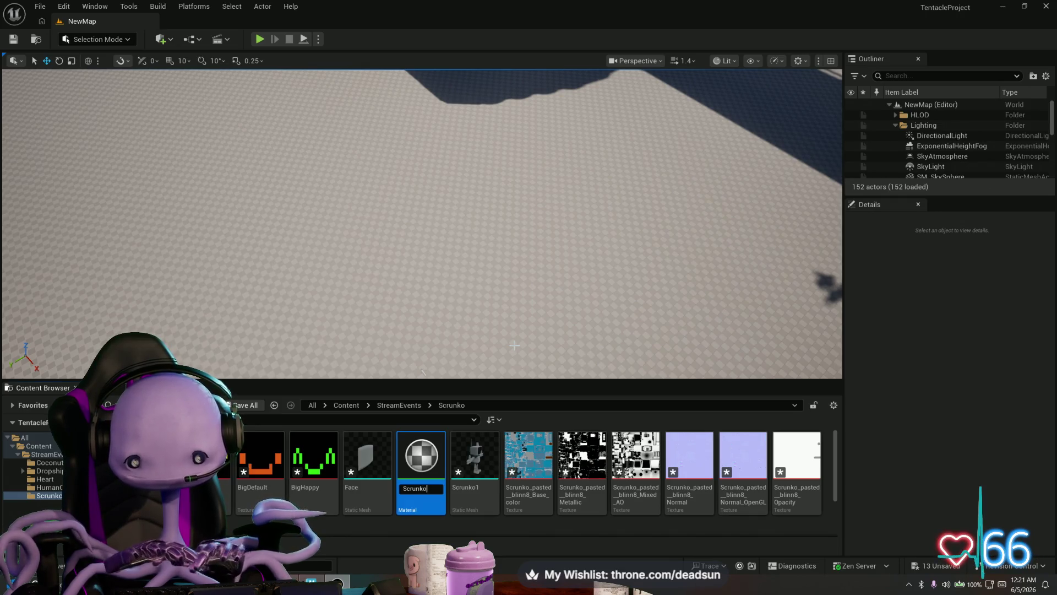
pyautogui.write('Bot')
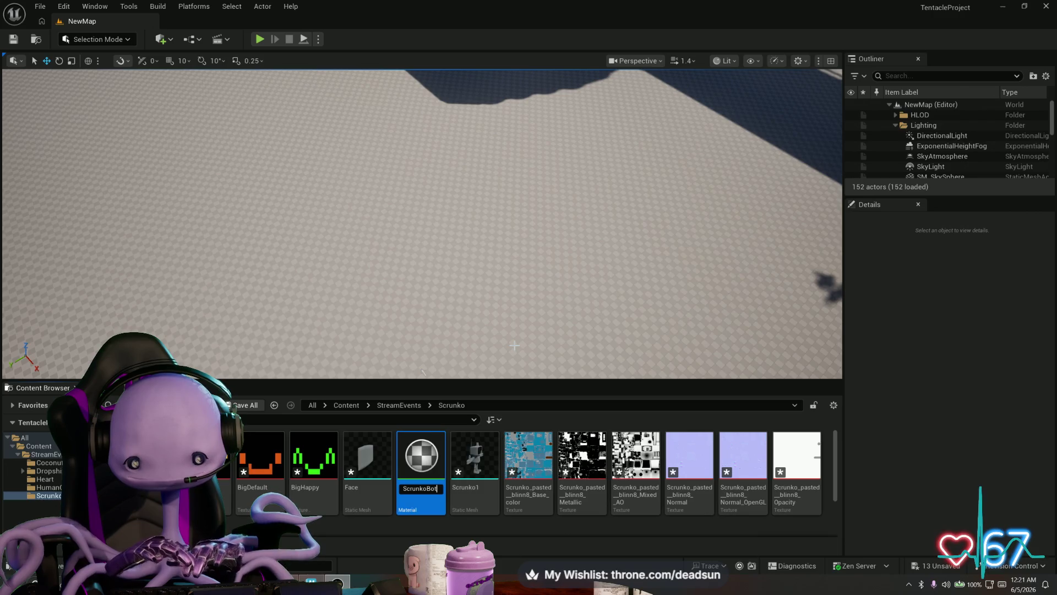
pyautogui.write('Bo')
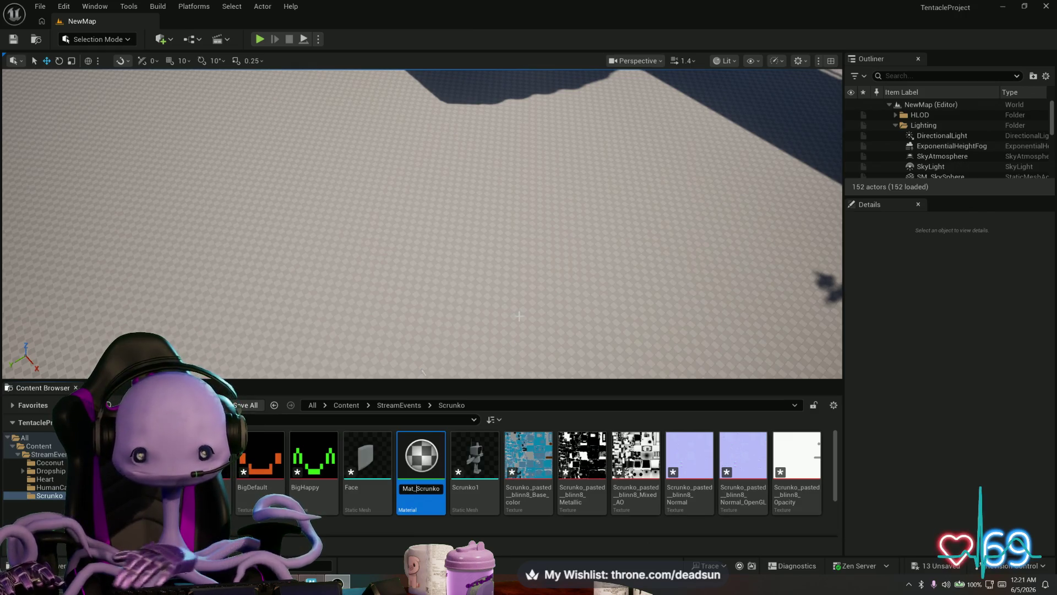
pyautogui.press('Return')
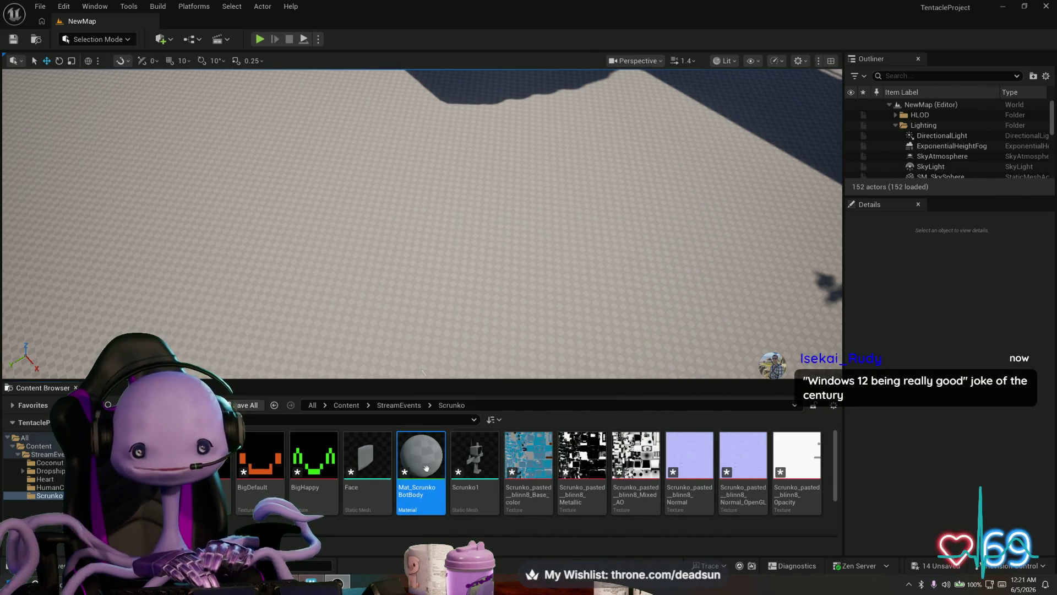
pyautogui.doubleClick(426, 468)
# Bring the five blinn8 textures (Base_color, Metallic, Mixed AO, Normal, Opacity) into the material graph
pyautogui.click(550, 460)
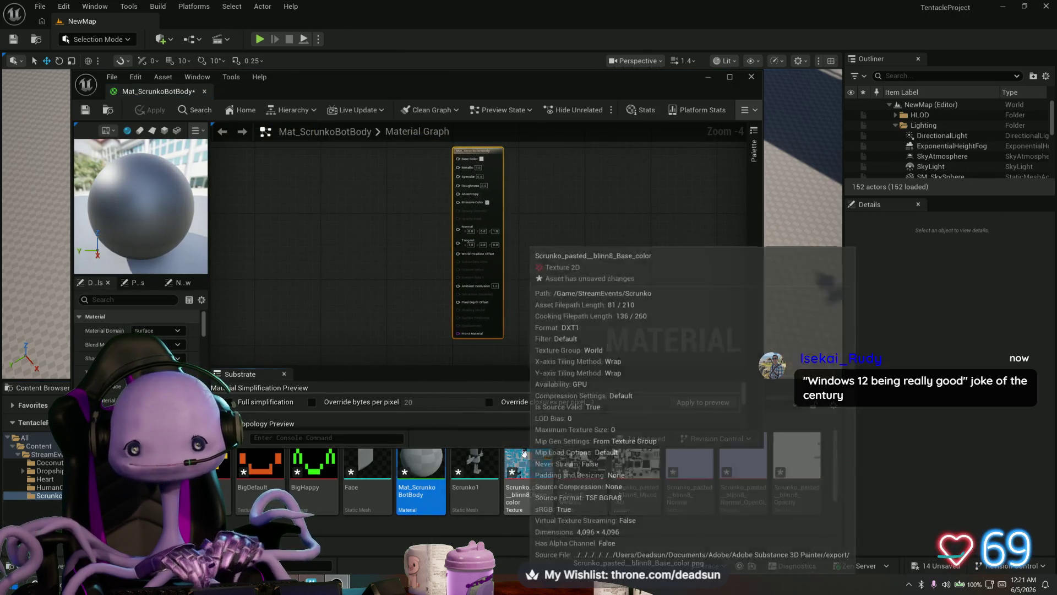
pyautogui.keyDown('ctrl'); pyautogui.click(582, 465); pyautogui.keyUp('ctrl')
pyautogui.keyDown('ctrl'); pyautogui.click(636, 464); pyautogui.keyUp('ctrl')
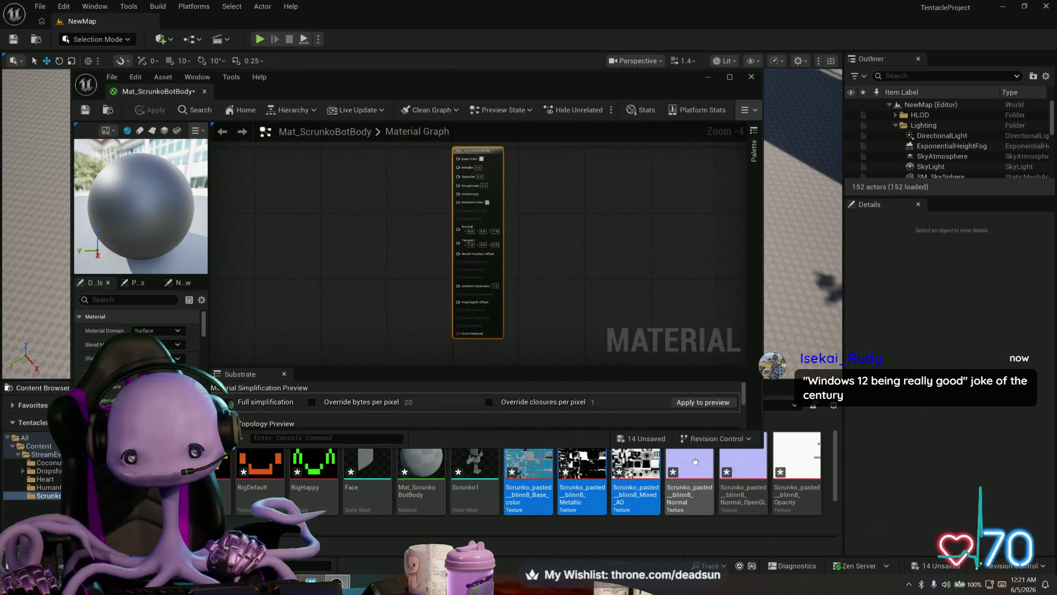
pyautogui.keyDown('ctrl'); pyautogui.click(692, 462); pyautogui.keyUp('ctrl')
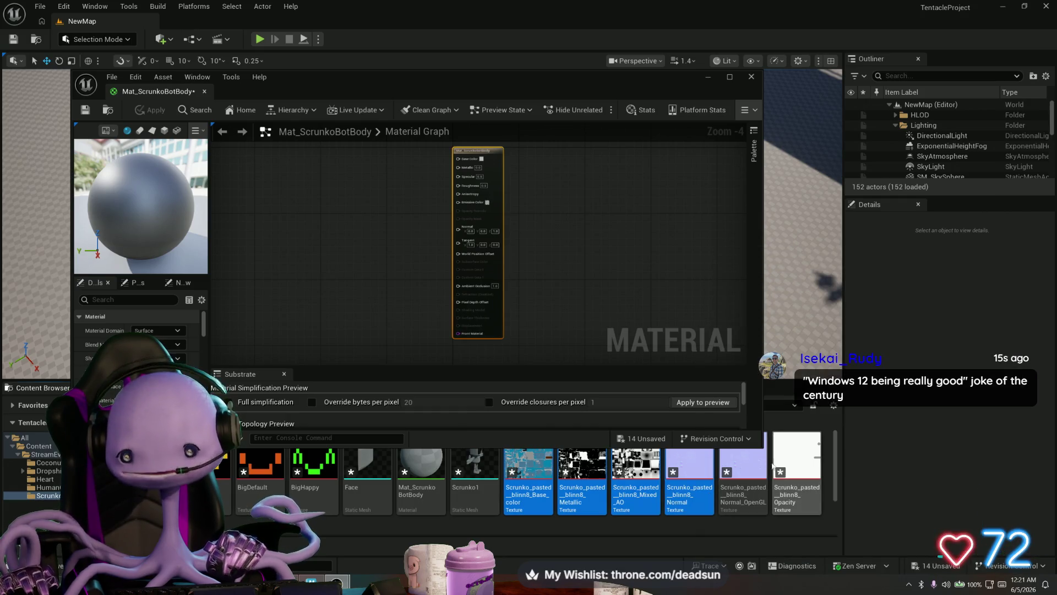
pyautogui.keyDown('ctrl'); pyautogui.click(805, 475); pyautogui.keyUp('ctrl')
pyautogui.moveTo(678, 470)
pyautogui.mouseDown()
pyautogui.moveTo(312, 208)
pyautogui.moveTo(295, 140)
pyautogui.moveTo(290, 175)
pyautogui.moveTo(456, 210)
pyautogui.mouseUp()
# Wire the textures into Base Color, Metallic and Ambient Occlusion, and spread the nodes apart
pyautogui.moveTo(296, 178); pyautogui.dragTo(317, 146)
pyautogui.moveTo(324, 258); pyautogui.dragTo(257, 217)
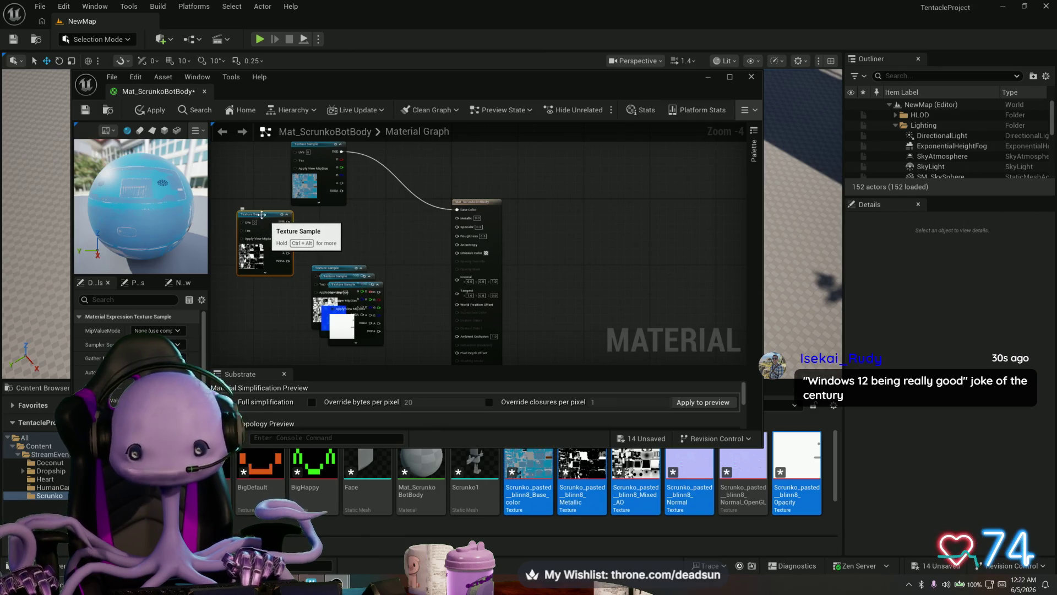
pyautogui.moveTo(285, 225)
pyautogui.mouseDown()
pyautogui.moveTo(336, 248)
pyautogui.moveTo(457, 217)
pyautogui.mouseUp()
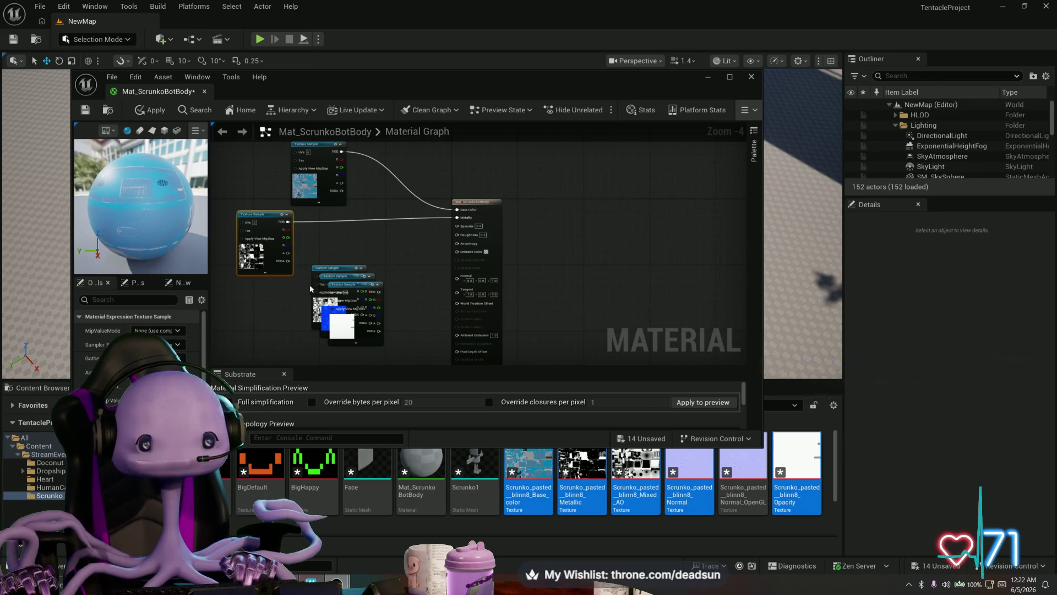
pyautogui.moveTo(155, 209); pyautogui.dragTo(195, 225)
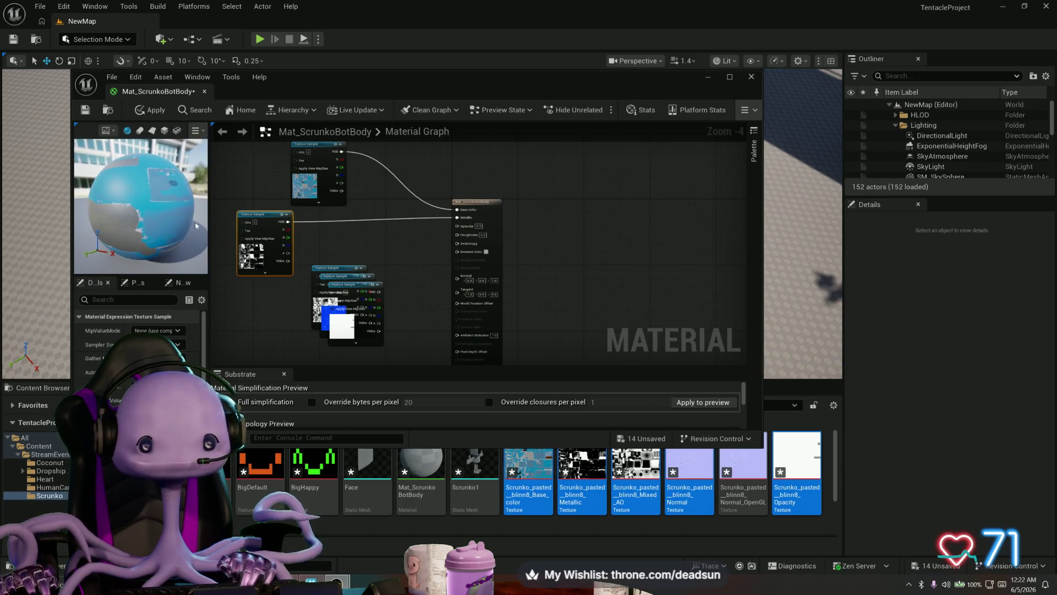
pyautogui.moveTo(343, 271); pyautogui.dragTo(267, 287)
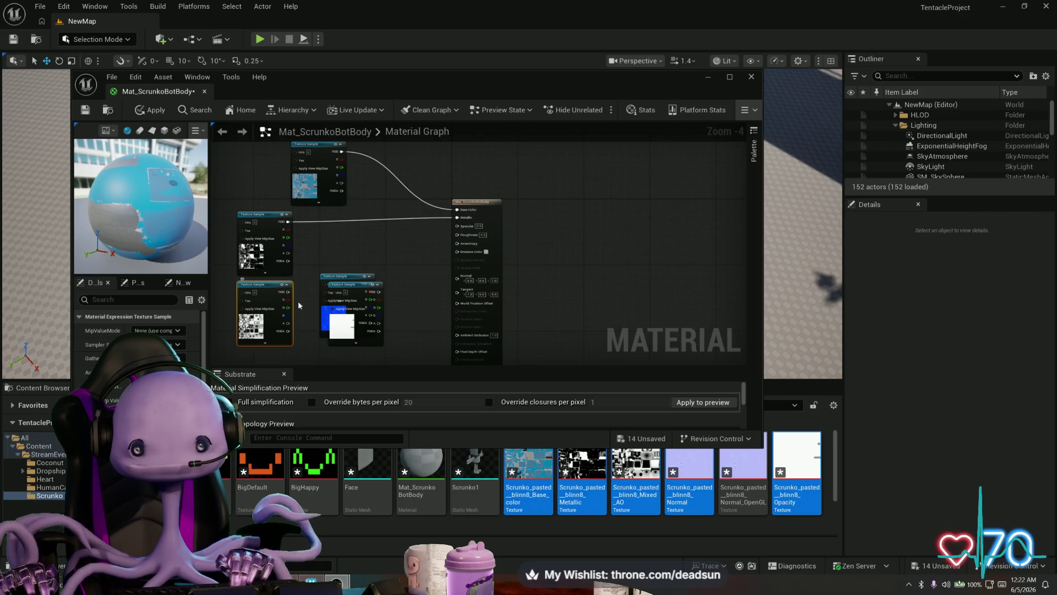
pyautogui.moveTo(289, 294)
pyautogui.mouseDown()
pyautogui.moveTo(354, 328)
pyautogui.moveTo(456, 334)
pyautogui.mouseUp()
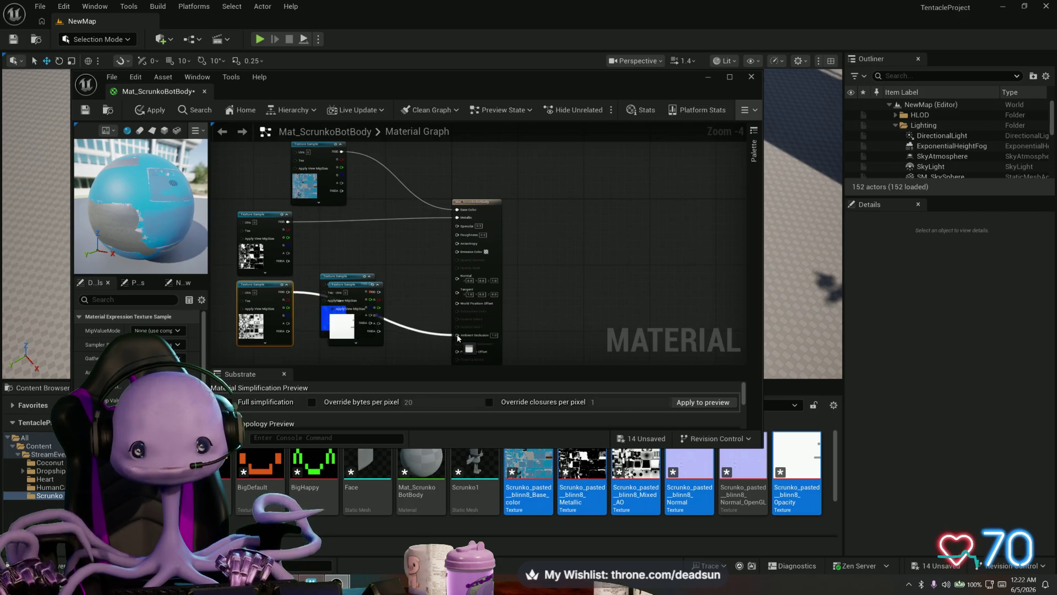
pyautogui.moveTo(370, 279)
pyautogui.mouseDown()
pyautogui.moveTo(392, 245)
pyautogui.moveTo(457, 275)
pyautogui.mouseUp()
pyautogui.moveTo(374, 243)
pyautogui.mouseDown()
pyautogui.moveTo(398, 285)
pyautogui.moveTo(421, 270)
pyautogui.moveTo(407, 276)
pyautogui.moveTo(333, 249)
pyautogui.moveTo(330, 233)
pyautogui.mouseUp()
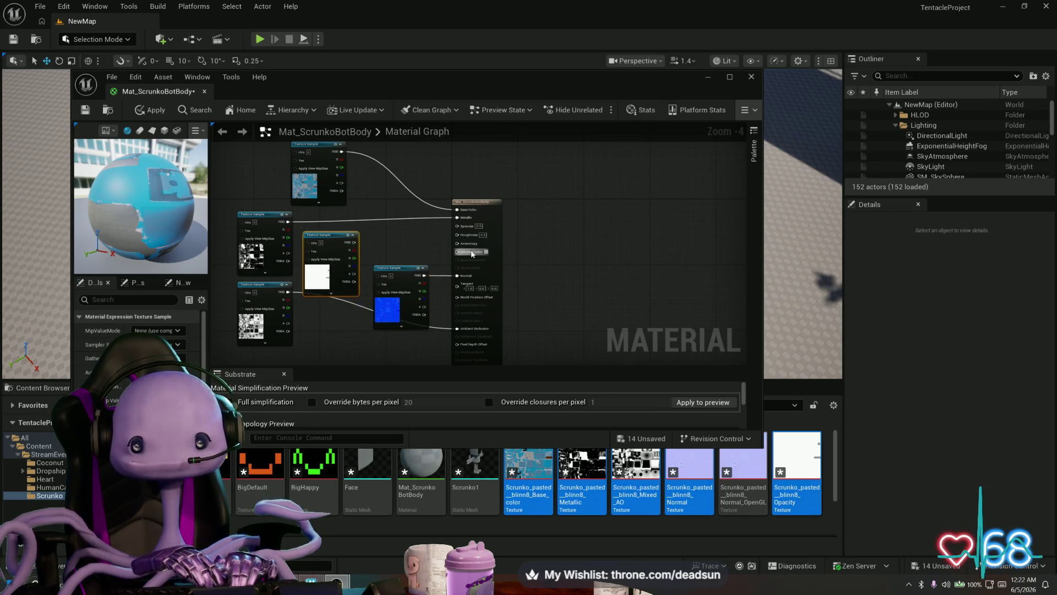
# Maximize the material editor and apply the changes, leaving sampler source and mip settings unchanged
pyautogui.click(730, 77)
pyautogui.scroll(4, 552, 252)
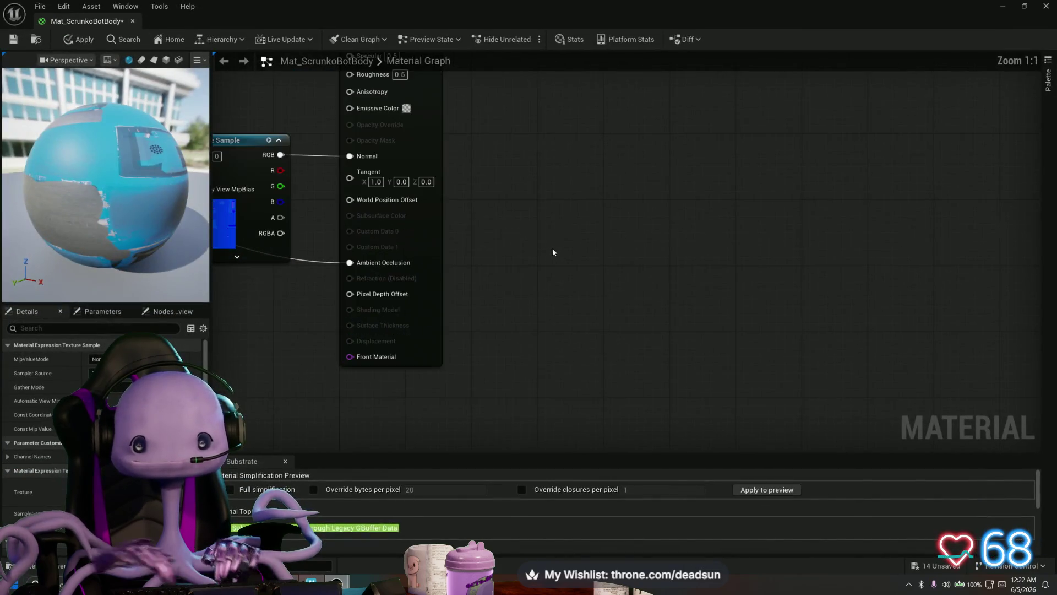
pyautogui.scroll(-2, 514, 235)
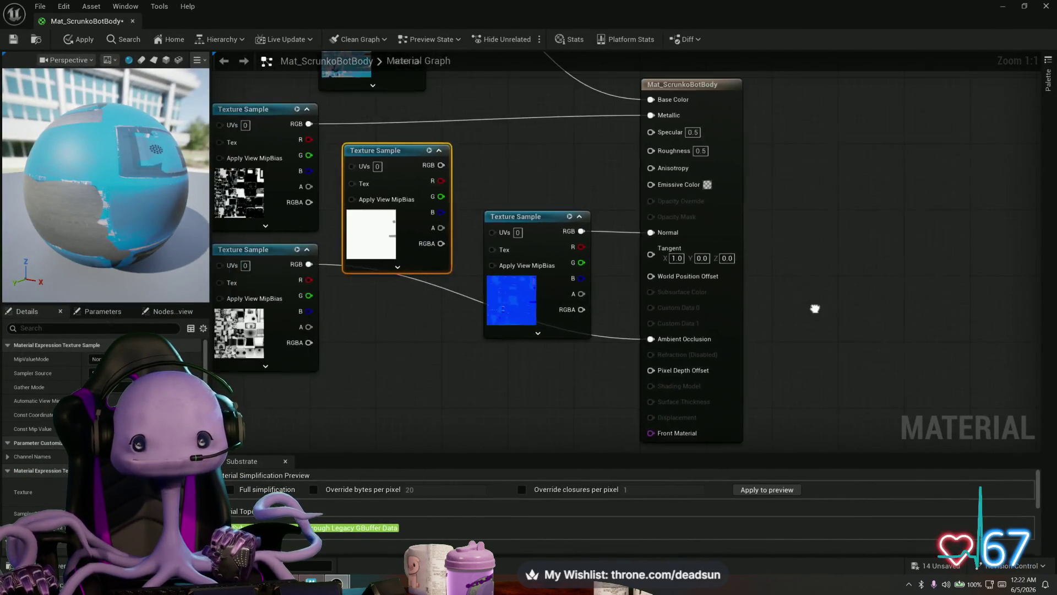
pyautogui.scroll(1, 873, 326)
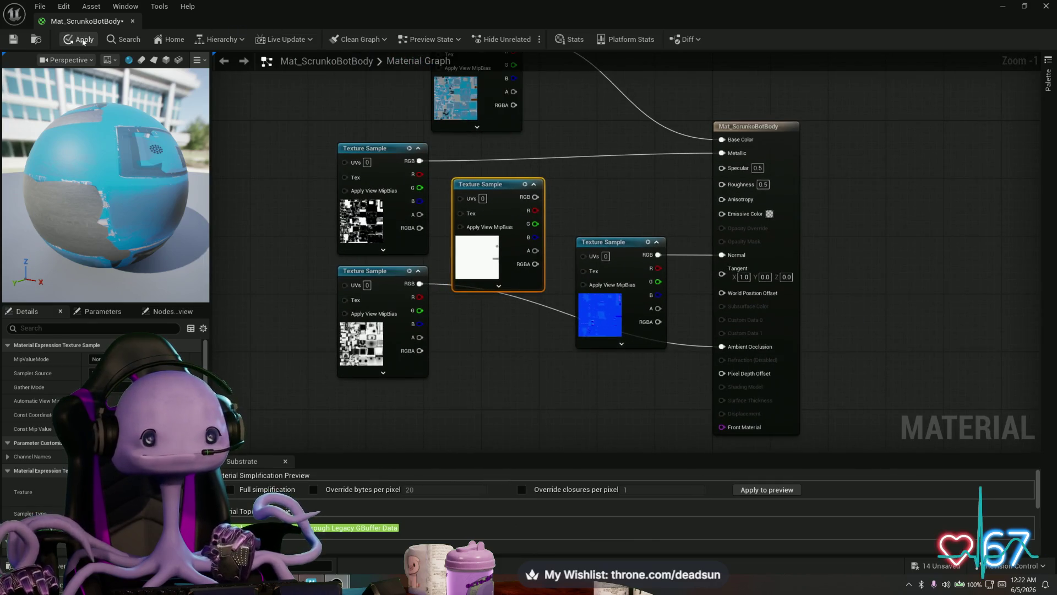
pyautogui.click(85, 34)
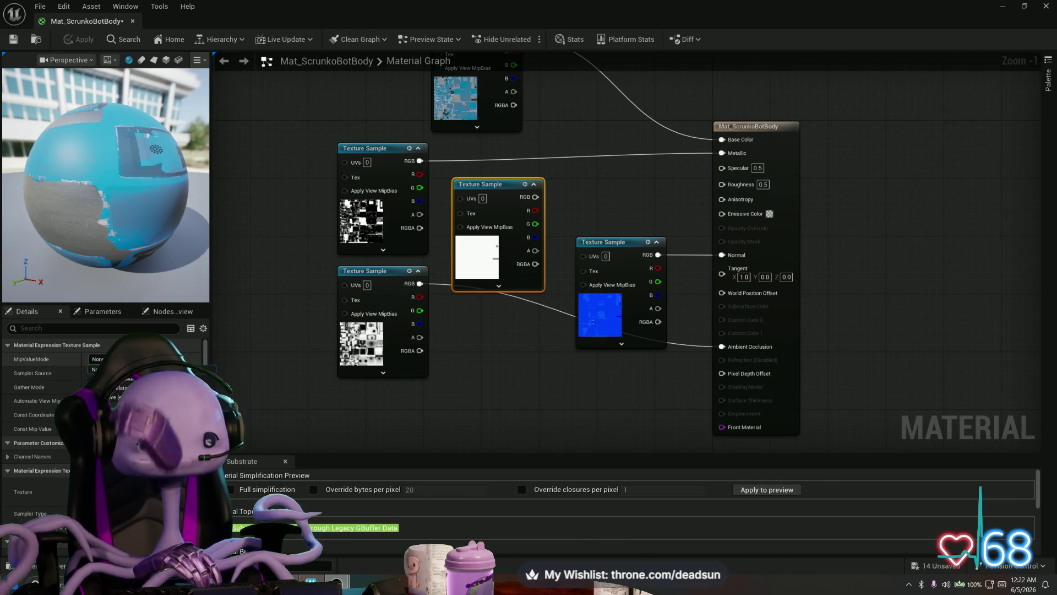
pyautogui.click(165, 375)
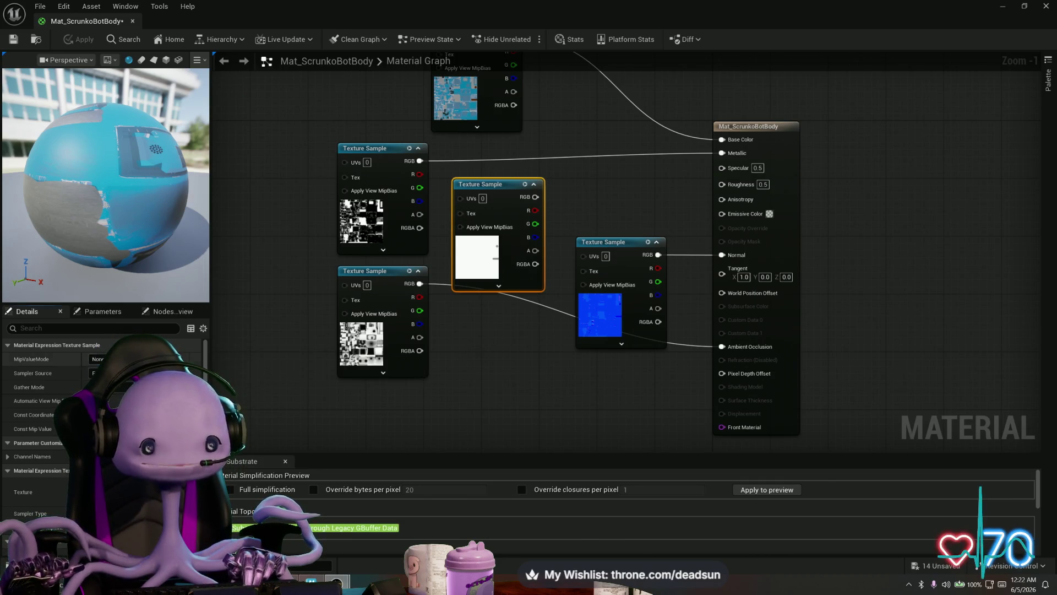
pyautogui.click(143, 373)
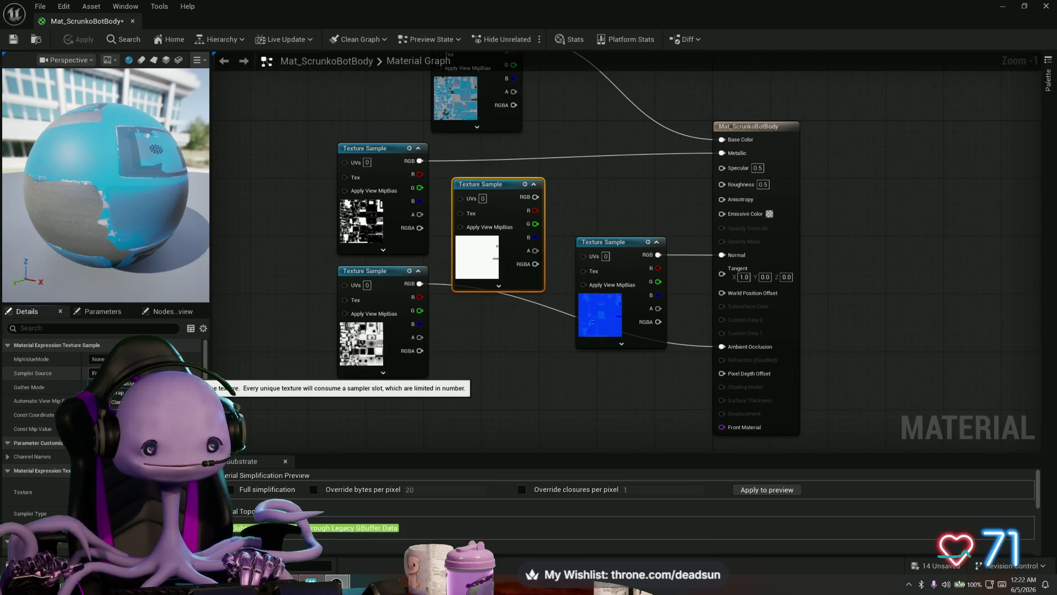
pyautogui.click(127, 383)
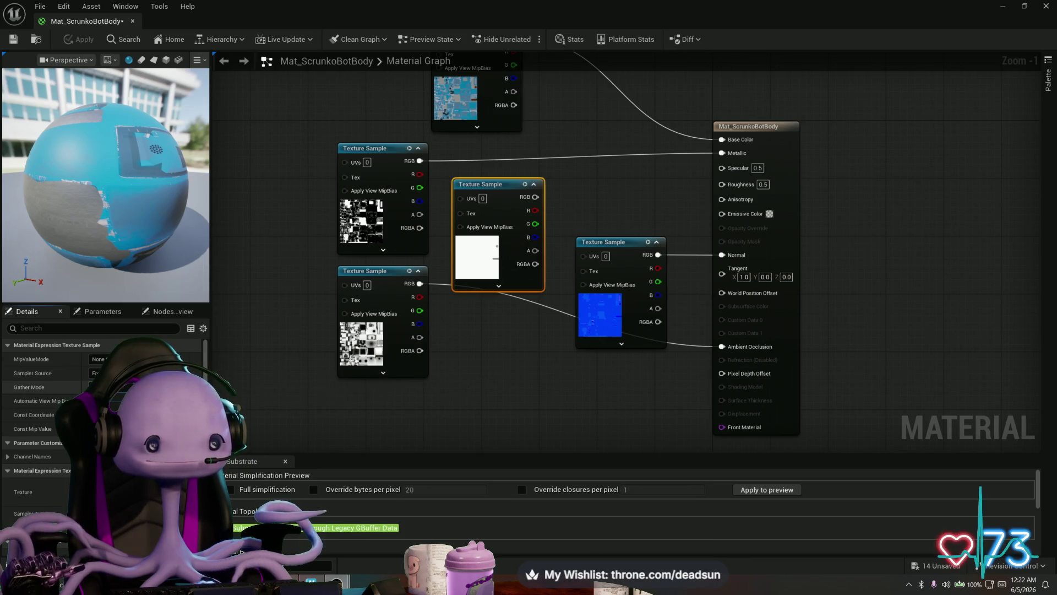
pyautogui.click(104, 358)
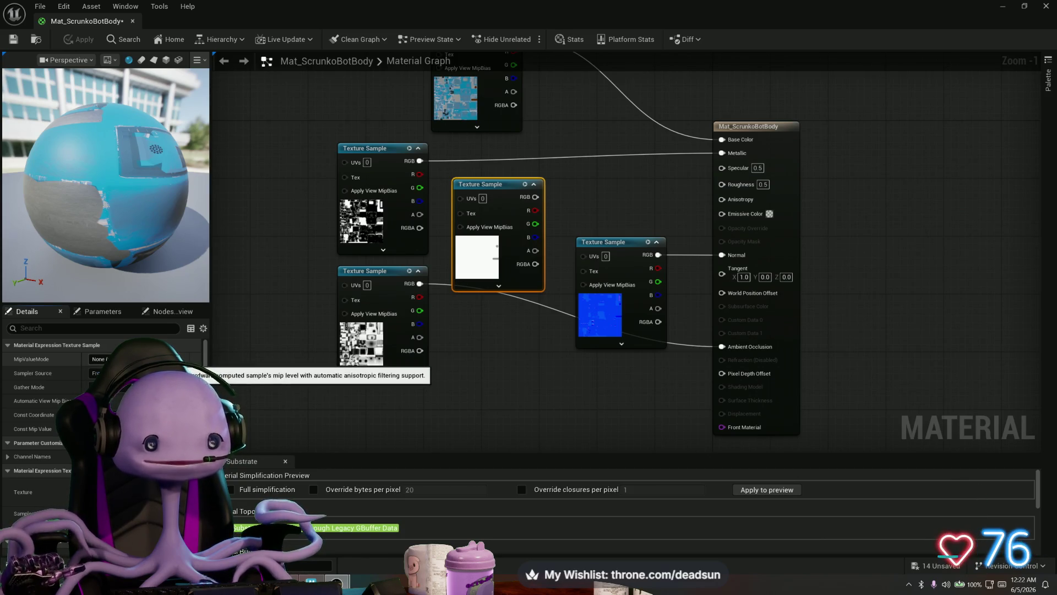
pyautogui.press('Escape')
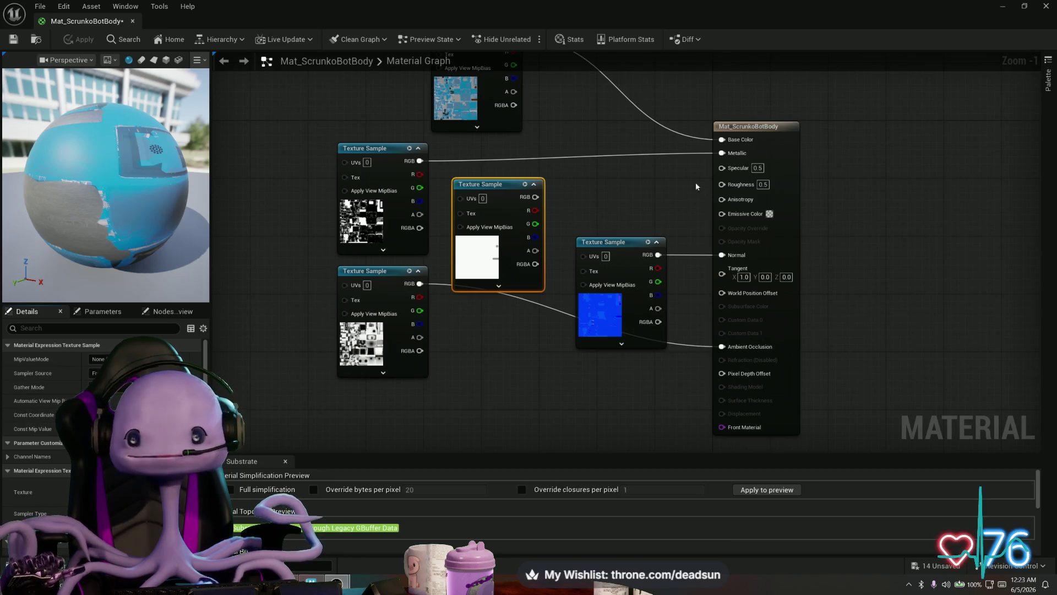
# Set the material result node's Blend Mode to Translucent
pyautogui.click(769, 138)
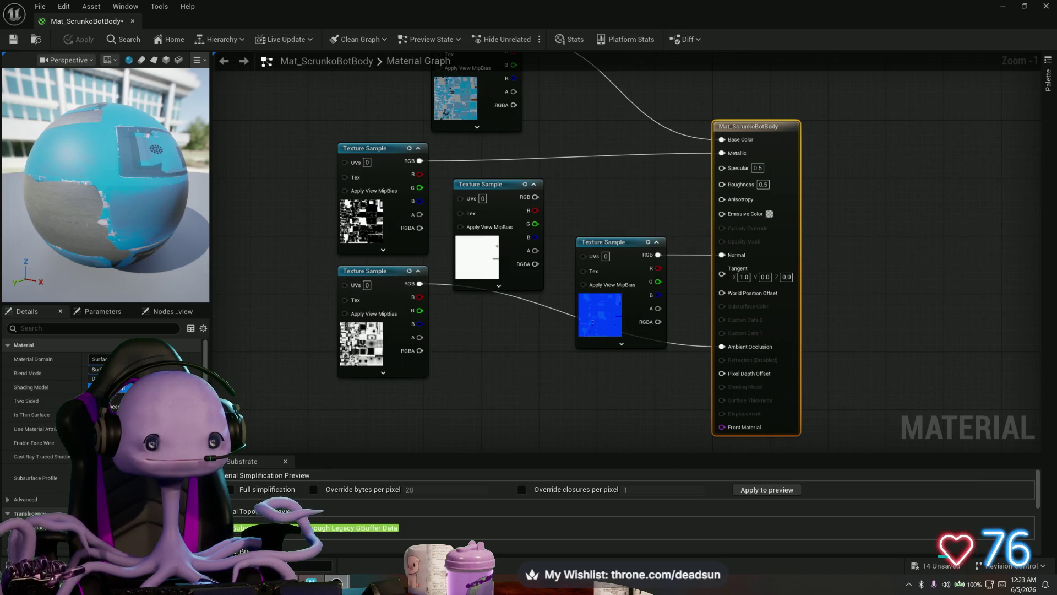
pyautogui.press('Escape')
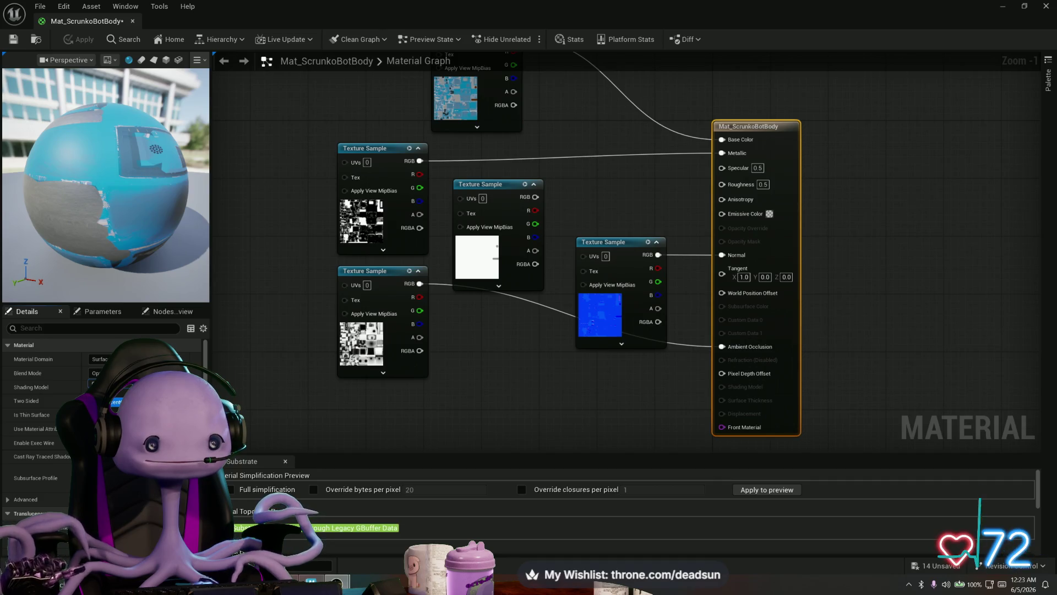
pyautogui.click(115, 402)
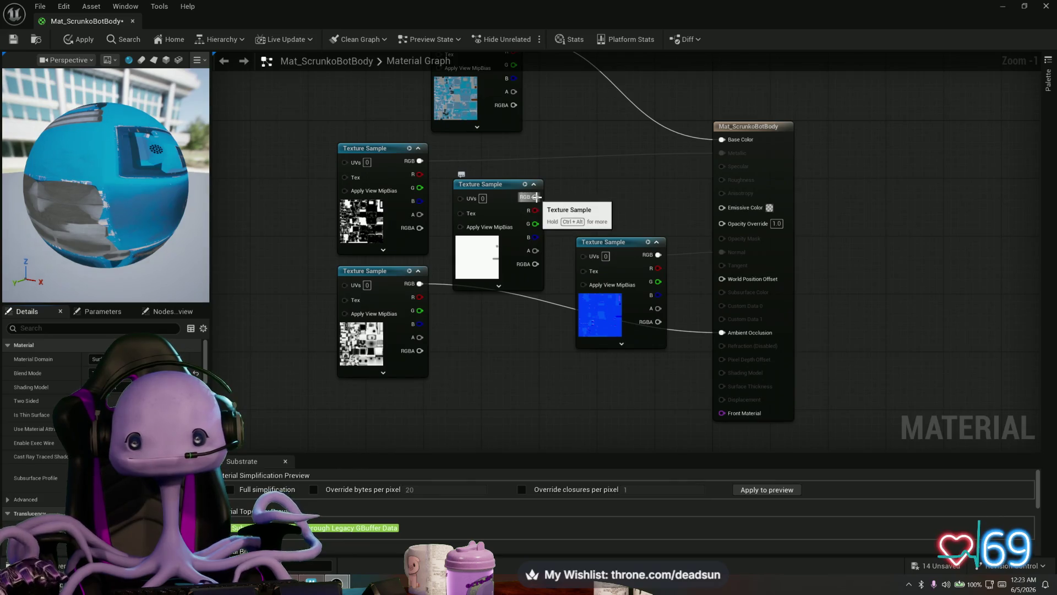
# Connect the white texture to Opacity Override and save the translucent material
pyautogui.moveTo(535, 197); pyautogui.dragTo(719, 222)
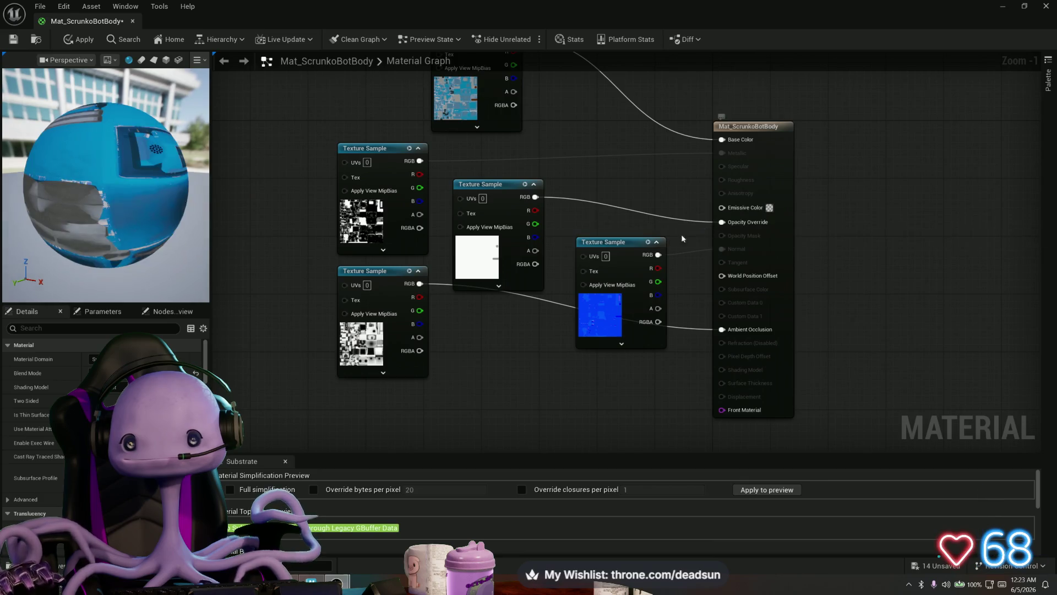
pyautogui.moveTo(90, 243); pyautogui.dragTo(139, 256)
pyautogui.hotkey('ctrl', 's')
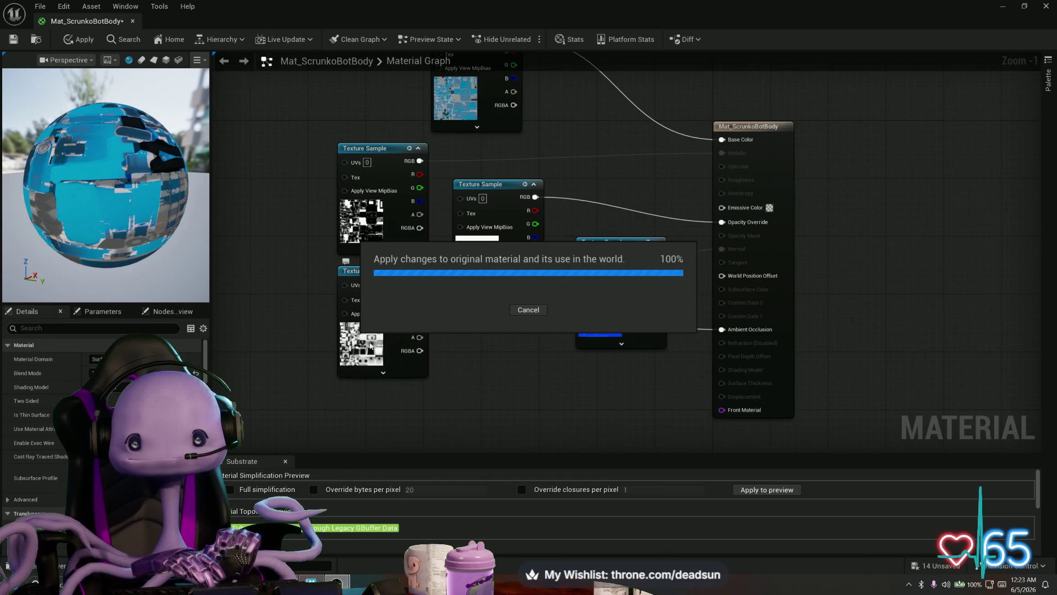
# Undo back to the opaque setup, delete the white texture node, apply, and restore the editor window
pyautogui.hotkey('ctrl', 'z')
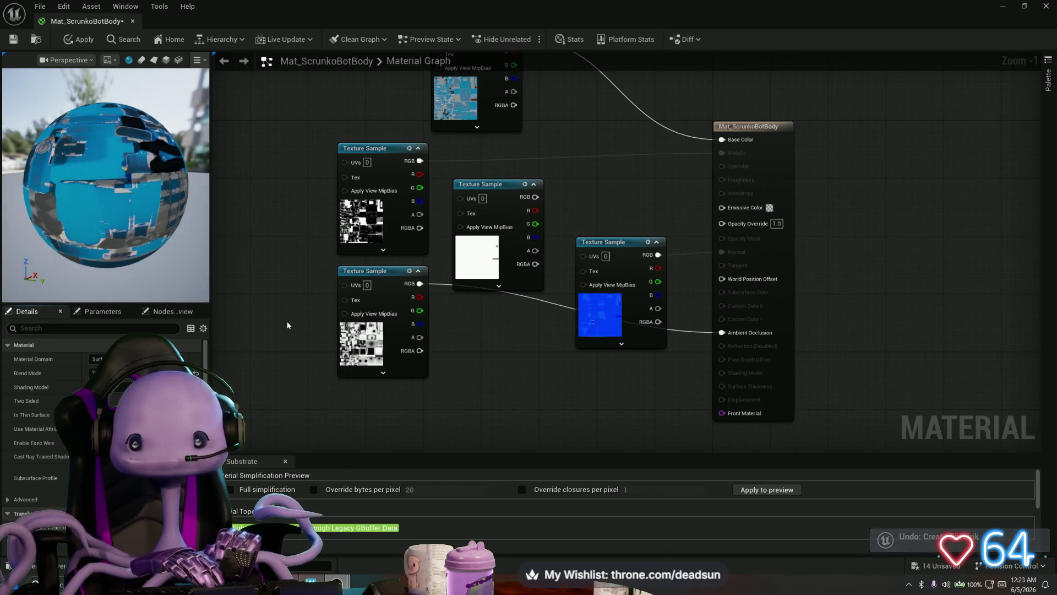
pyautogui.hotkey('ctrl', 'z')
pyautogui.click(481, 220)
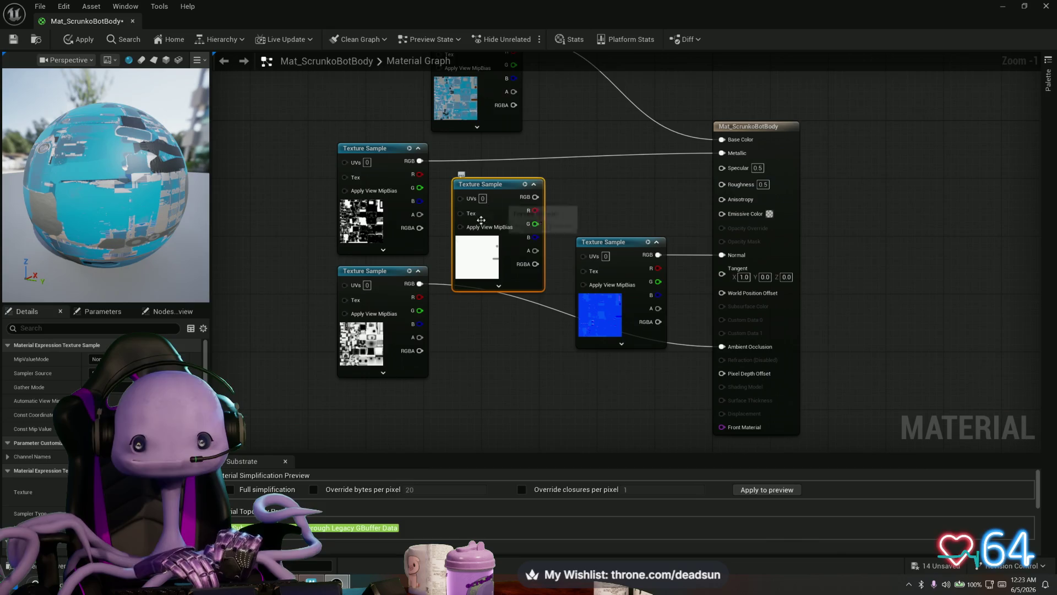
pyautogui.press('Delete')
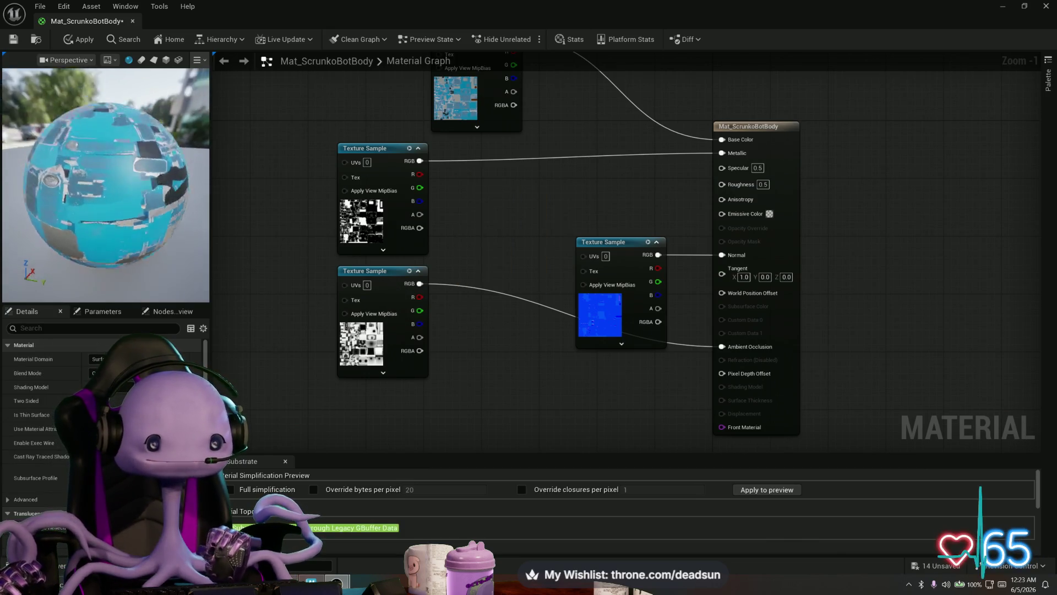
pyautogui.moveTo(104, 182); pyautogui.dragTo(38, 185)
pyautogui.click(77, 40)
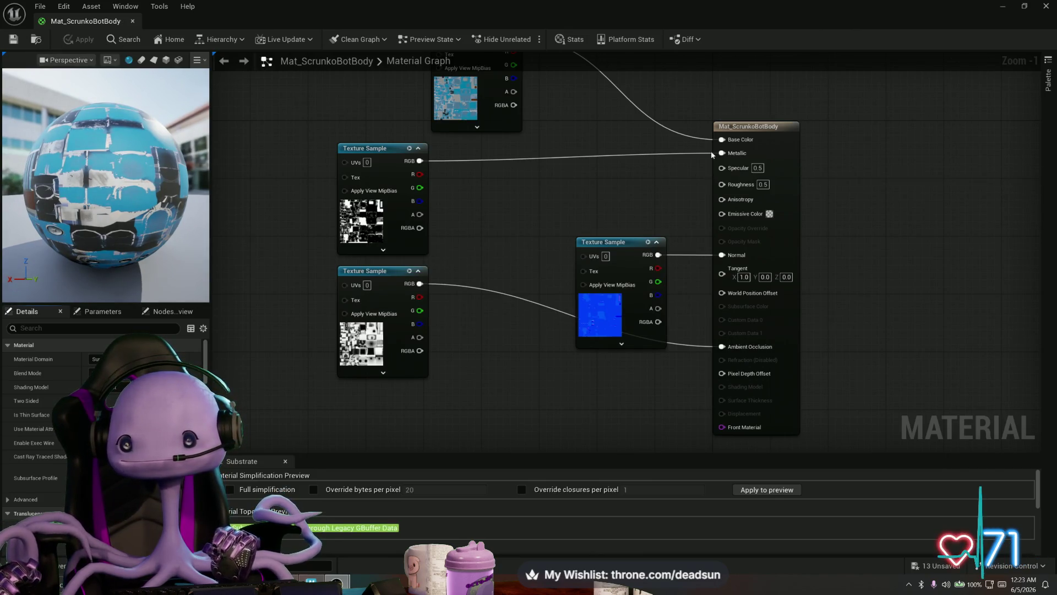
pyautogui.moveTo(1003, 11)
pyautogui.mouseDown()
pyautogui.moveTo(947, 77)
pyautogui.moveTo(793, 77)
pyautogui.mouseUp()
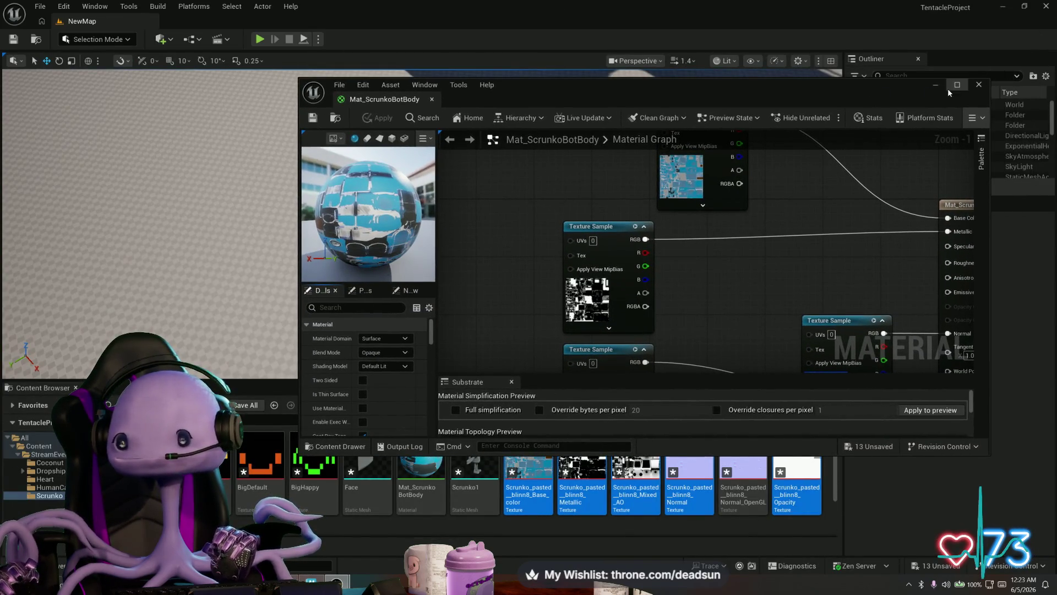
# Assign Mat_ScrunkoBotBody to Element 0 of the Scrunko1 static mesh and view the robot
pyautogui.click(977, 86)
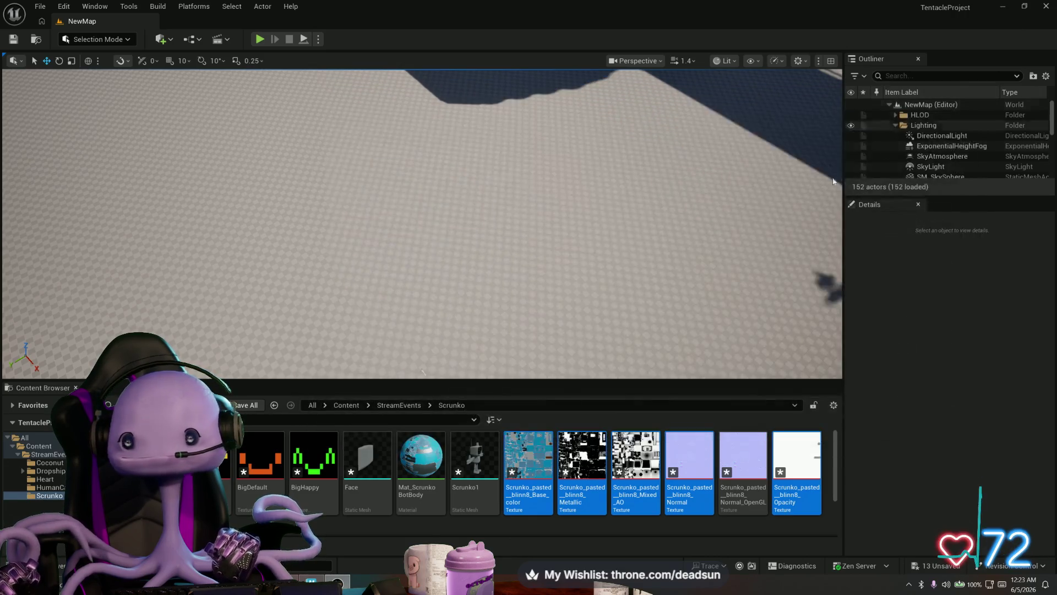
pyautogui.click(476, 456)
pyautogui.doubleClick(478, 455)
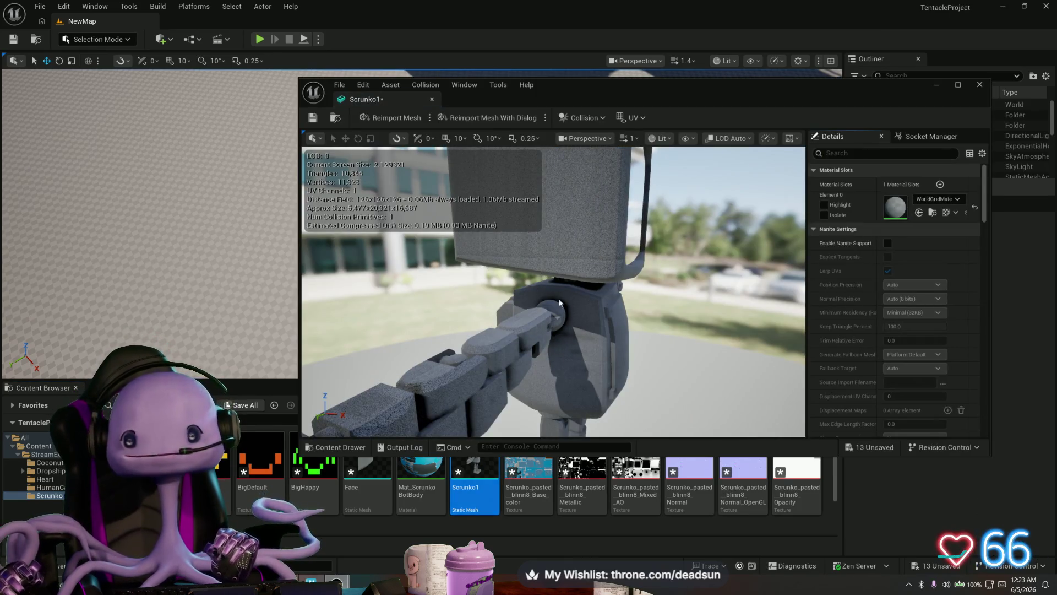
pyautogui.click(937, 199)
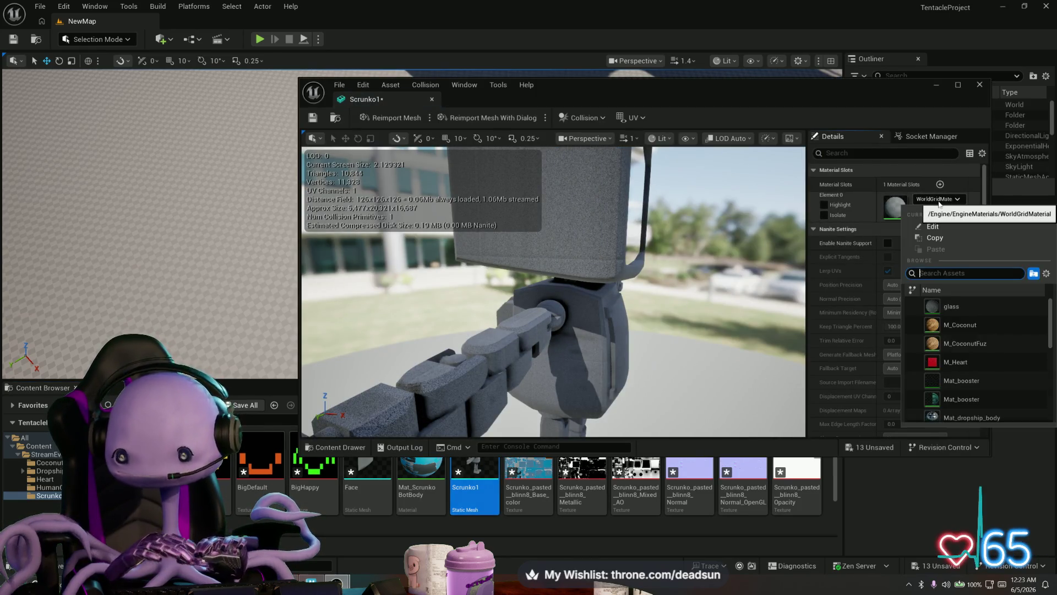
pyautogui.write('Mat')
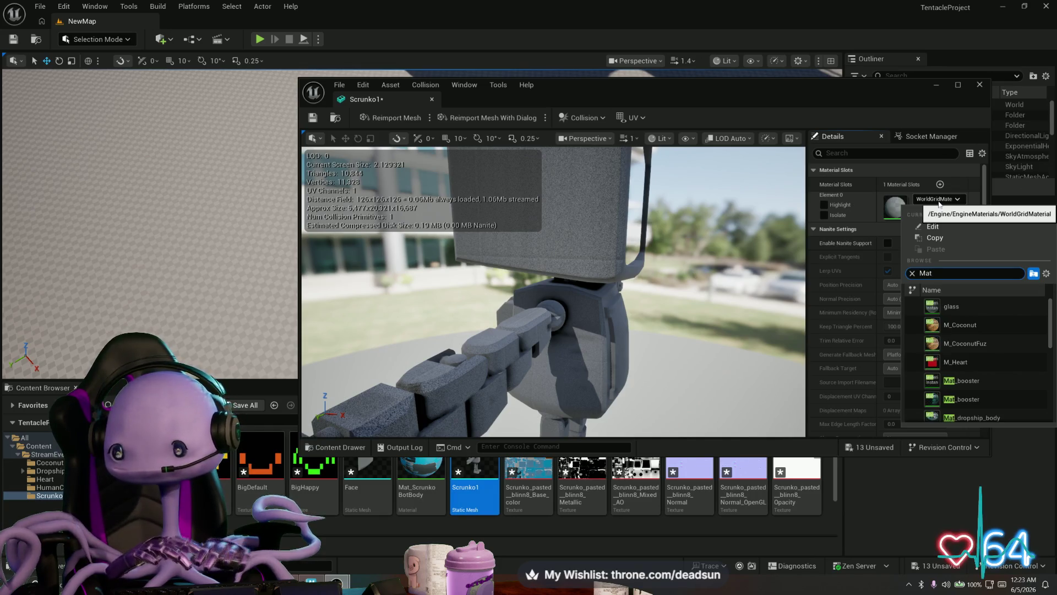
pyautogui.write('_scru')
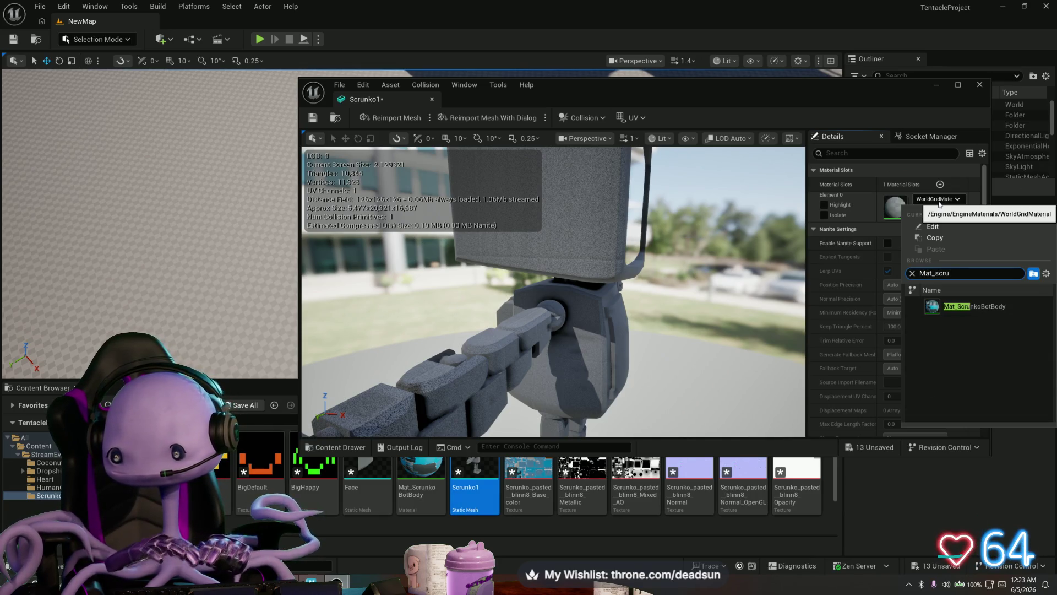
pyautogui.click(974, 306)
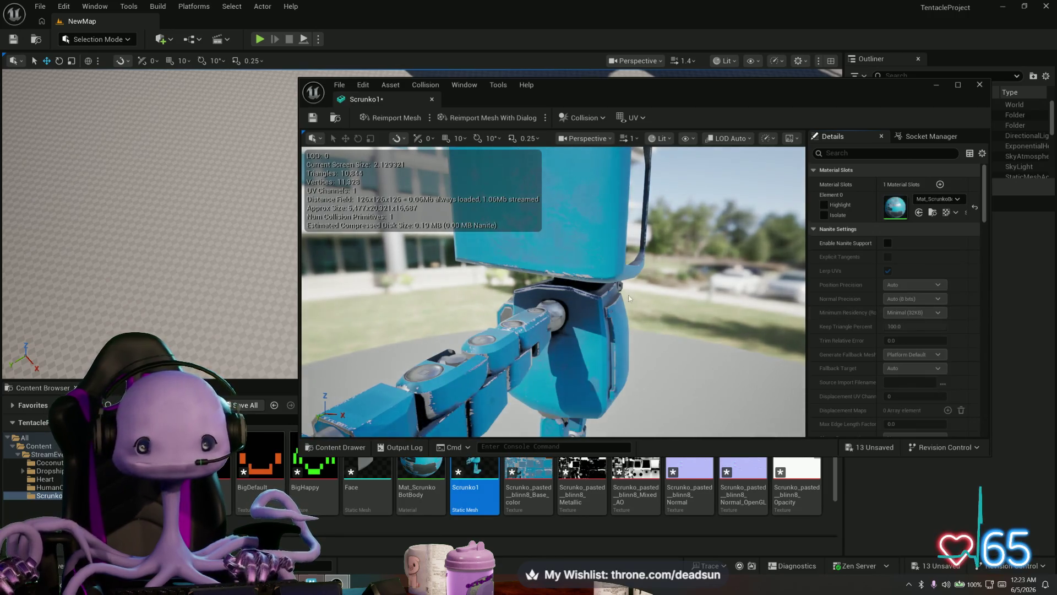
pyautogui.moveTo(629, 298)
pyautogui.mouseDown()
pyautogui.moveTo(583, 300)
pyautogui.moveTo(671, 300)
pyautogui.moveTo(567, 300)
pyautogui.moveTo(606, 300)
pyautogui.mouseUp()
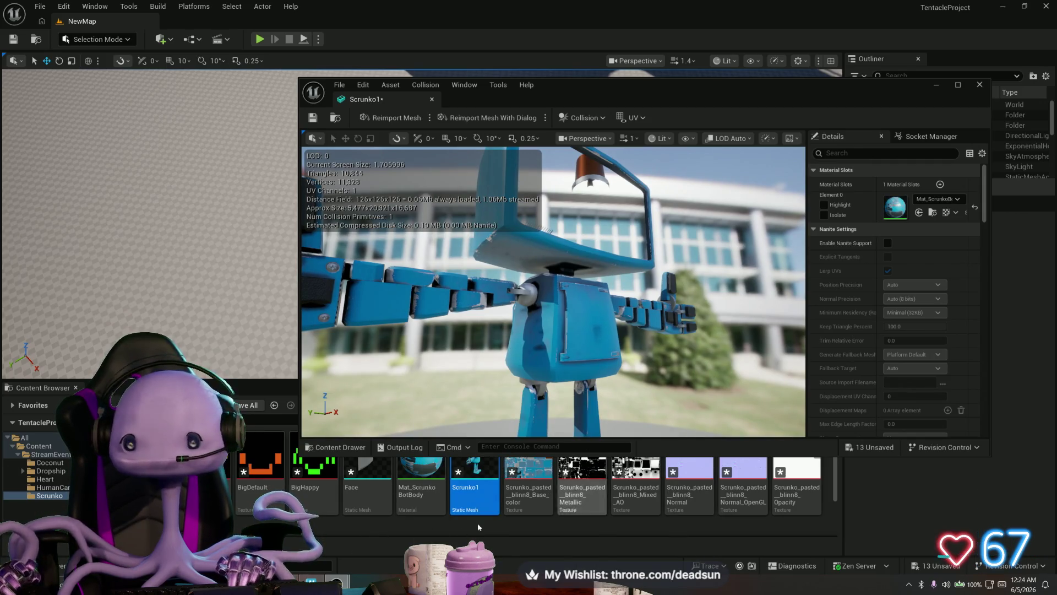
pyautogui.click(408, 526)
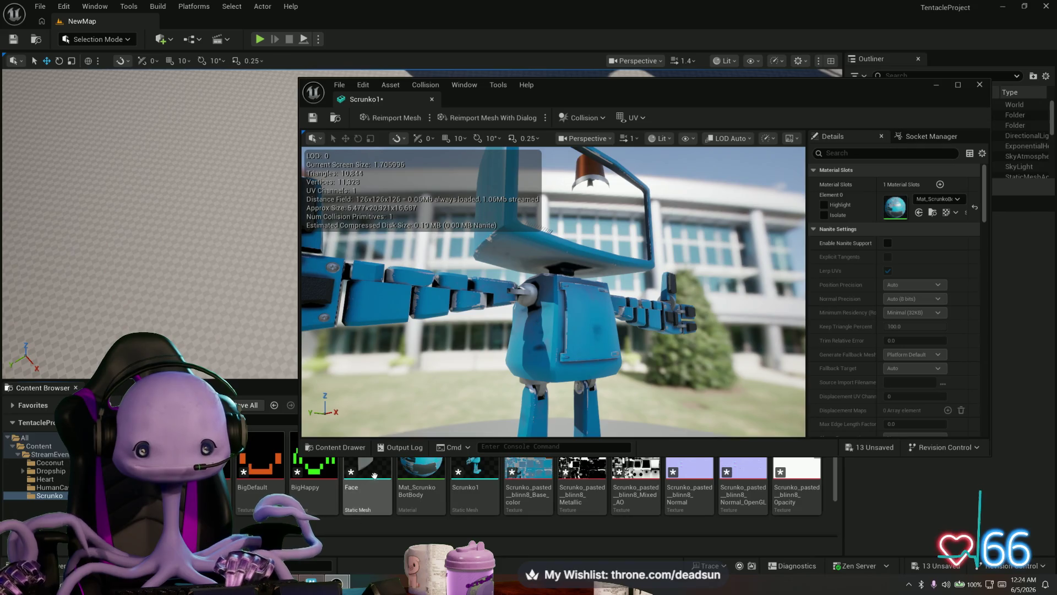
# Start a new Blueprint Class from the Content Browser, then cancel it
pyautogui.rightClick(371, 528)
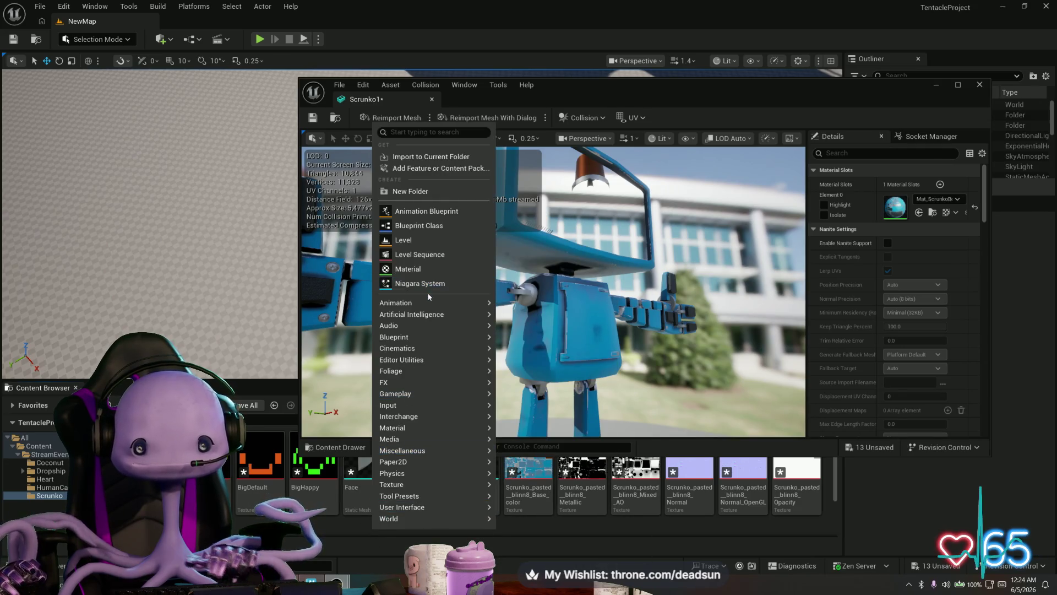
pyautogui.moveTo(439, 304)
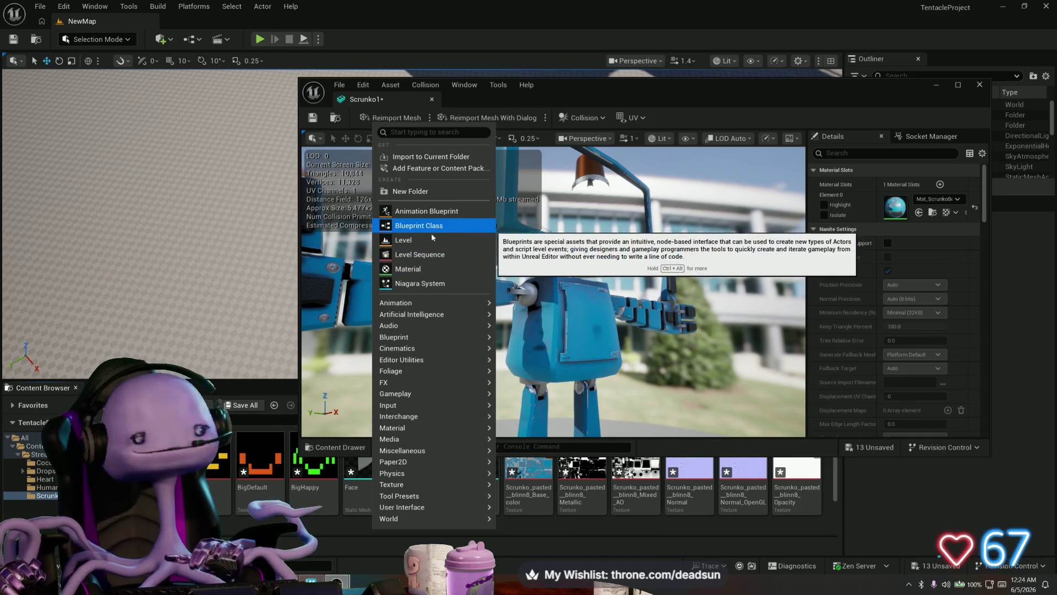
pyautogui.click(432, 226)
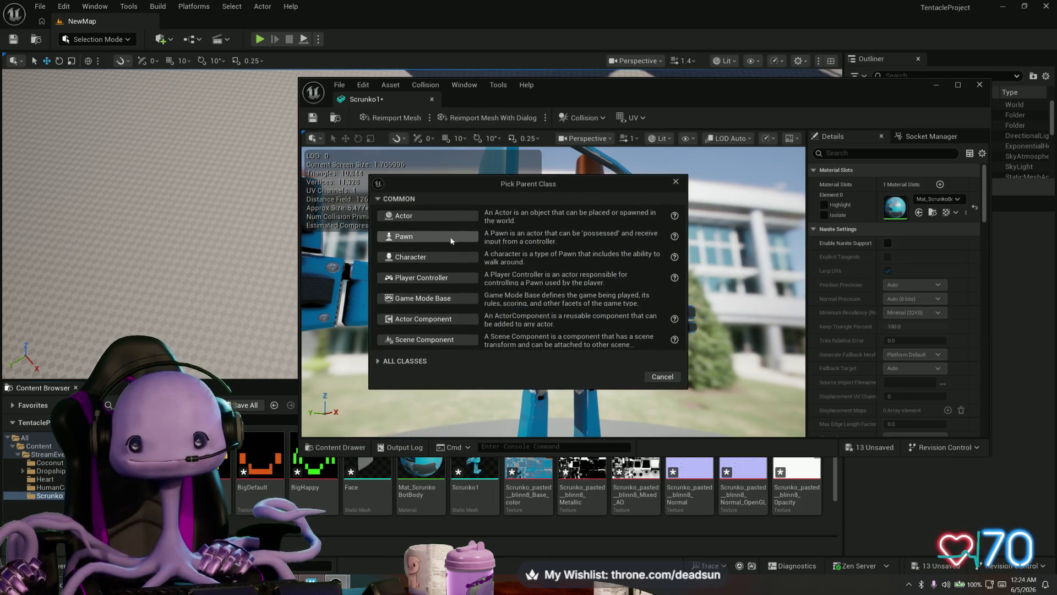
pyautogui.click(676, 182)
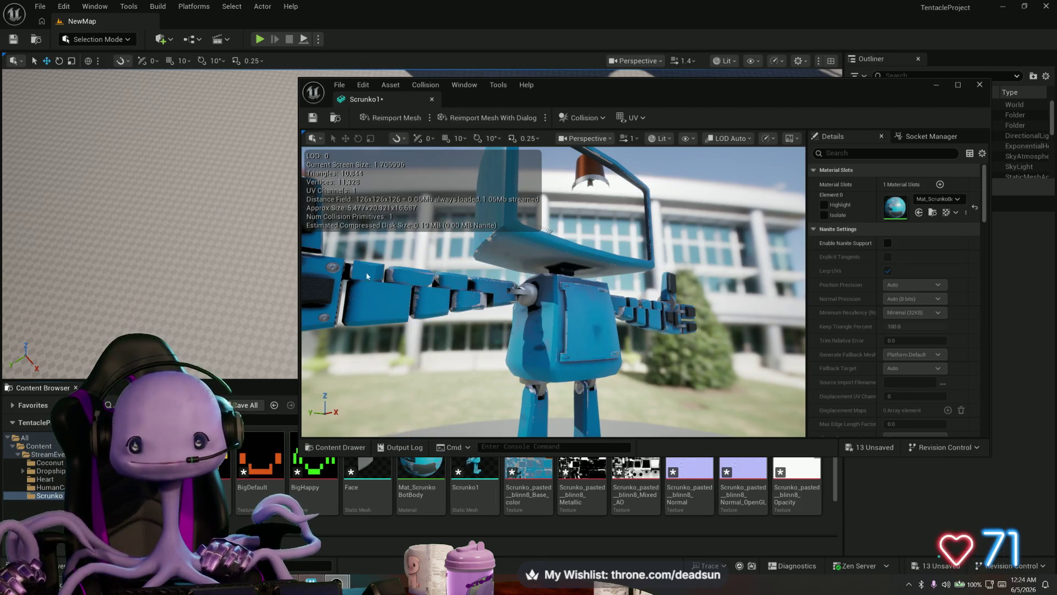
# Create a new material in the Scrunko folder named Mat_Scrunko_face
pyautogui.rightClick(394, 527)
pyautogui.moveTo(402, 494)
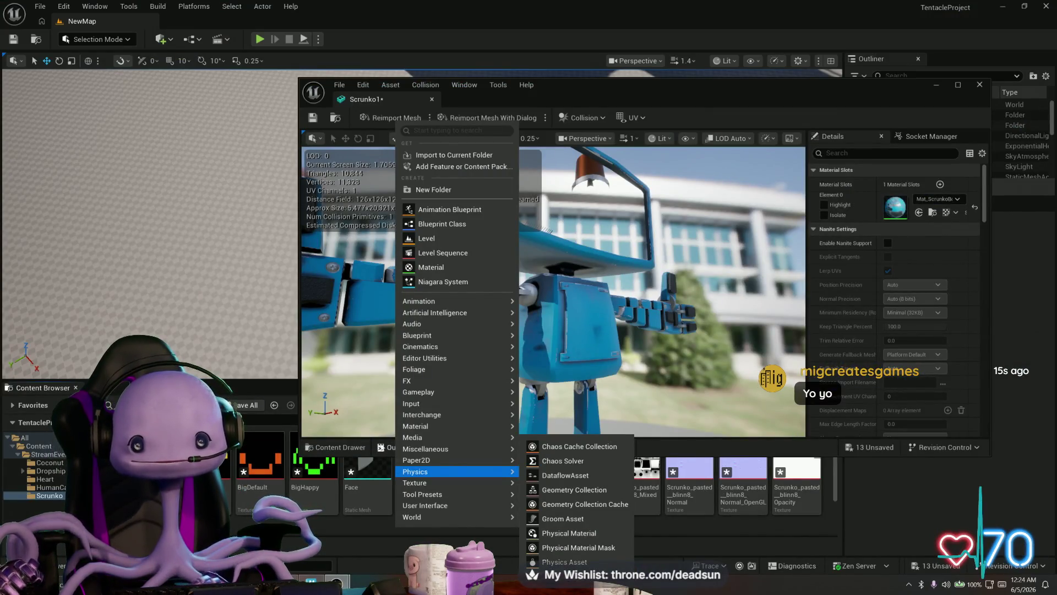
pyautogui.click(473, 267)
pyautogui.write('Mat_Sc')
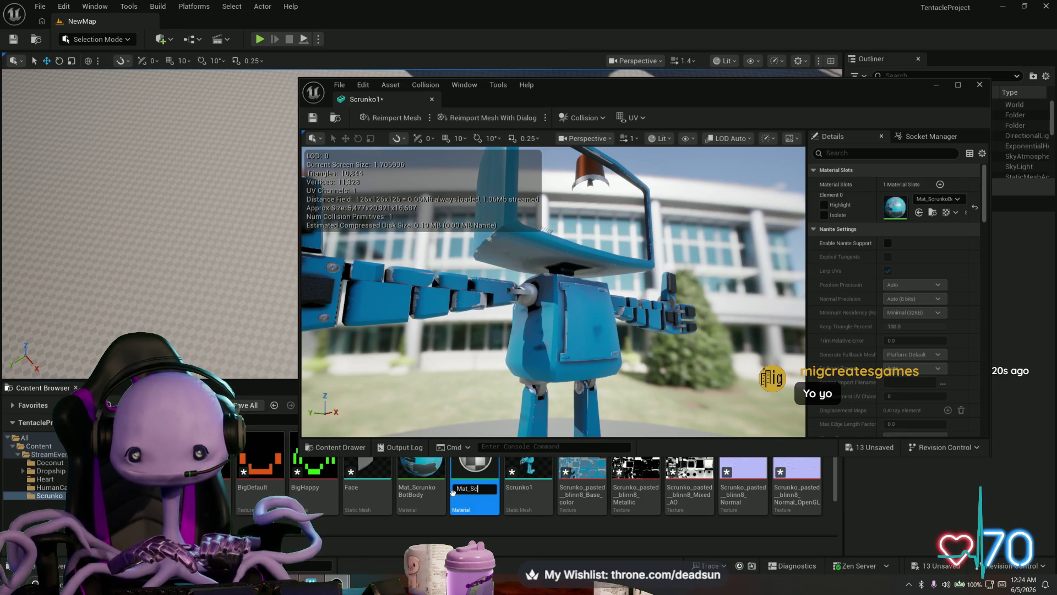
pyautogui.write('runko_')
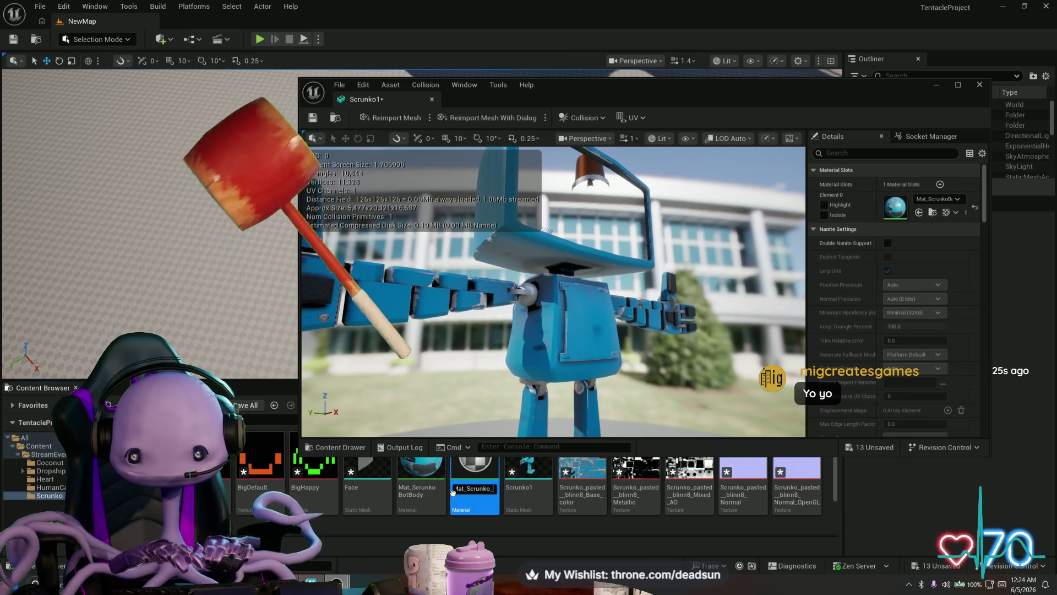
pyautogui.write('face')
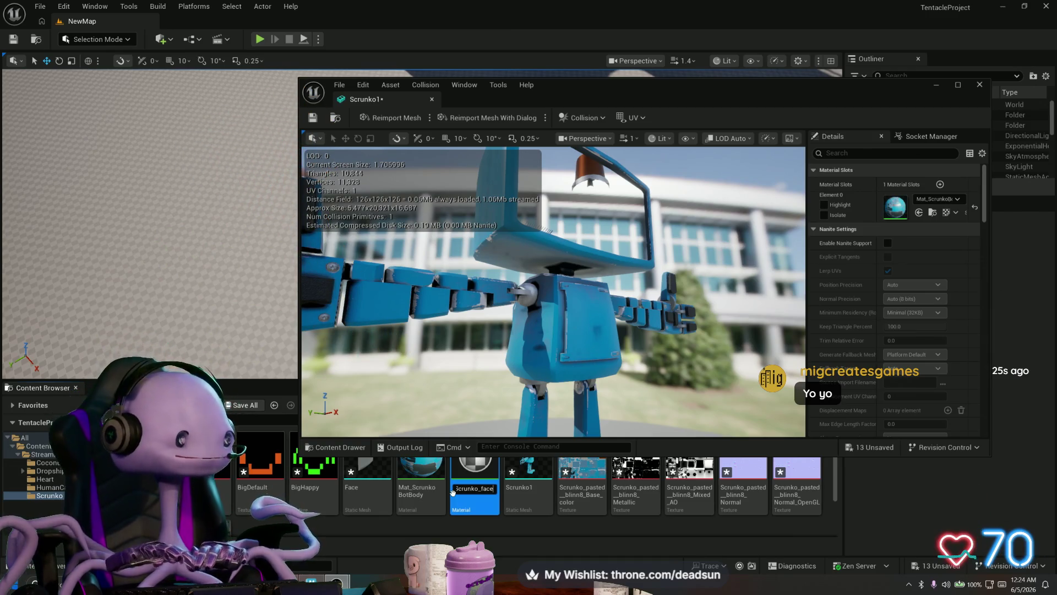
pyautogui.press('Return')
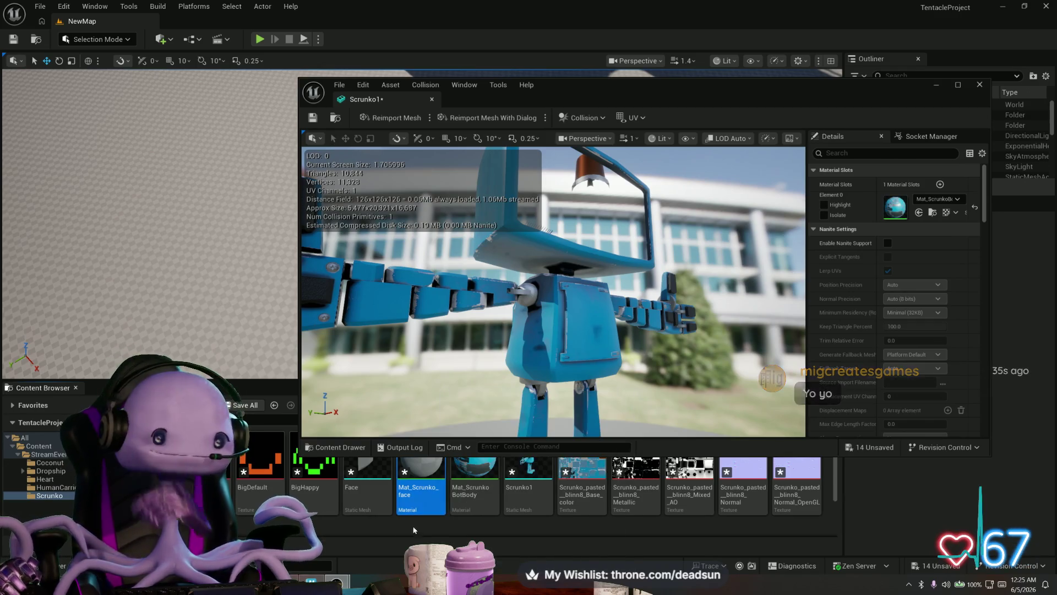
# Open Mat_Scrunko_face, add a BigDefault texture sample, and wire its RGB into Base Color and Emissive Color
pyautogui.doubleClick(414, 479)
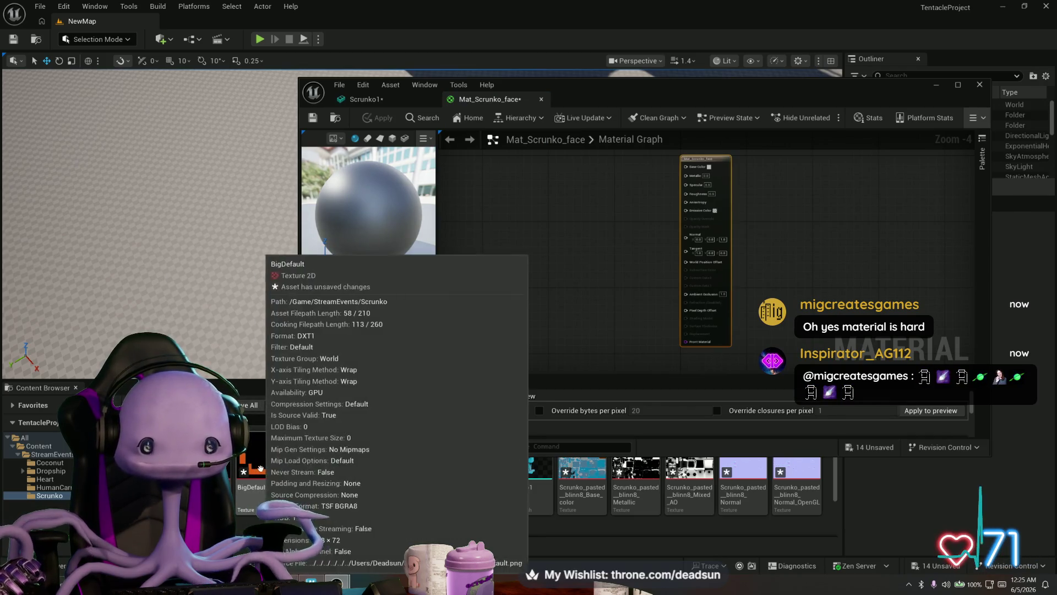
pyautogui.moveTo(251, 472); pyautogui.dragTo(551, 234)
pyautogui.scroll(2, 631, 215)
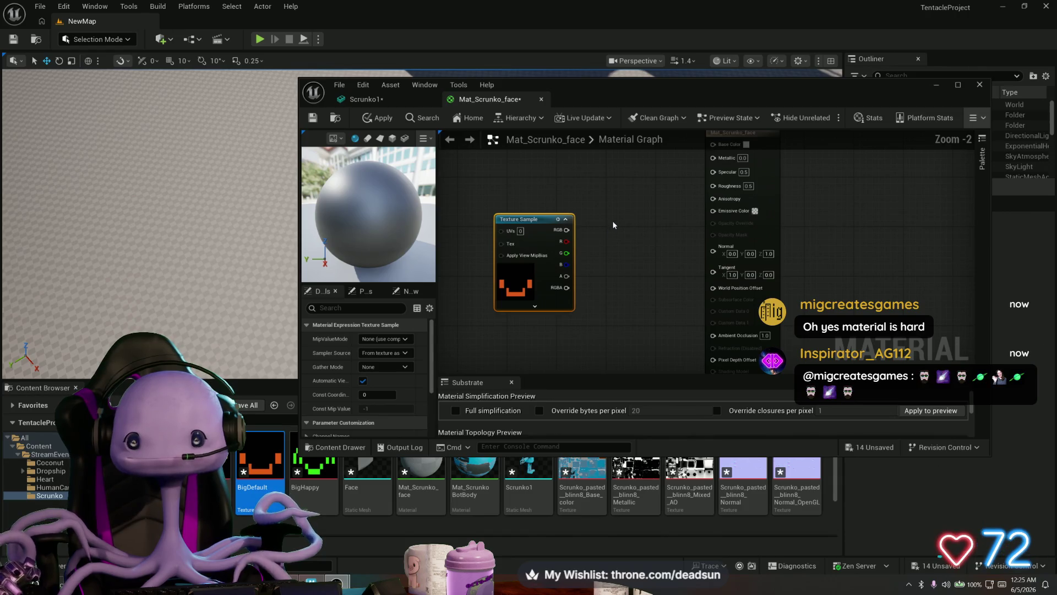
pyautogui.moveTo(612, 221); pyautogui.dragTo(635, 277)
pyautogui.moveTo(554, 276)
pyautogui.mouseDown()
pyautogui.moveTo(548, 196)
pyautogui.moveTo(657, 217)
pyautogui.moveTo(736, 203)
pyautogui.mouseUp()
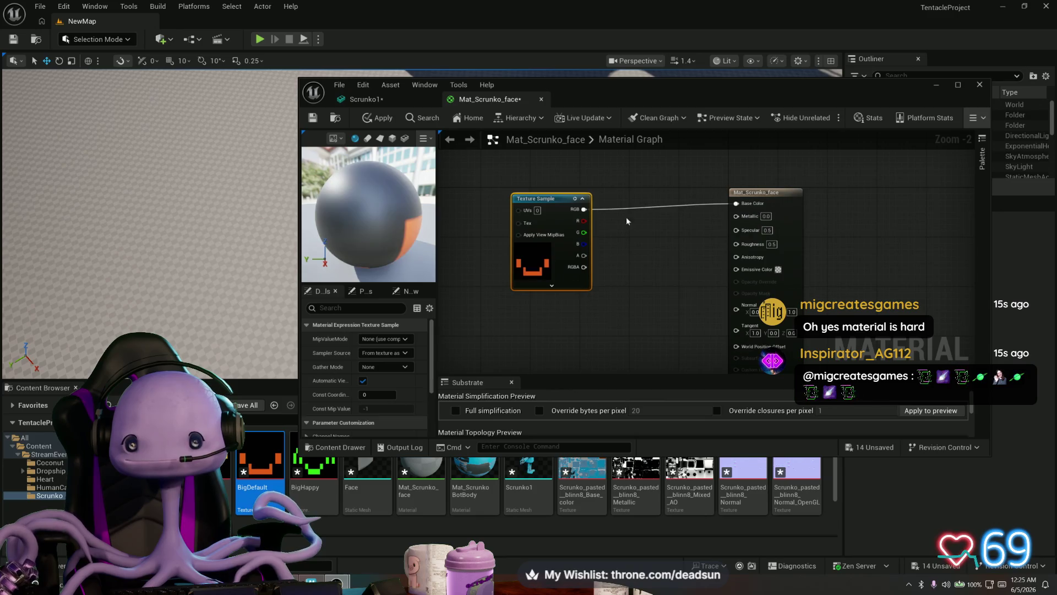
pyautogui.moveTo(584, 209)
pyautogui.mouseDown()
pyautogui.moveTo(678, 282)
pyautogui.moveTo(736, 269)
pyautogui.mouseUp()
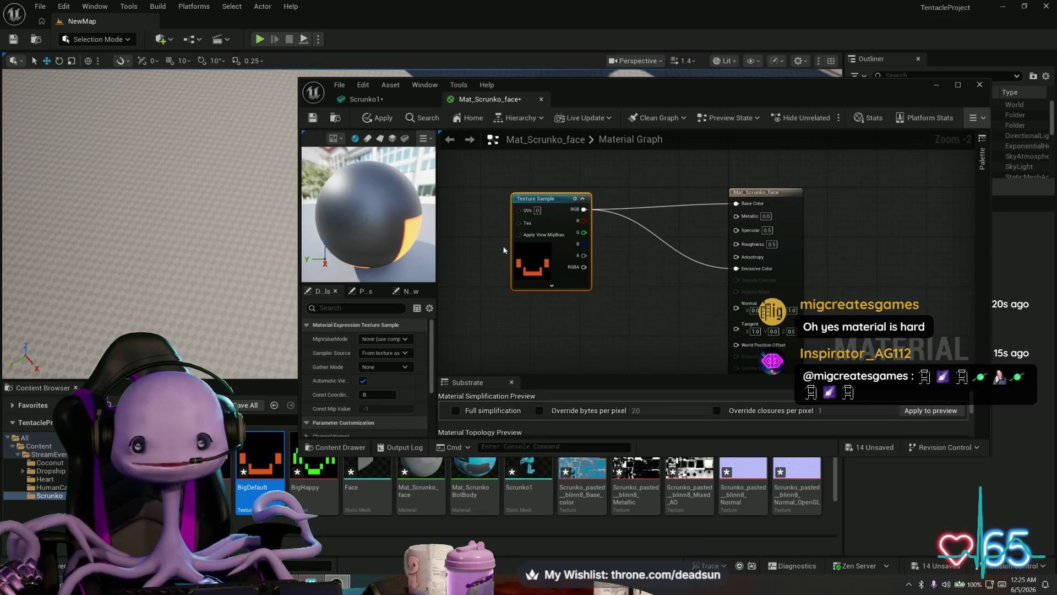
pyautogui.doubleClick(258, 467)
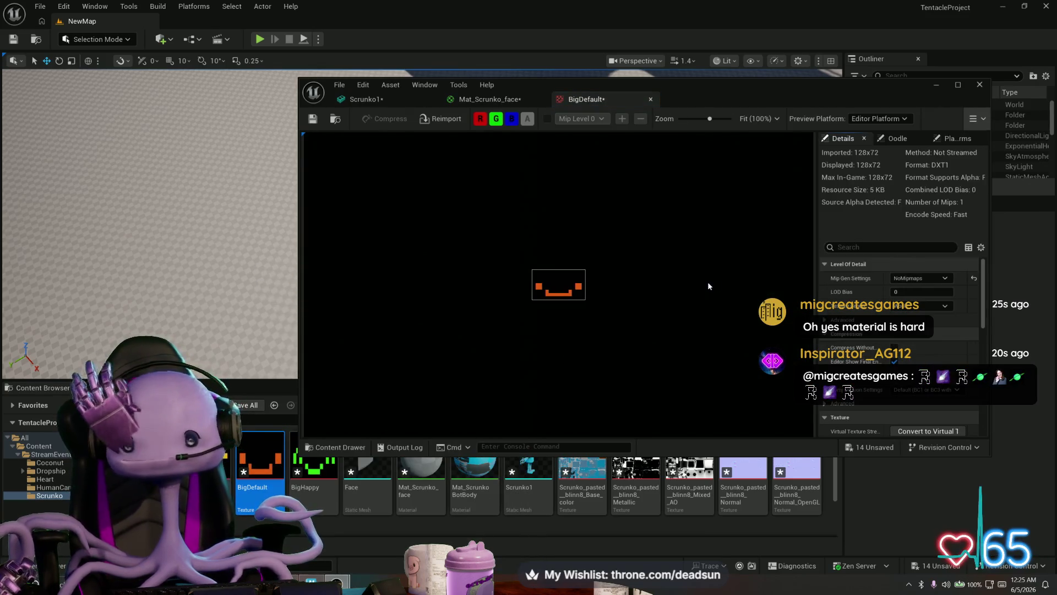
pyautogui.click(922, 279)
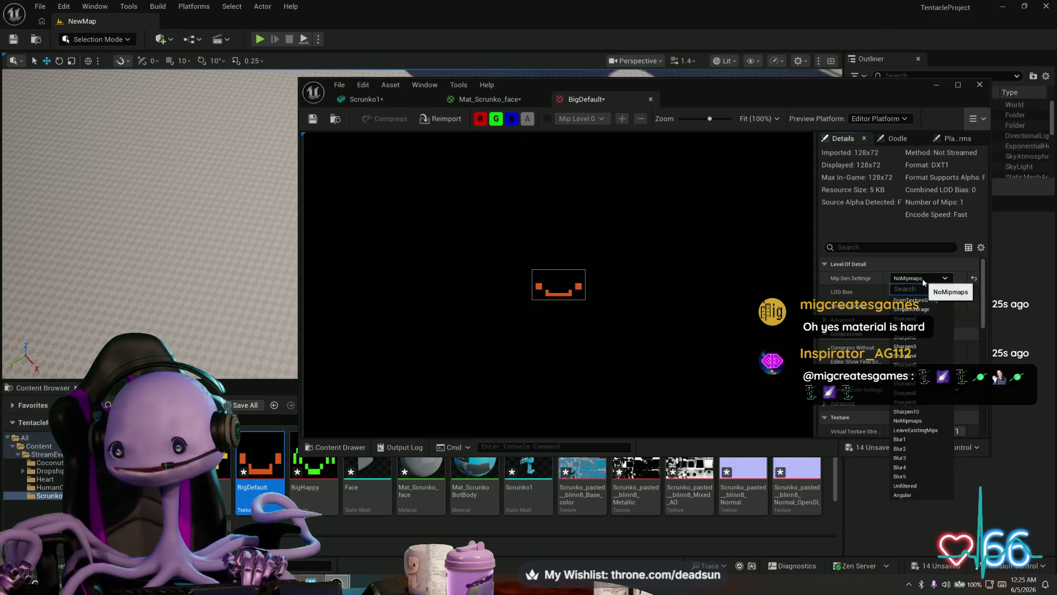
pyautogui.scroll(5, 605, 304)
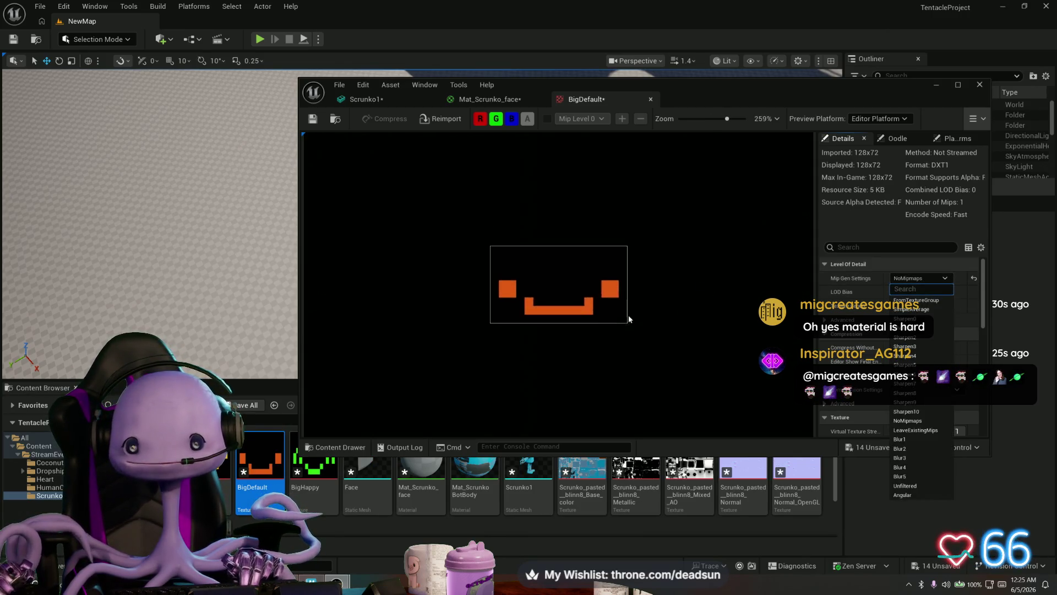
pyautogui.scroll(3, 656, 328)
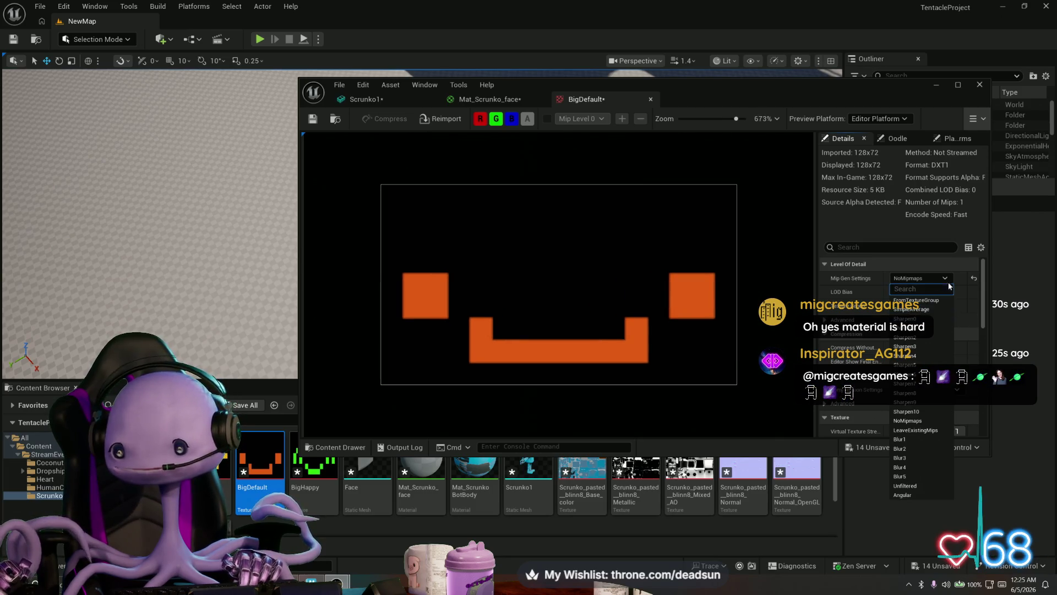
pyautogui.click(968, 286)
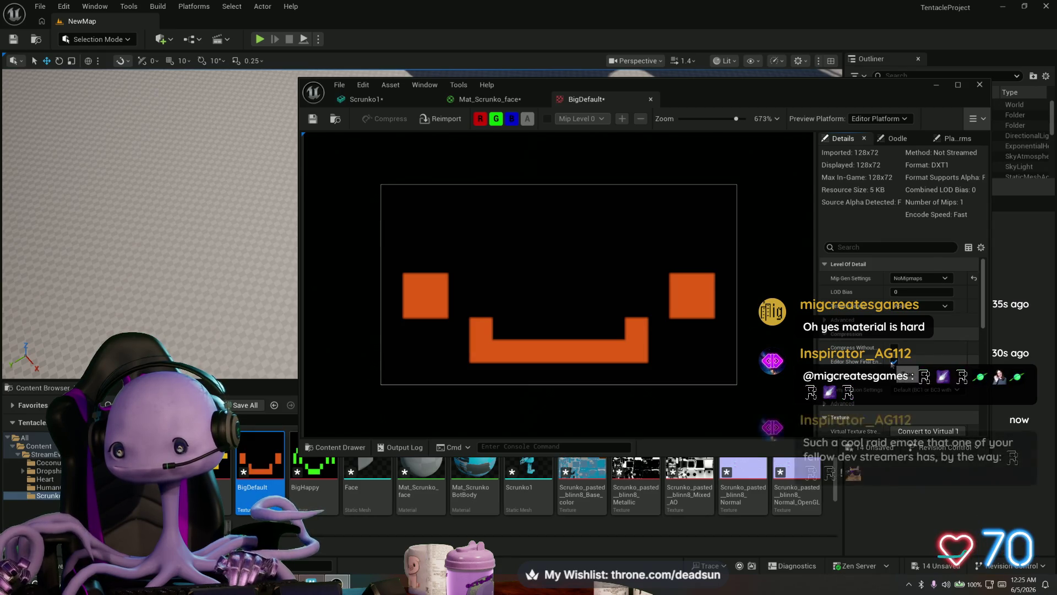
pyautogui.click(842, 320)
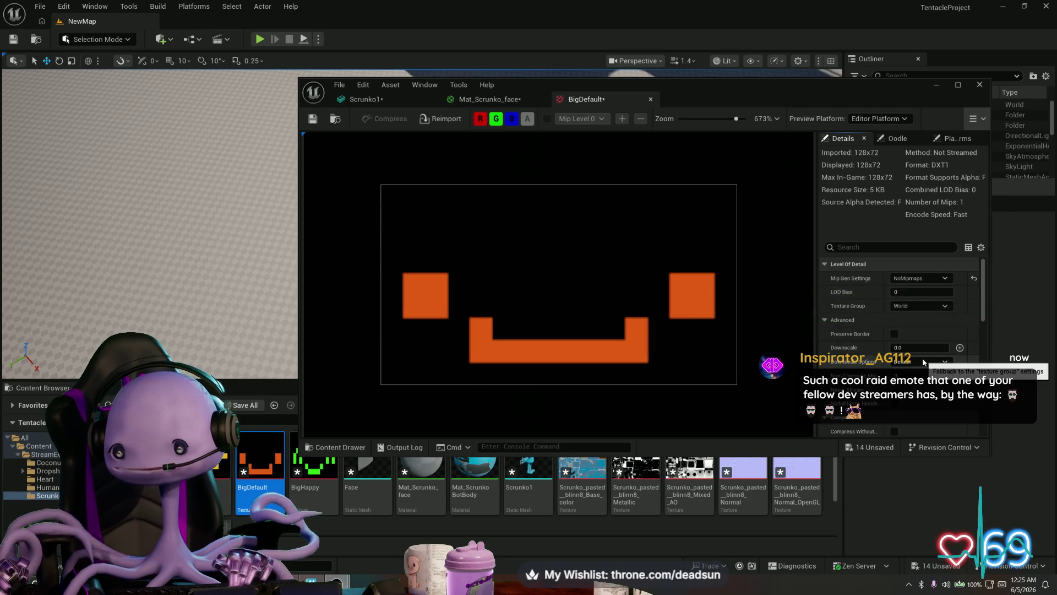
pyautogui.scroll(-2, 921, 368)
pyautogui.scroll(-1, 925, 370)
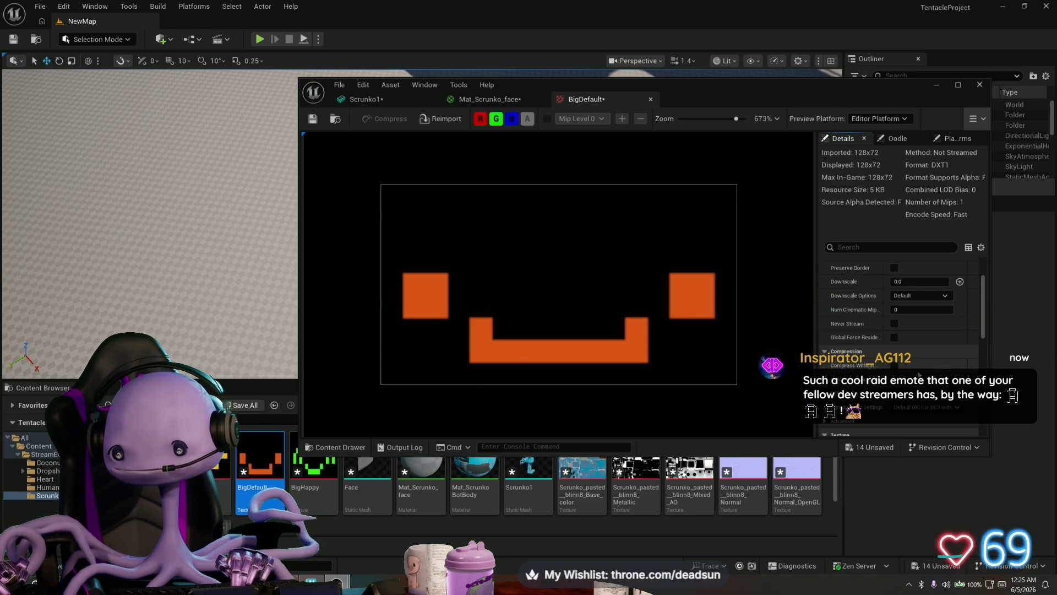
pyautogui.scroll(3, 891, 383)
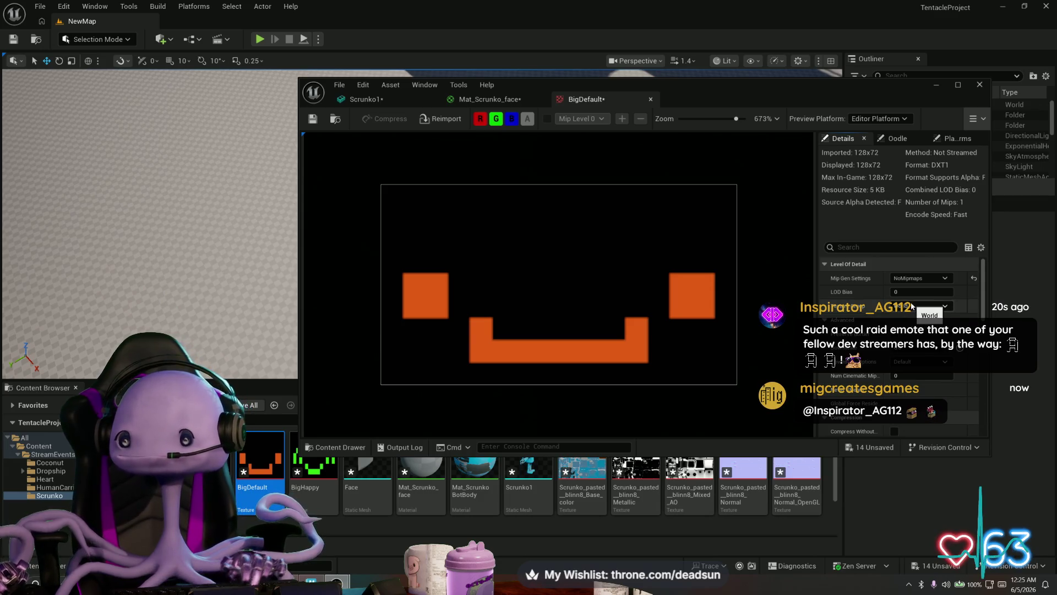
pyautogui.scroll(-2, 914, 306)
pyautogui.scroll(-3, 914, 306)
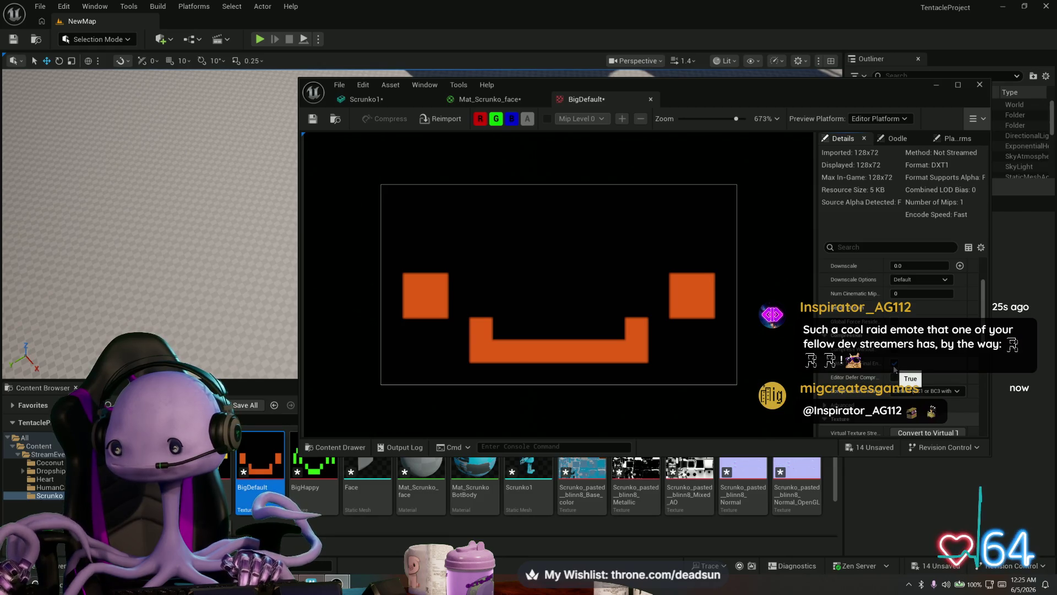
pyautogui.click(930, 390)
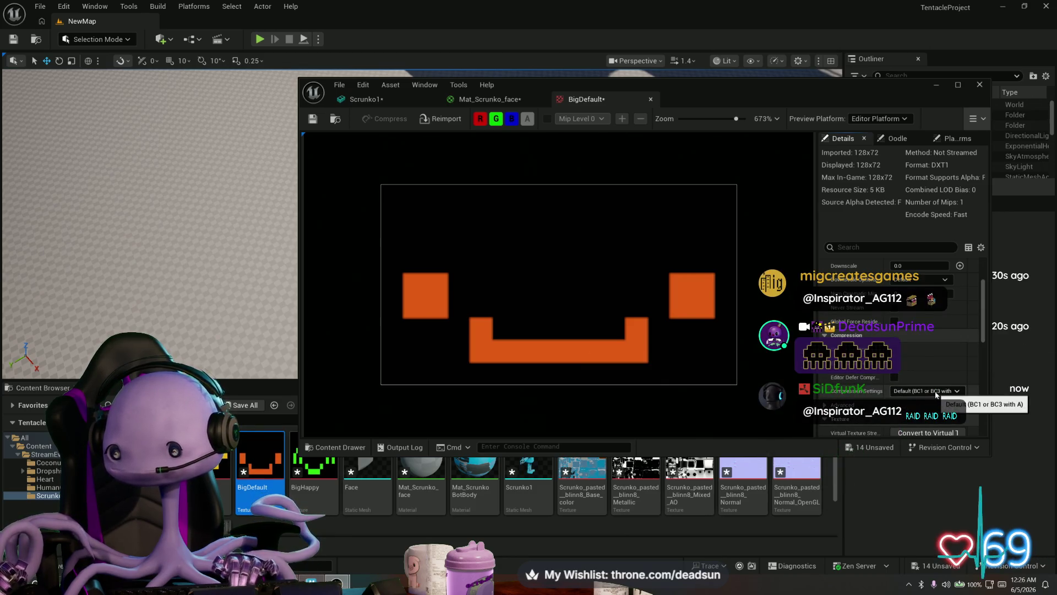
pyautogui.click(935, 391)
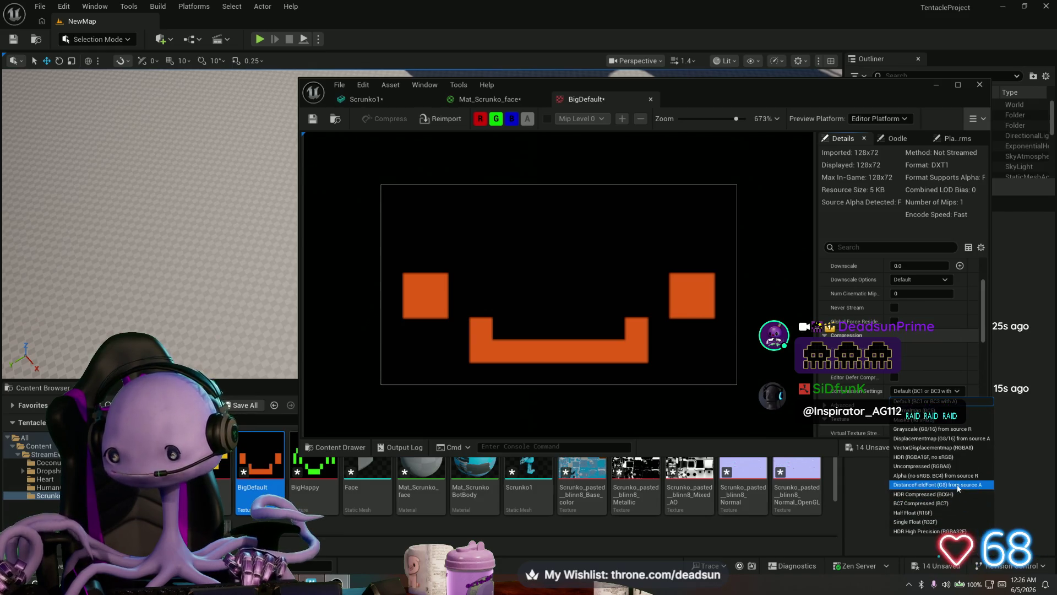
pyautogui.click(914, 401)
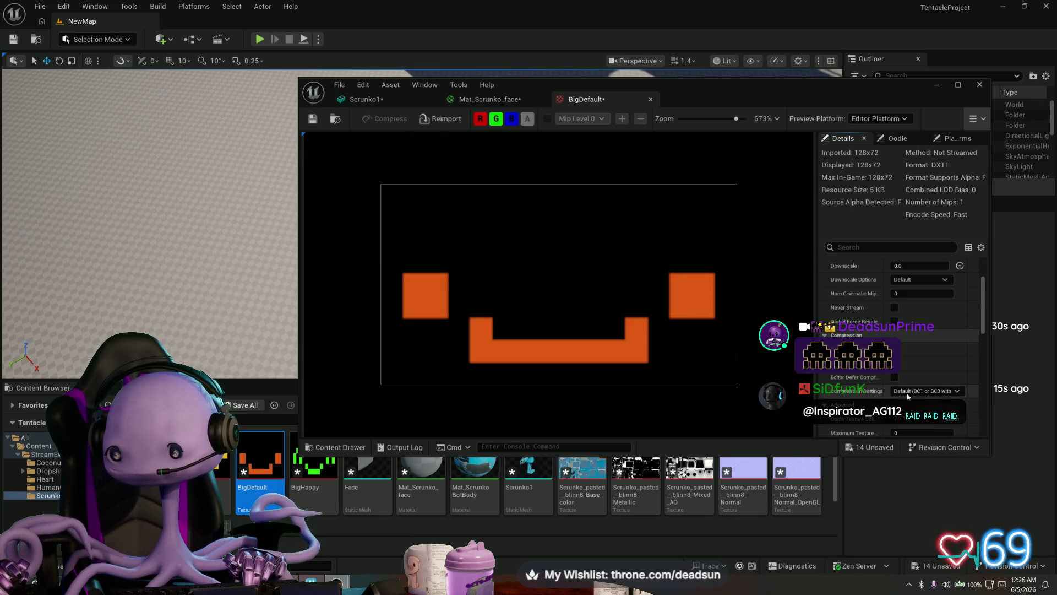
pyautogui.scroll(-2, 902, 356)
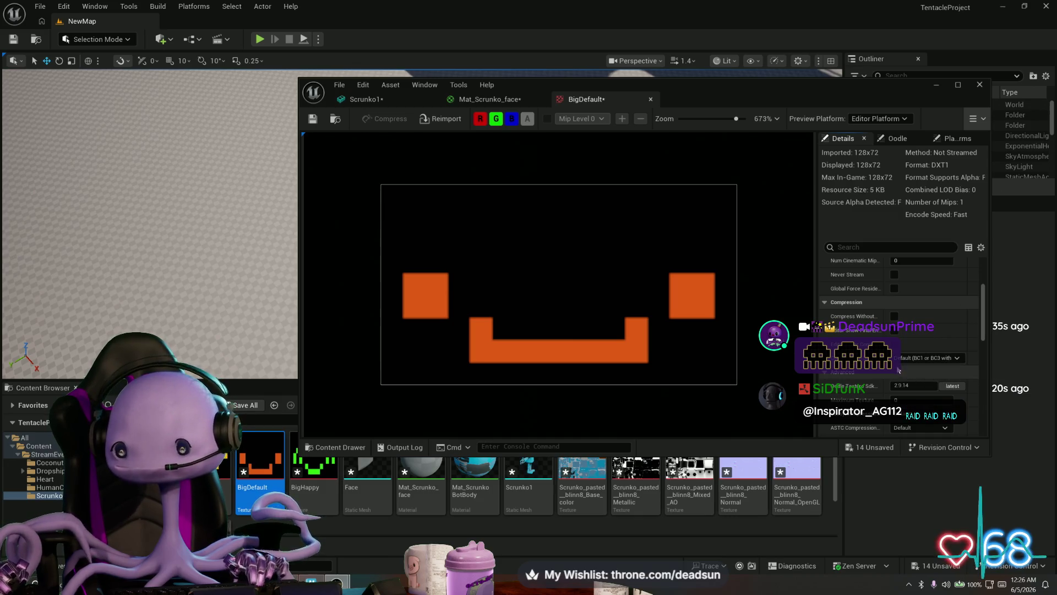
pyautogui.click(907, 361)
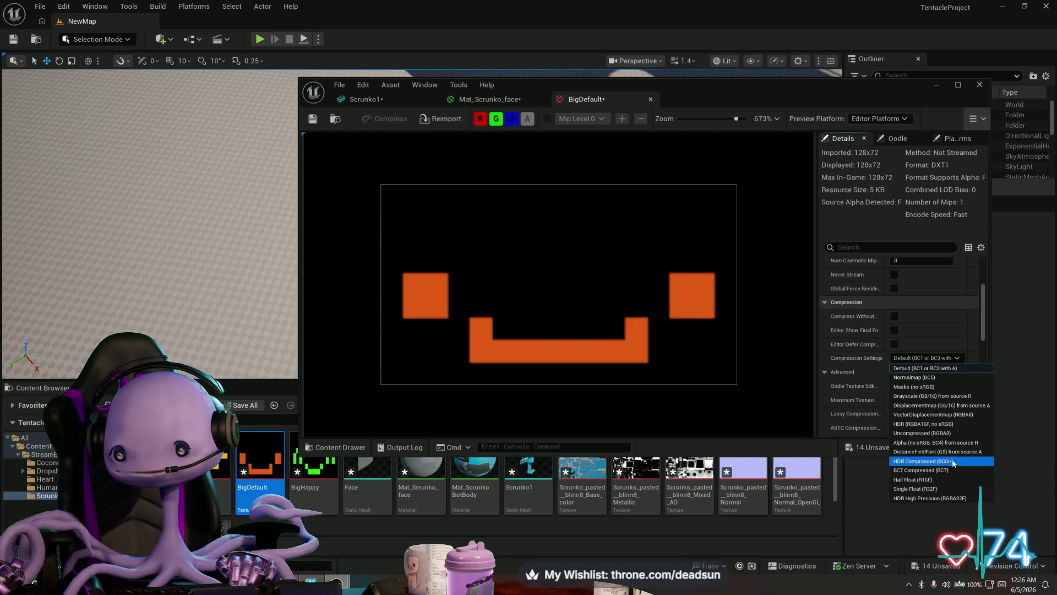
pyautogui.click(987, 328)
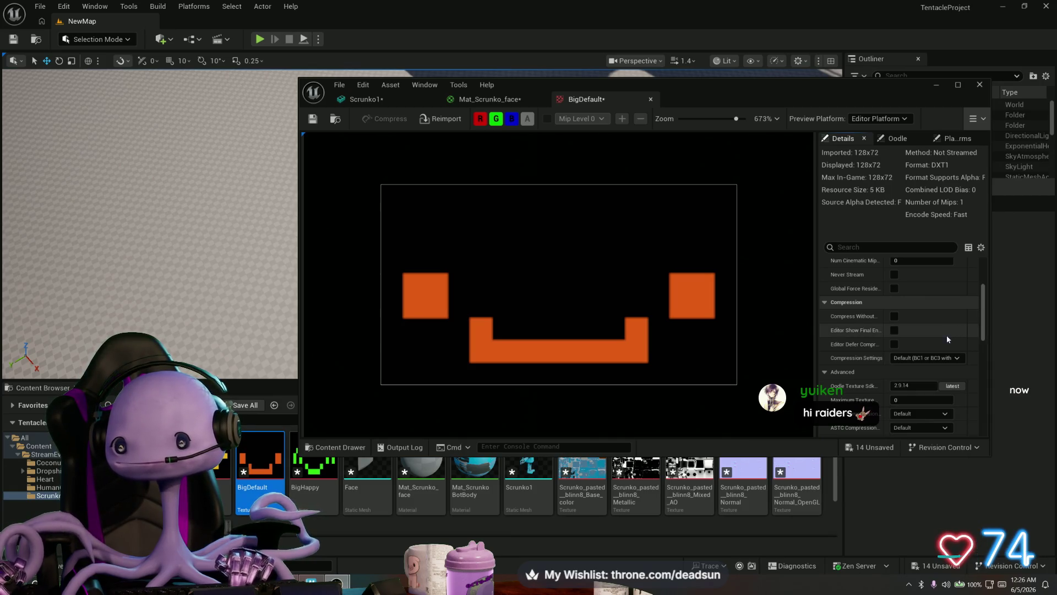
pyautogui.click(945, 361)
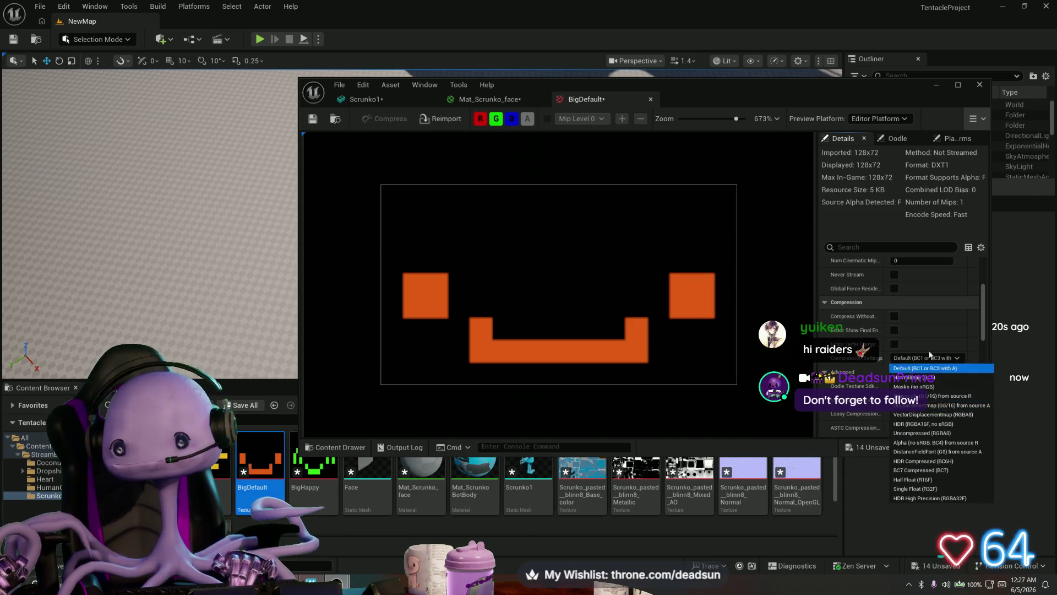
pyautogui.click(939, 319)
pyautogui.scroll(2, 930, 317)
pyautogui.scroll(1, 925, 319)
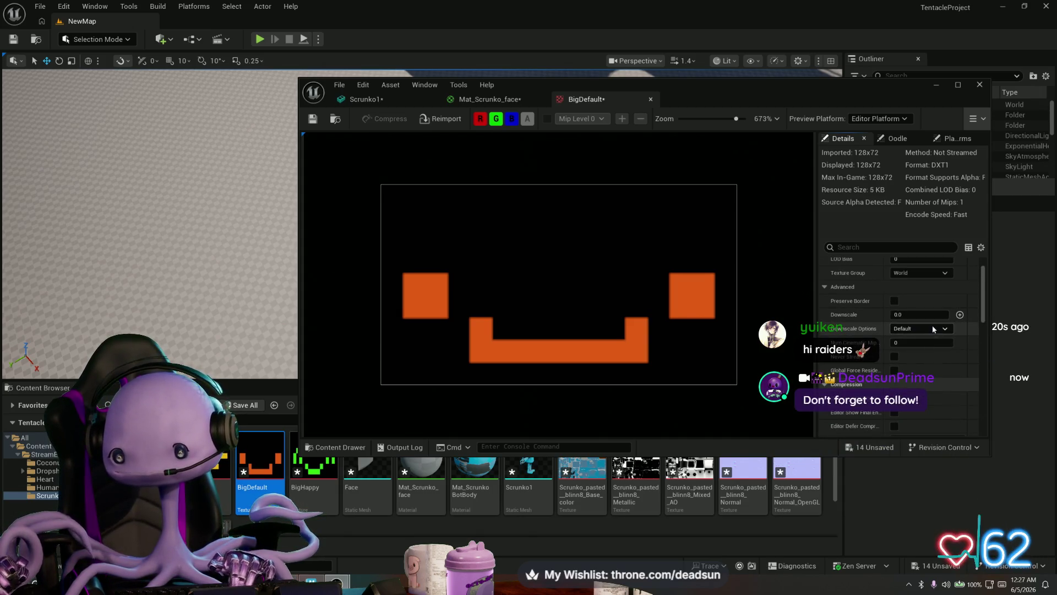
pyautogui.click(932, 328)
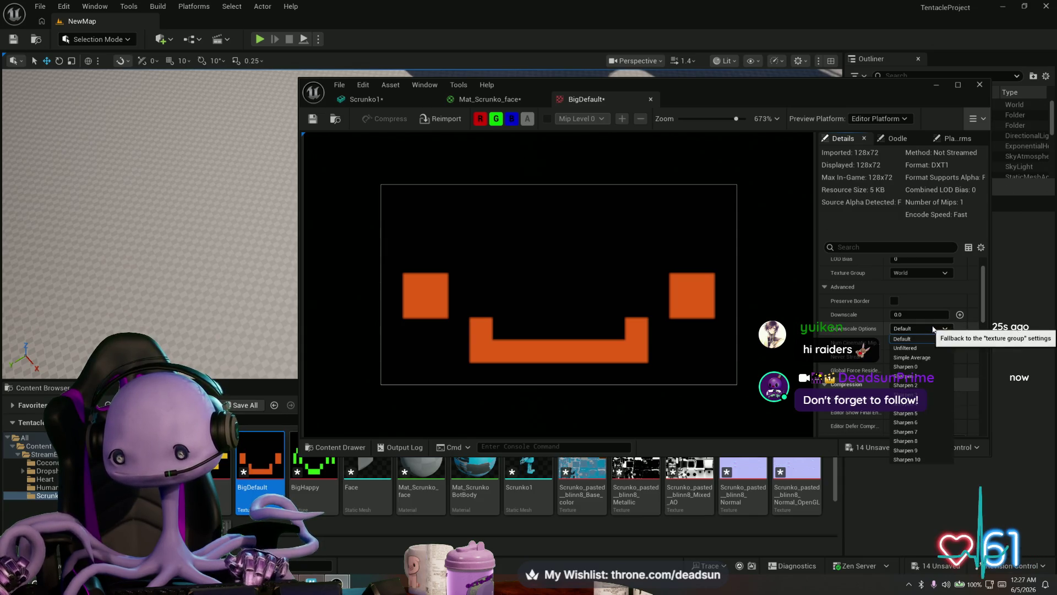
pyautogui.click(930, 328)
pyautogui.scroll(2, 928, 329)
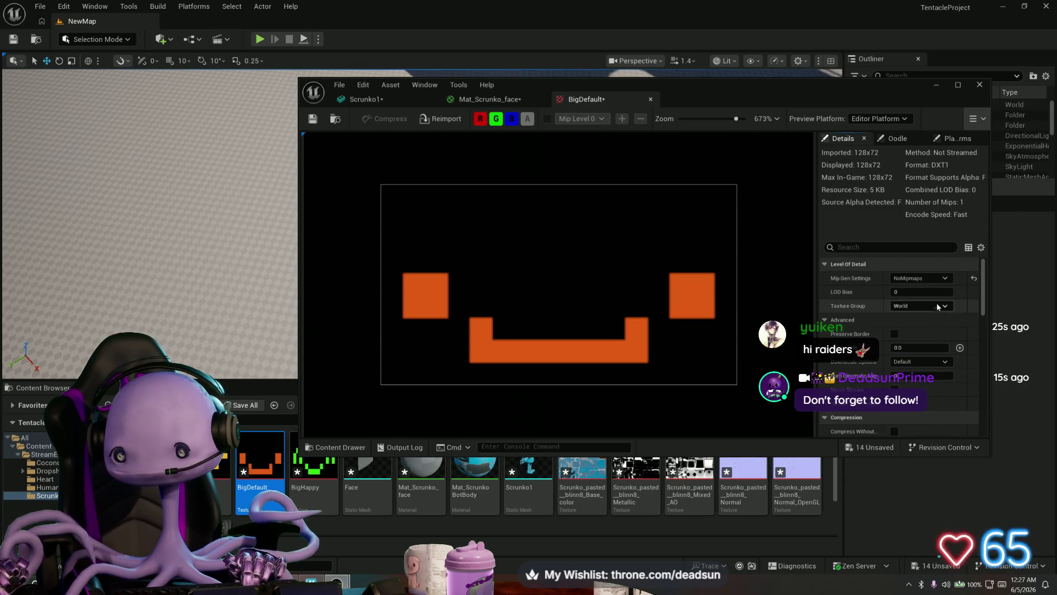
# Switch BigDefault's Texture Group to 2D Pixels (unfiltered), then open BigAngry's texture group list
pyautogui.click(937, 304)
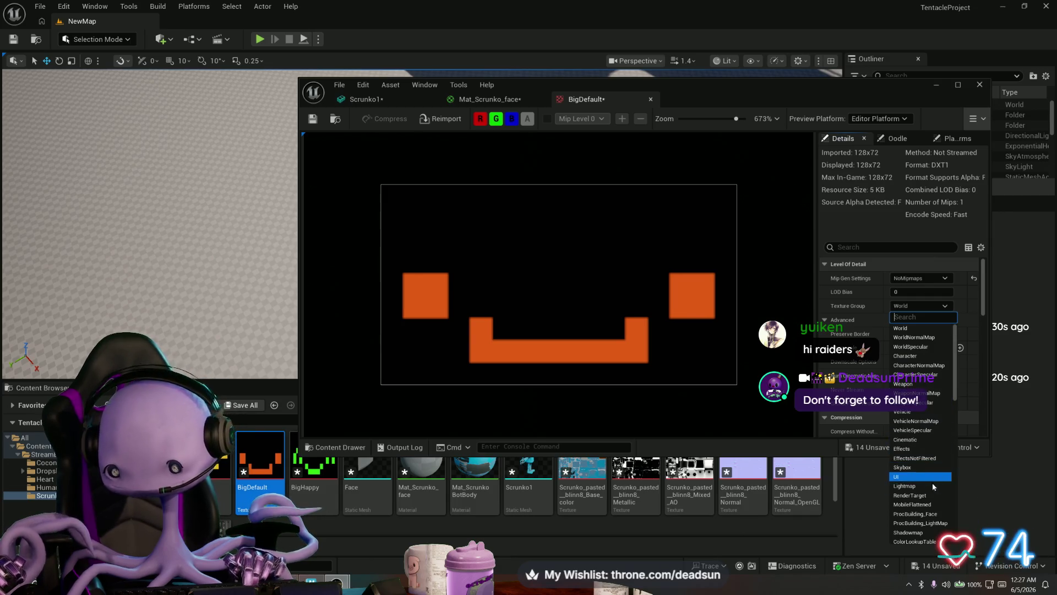
pyautogui.scroll(-5, 934, 511)
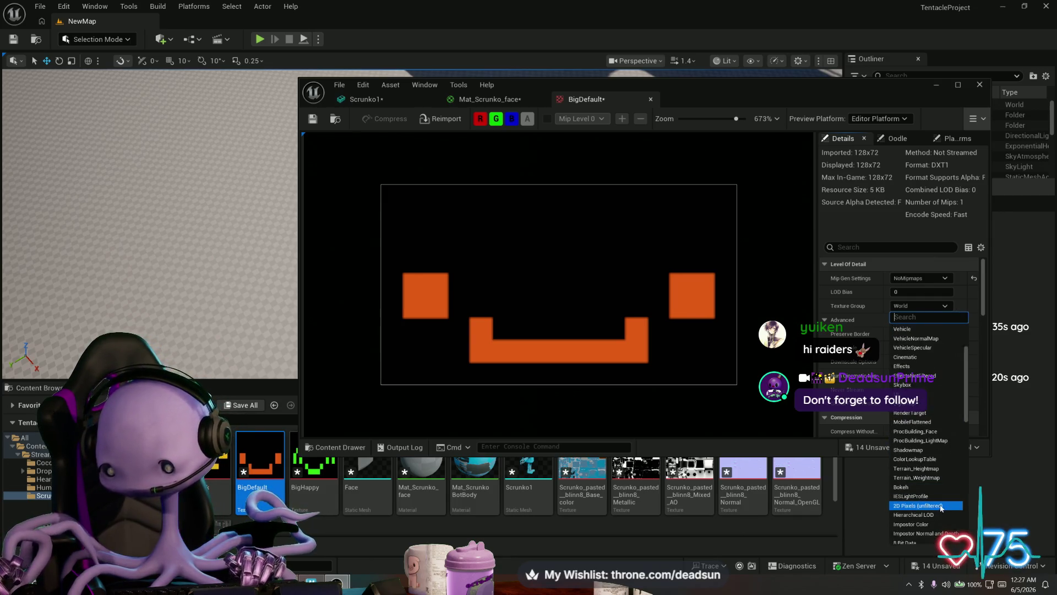
pyautogui.scroll(-10, 941, 508)
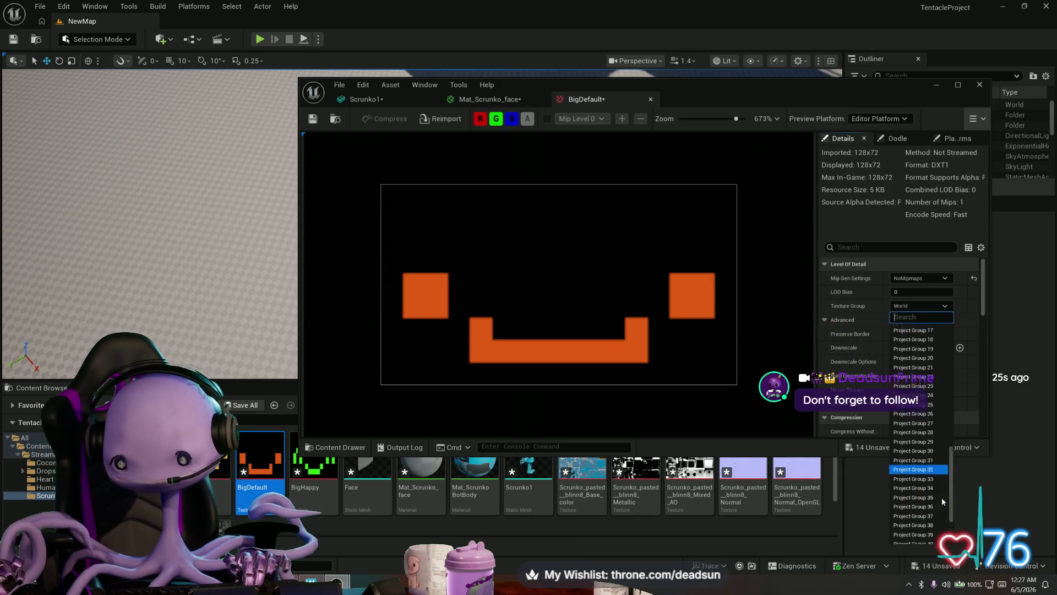
pyautogui.scroll(15, 941, 499)
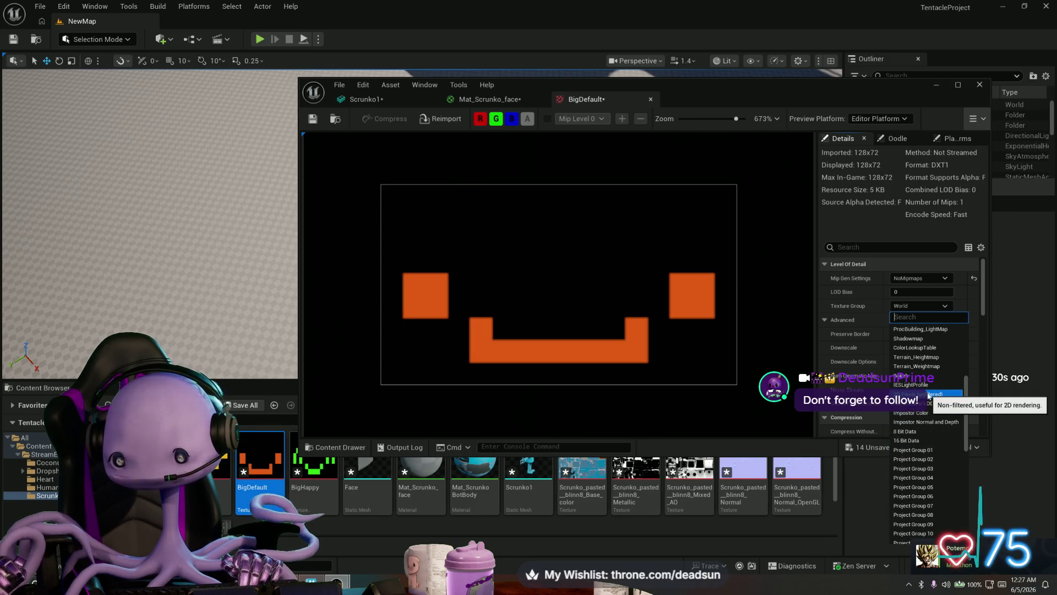
pyautogui.click(927, 393)
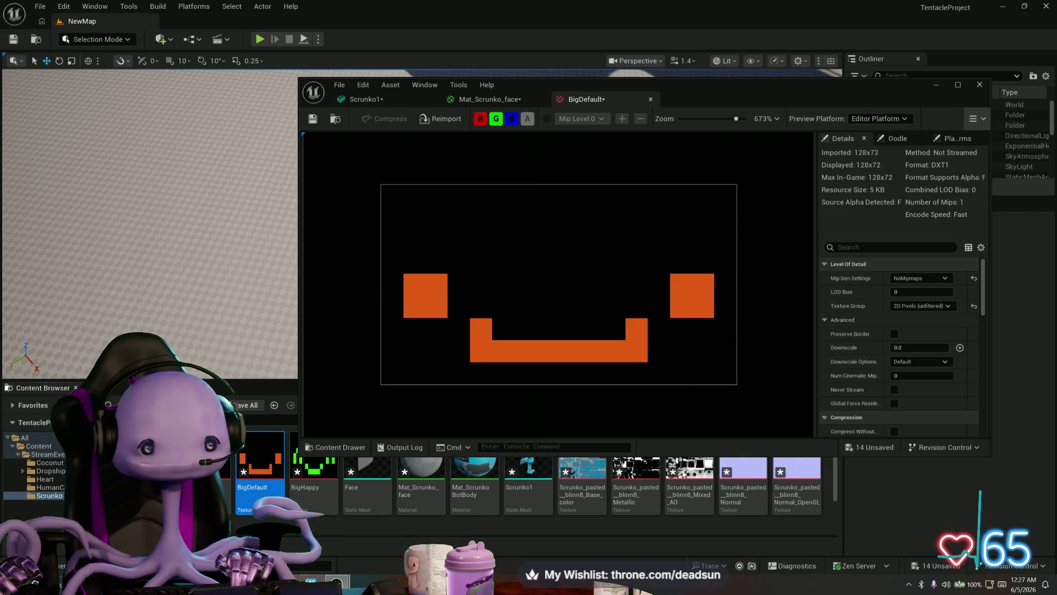
pyautogui.click(917, 307)
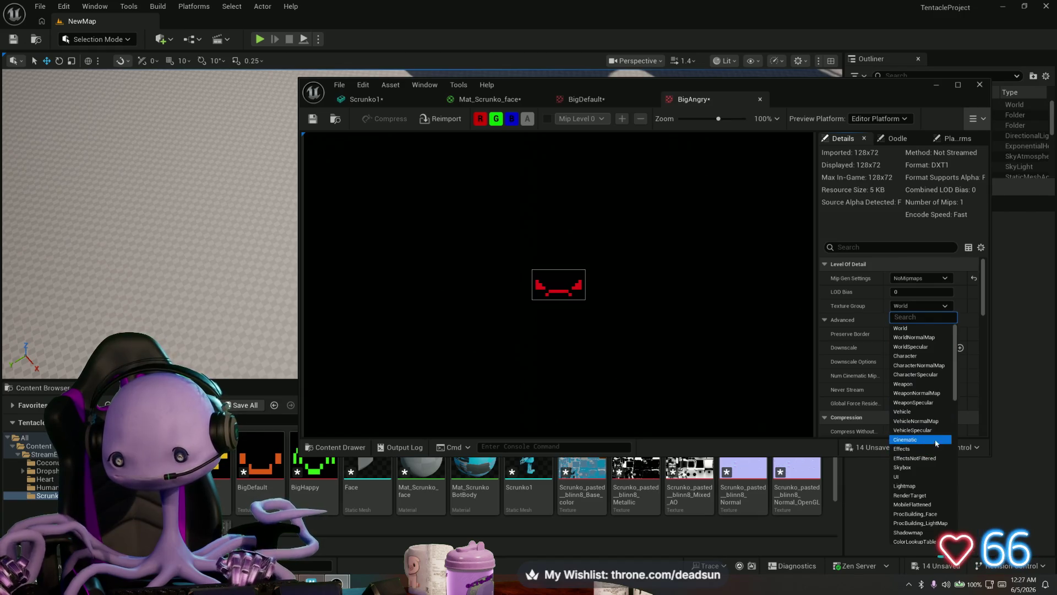
# Keep NoMipmaps on BigAngry and set its Texture Group to 2D Pixels (unfiltered)
pyautogui.click(928, 281)
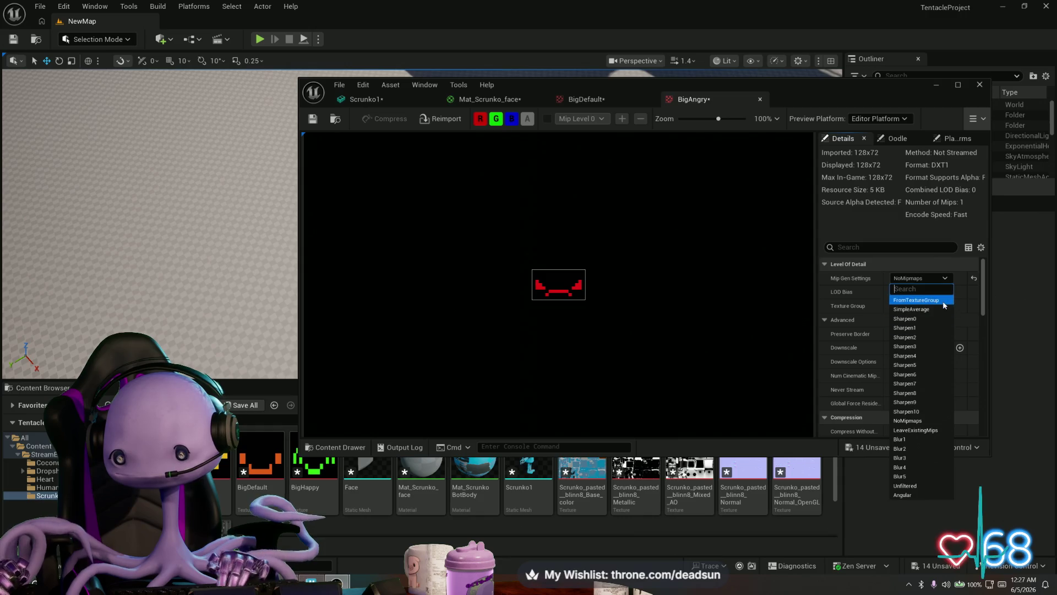
pyautogui.click(927, 275)
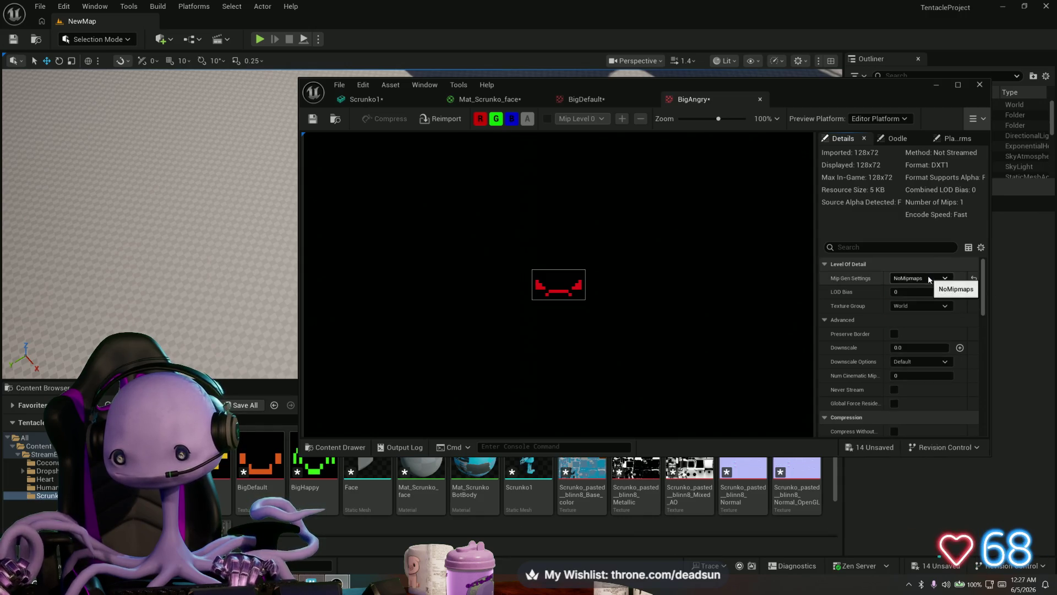
pyautogui.click(923, 306)
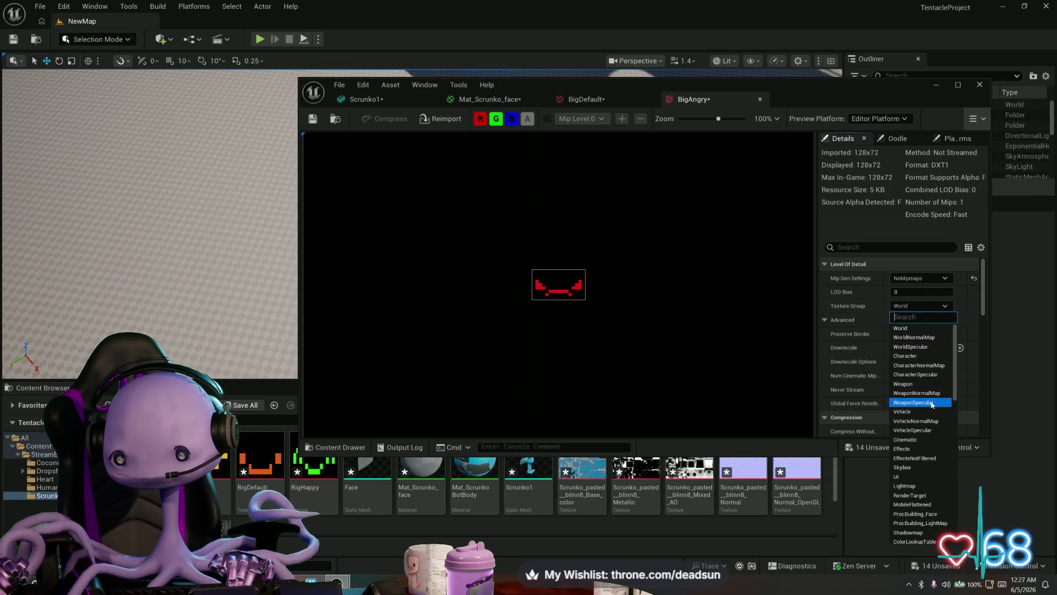
pyautogui.scroll(-3, 932, 404)
pyautogui.scroll(-3, 934, 405)
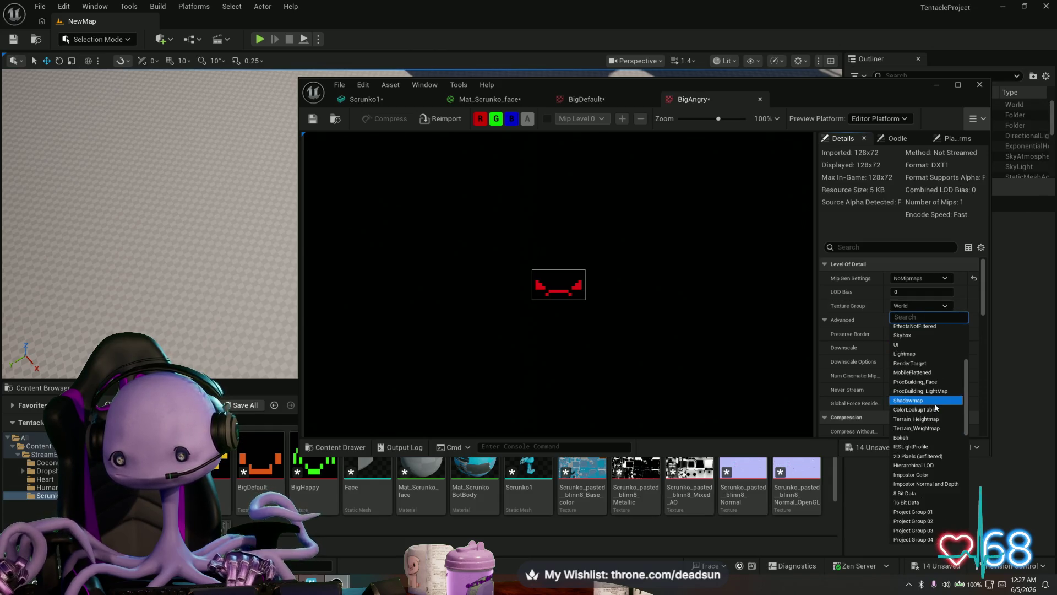
pyautogui.click(939, 460)
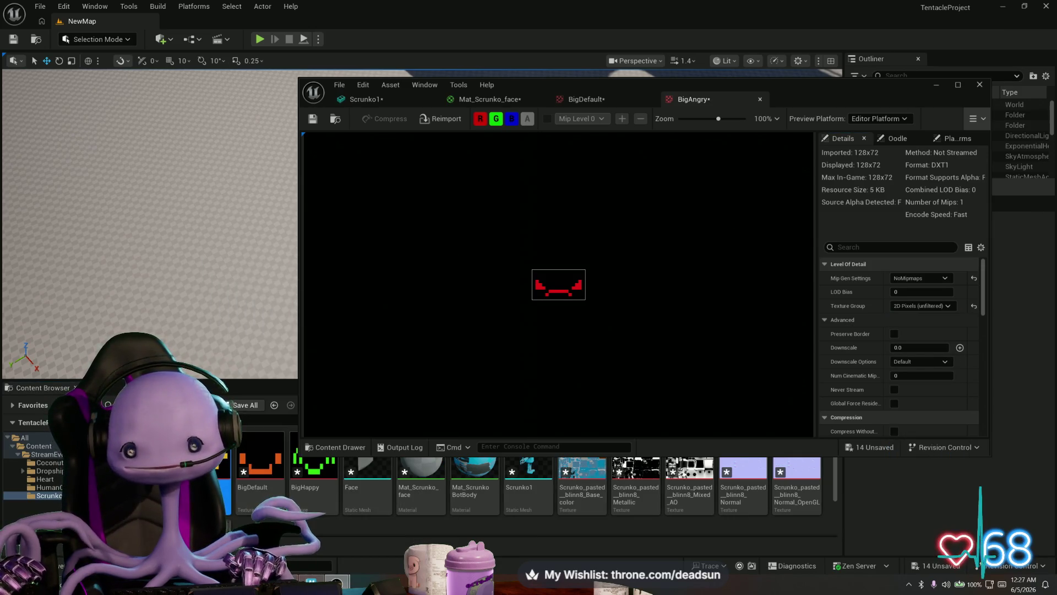
# Set the BigBlank and BigHappy textures' Texture Group to 2D Pixels (unfiltered)
pyautogui.doubleClick(207, 474)
pyautogui.click(925, 305)
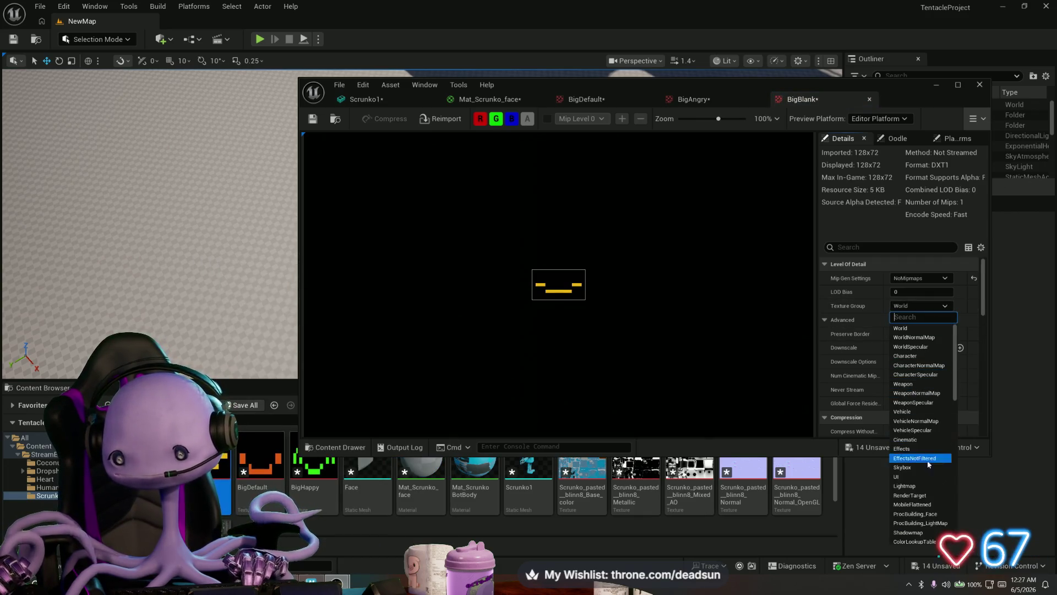
pyautogui.scroll(-4, 944, 479)
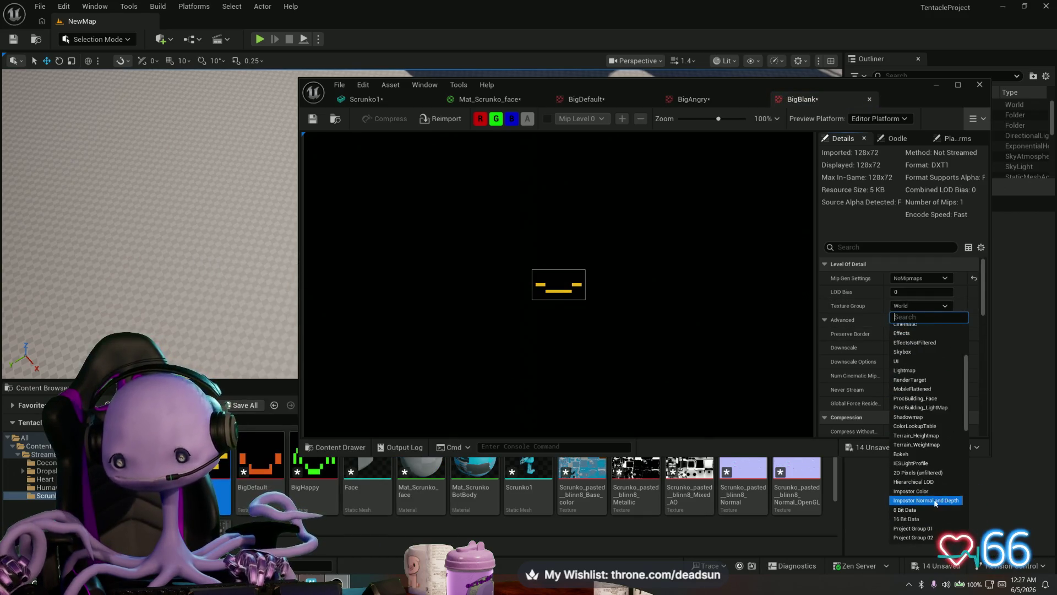
pyautogui.click(918, 472)
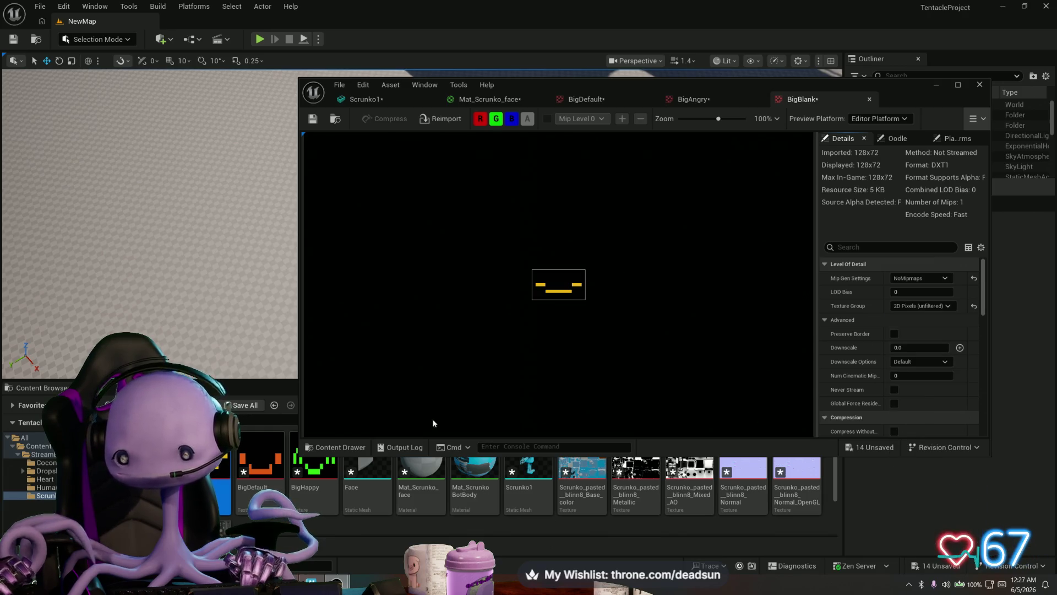
pyautogui.doubleClick(322, 465)
pyautogui.click(919, 305)
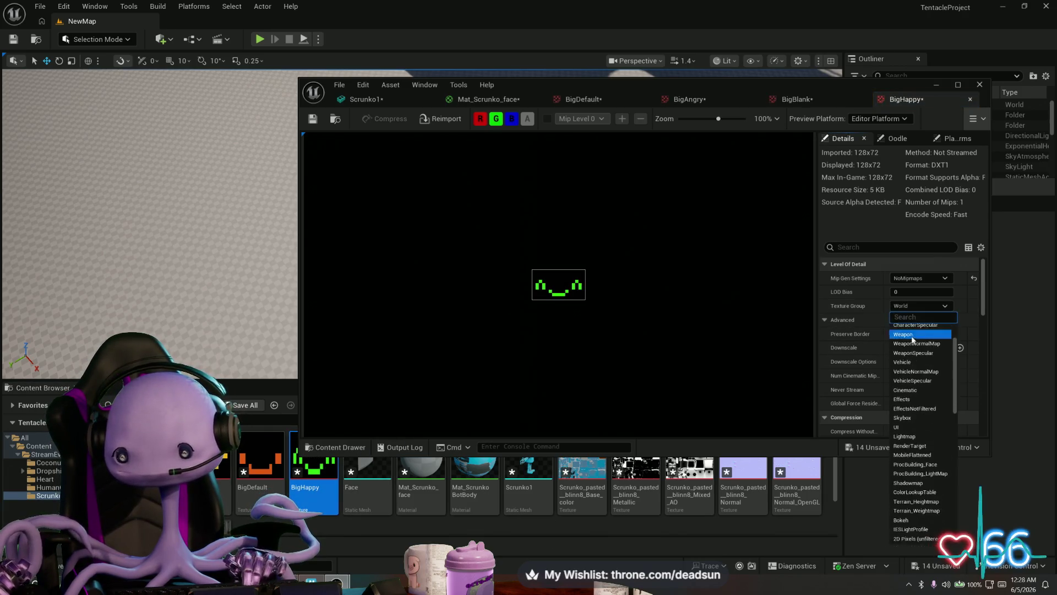
pyautogui.scroll(-2, 912, 358)
pyautogui.scroll(-3, 914, 364)
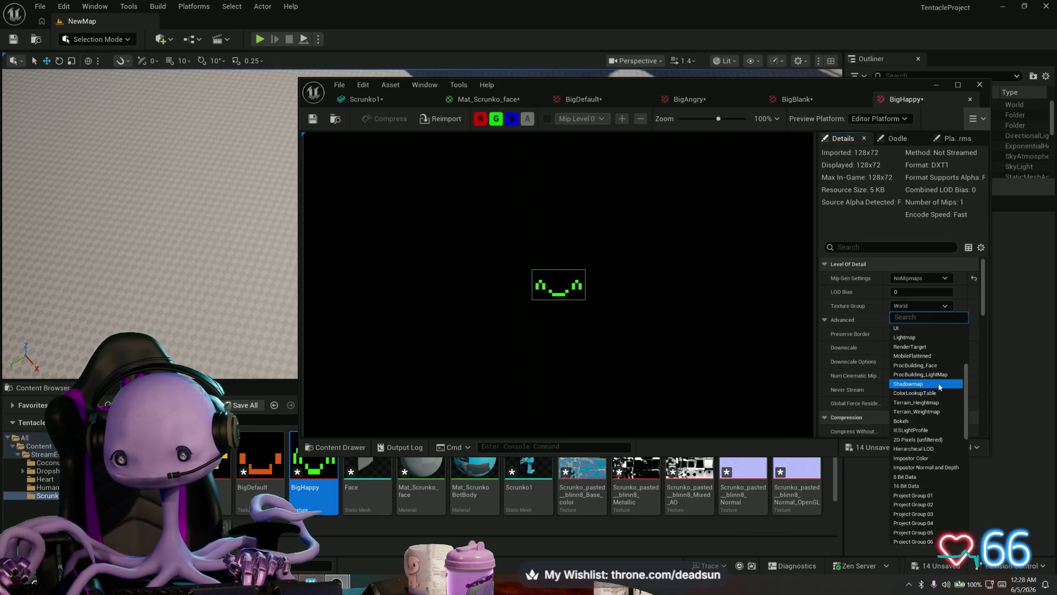
pyautogui.click(927, 440)
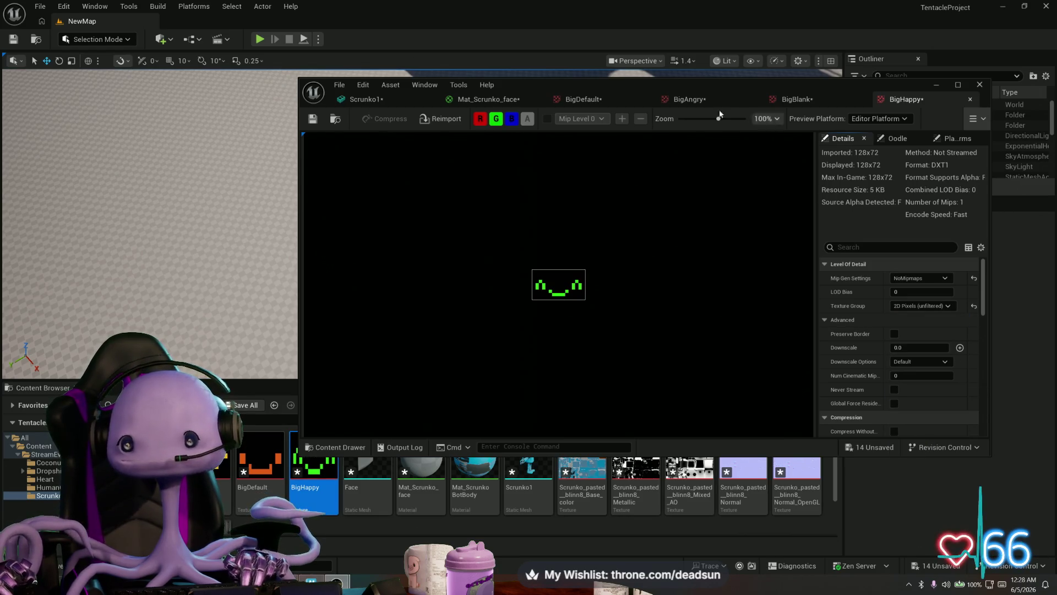
# Close the BigDefault, BigAngry, BigBlank and BigHappy texture editors and turn the preview sphere's face forward
pyautogui.click(648, 100)
pyautogui.click(650, 100)
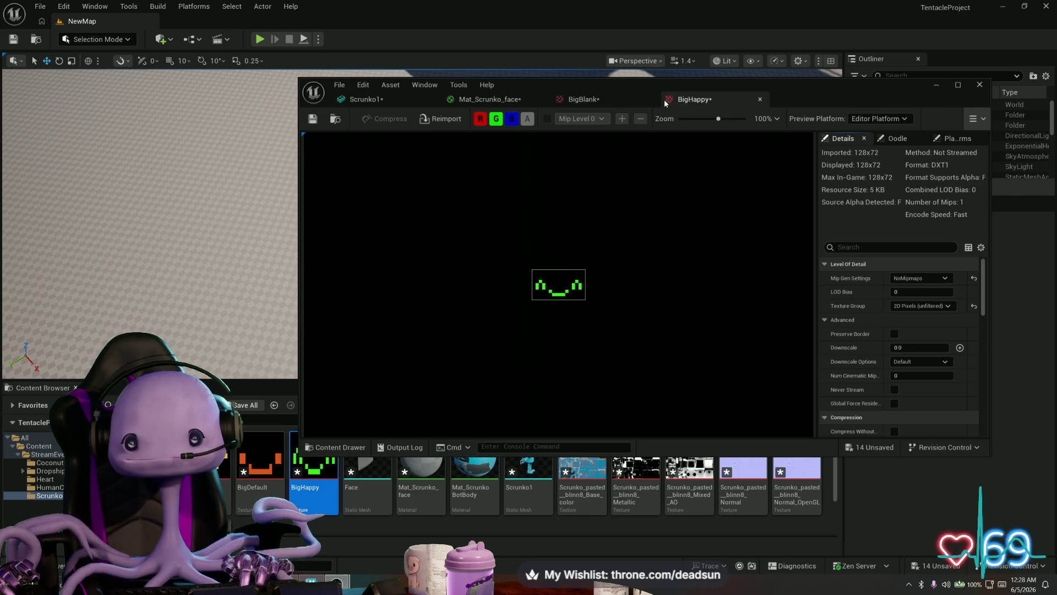
pyautogui.click(652, 99)
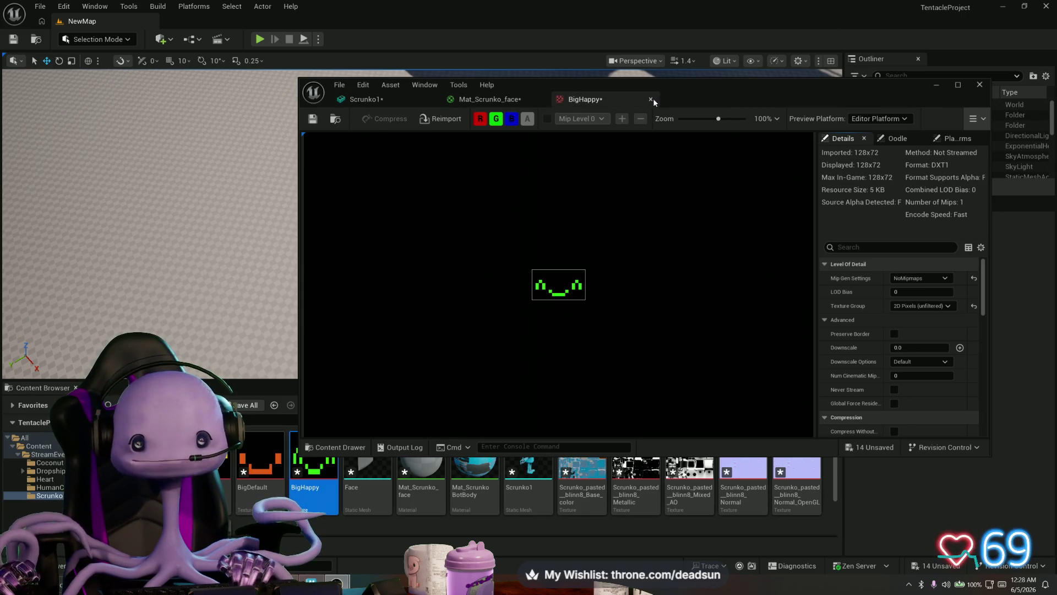
pyautogui.click(652, 99)
pyautogui.moveTo(429, 231); pyautogui.dragTo(364, 232)
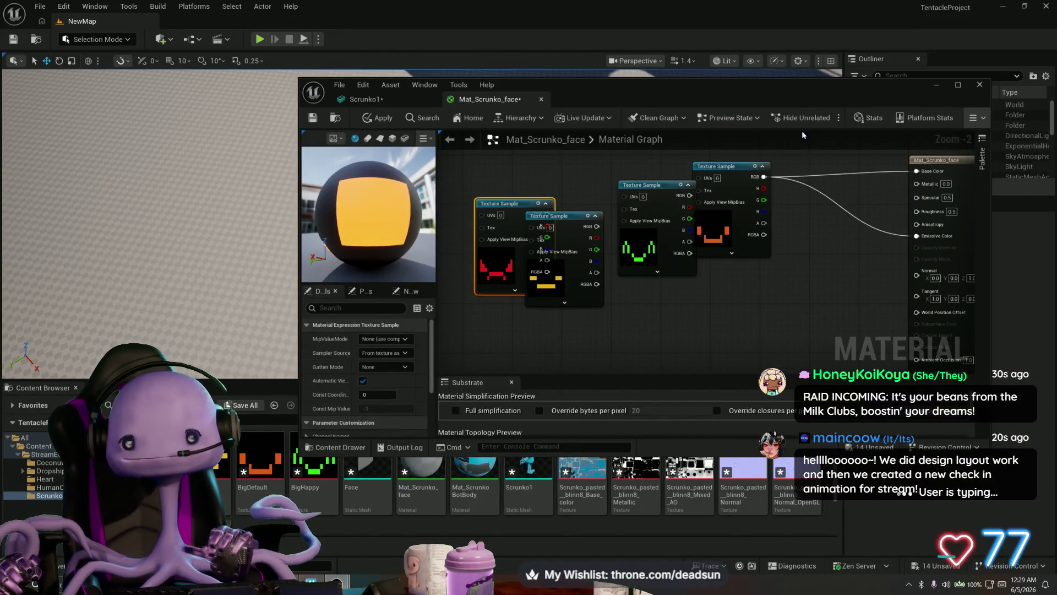
# Raise the material editor window, apply the current Mat_Scrunko_face changes and show material properties
pyautogui.moveTo(807, 92); pyautogui.dragTo(803, 62)
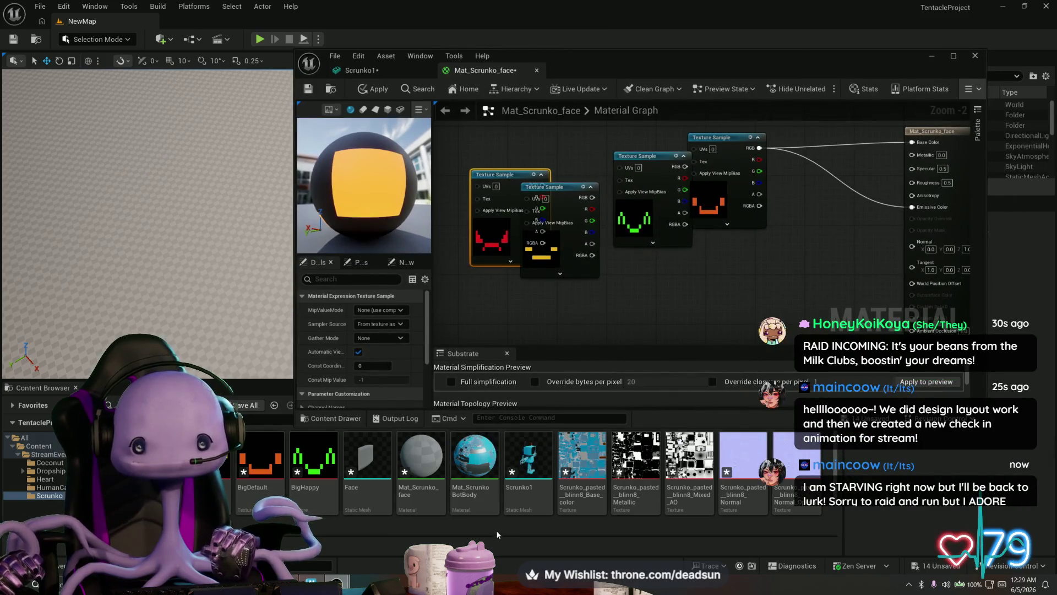
pyautogui.click(425, 473)
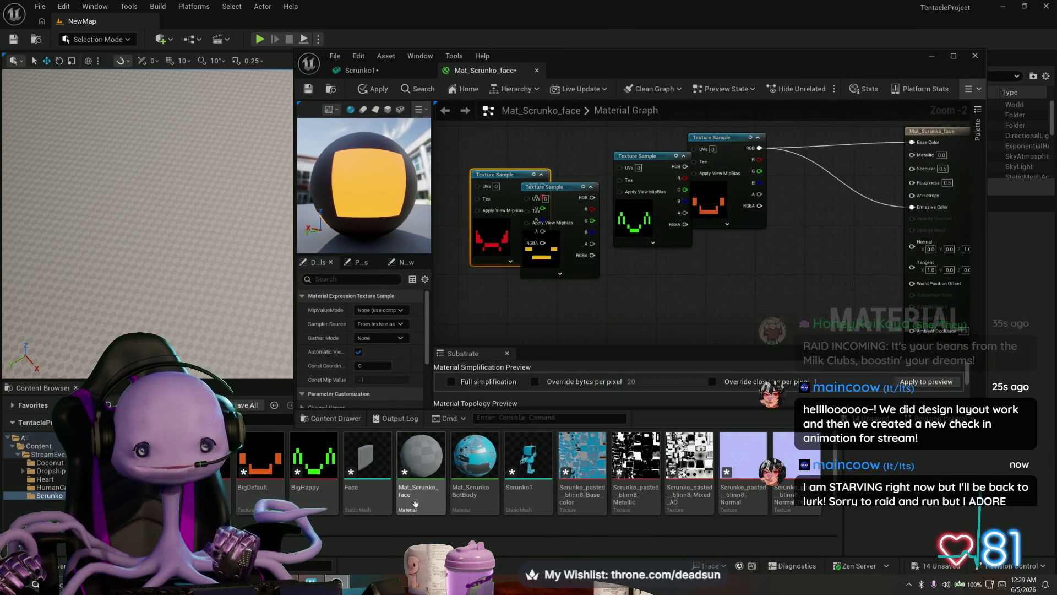
pyautogui.click(306, 90)
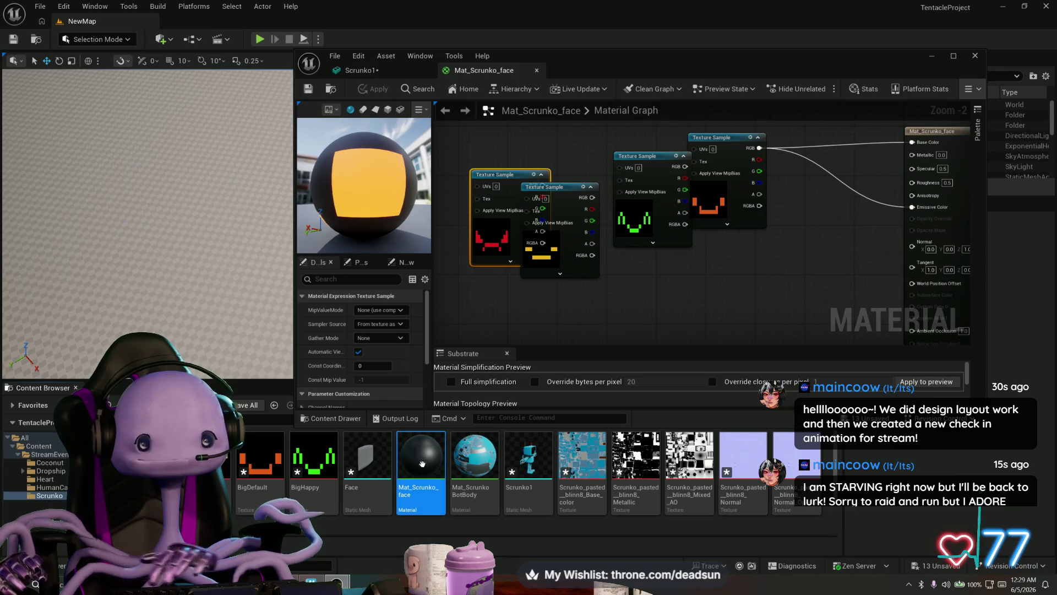
pyautogui.moveTo(423, 472)
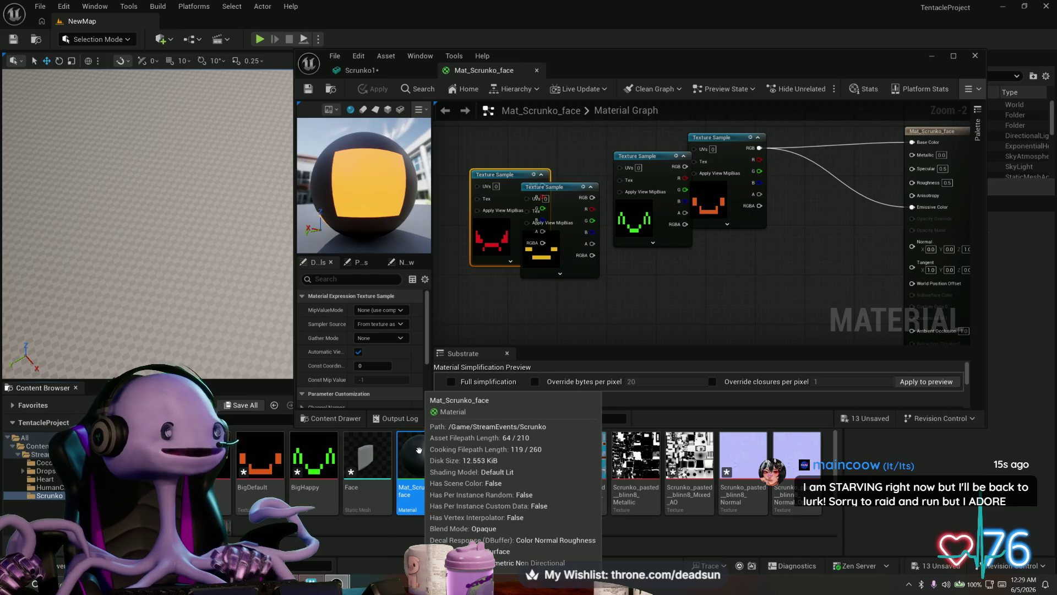
pyautogui.click(768, 299)
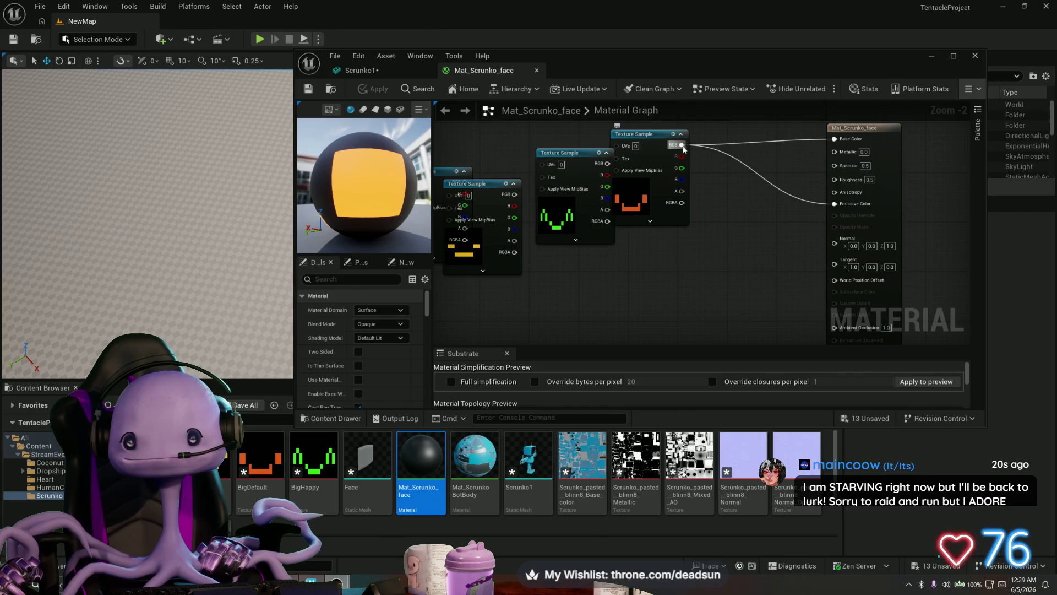
# Undo the texture's Metallic link, wire its RGB into Roughness, apply, and bring up Scrunko1
pyautogui.moveTo(681, 144); pyautogui.dragTo(834, 151)
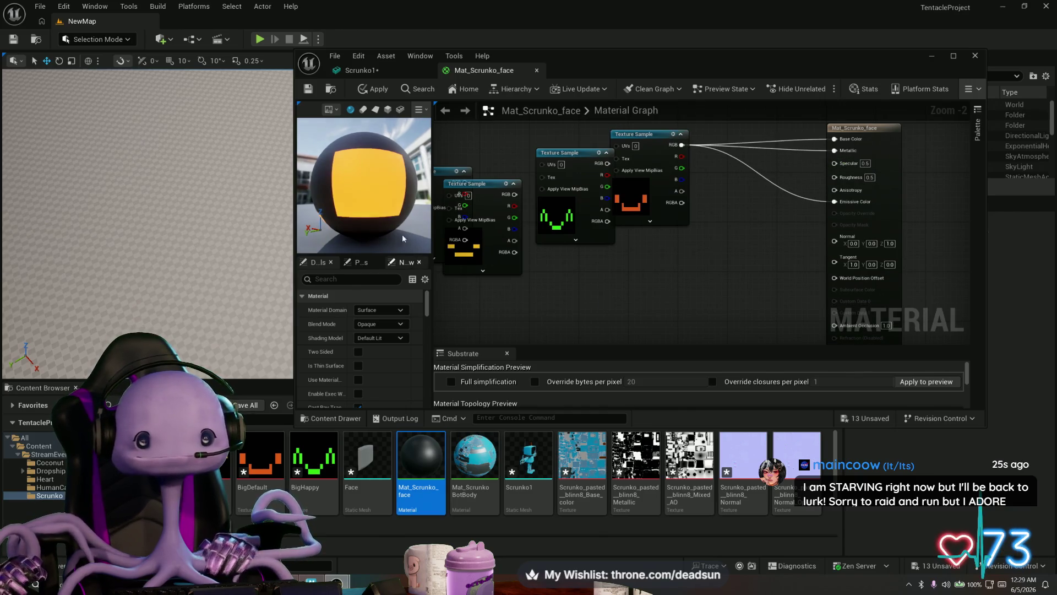
pyautogui.moveTo(402, 238); pyautogui.dragTo(358, 234)
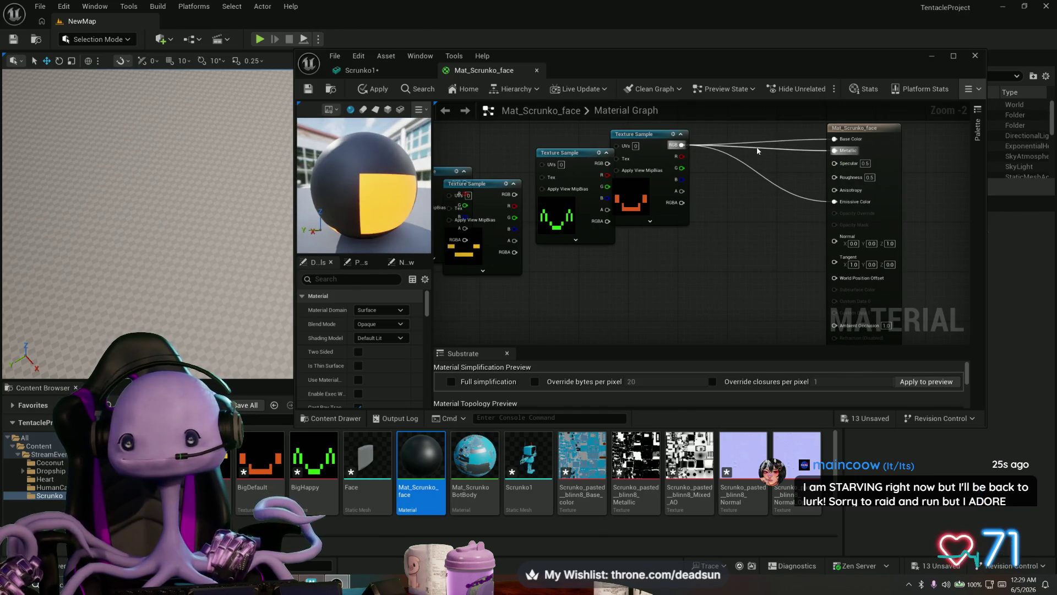
pyautogui.hotkey('ctrl', 'z')
pyautogui.moveTo(682, 145)
pyautogui.mouseDown()
pyautogui.moveTo(715, 162)
pyautogui.moveTo(836, 179)
pyautogui.mouseUp()
pyautogui.moveTo(396, 198); pyautogui.dragTo(439, 197)
pyautogui.click(377, 89)
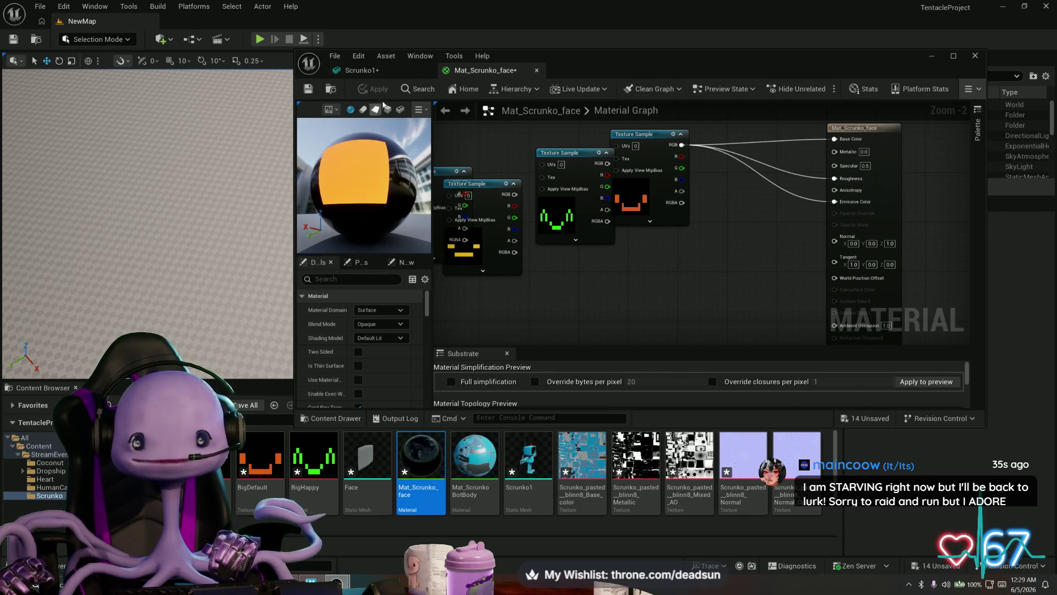
pyautogui.click(357, 70)
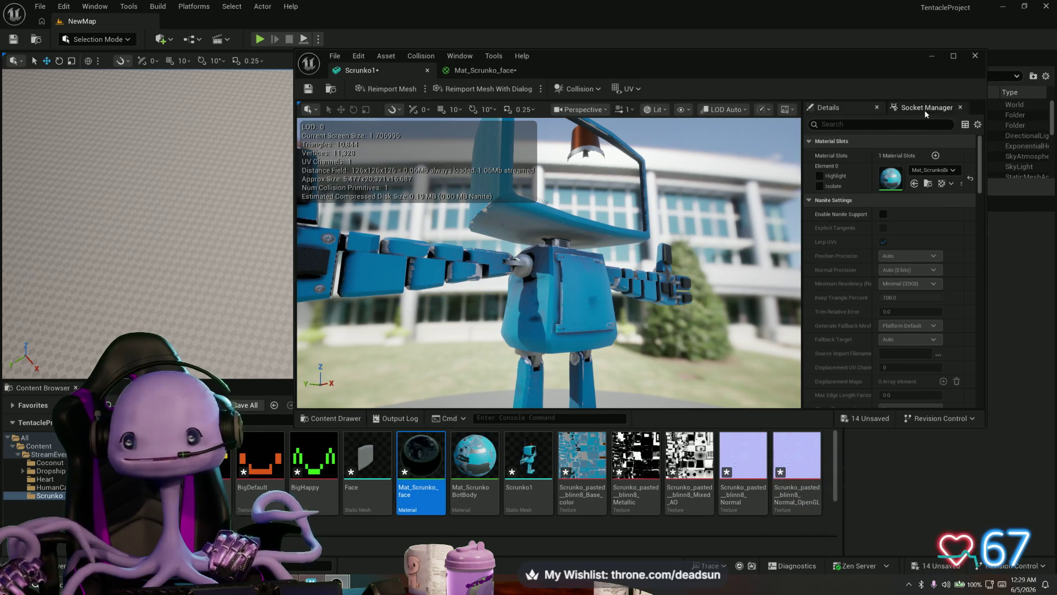
# Create a new Actor Blueprint Class in the folder named ACT_Scrunko
pyautogui.click(930, 57)
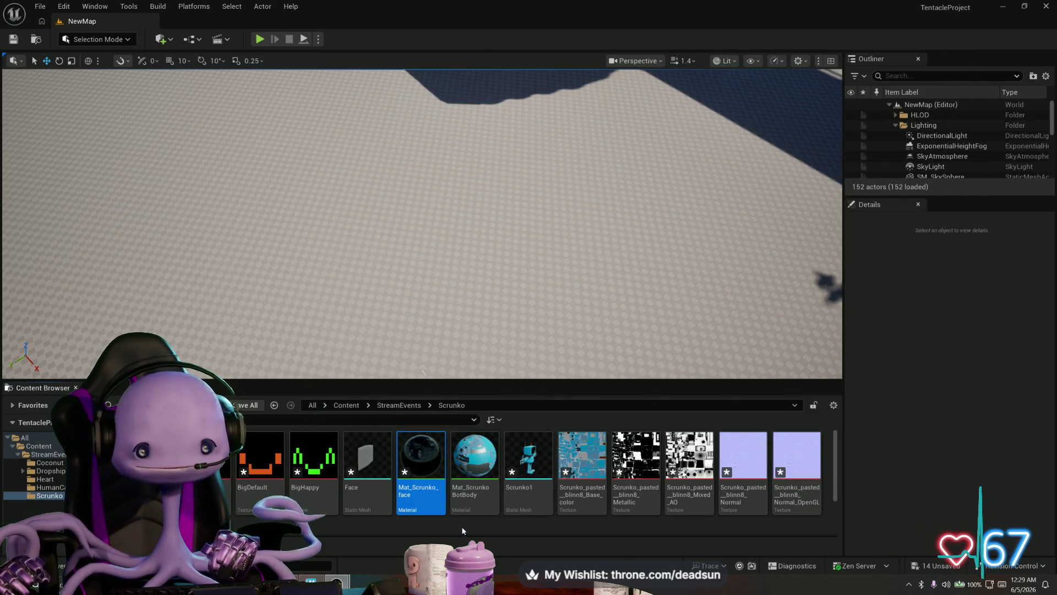
pyautogui.rightClick(462, 530)
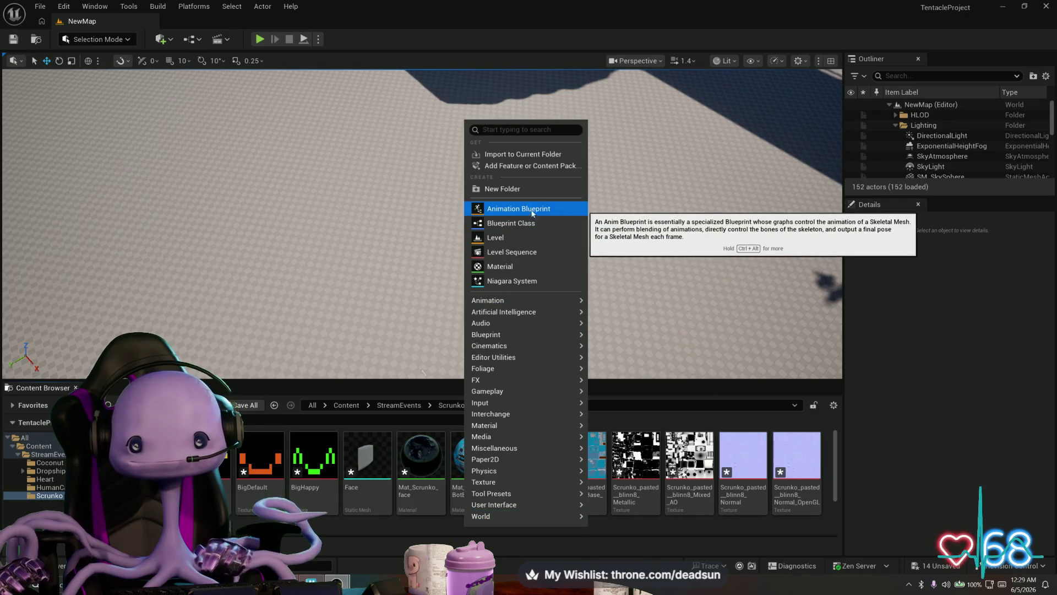
pyautogui.click(518, 223)
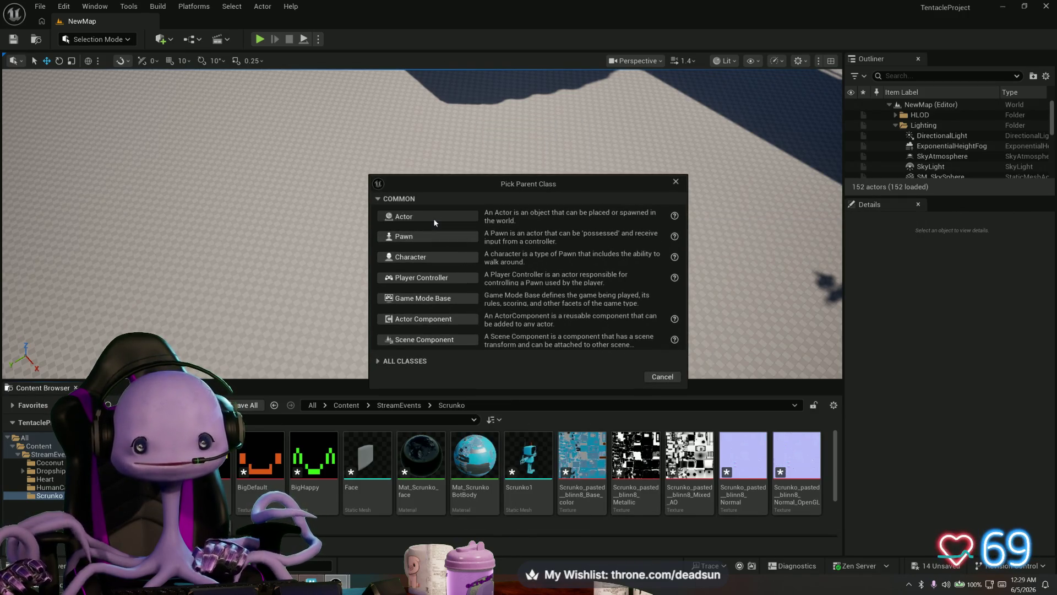
pyautogui.click(433, 218)
pyautogui.write('ACT_Scrunko')
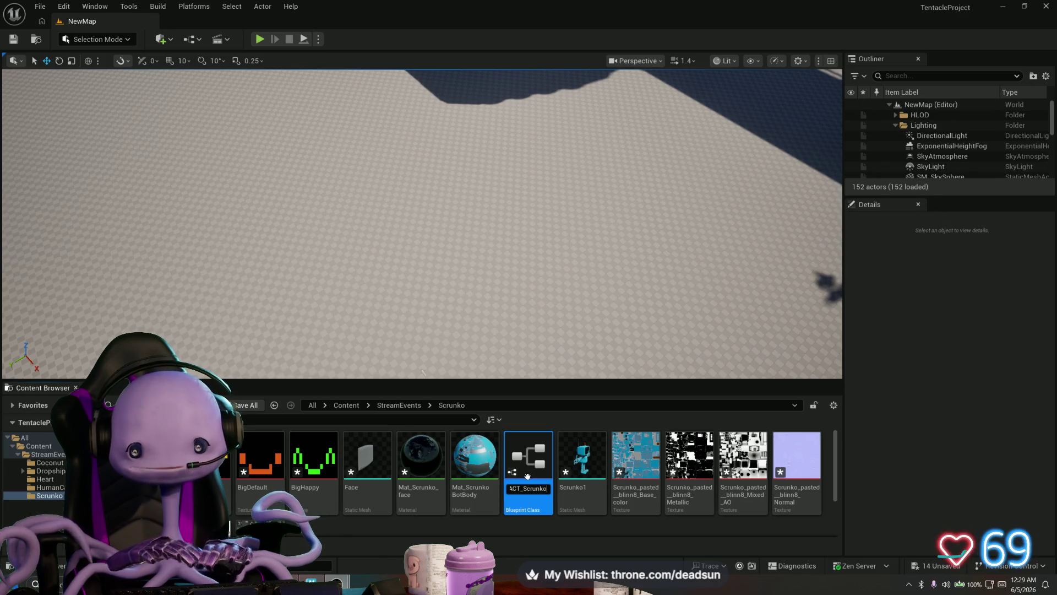
pyautogui.press('Return')
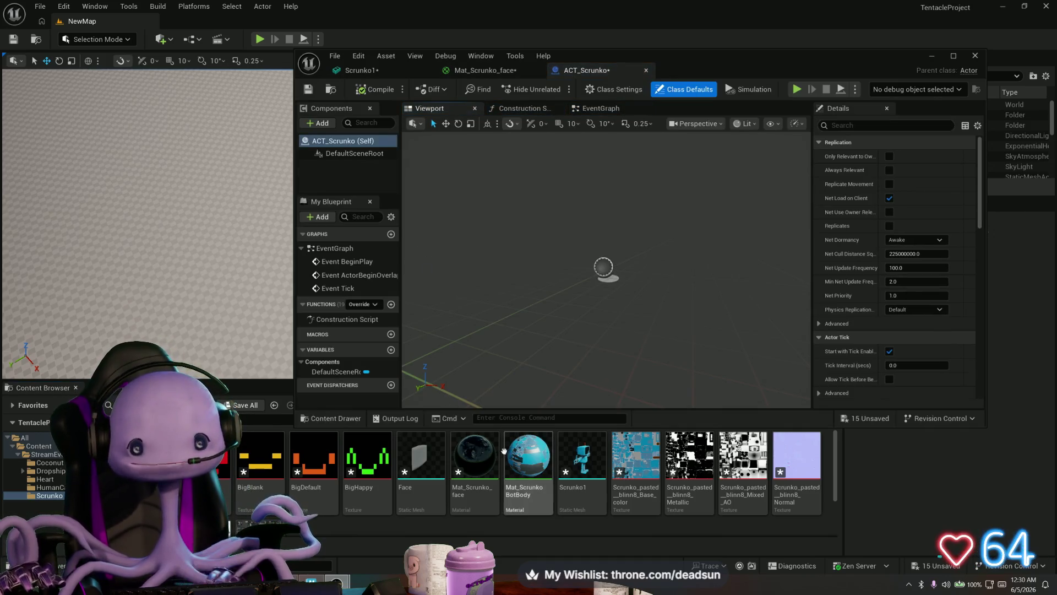
# Add the Face and Scrunko1 meshes as ACT_Scrunko components, compile, then open the Face mesh
pyautogui.click(421, 454)
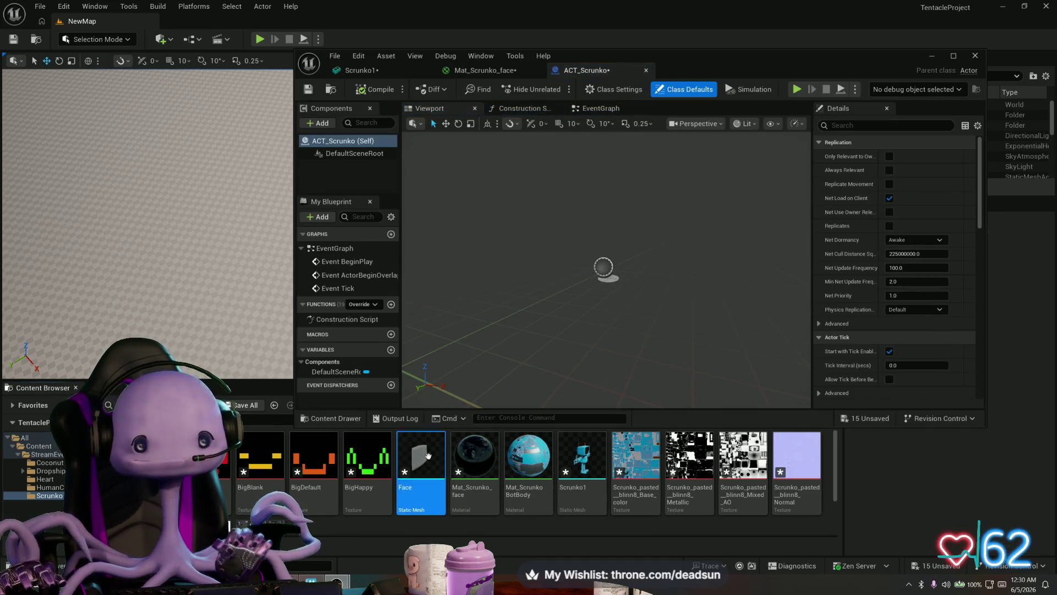
pyautogui.click(582, 455)
pyautogui.keyDown('ctrl'); pyautogui.click(433, 452); pyautogui.keyUp('ctrl')
pyautogui.moveTo(433, 453)
pyautogui.mouseDown()
pyautogui.moveTo(481, 258)
pyautogui.moveTo(602, 278)
pyautogui.moveTo(512, 295)
pyautogui.moveTo(530, 294)
pyautogui.moveTo(538, 315)
pyautogui.moveTo(542, 264)
pyautogui.mouseUp()
pyautogui.moveTo(613, 247)
pyautogui.mouseDown()
pyautogui.moveTo(606, 227)
pyautogui.moveTo(521, 270)
pyautogui.mouseUp()
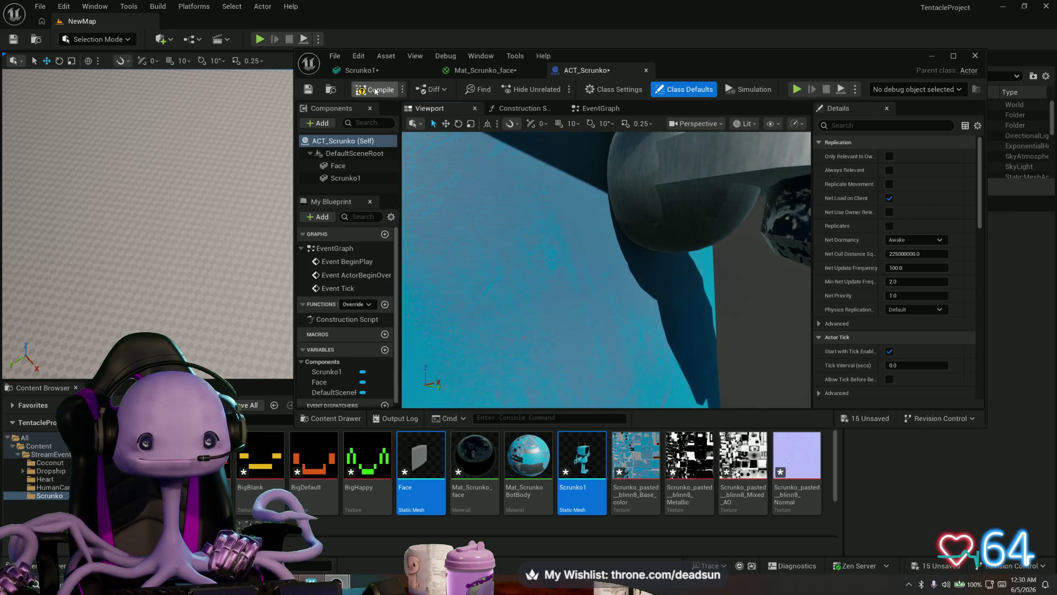
pyautogui.click(375, 91)
pyautogui.moveTo(557, 281)
pyautogui.mouseDown()
pyautogui.moveTo(614, 323)
pyautogui.moveTo(626, 358)
pyautogui.moveTo(764, 296)
pyautogui.moveTo(661, 311)
pyautogui.mouseUp()
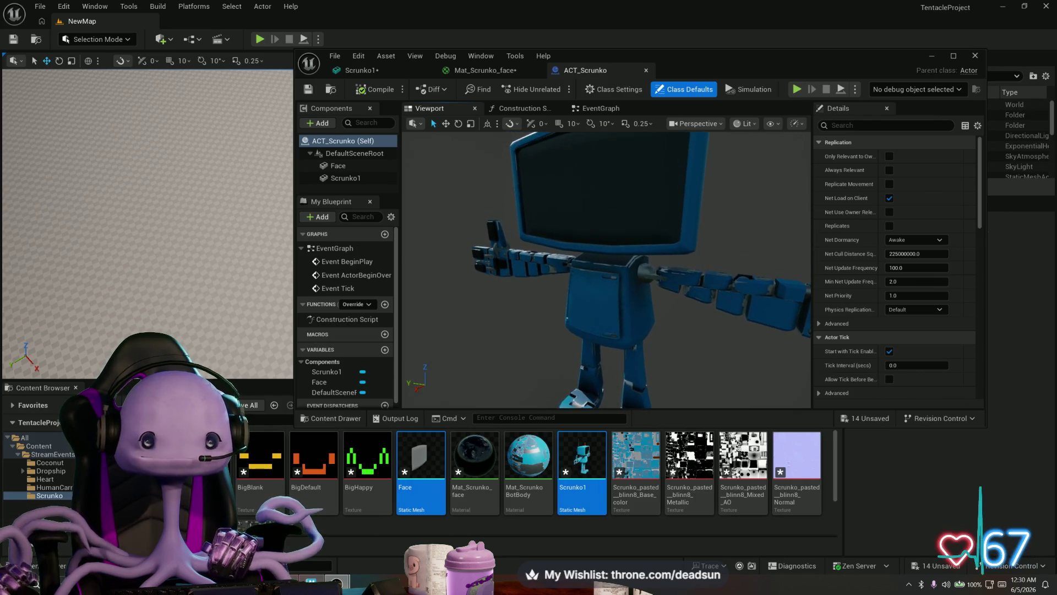
pyautogui.doubleClick(421, 460)
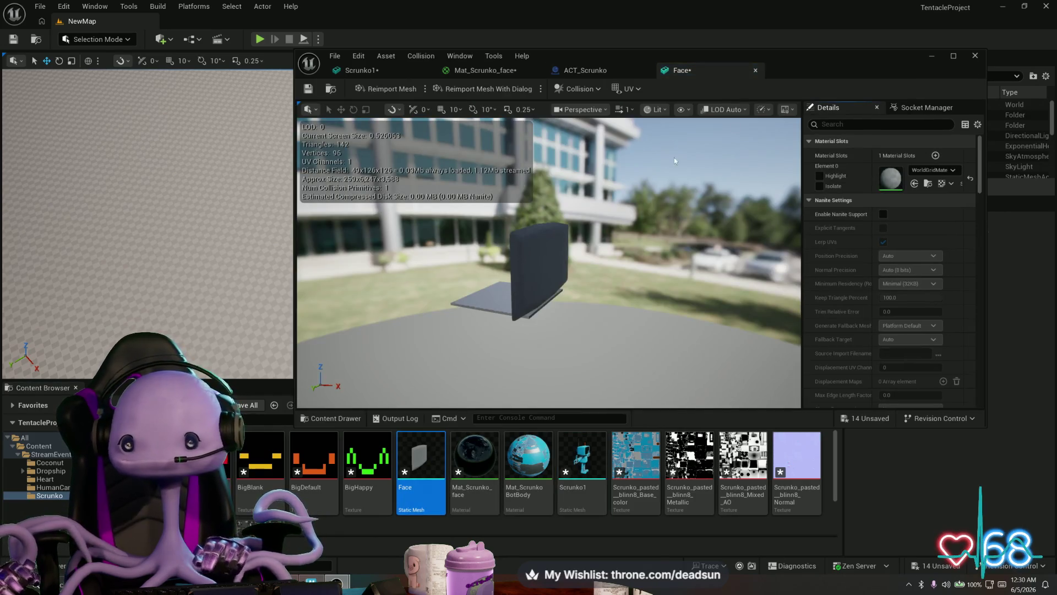
# Assign Mat_Scrunko_face to the Face mesh's Element 0 slot via a 'Mat_sc' search, then switch to Maya
pyautogui.click(932, 170)
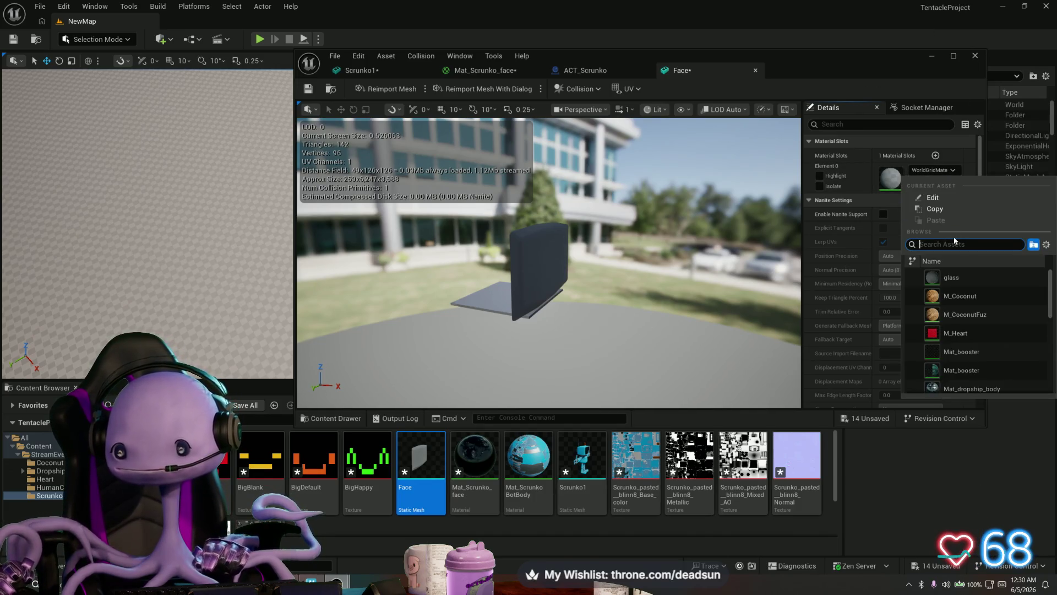
pyautogui.write('M')
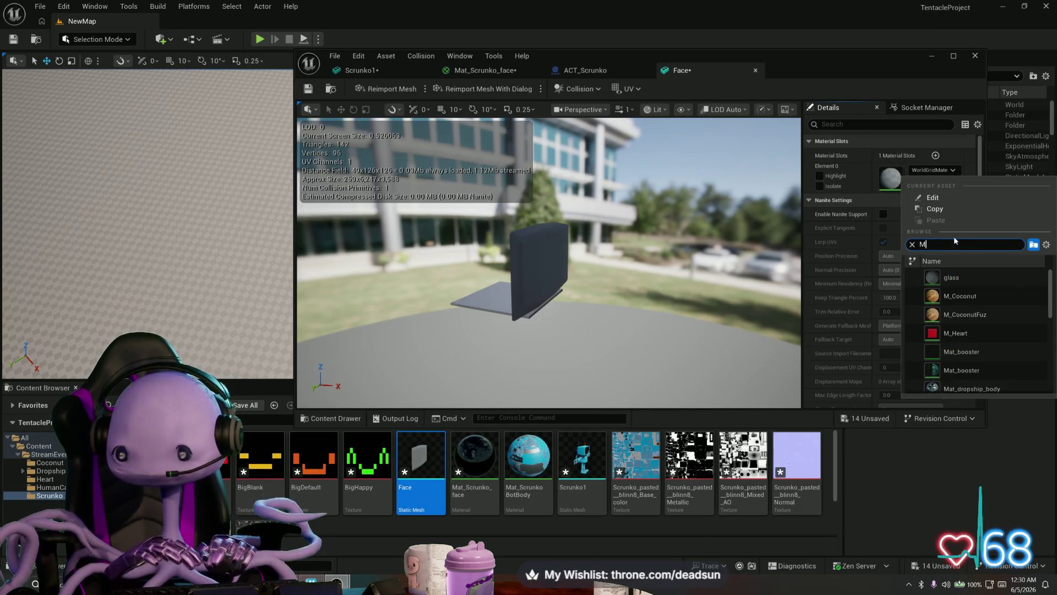
pyautogui.write('AT_')
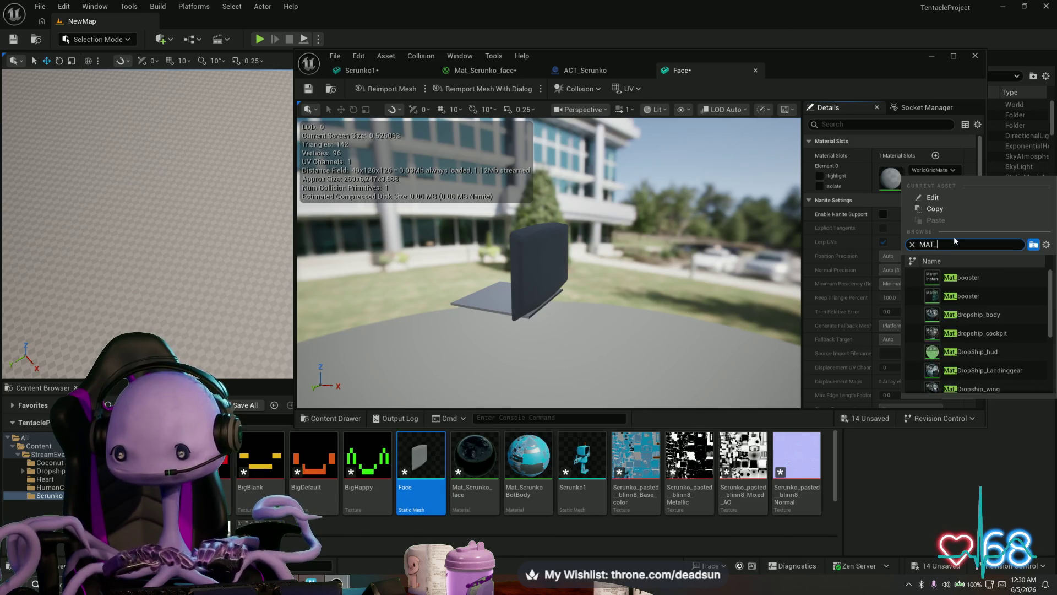
pyautogui.press('BackSpace')
pyautogui.write('at_')
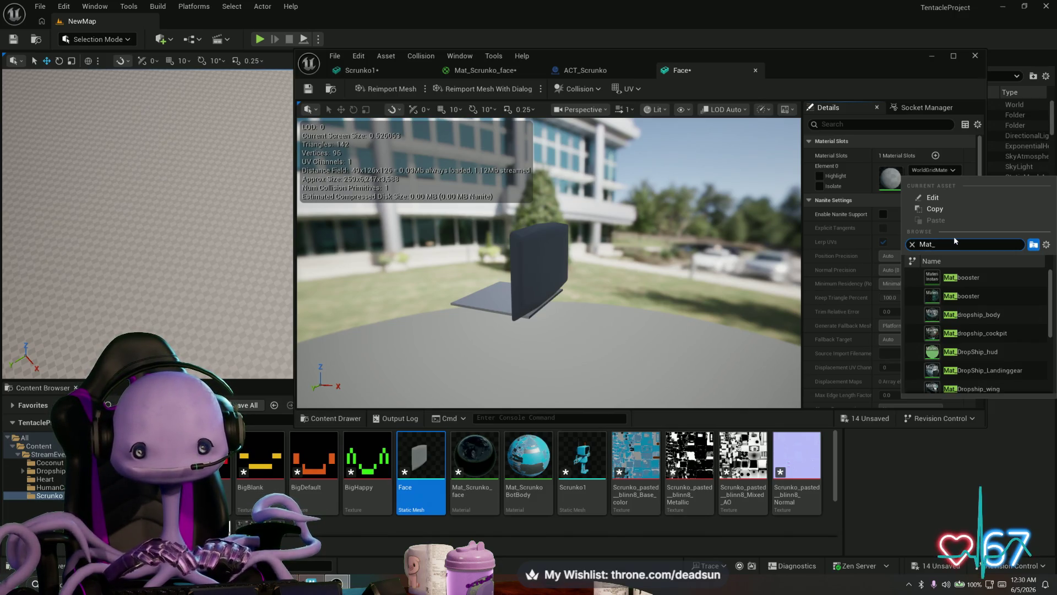
pyautogui.write('sc')
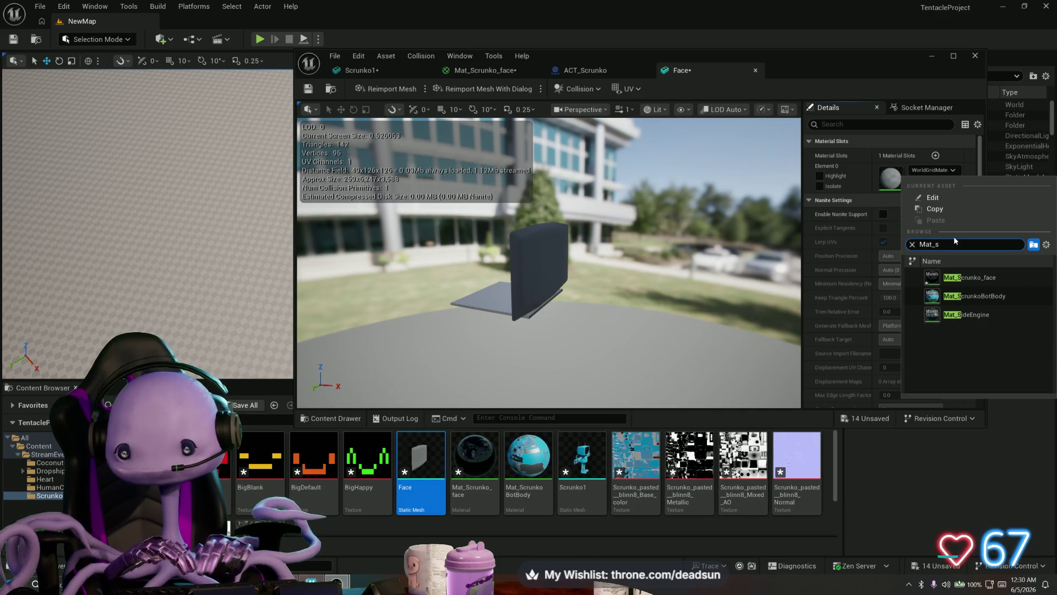
pyautogui.click(1000, 278)
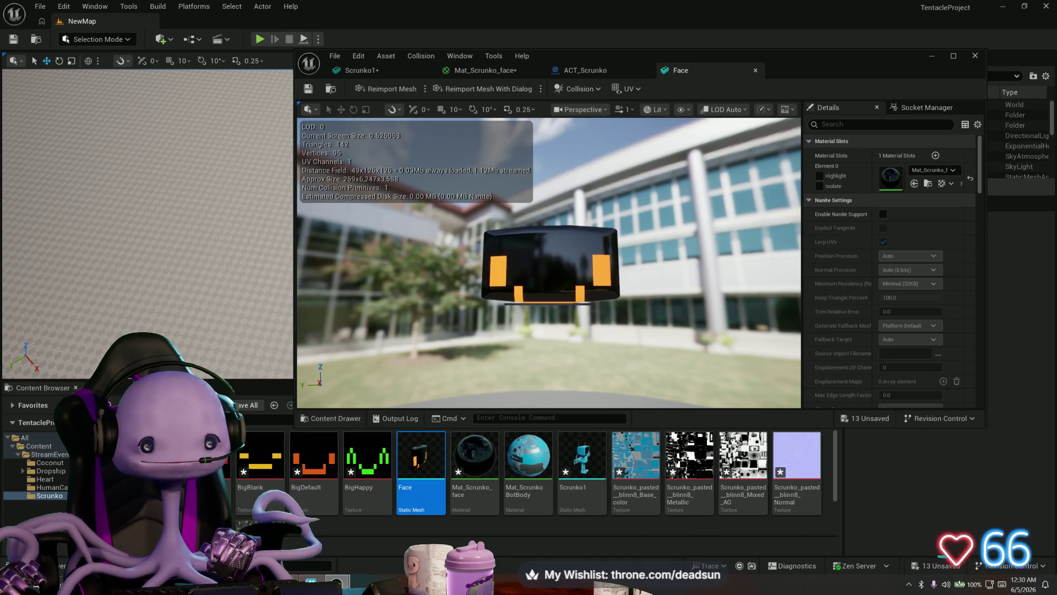
pyautogui.hotkey('alt', 'Tab')
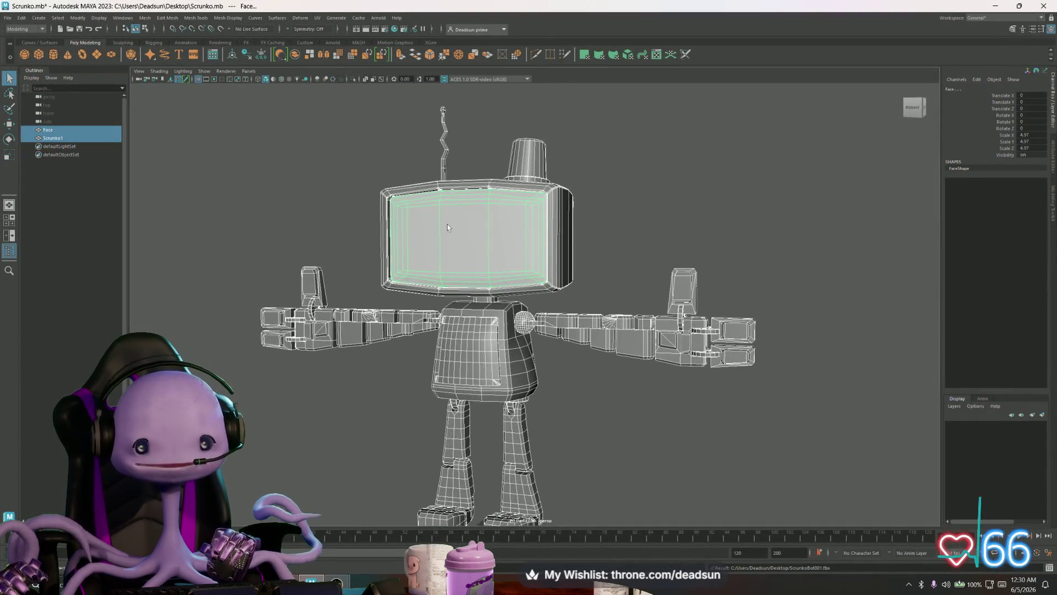
# Select all of the Face mesh's UVs in the UV Editor and move the shell slightly down
pyautogui.click(447, 224)
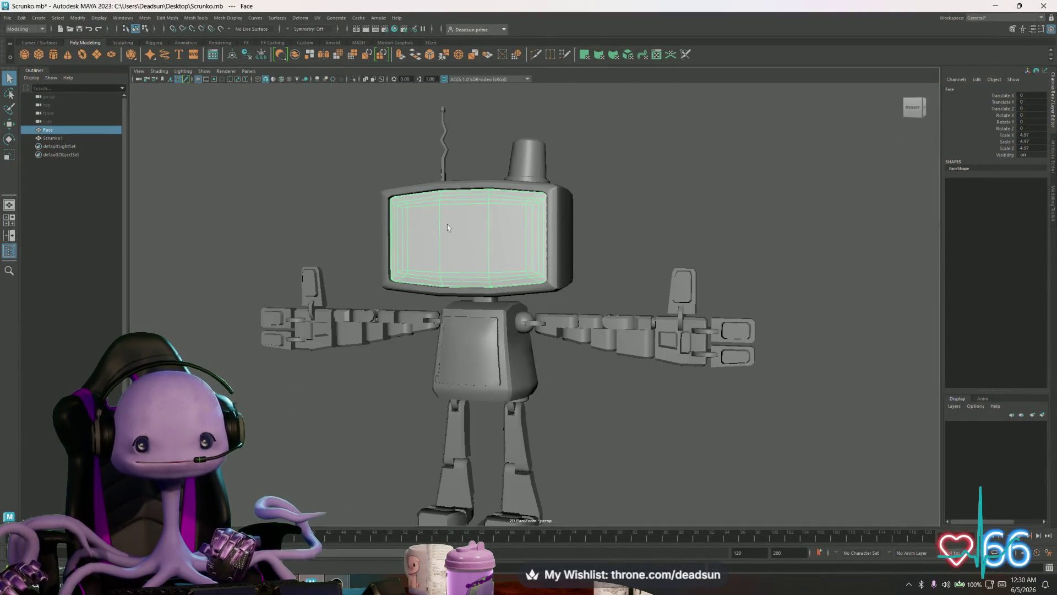
pyautogui.click(317, 18)
pyautogui.click(330, 35)
pyautogui.rightClick(165, 207)
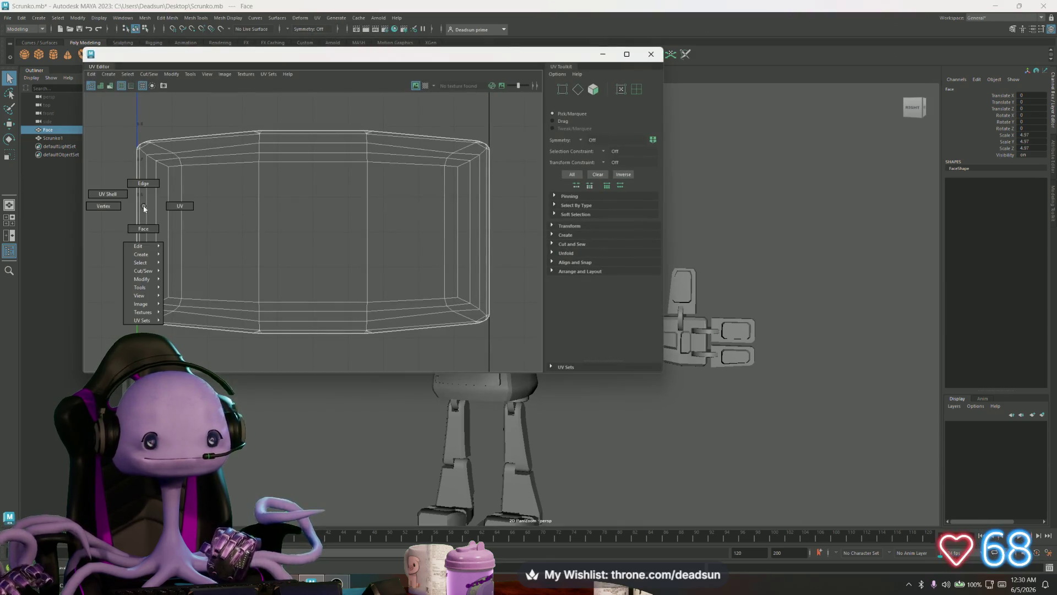
pyautogui.scroll(-4, 321, 237)
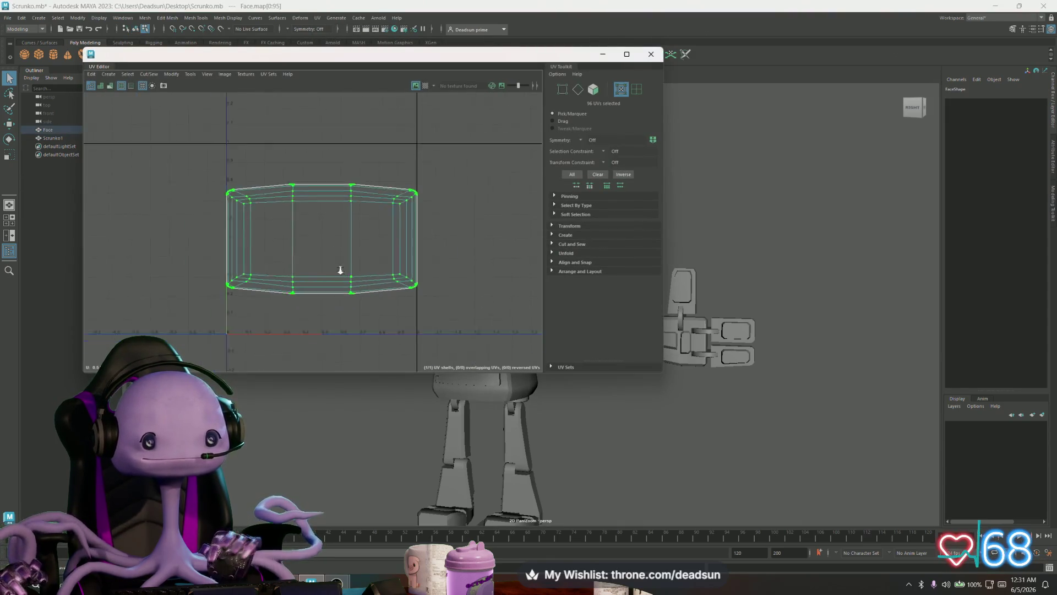
pyautogui.press('w')
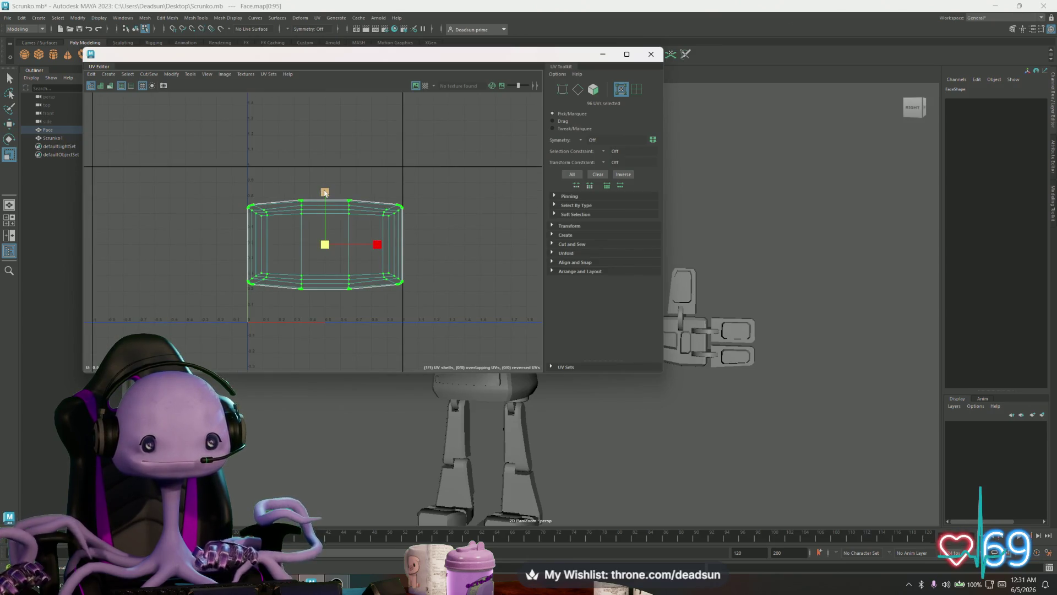
pyautogui.moveTo(325, 191); pyautogui.dragTo(324, 203)
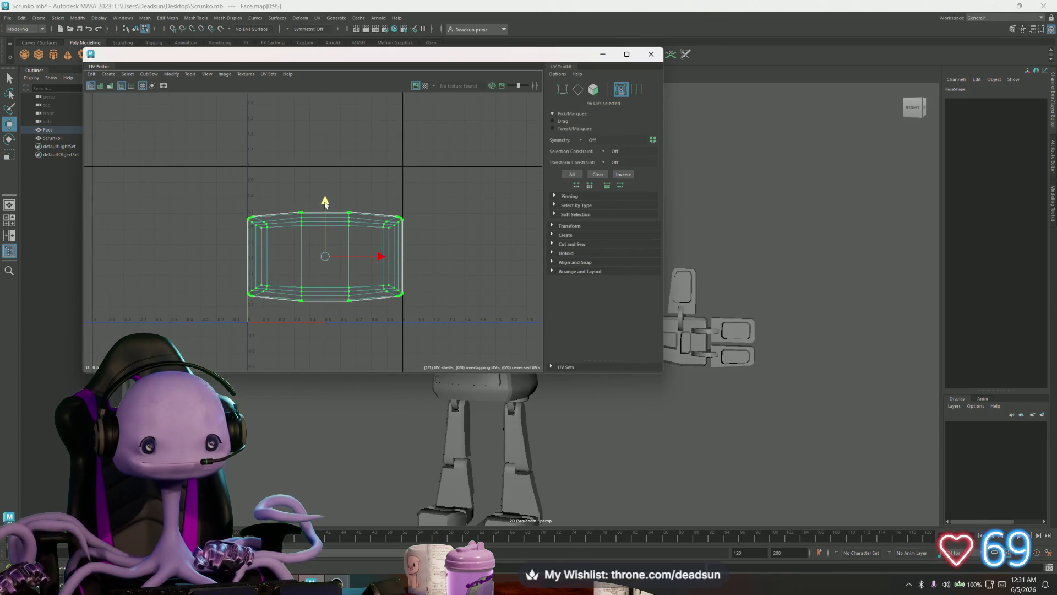
pyautogui.click(653, 54)
pyautogui.rightClick(484, 233)
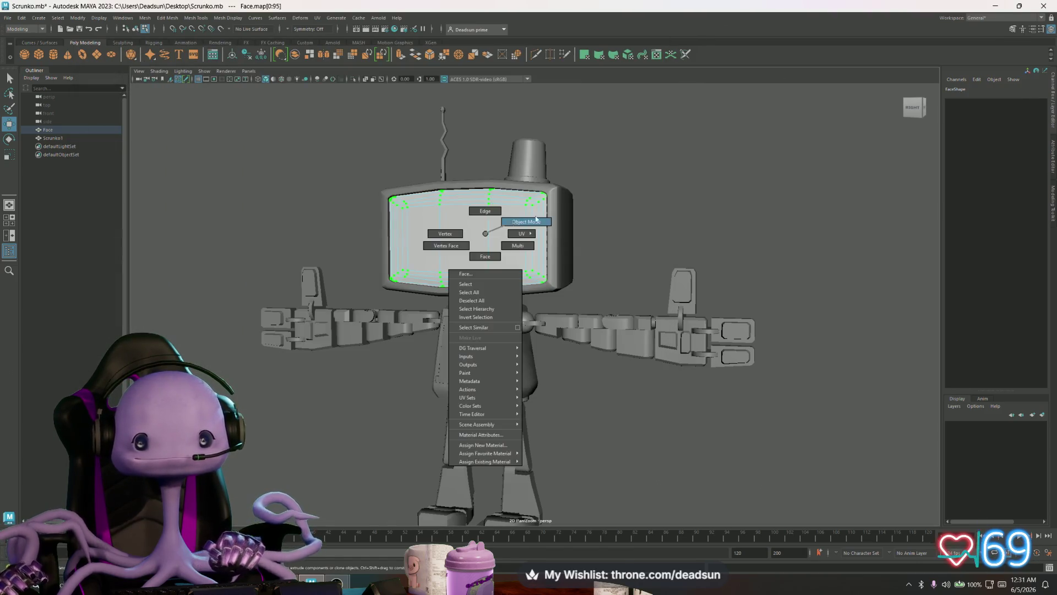
pyautogui.click(496, 226)
pyautogui.moveTo(487, 180)
pyautogui.mouseDown()
pyautogui.moveTo(501, 154)
pyautogui.moveTo(550, 152)
pyautogui.mouseUp()
# Select the head cylinder's faces, leaving out its bottom band and bevel ring
pyautogui.press('F9')
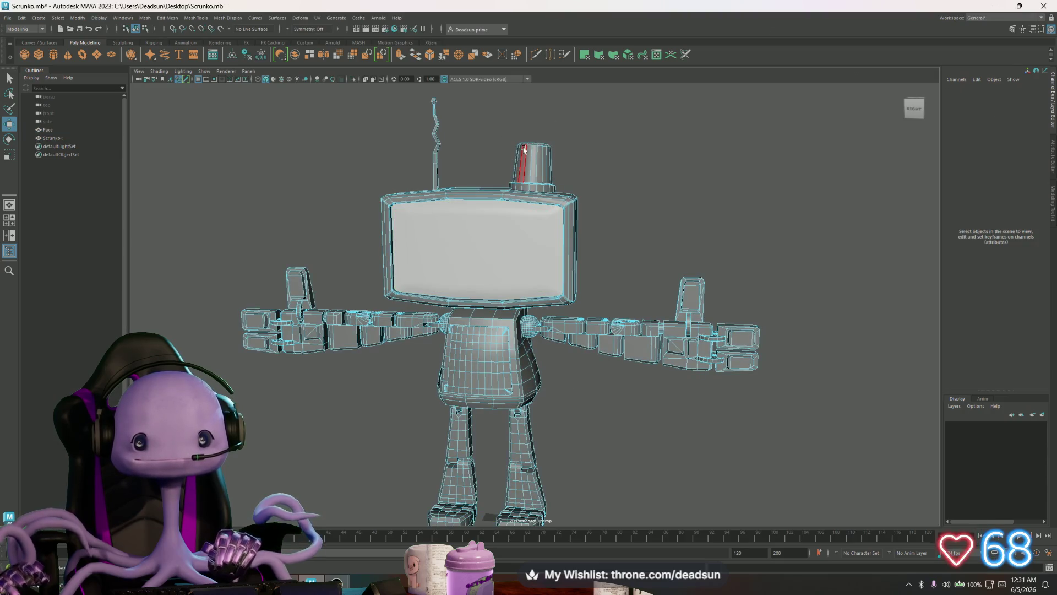
pyautogui.press('f')
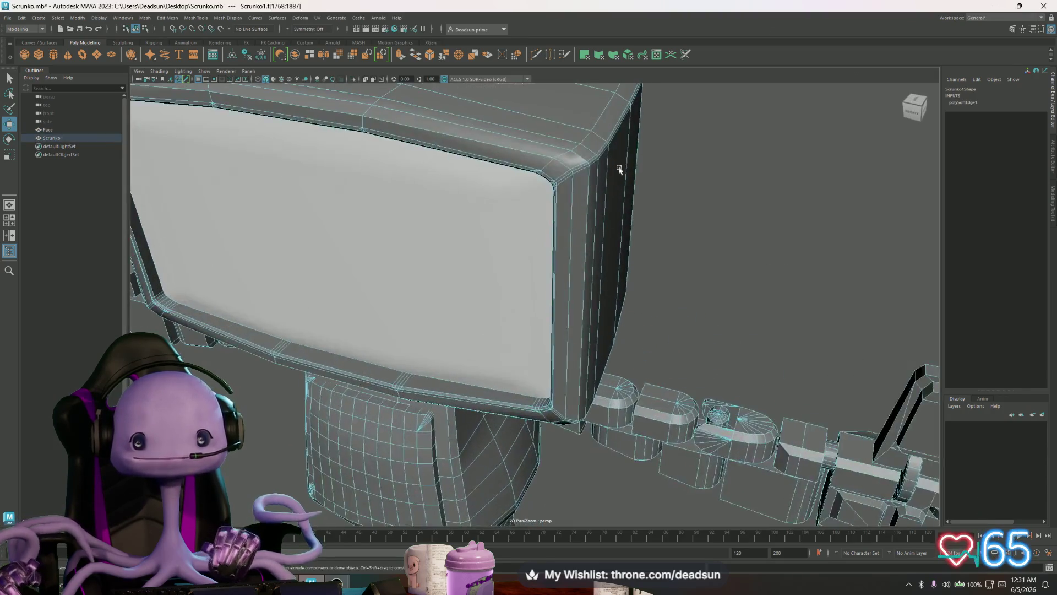
pyautogui.scroll(2, 510, 270)
pyautogui.moveTo(510, 269); pyautogui.dragTo(537, 385)
pyautogui.scroll(3, 545, 406)
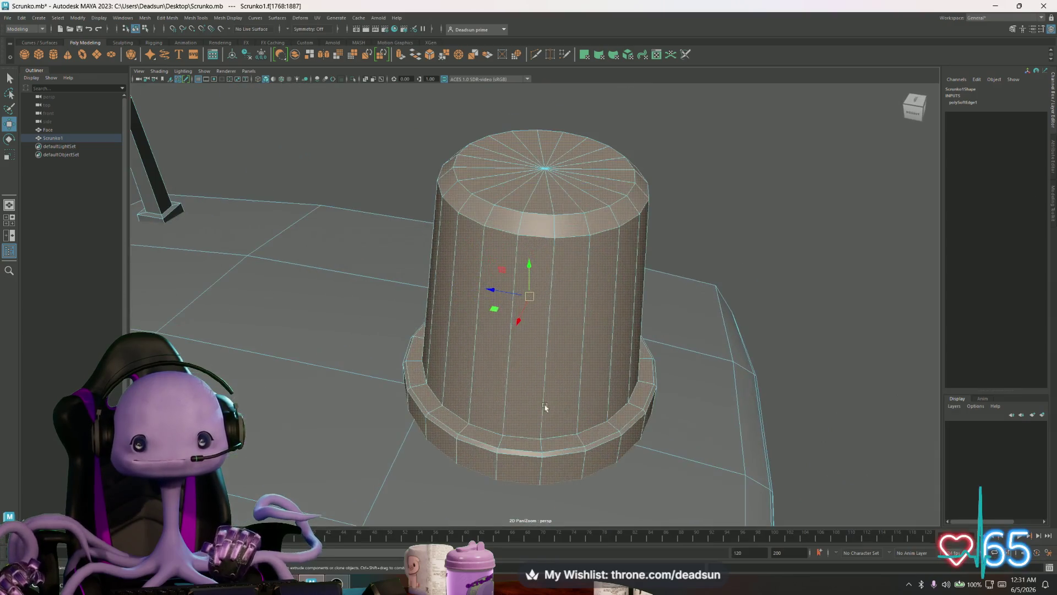
pyautogui.keyDown('ctrl'); pyautogui.click(474, 452); pyautogui.keyUp('ctrl')
pyautogui.keyDown('ctrl'); pyautogui.doubleClick(445, 441); pyautogui.keyUp('ctrl')
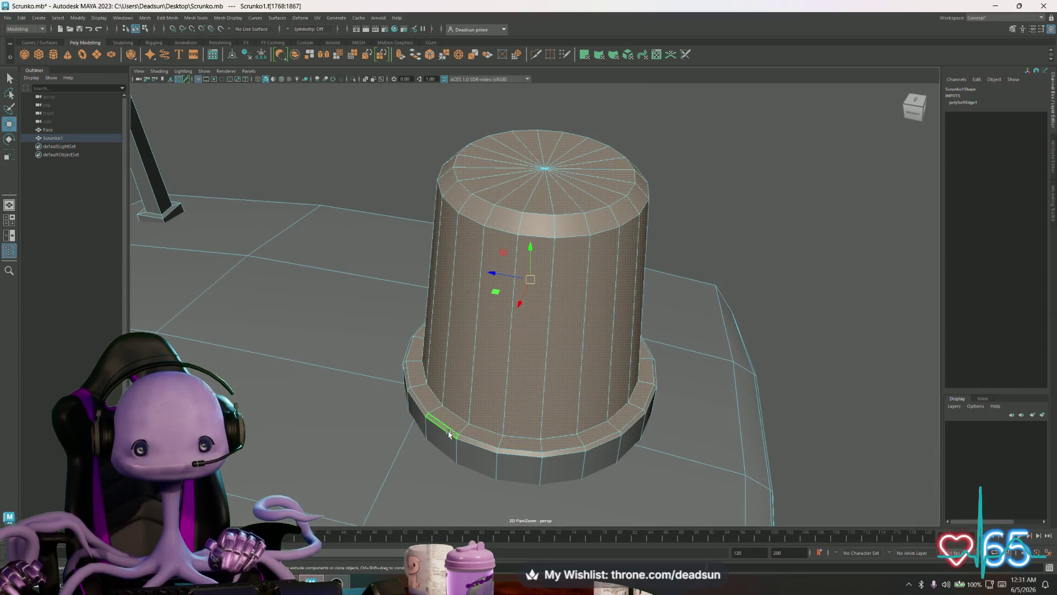
pyautogui.keyDown('ctrl'); pyautogui.doubleClick(422, 412); pyautogui.keyUp('ctrl')
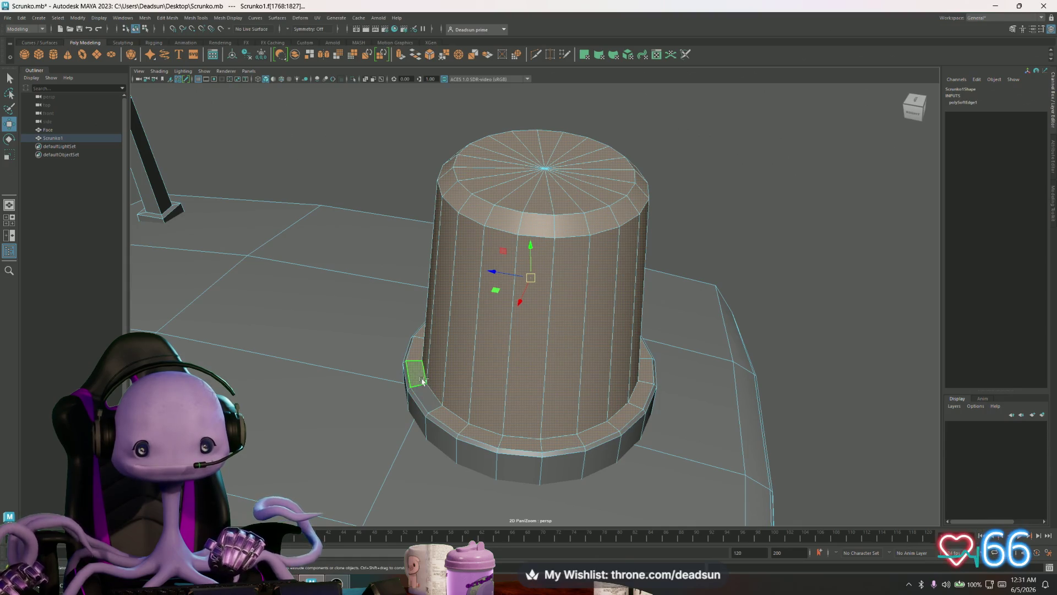
pyautogui.moveTo(423, 380)
pyautogui.mouseDown()
pyautogui.moveTo(253, 260)
pyautogui.moveTo(498, 339)
pyautogui.moveTo(613, 305)
pyautogui.moveTo(605, 240)
pyautogui.mouseUp()
# Assign a new blinn material to those faces, rename the mesh shape to Glass, and select Face
pyautogui.rightClick(624, 191)
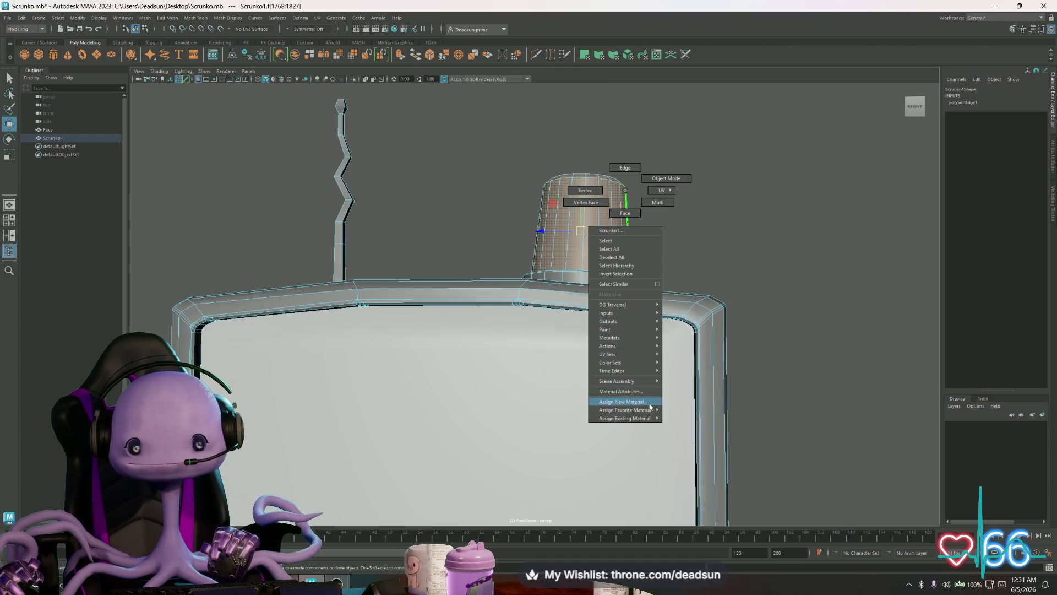
pyautogui.moveTo(647, 412)
pyautogui.click(678, 418)
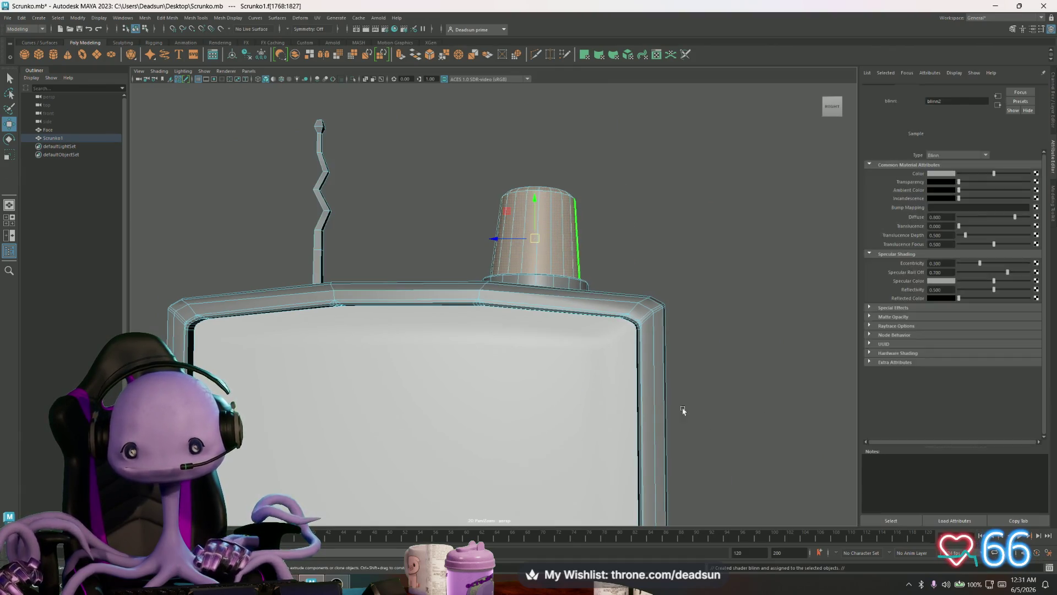
pyautogui.write('G')
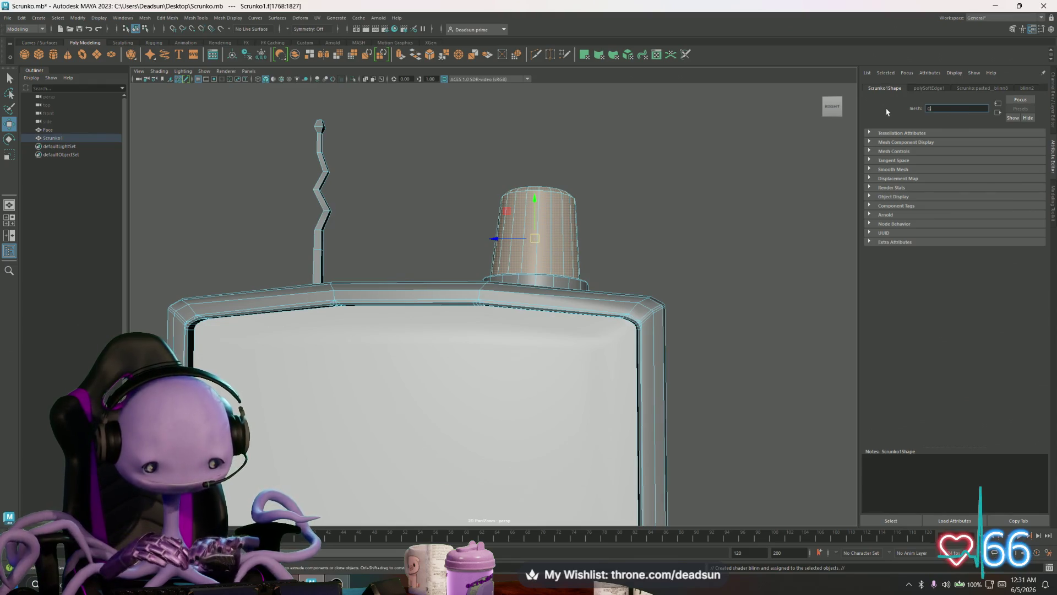
pyautogui.write('las')
pyautogui.press('Return')
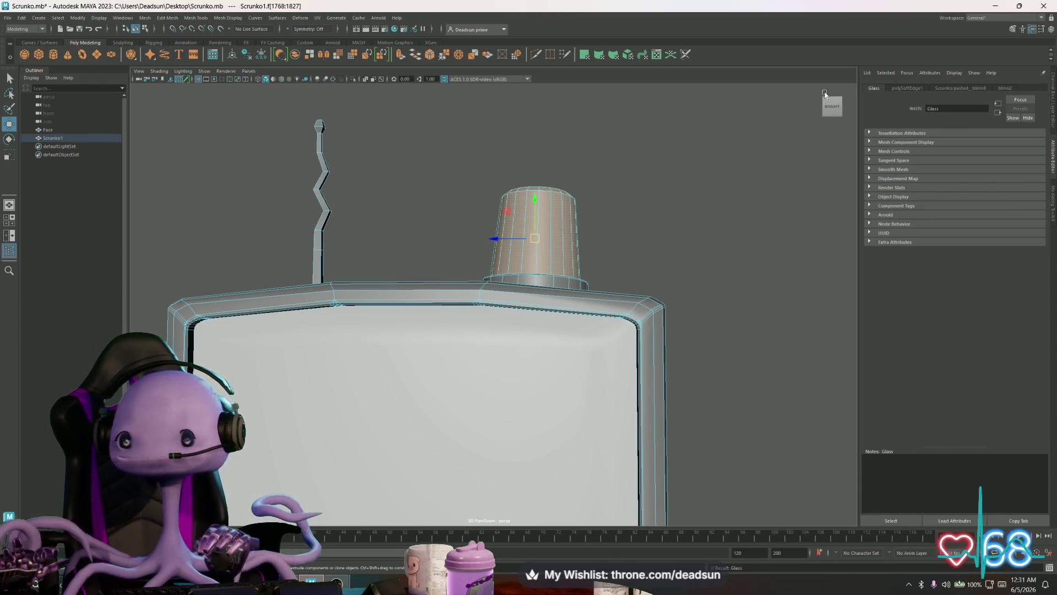
pyautogui.scroll(-3, 469, 238)
pyautogui.scroll(-2, 469, 238)
pyautogui.click(48, 129)
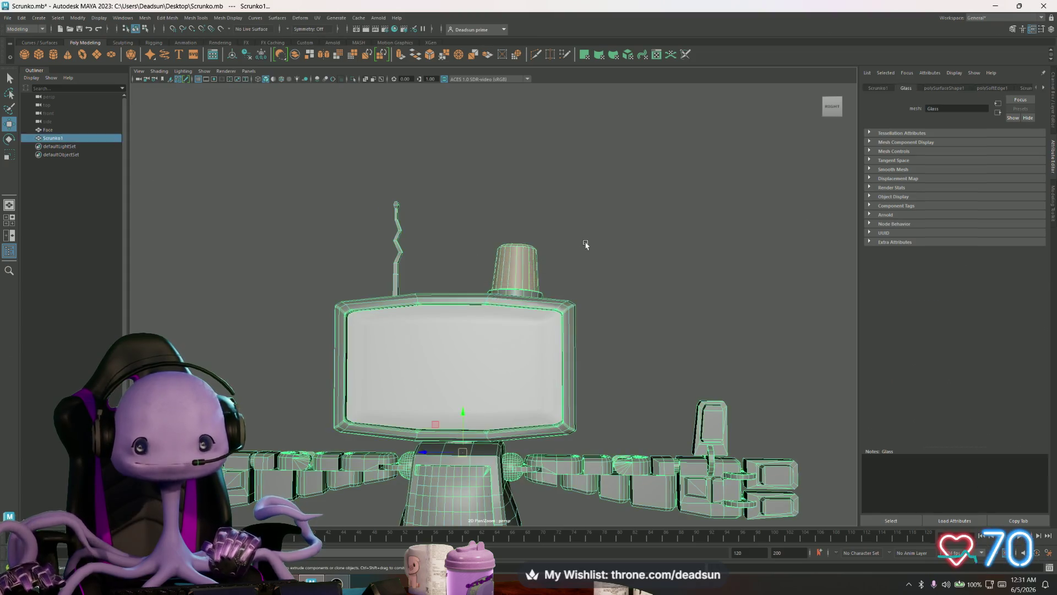
pyautogui.click(7, 18)
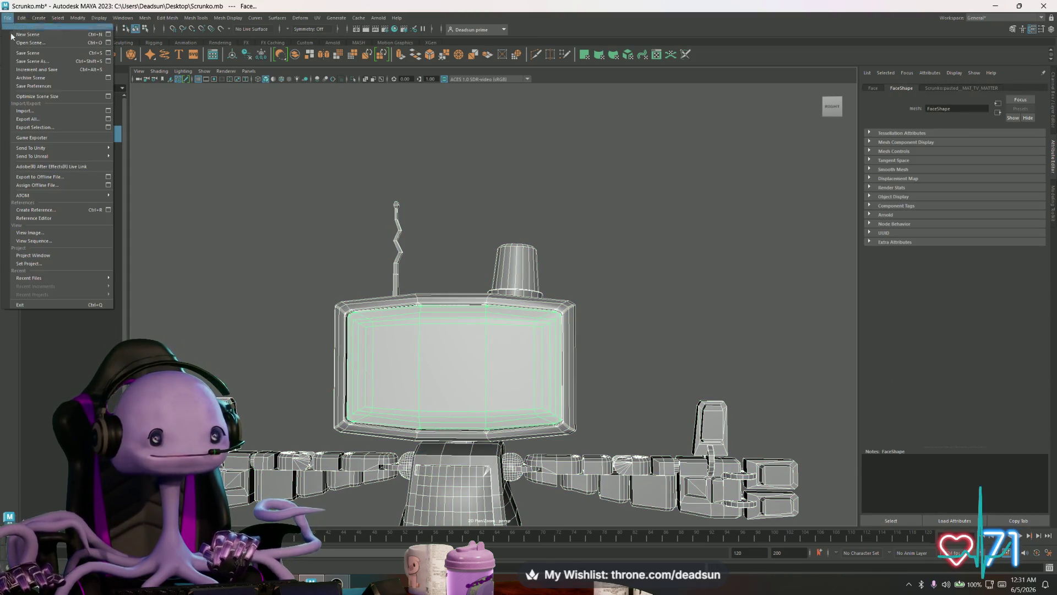
# Export the selection over ScrunkoBot001.fbx, confirming the replace, then return to Unreal Editor
pyautogui.click(33, 130)
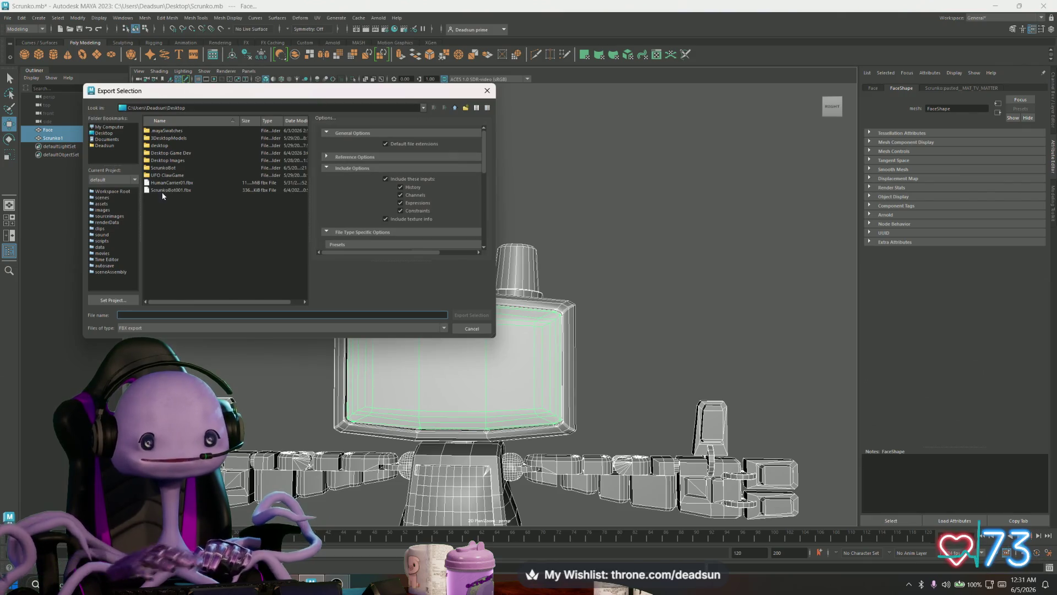
pyautogui.click(165, 190)
pyautogui.click(468, 316)
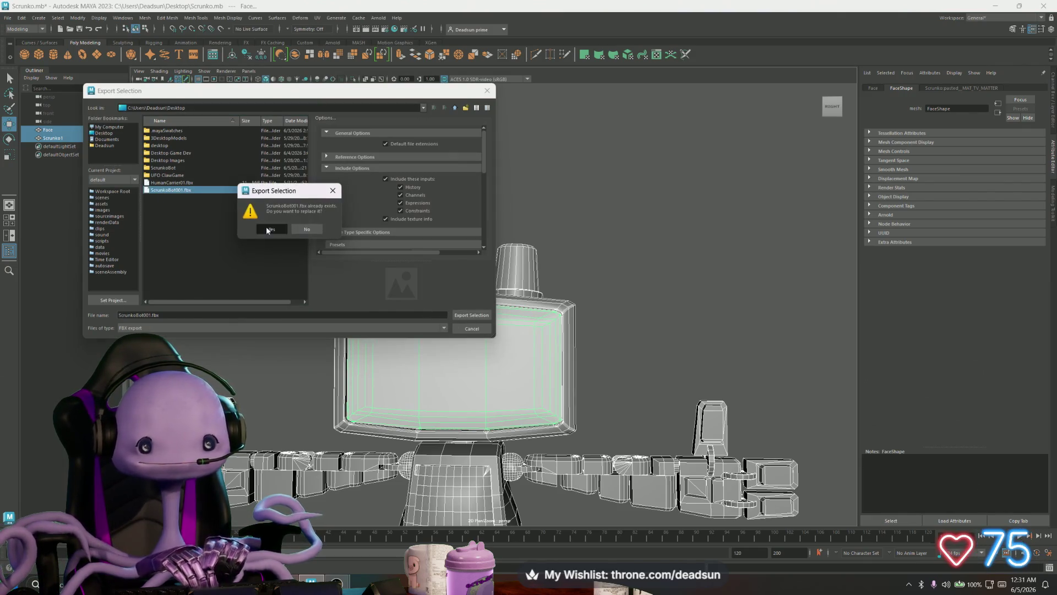
pyautogui.click(269, 229)
pyautogui.hotkey('alt', 'Tab')
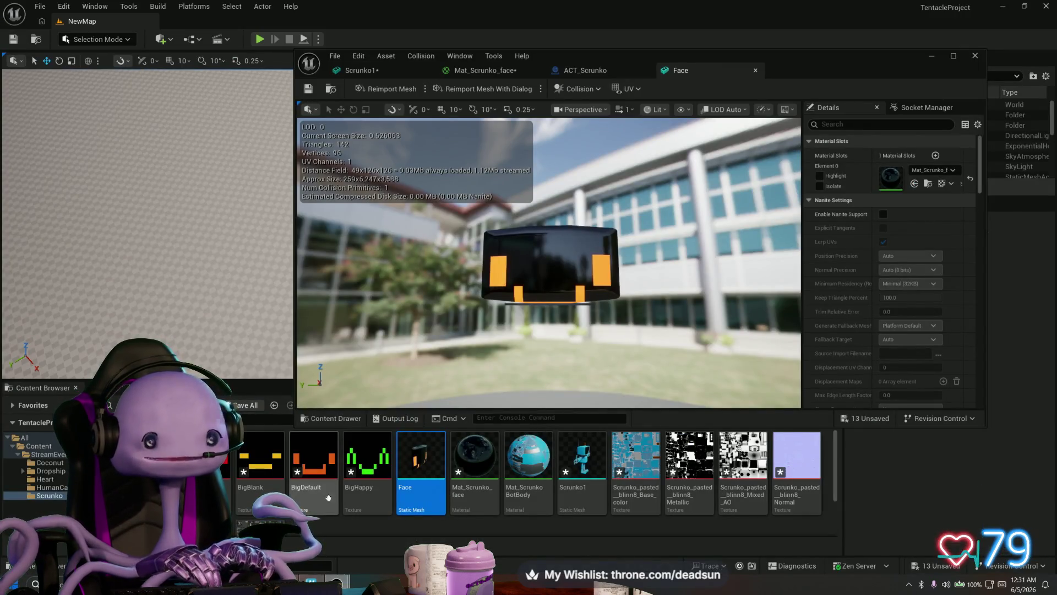
# Reimport Scrunko1 with the dialog, changing Offset Uniform Scale from 25 to 1
pyautogui.rightClick(580, 467)
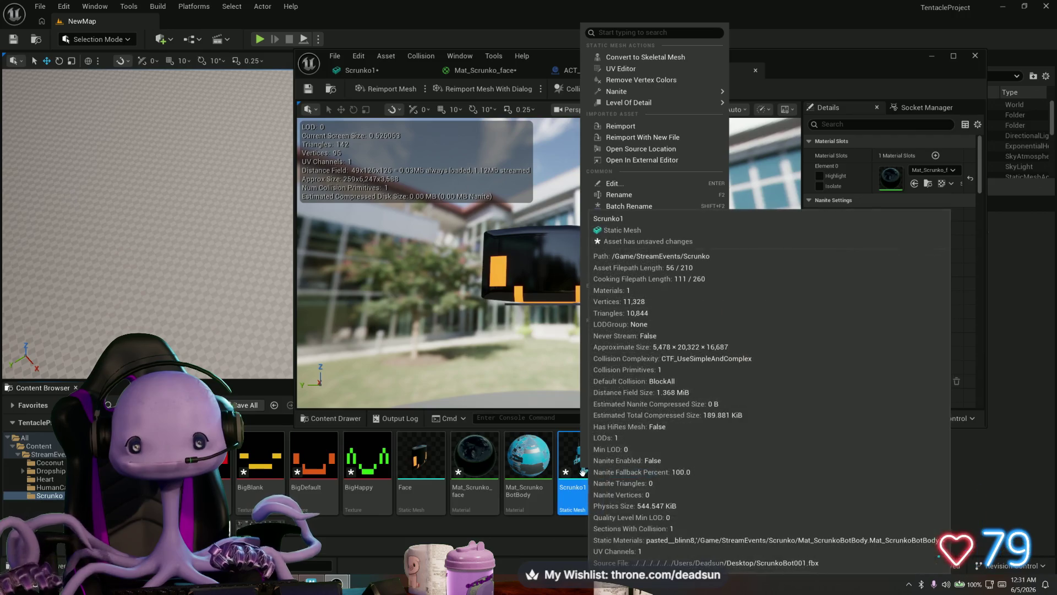
pyautogui.moveTo(638, 96)
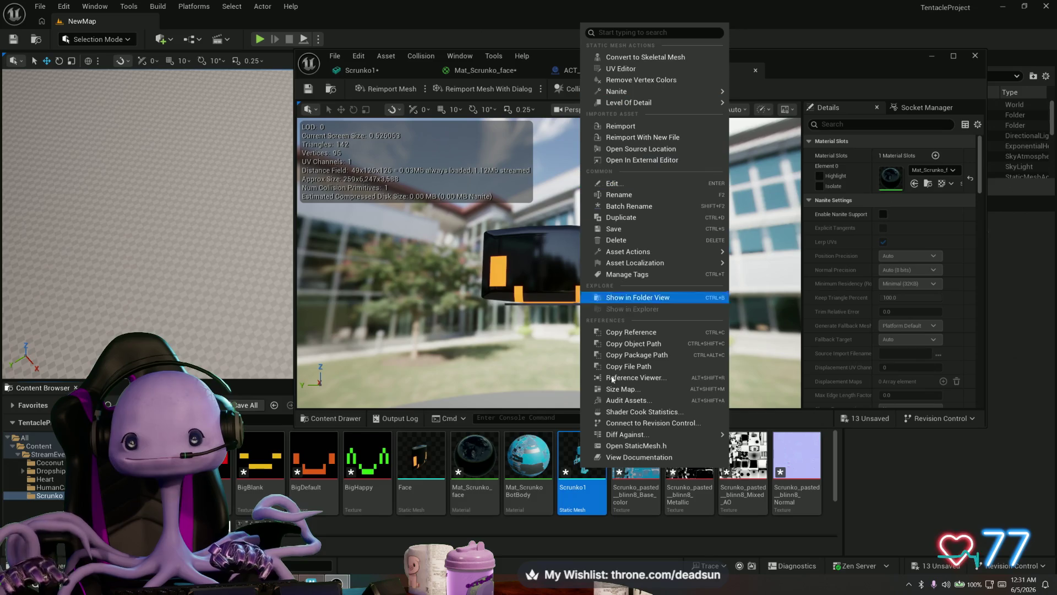
pyautogui.click(467, 147)
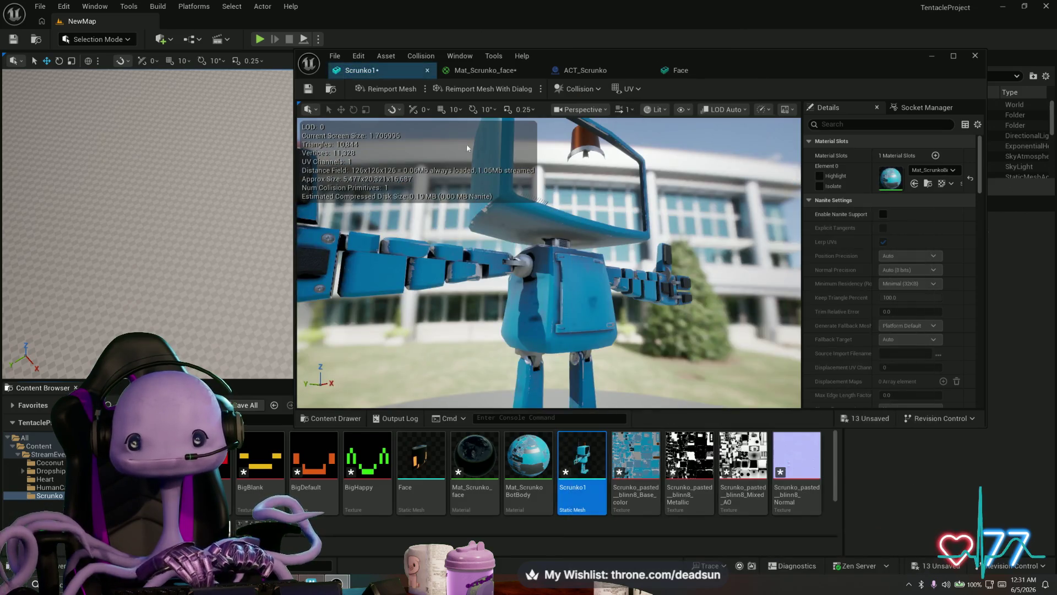
pyautogui.click(456, 90)
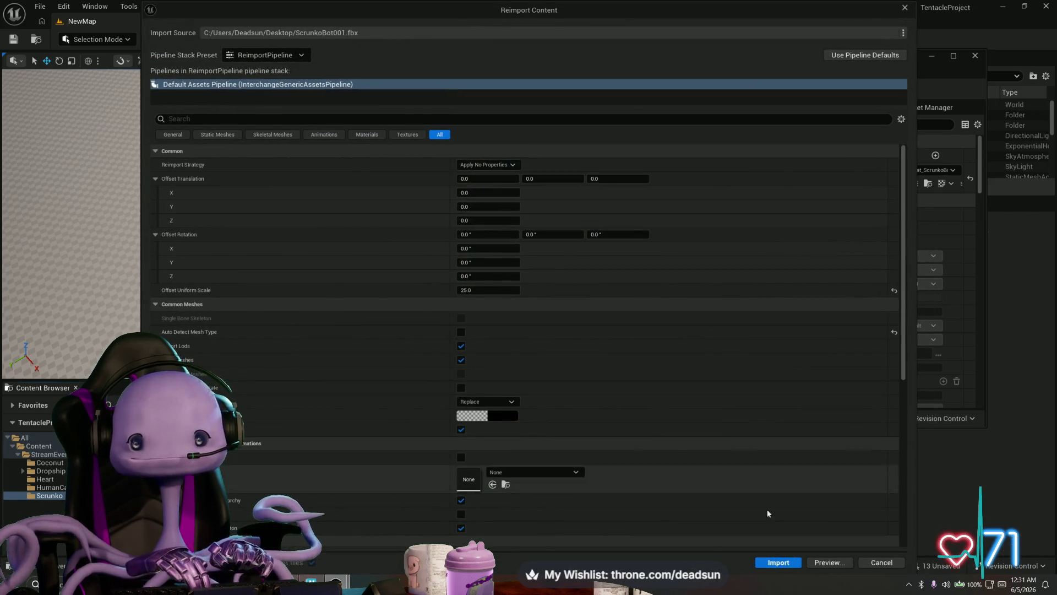
pyautogui.click(474, 289)
pyautogui.write('1')
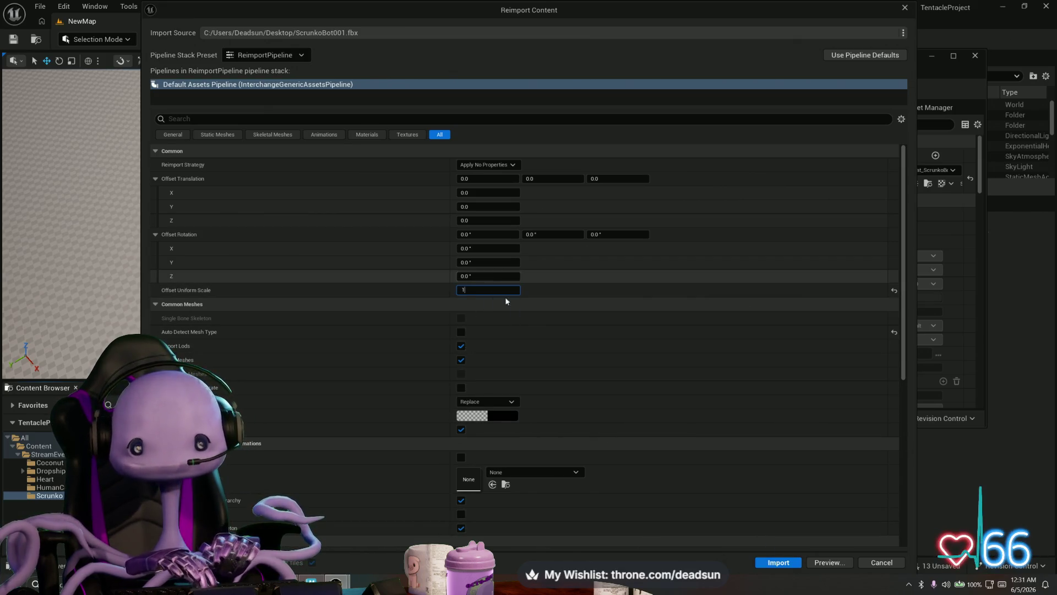
pyautogui.click(778, 562)
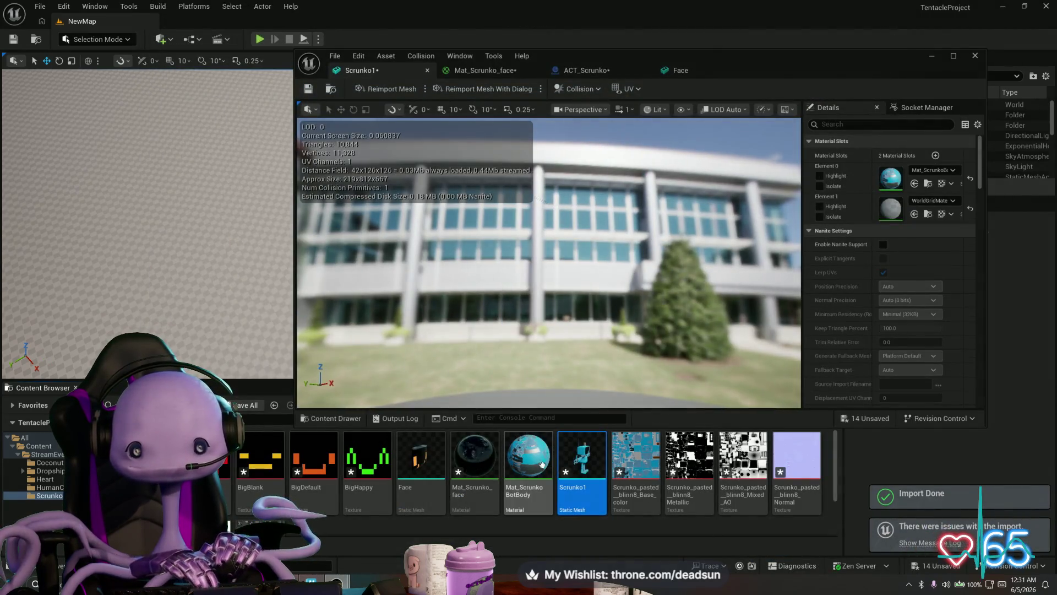
# Reimport the Face mesh from ScrunkoBot001.fbx through the reimport dialog, then select Scrunko1
pyautogui.click(424, 451)
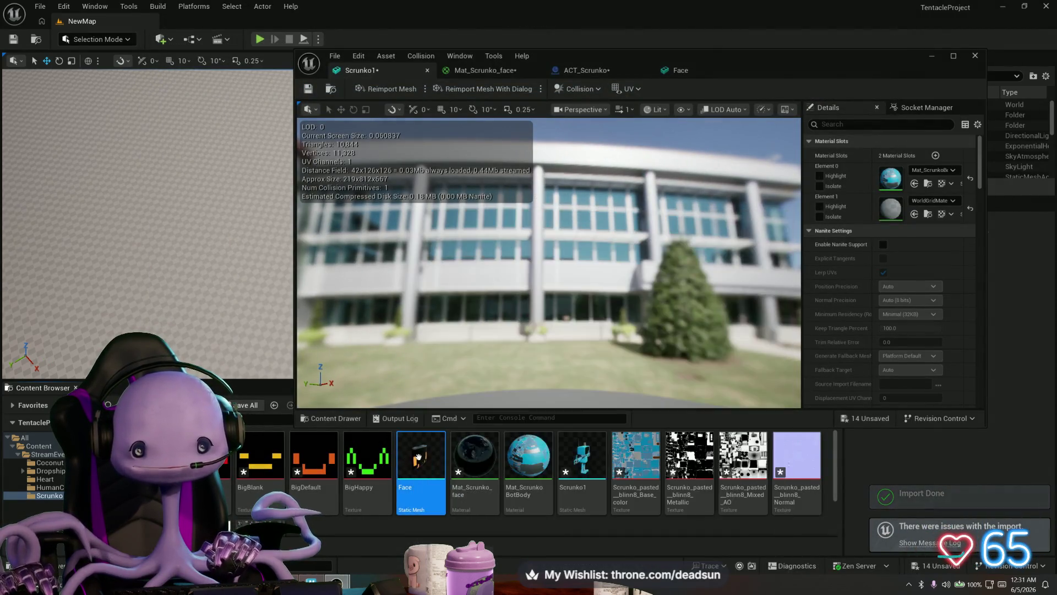
pyautogui.rightClick(434, 437)
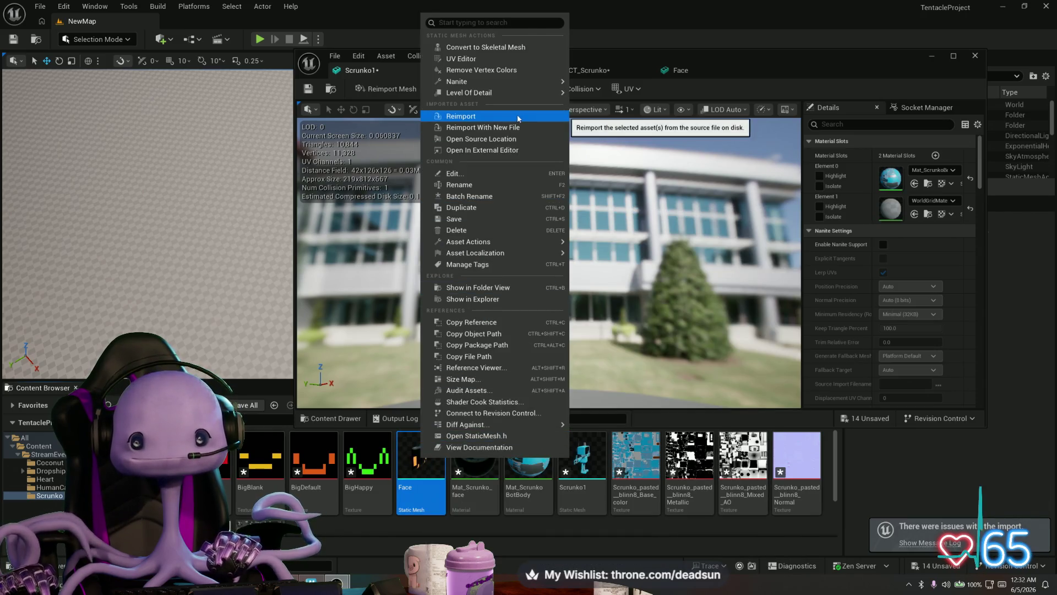
pyautogui.click(457, 116)
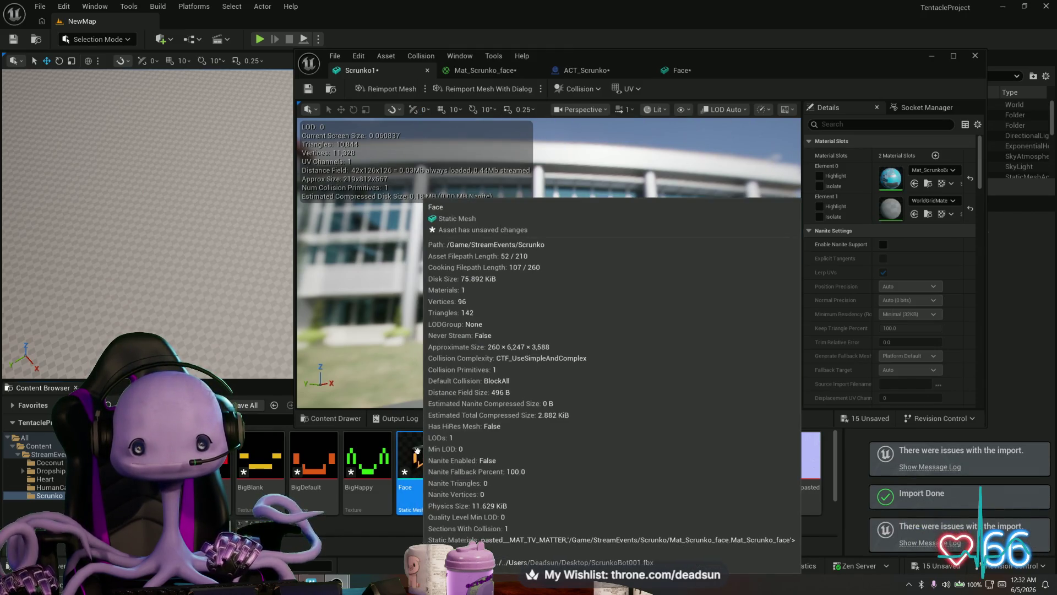
pyautogui.rightClick(421, 446)
pyautogui.click(481, 119)
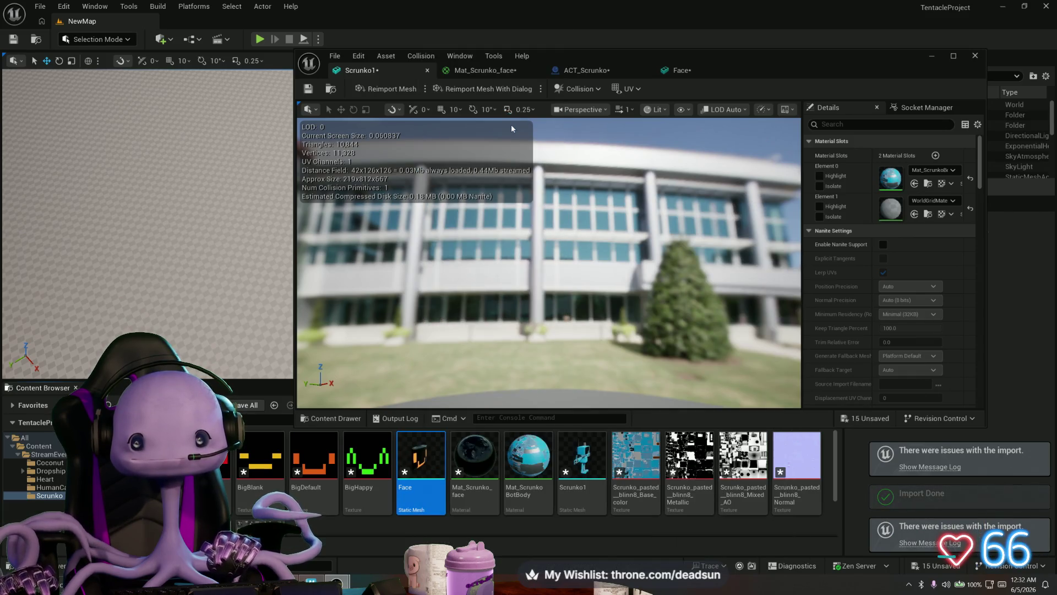
pyautogui.click(494, 279)
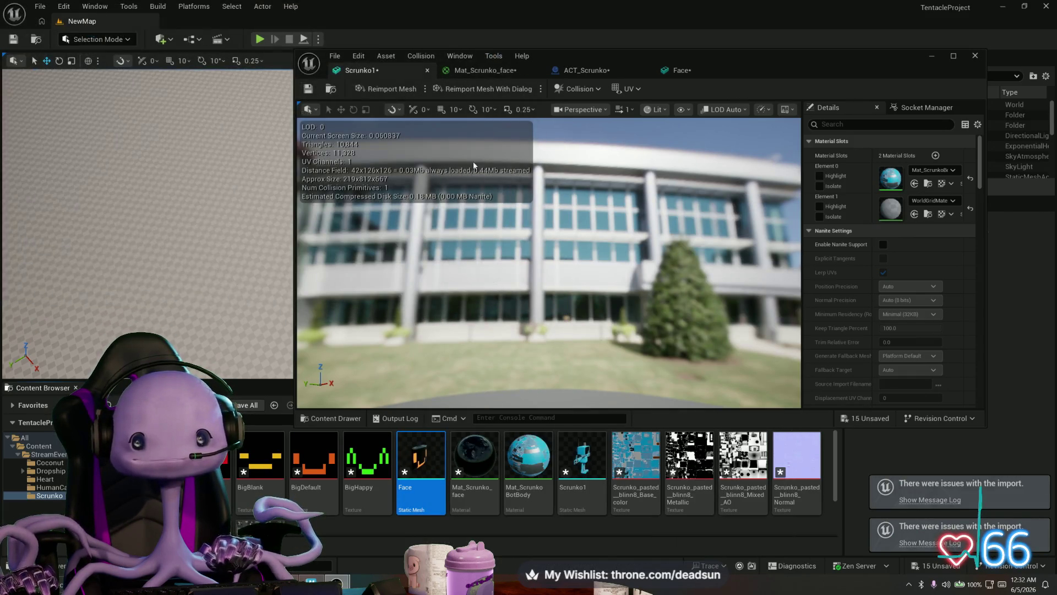
pyautogui.click(472, 89)
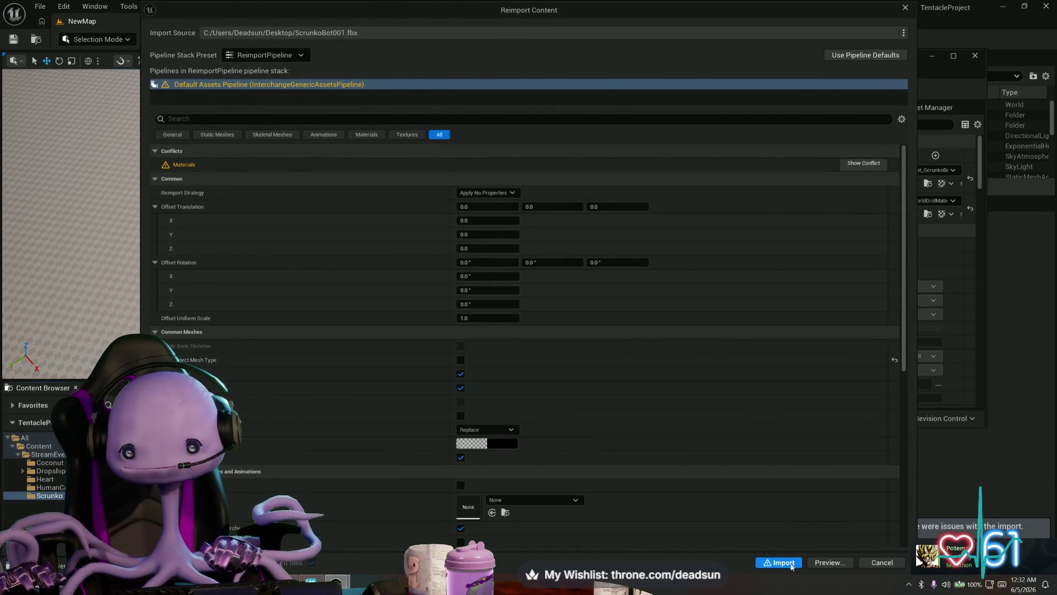
pyautogui.click(778, 562)
pyautogui.click(588, 455)
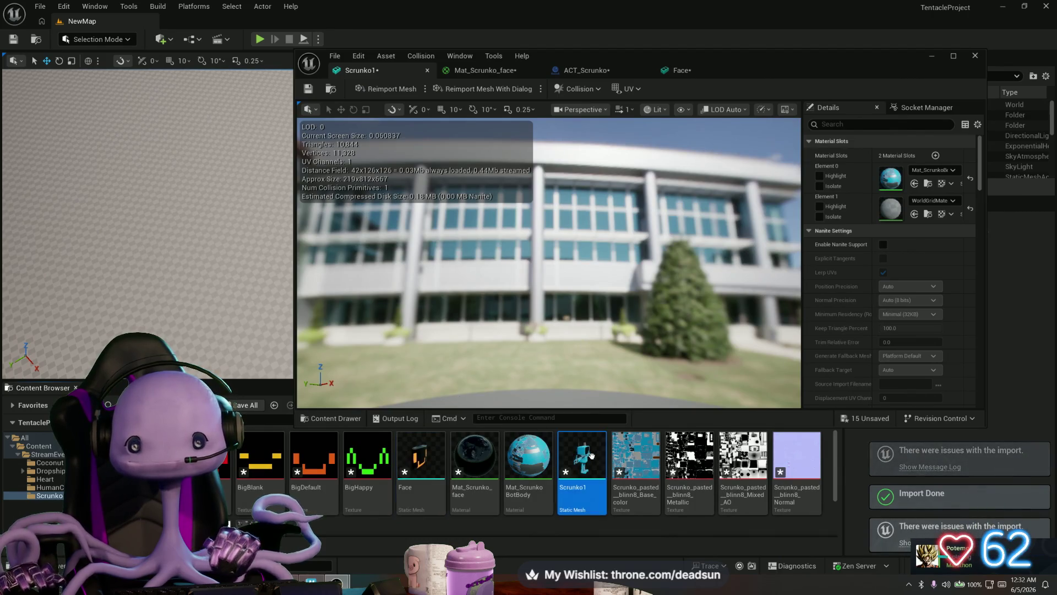
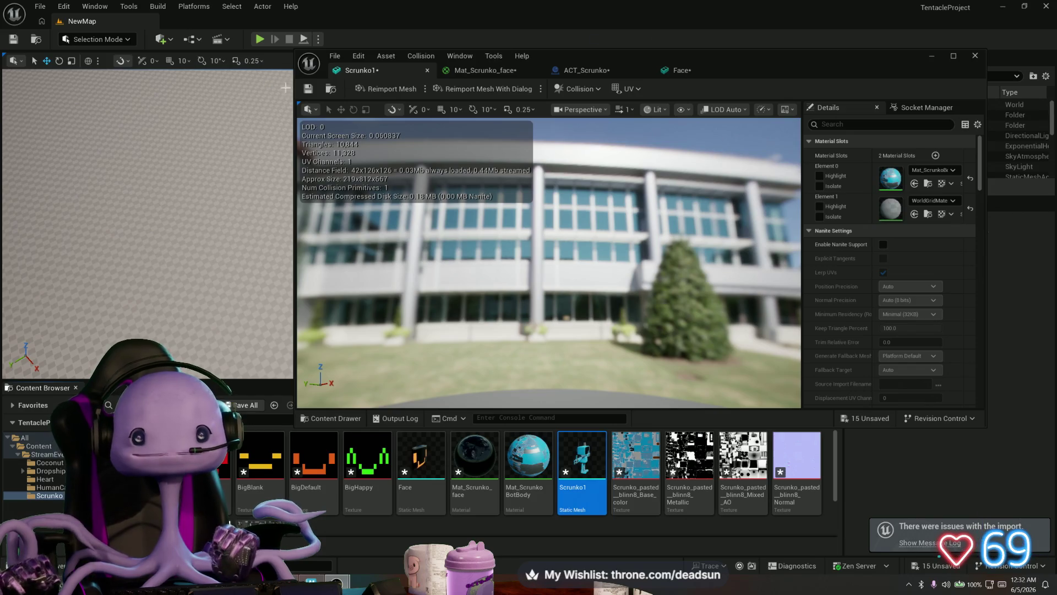
# Save the Scrunko1 mesh and select the Scrunko actor in the level
pyautogui.click(307, 89)
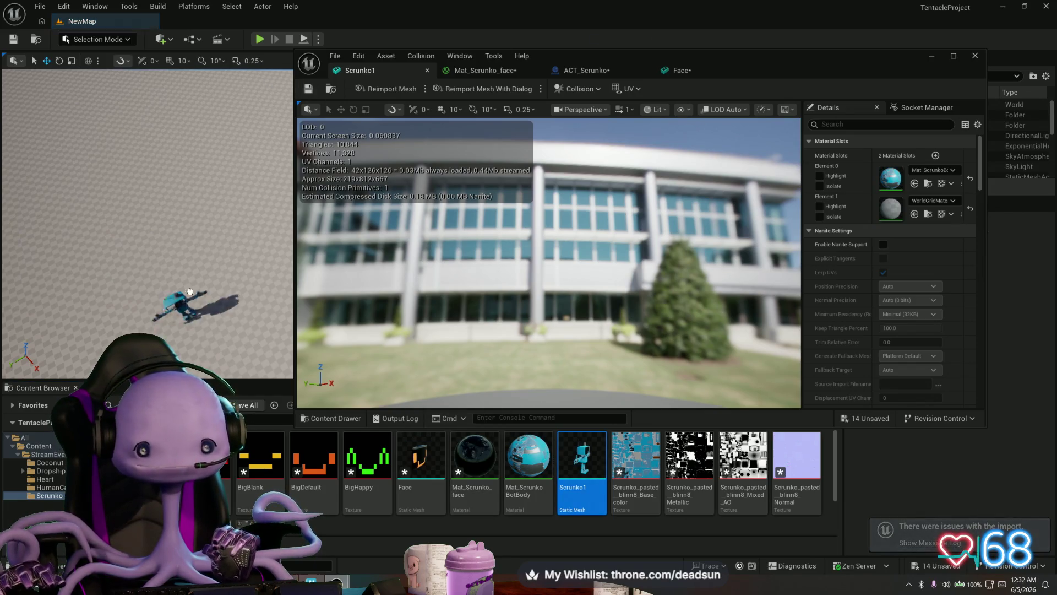
pyautogui.click(189, 292)
pyautogui.scroll(3, 228, 336)
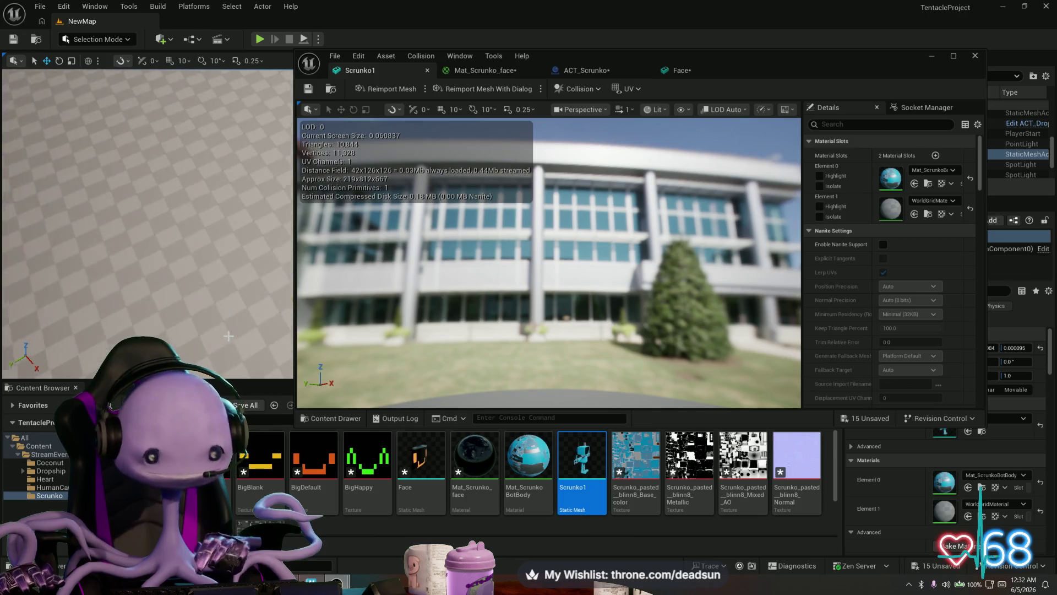
# Rearrange the Face, material and Scrunko1 editor tabs, ending on the ACT_Scrunko blueprint
pyautogui.click(716, 70)
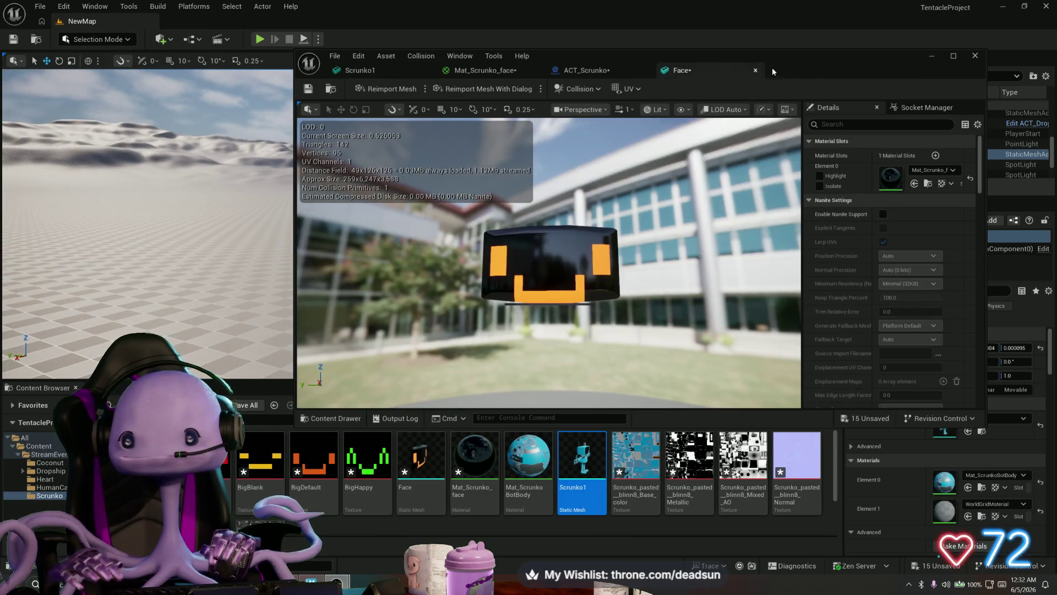
pyautogui.moveTo(763, 69)
pyautogui.mouseDown()
pyautogui.moveTo(926, 72)
pyautogui.moveTo(688, 82)
pyautogui.moveTo(631, 74)
pyautogui.mouseUp()
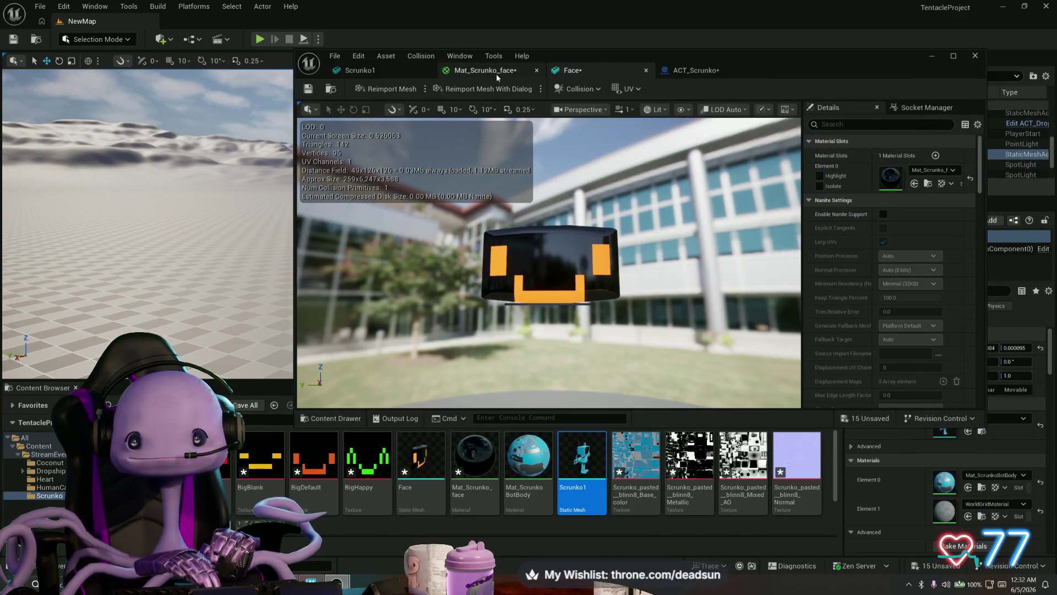
pyautogui.click(497, 73)
pyautogui.click(378, 74)
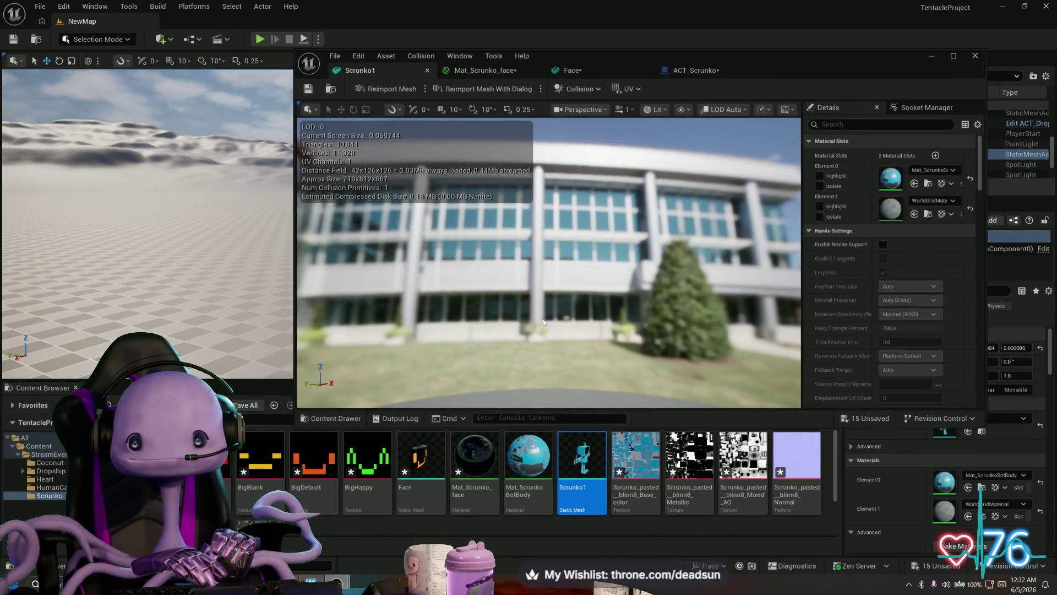
pyautogui.click(684, 70)
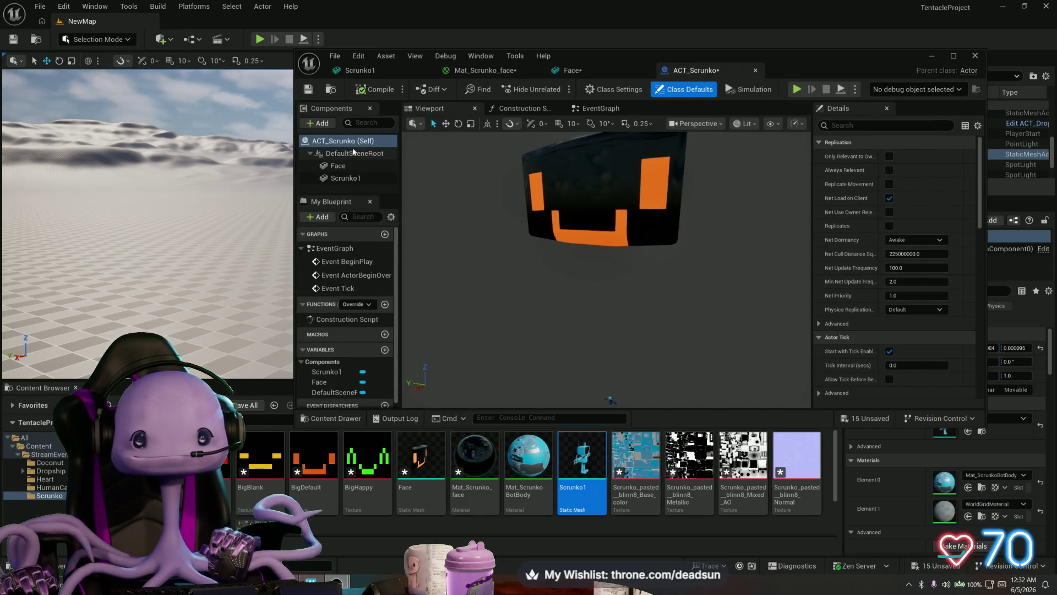
# Select the Face component and open the Face asset from the Content Browser in the Static Mesh Editor
pyautogui.click(334, 179)
pyautogui.click(337, 166)
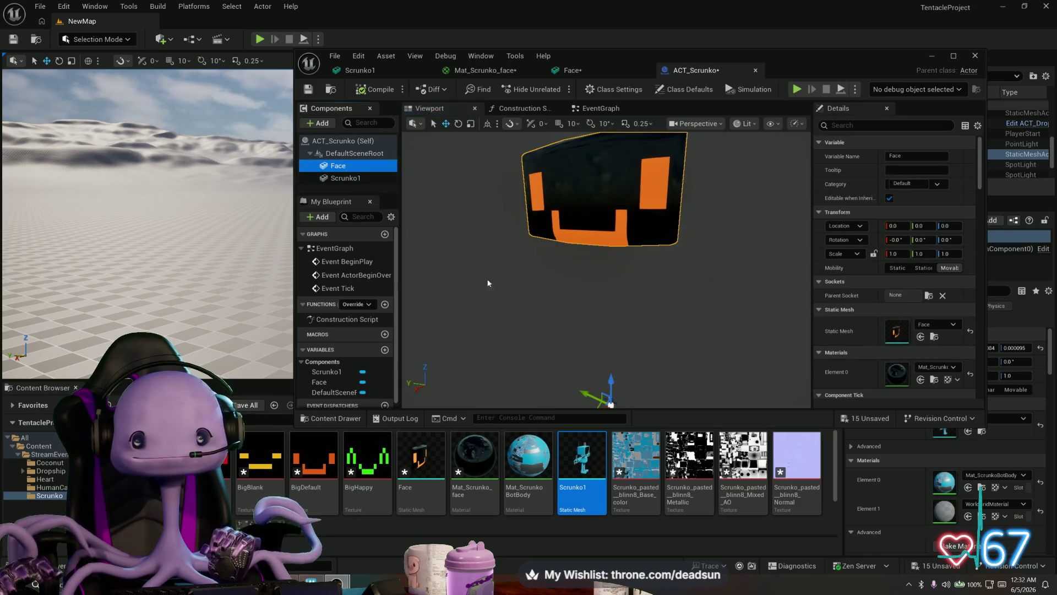
pyautogui.click(601, 203)
pyautogui.click(438, 446)
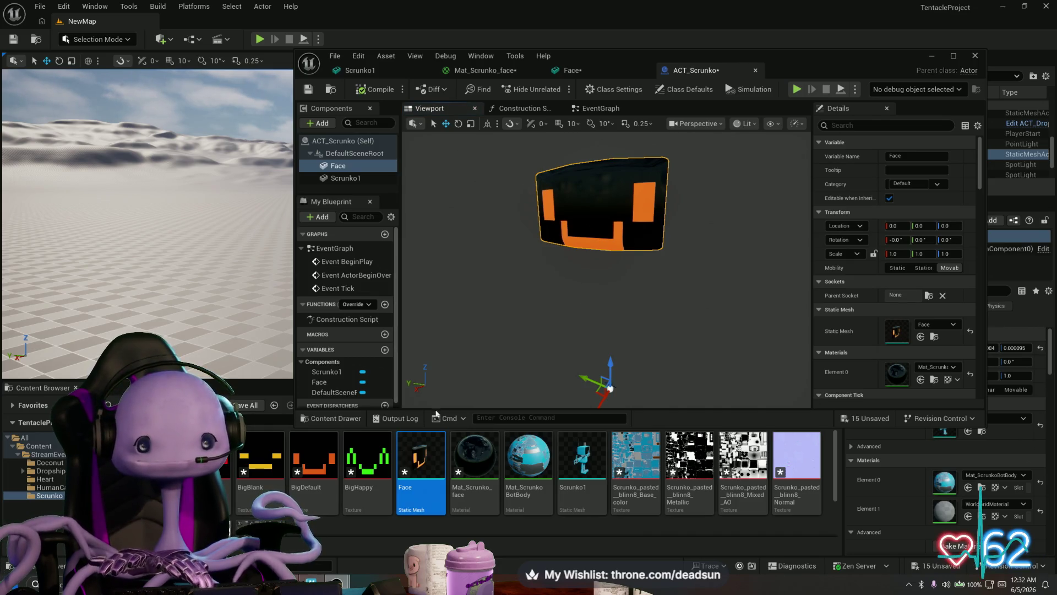
pyautogui.doubleClick(420, 457)
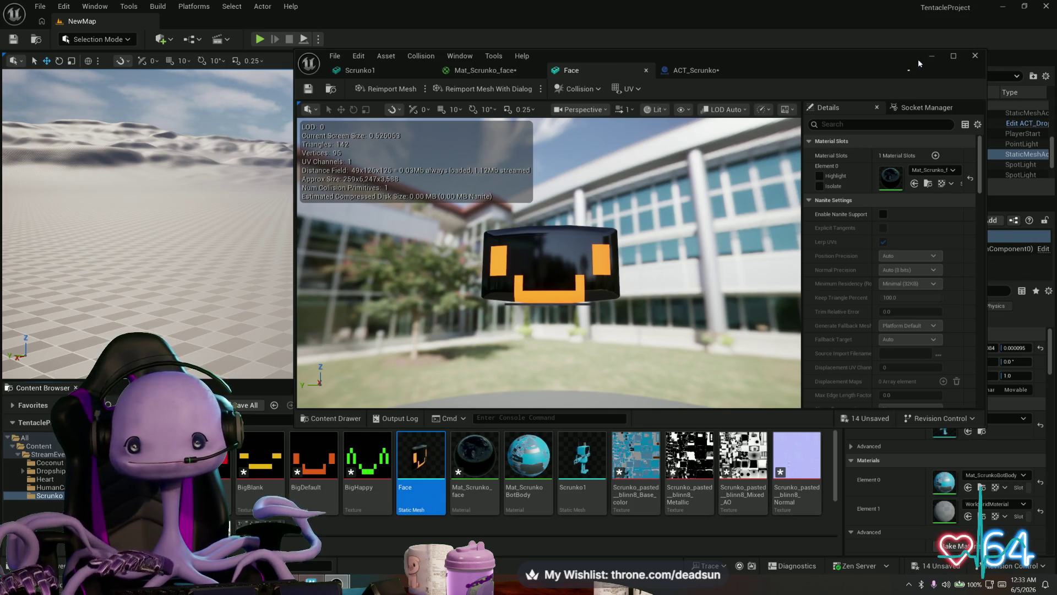
# Close the Mat_Scrunko_face material editor and the Scrunko1 mesh editor
pyautogui.moveTo(898, 58)
pyautogui.mouseDown()
pyautogui.moveTo(856, 319)
pyautogui.moveTo(911, 120)
pyautogui.mouseUp()
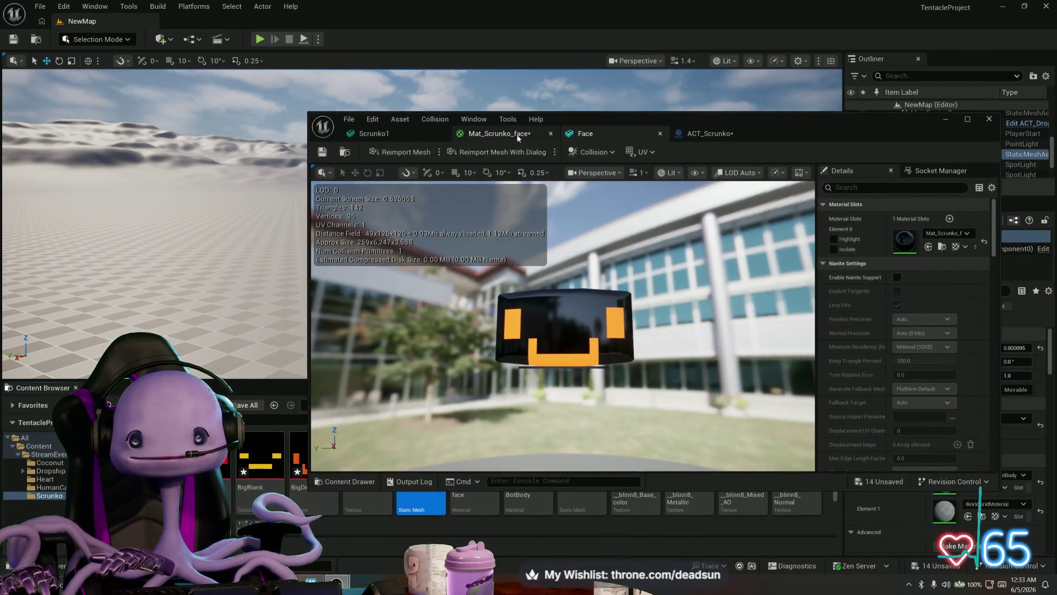
pyautogui.click(547, 133)
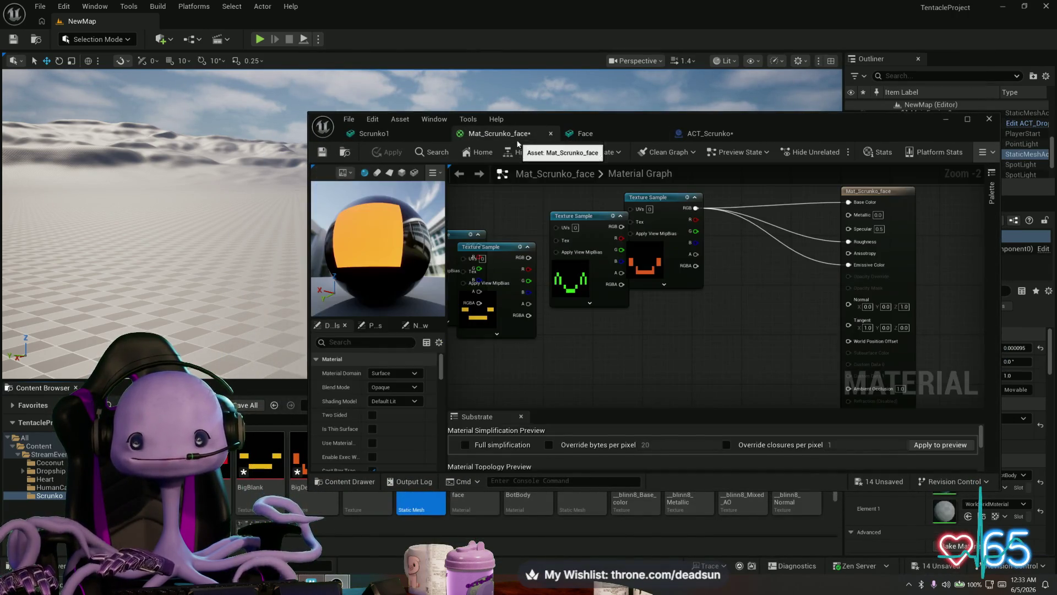
pyautogui.click(552, 134)
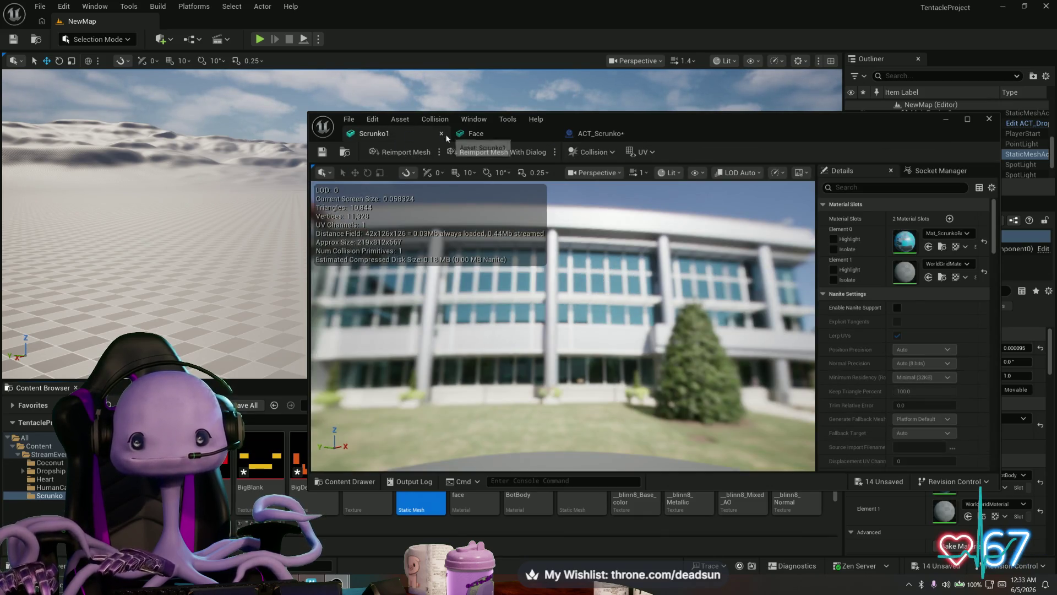
pyautogui.click(442, 134)
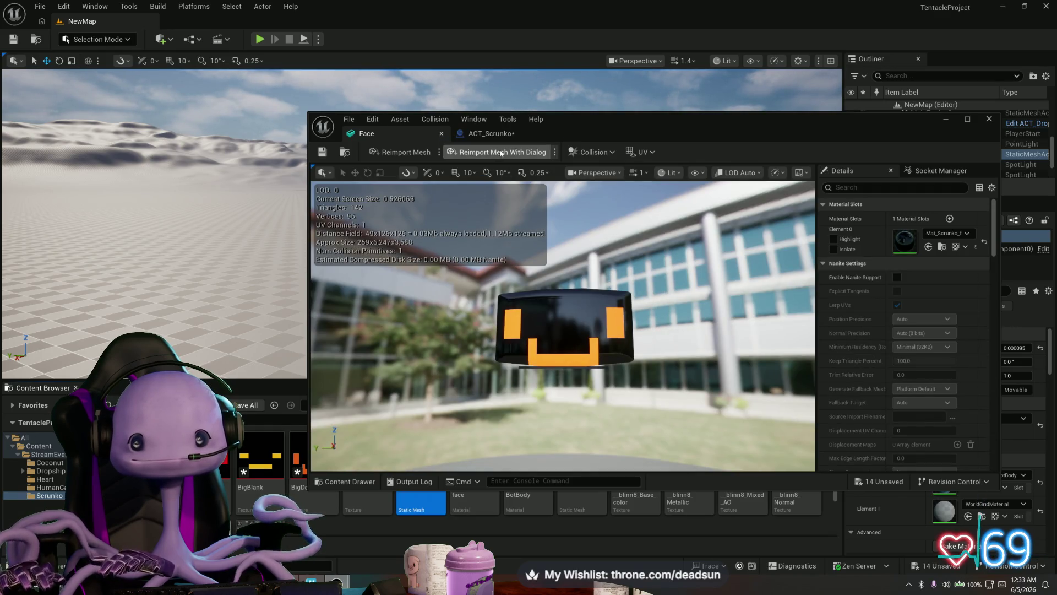
# Reimport the Face mesh from ScrunkoBot001.fbx and switch over to Maya
pyautogui.click(484, 152)
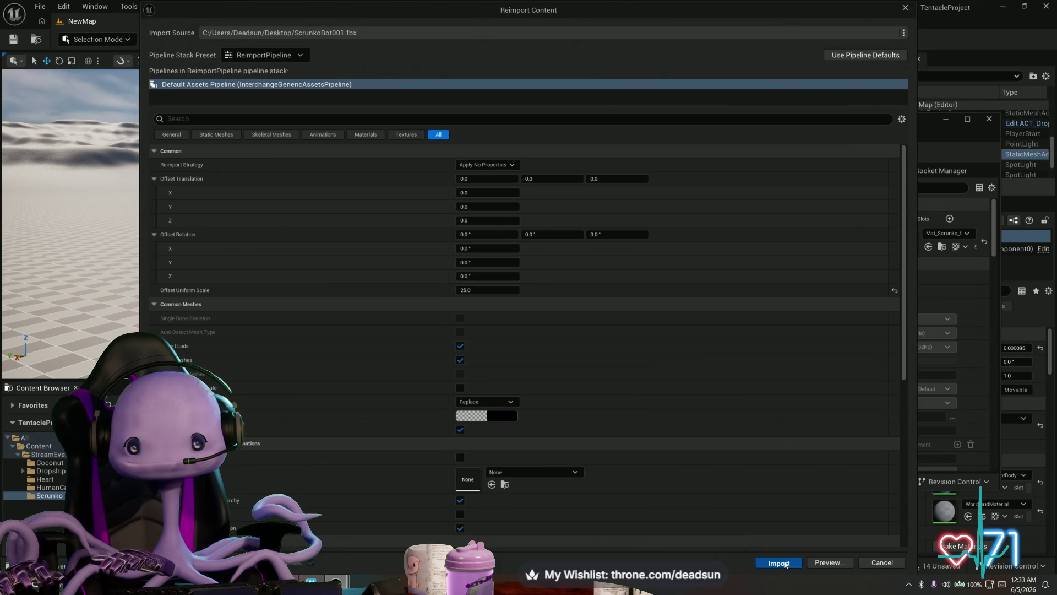
pyautogui.click(778, 562)
pyautogui.hotkey('alt', 'Tab')
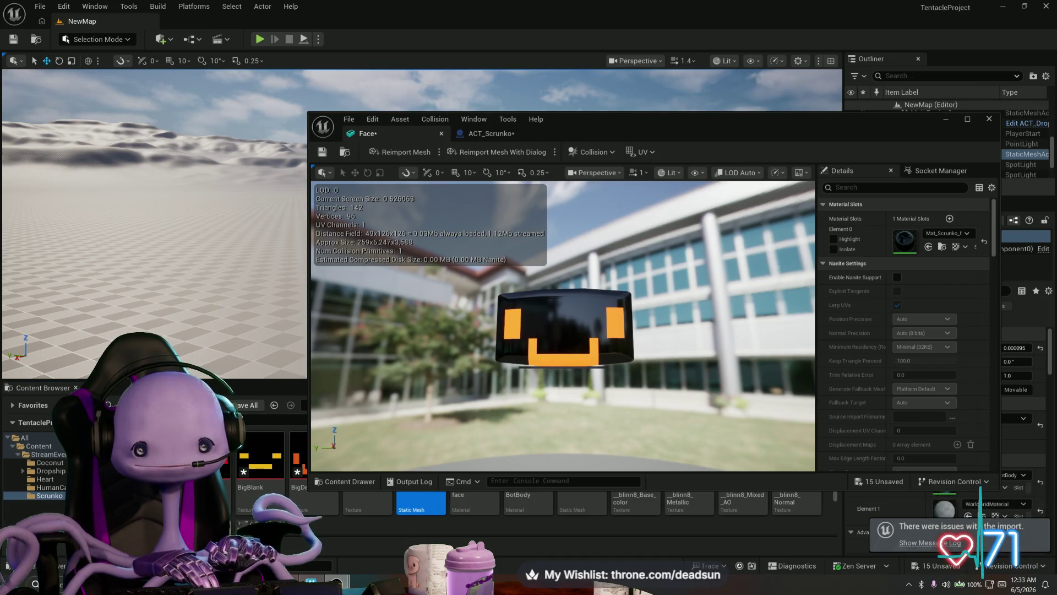
pyautogui.click(316, 574)
# Select all faces of the TV screen in Maya
pyautogui.rightClick(429, 331)
pyautogui.click(429, 358)
pyautogui.click(440, 375)
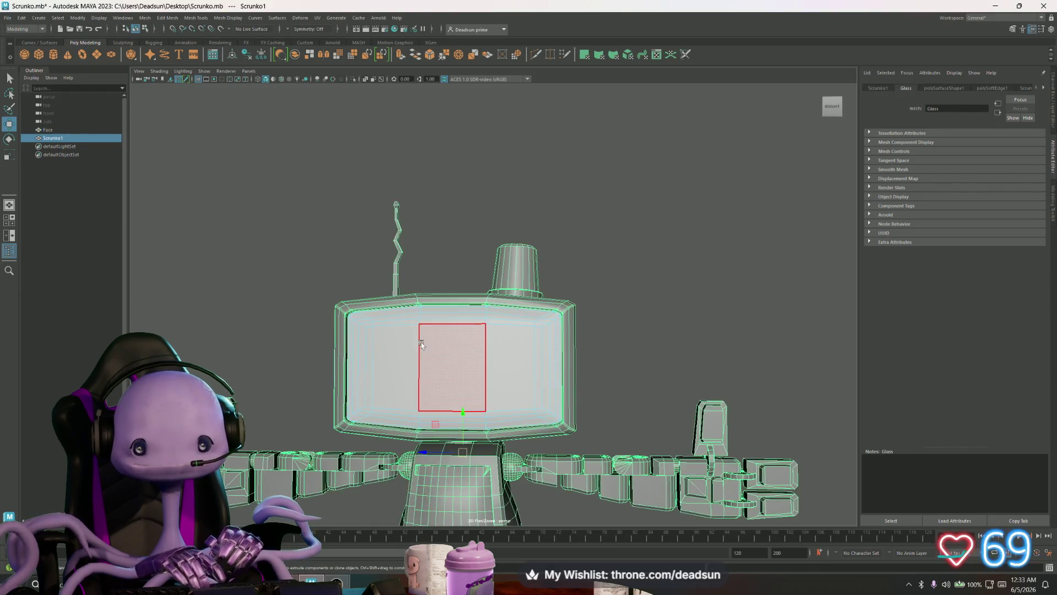
# In the UV Editor, drag the screen's UV shell slightly down along V, then close the editor
pyautogui.click(317, 18)
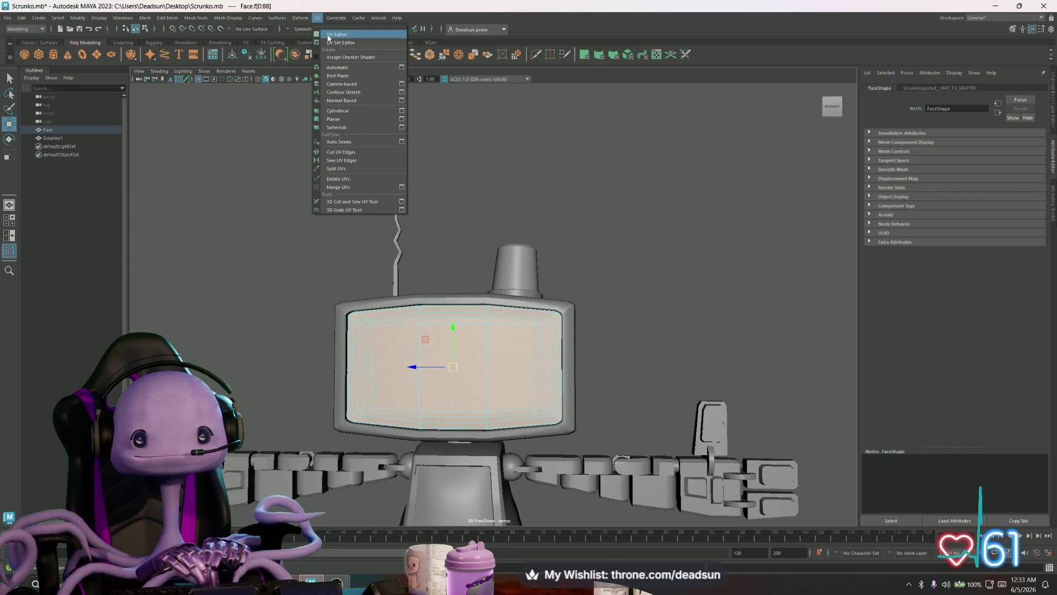
pyautogui.click(329, 36)
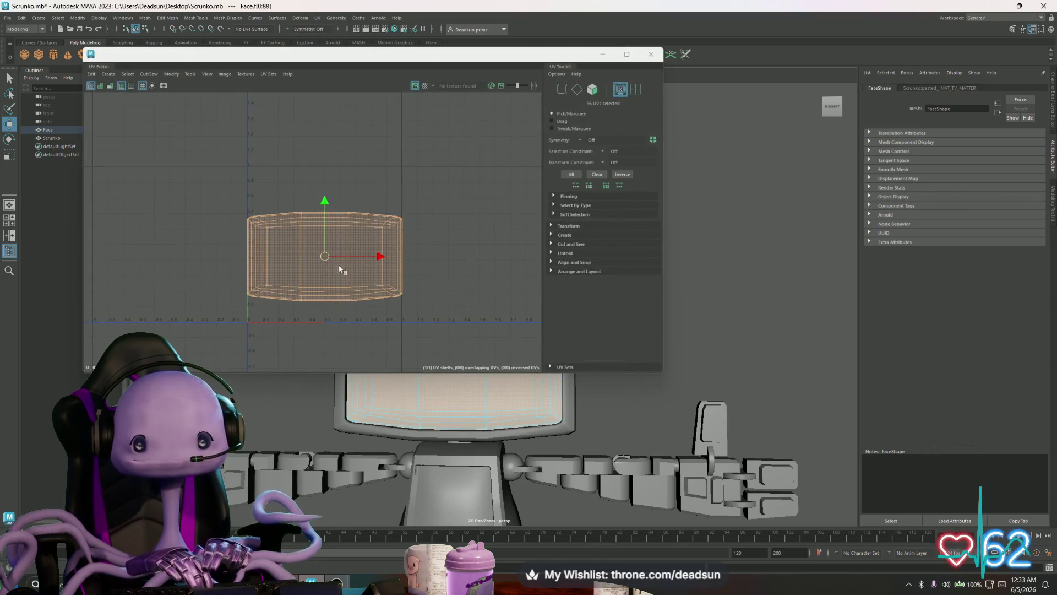
pyautogui.moveTo(327, 213); pyautogui.dragTo(325, 207)
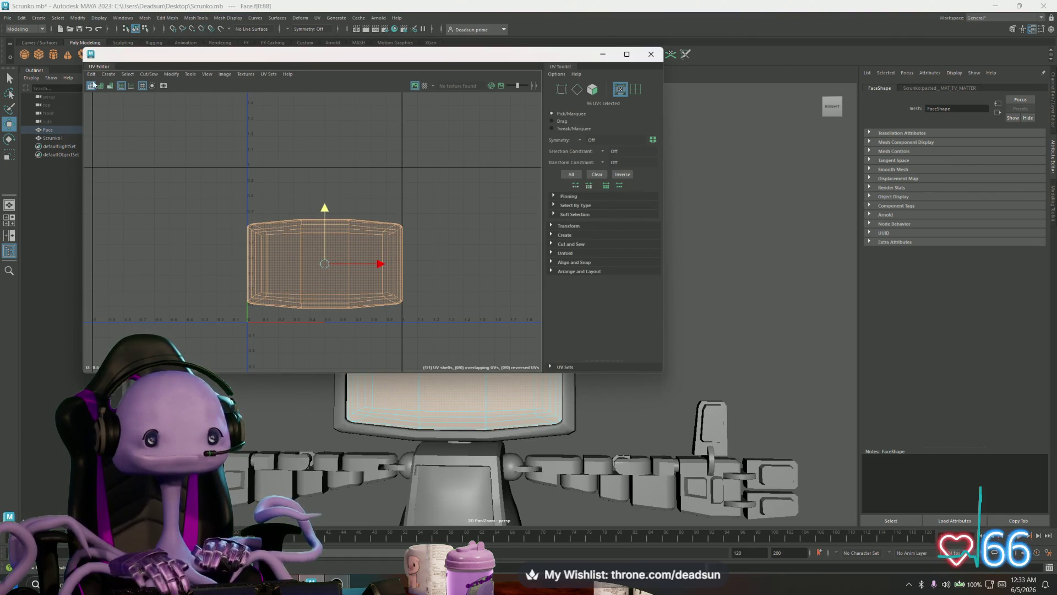
pyautogui.click(90, 74)
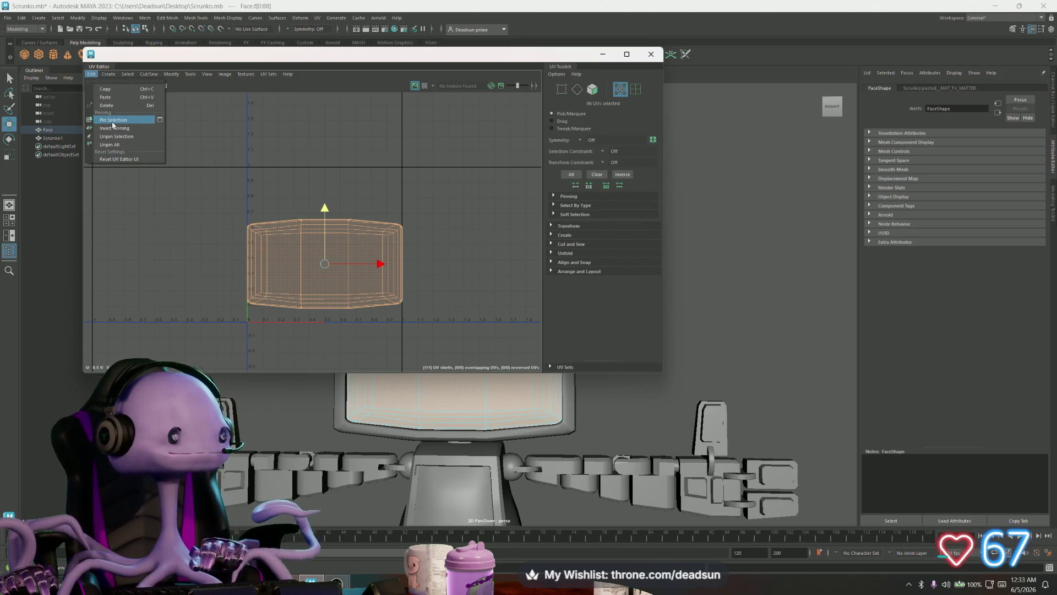
pyautogui.click(647, 56)
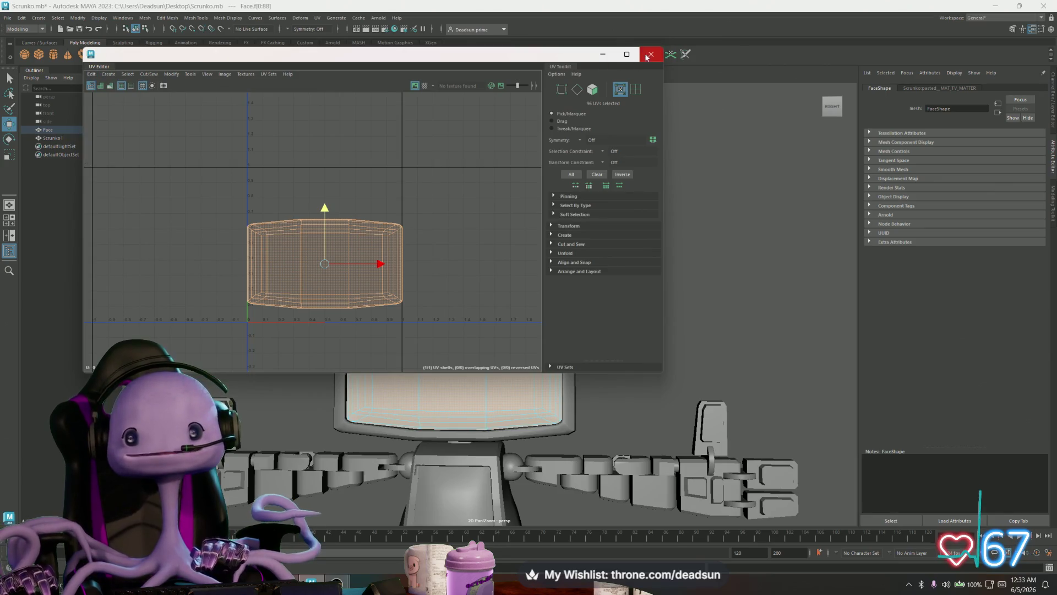
pyautogui.click(648, 55)
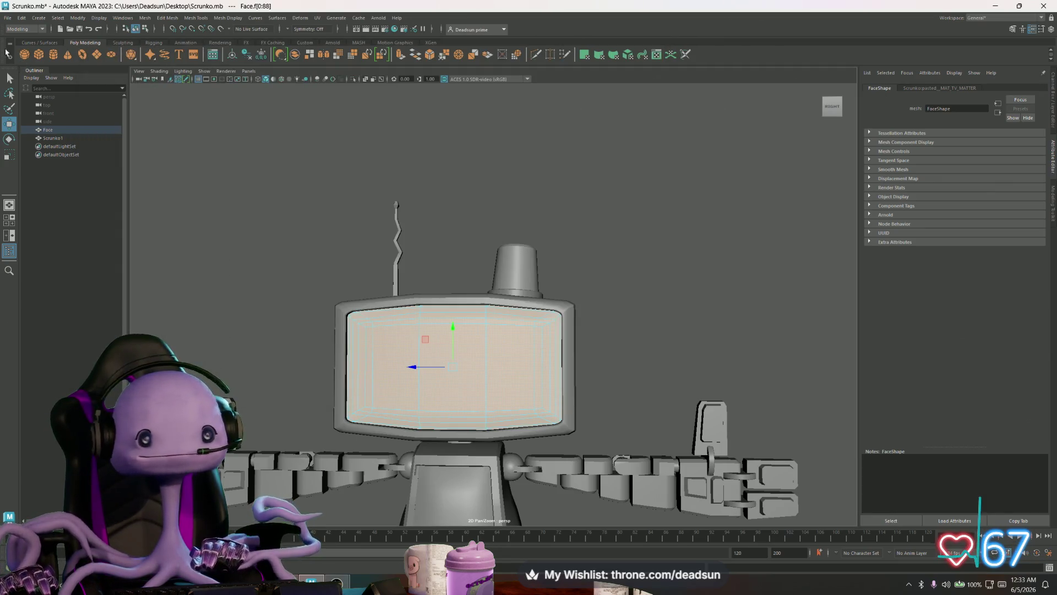
pyautogui.click(5, 21)
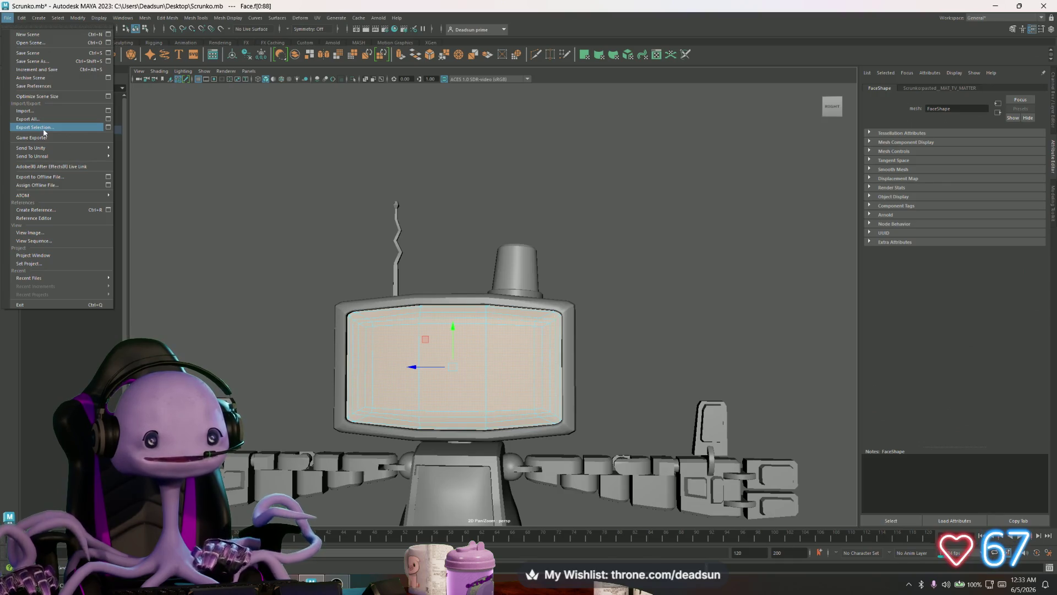
# Export the selected screen over ScrunkoBot001.fbx, confirming the overwrite
pyautogui.click(44, 127)
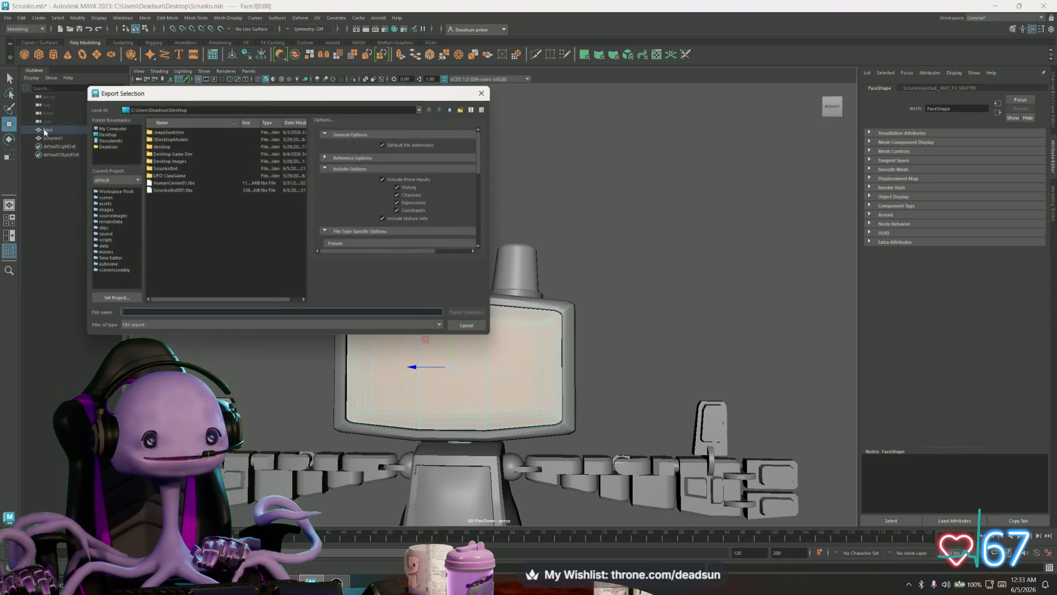
pyautogui.click(182, 190)
pyautogui.click(470, 315)
pyautogui.click(282, 229)
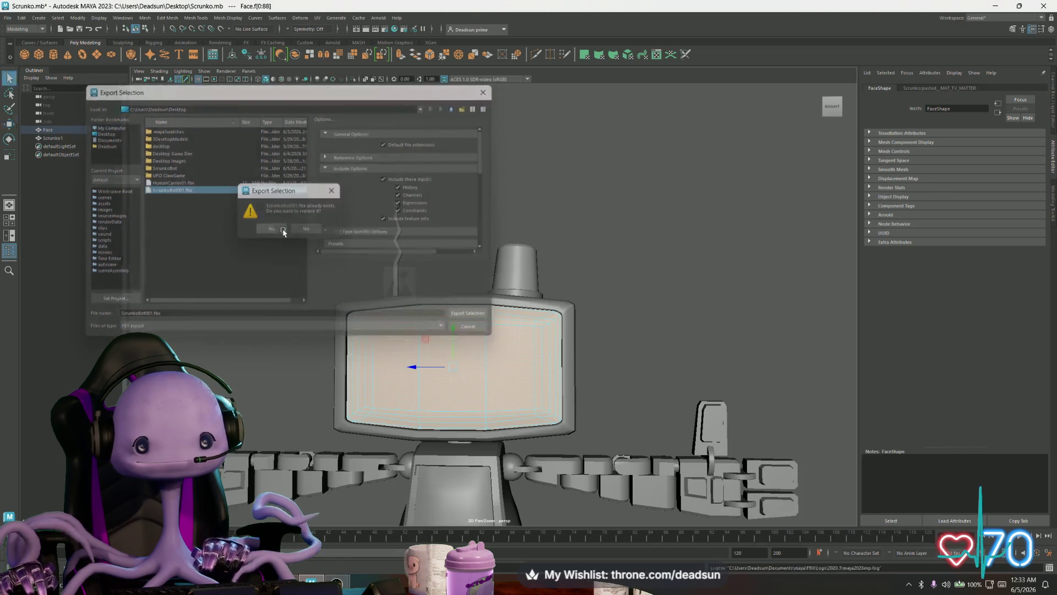
# Select Face and Scrunko1, export them over ScrunkoBot001.fbx, and return to Unreal
pyautogui.rightClick(385, 324)
pyautogui.click(375, 321)
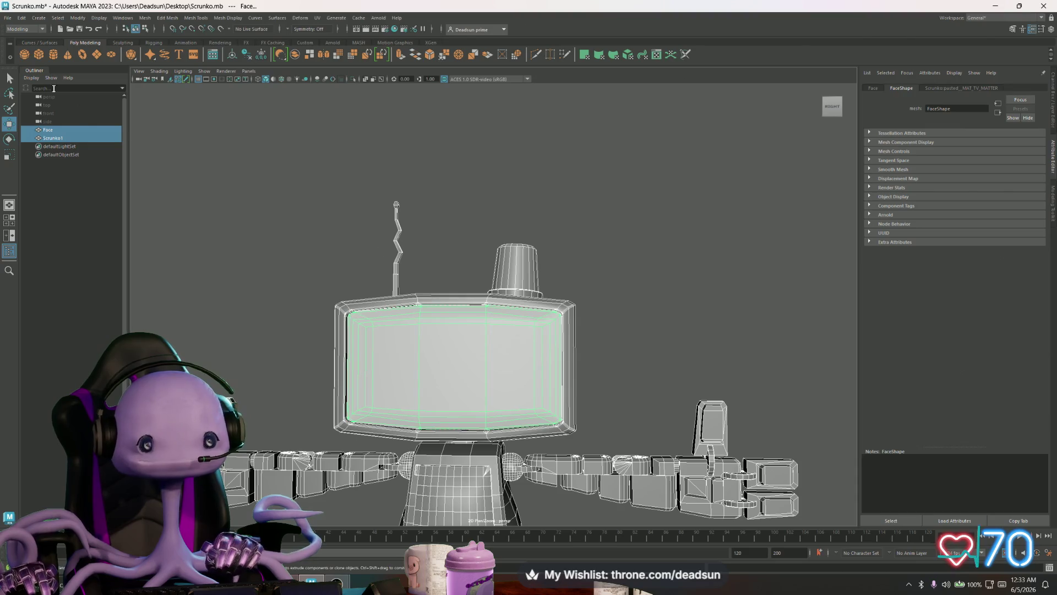
pyautogui.click(8, 18)
pyautogui.click(66, 137)
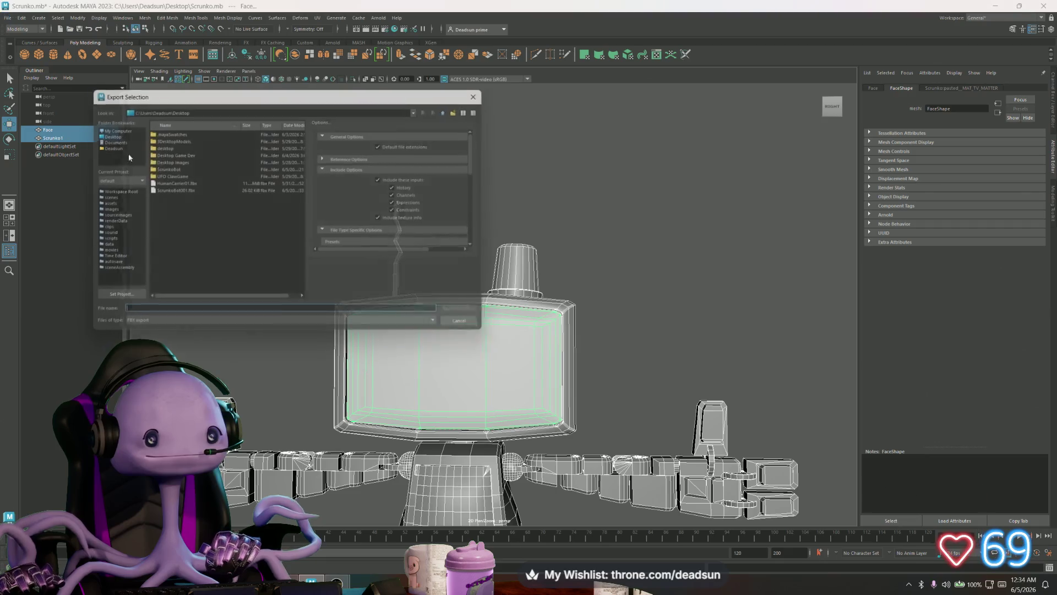
pyautogui.click(172, 191)
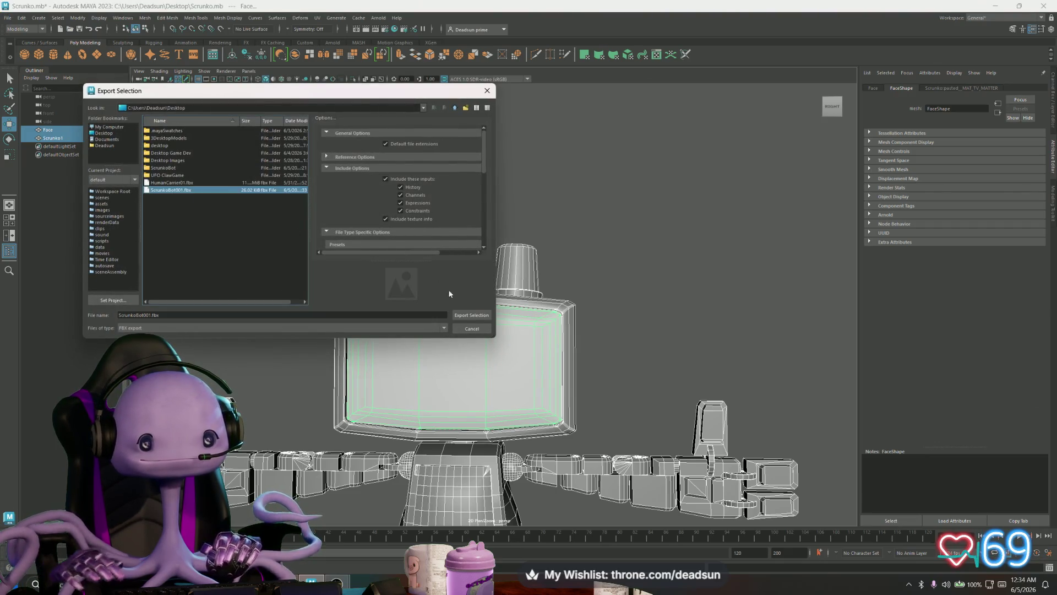
pyautogui.click(471, 315)
pyautogui.click(272, 229)
pyautogui.hotkey('alt', 'Tab')
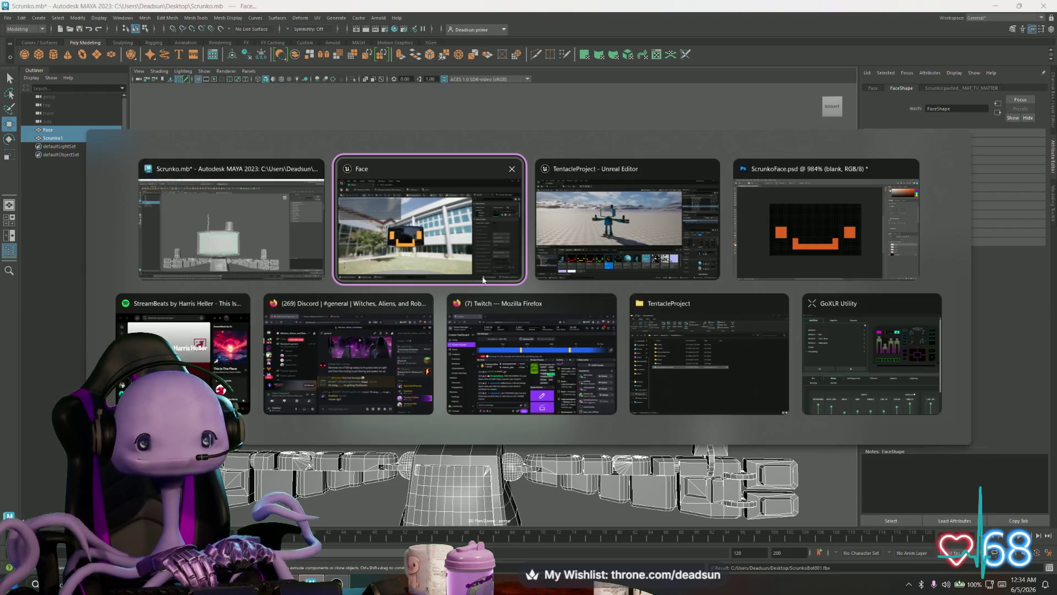
pyautogui.hotkey('alt', 'Tab')
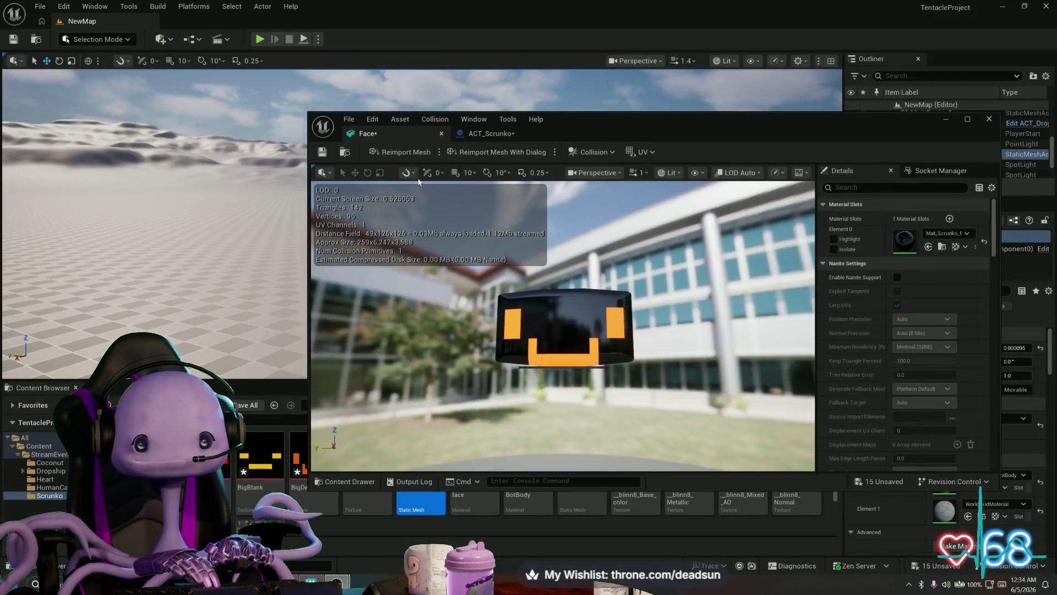
# Reimport the Face mesh from the updated FBX and inspect it in the viewport
pyautogui.click(479, 157)
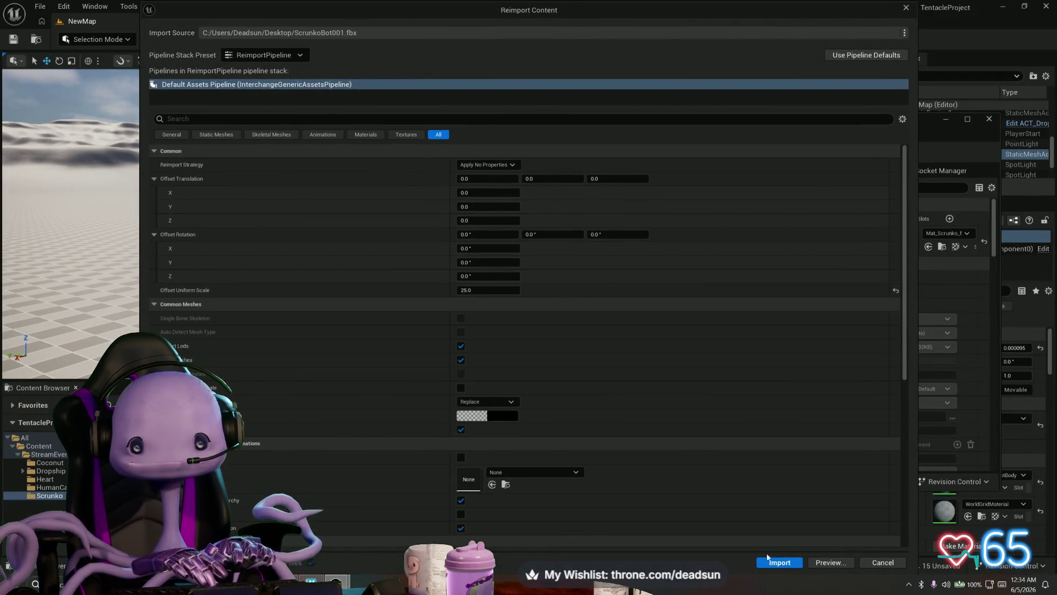
pyautogui.click(778, 563)
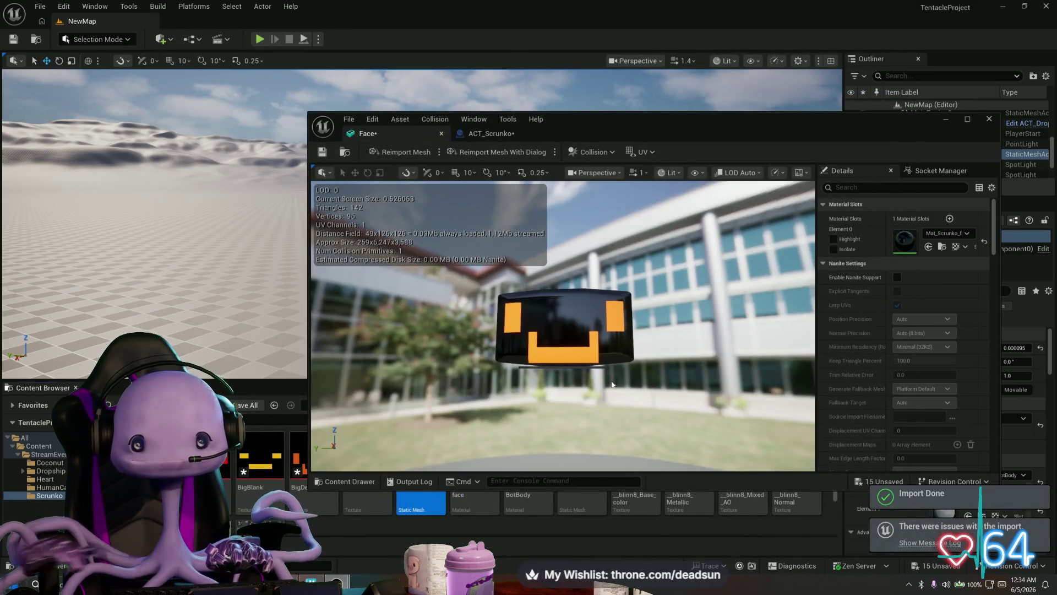
pyautogui.moveTo(564, 325)
pyautogui.mouseDown()
pyautogui.moveTo(606, 324)
pyautogui.moveTo(605, 374)
pyautogui.moveTo(562, 330)
pyautogui.moveTo(573, 330)
pyautogui.mouseUp()
# Open the Scrunko1 mesh from the Content Browser, then bring up the ACT_Scrunko blueprint
pyautogui.click(946, 119)
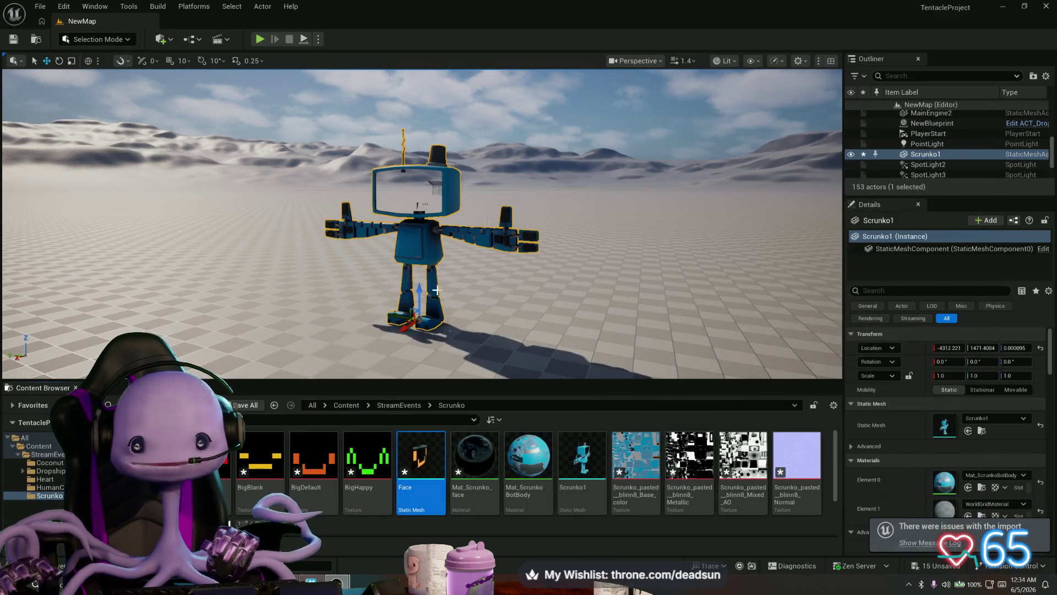
pyautogui.doubleClick(582, 457)
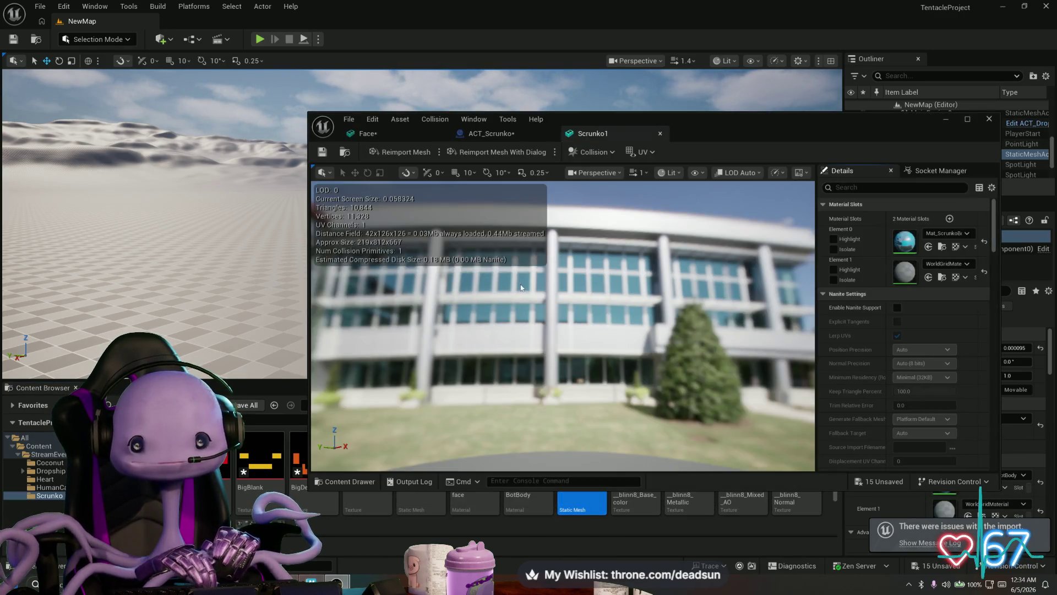
pyautogui.moveTo(521, 287)
pyautogui.mouseDown()
pyautogui.moveTo(550, 317)
pyautogui.moveTo(540, 331)
pyautogui.moveTo(569, 366)
pyautogui.mouseUp()
pyautogui.click(485, 137)
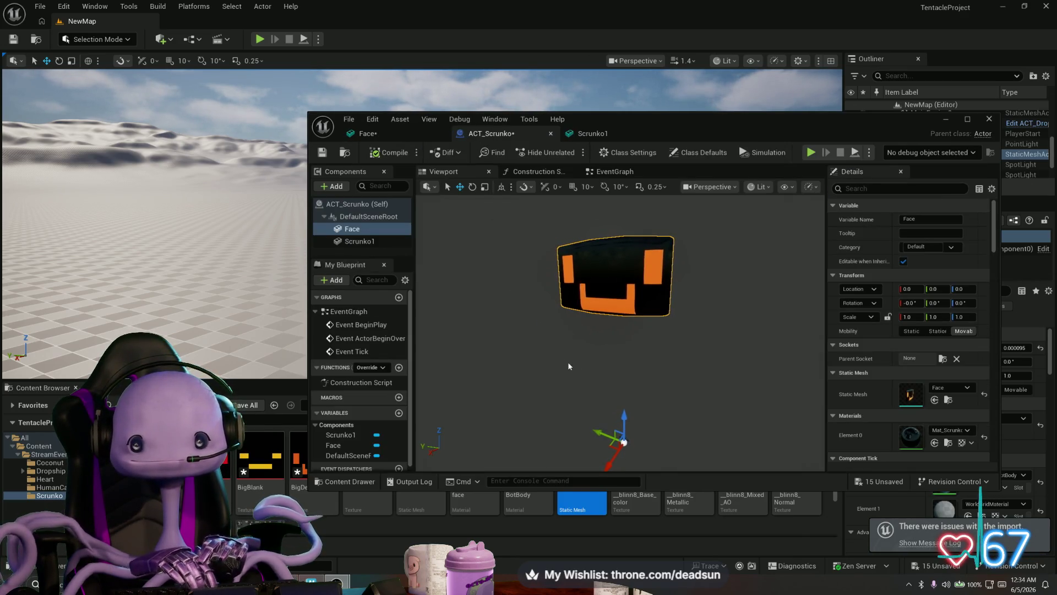
# Delete the old Face component, add the Face asset to the blueprint, and compile ACT_Scrunko
pyautogui.click(367, 229)
pyautogui.press('Delete')
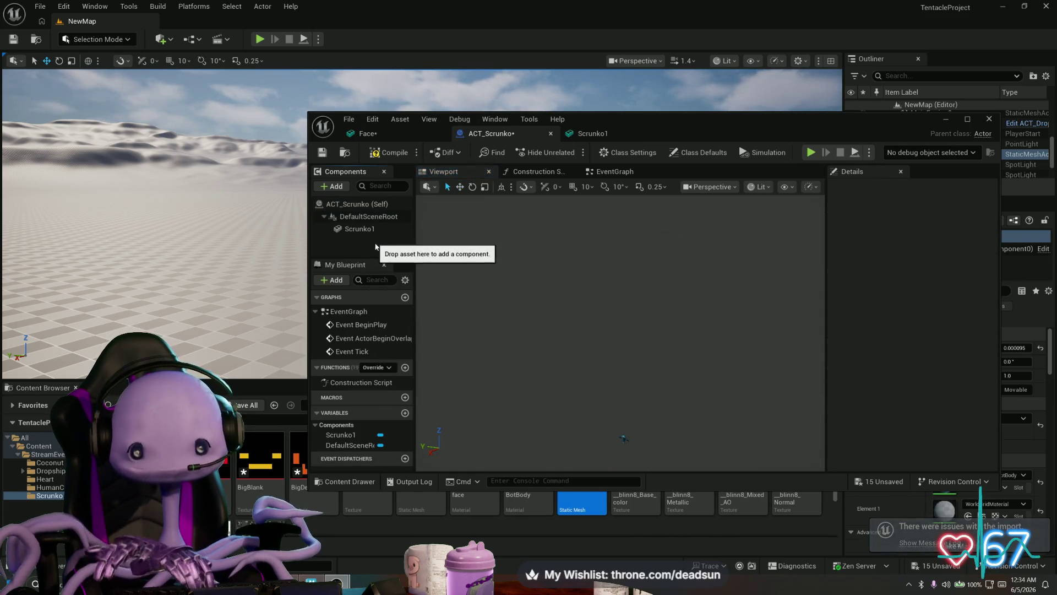
pyautogui.moveTo(684, 117)
pyautogui.mouseDown()
pyautogui.moveTo(855, 87)
pyautogui.moveTo(741, 60)
pyautogui.mouseUp()
pyautogui.moveTo(421, 468)
pyautogui.mouseDown()
pyautogui.moveTo(569, 334)
pyautogui.moveTo(473, 201)
pyautogui.mouseUp()
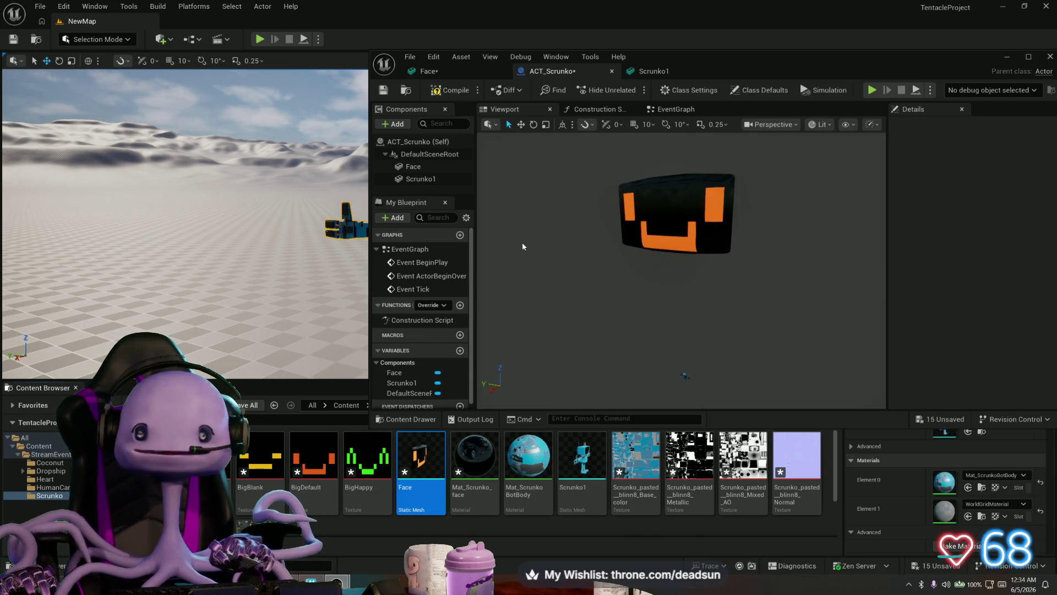
pyautogui.click(457, 94)
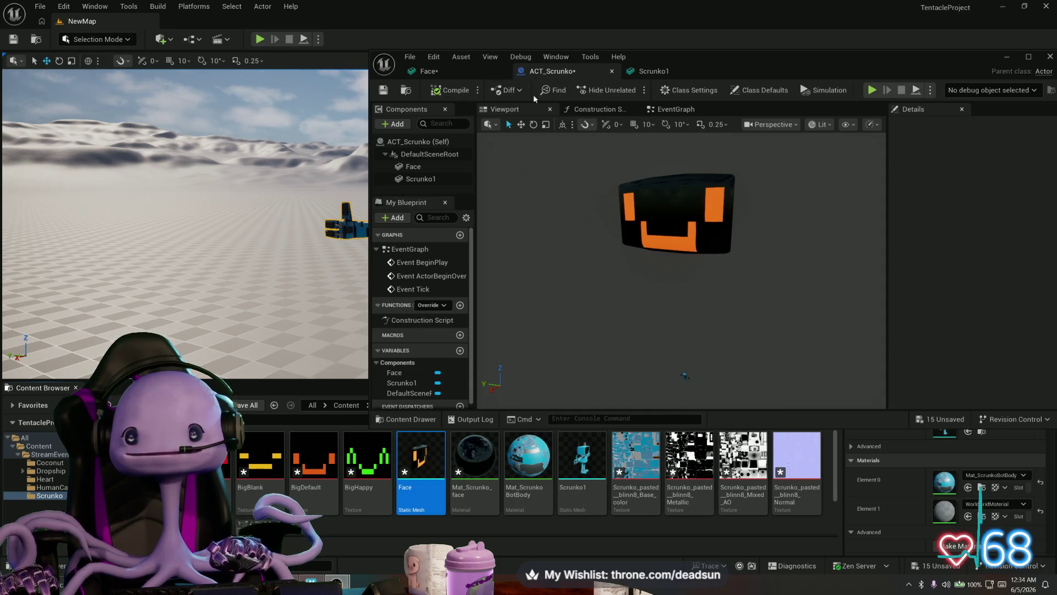
# Open the Face and Scrunko1 mesh editors from the Content Browser
pyautogui.doubleClick(421, 460)
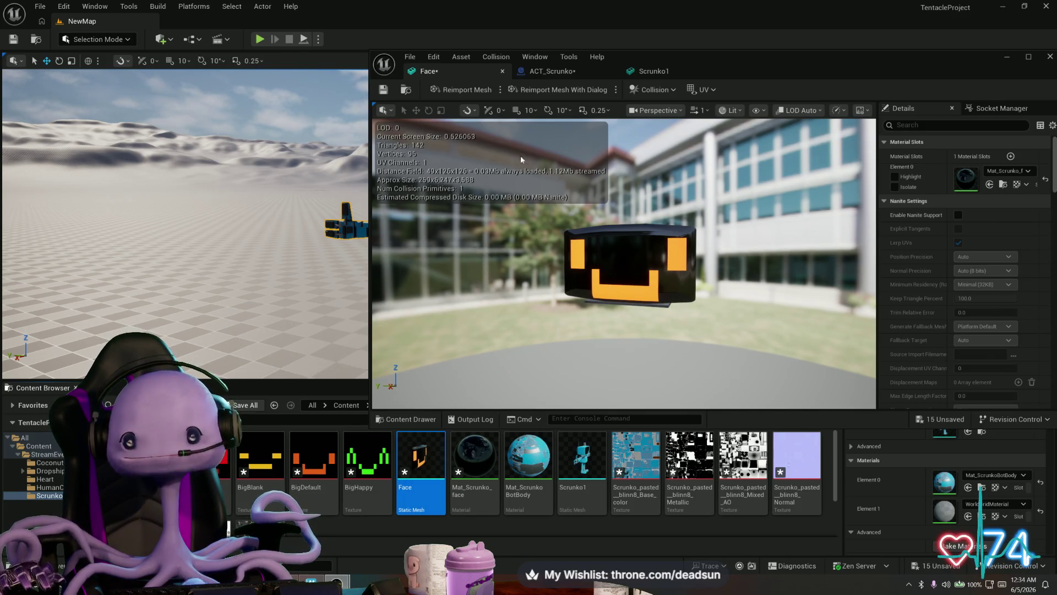
pyautogui.click(579, 74)
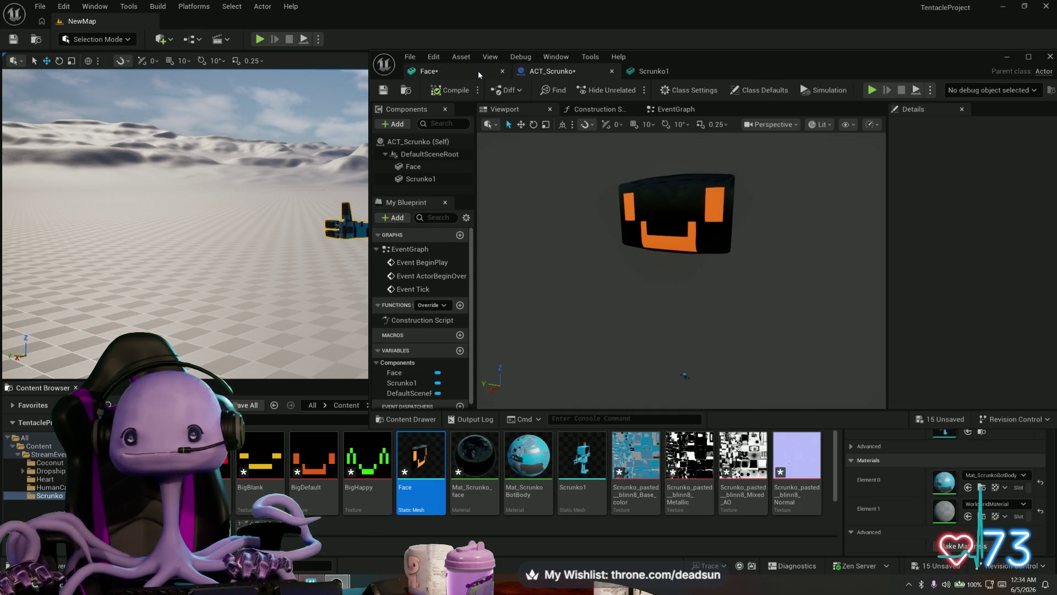
pyautogui.click(478, 71)
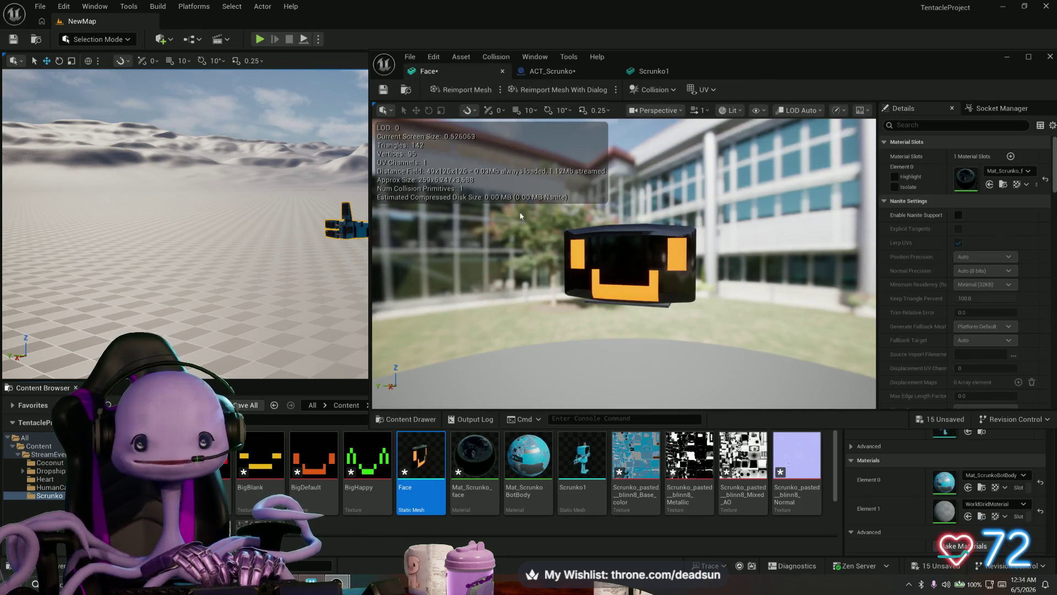
pyautogui.doubleClick(581, 460)
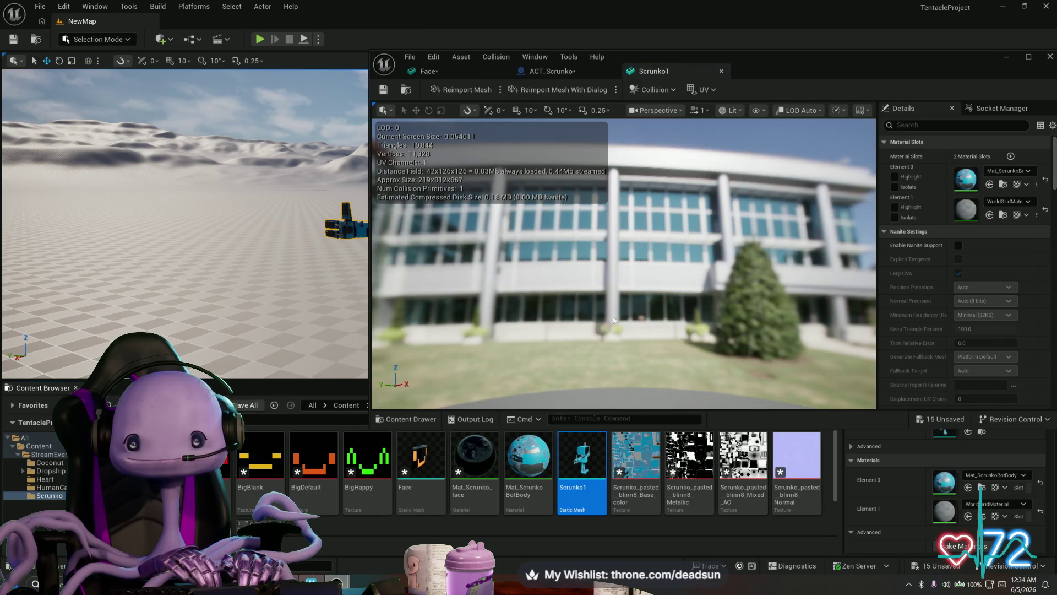
pyautogui.click(553, 70)
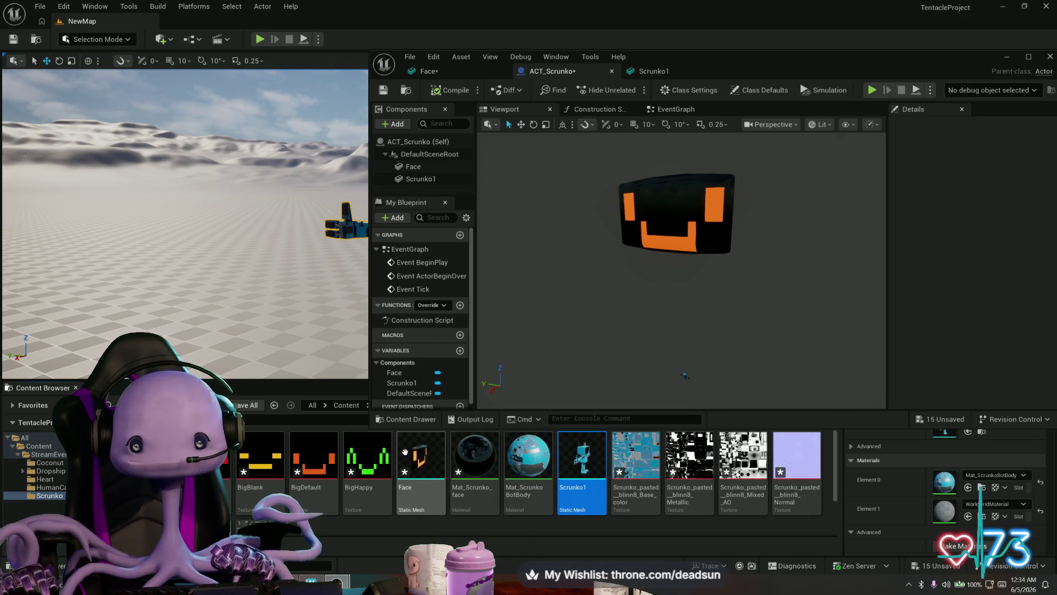
# Reimport Face with Offset Uniform Scale 1 instead of 25 and save the mesh
pyautogui.doubleClick(434, 451)
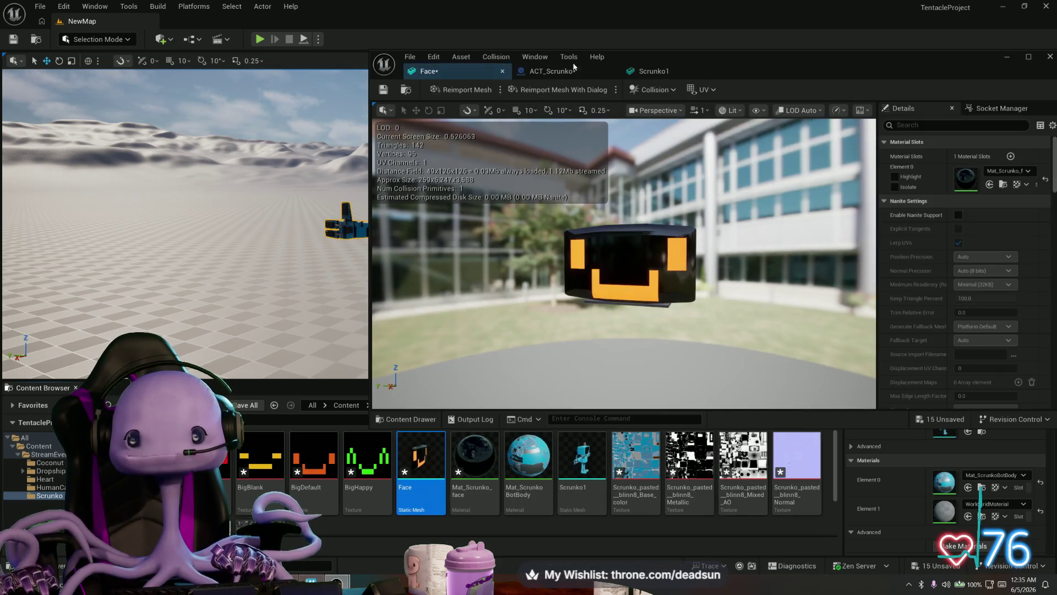
pyautogui.click(557, 89)
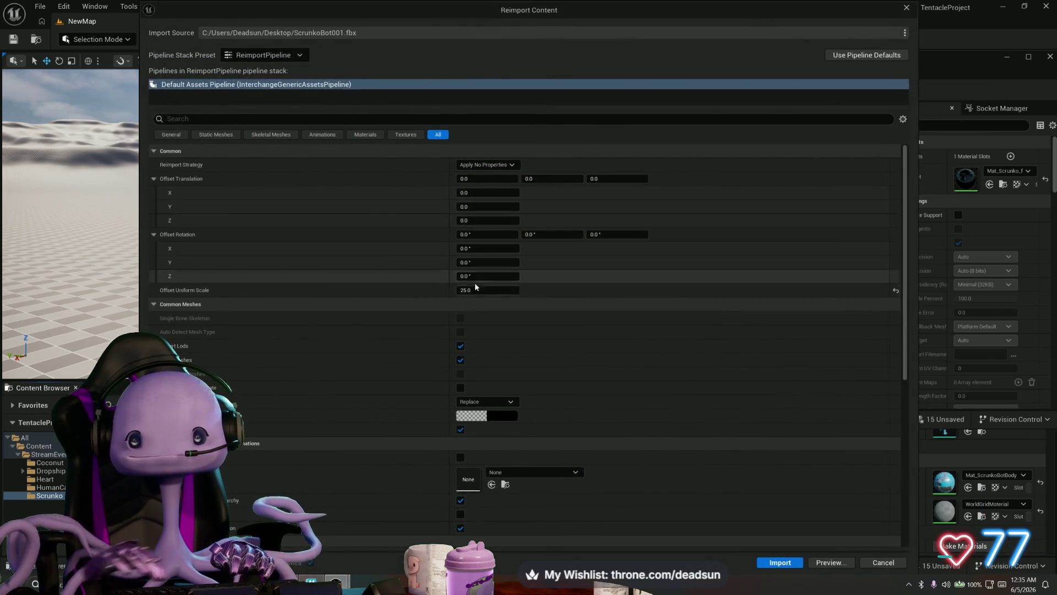
pyautogui.click(478, 290)
pyautogui.write('1')
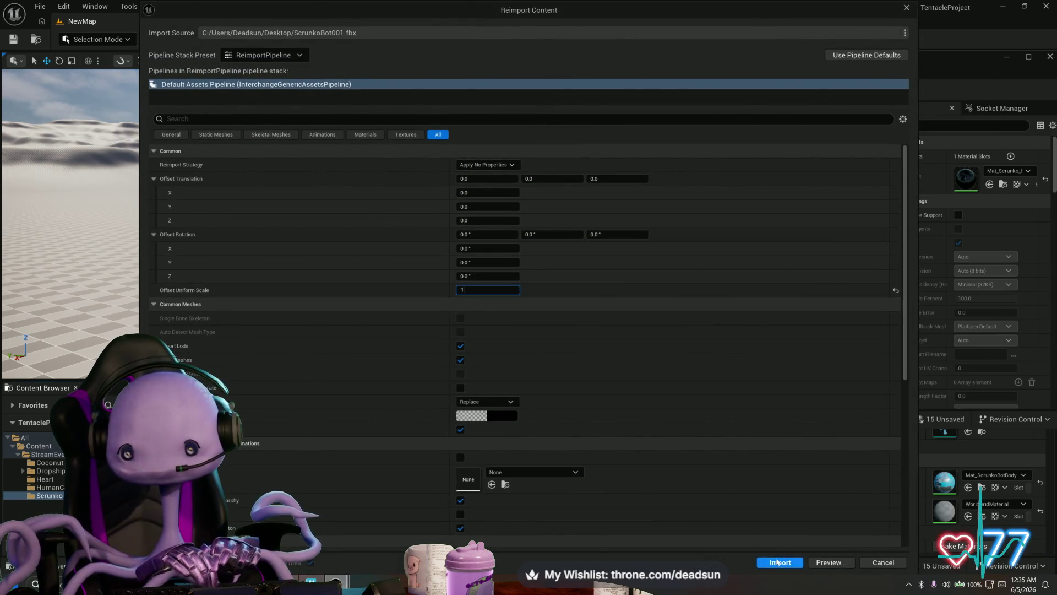
pyautogui.press('Return')
pyautogui.click(781, 562)
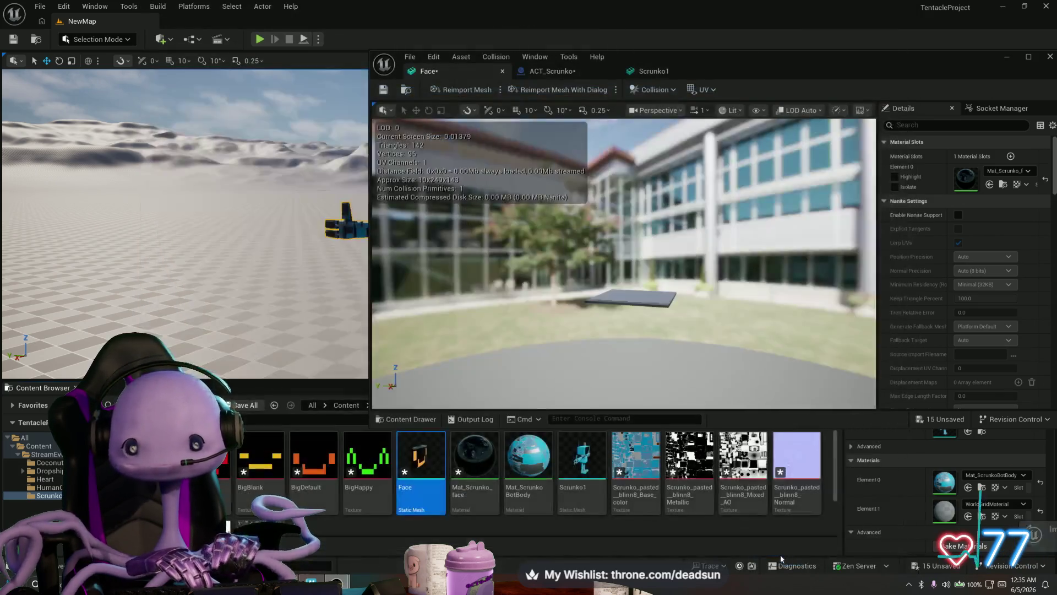
pyautogui.click(384, 90)
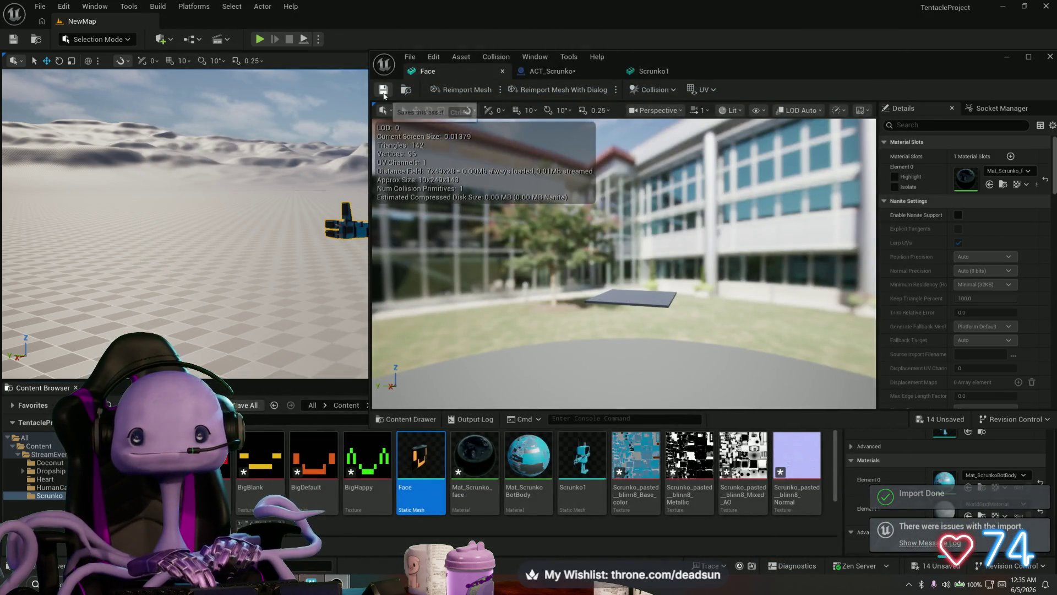
pyautogui.click(552, 71)
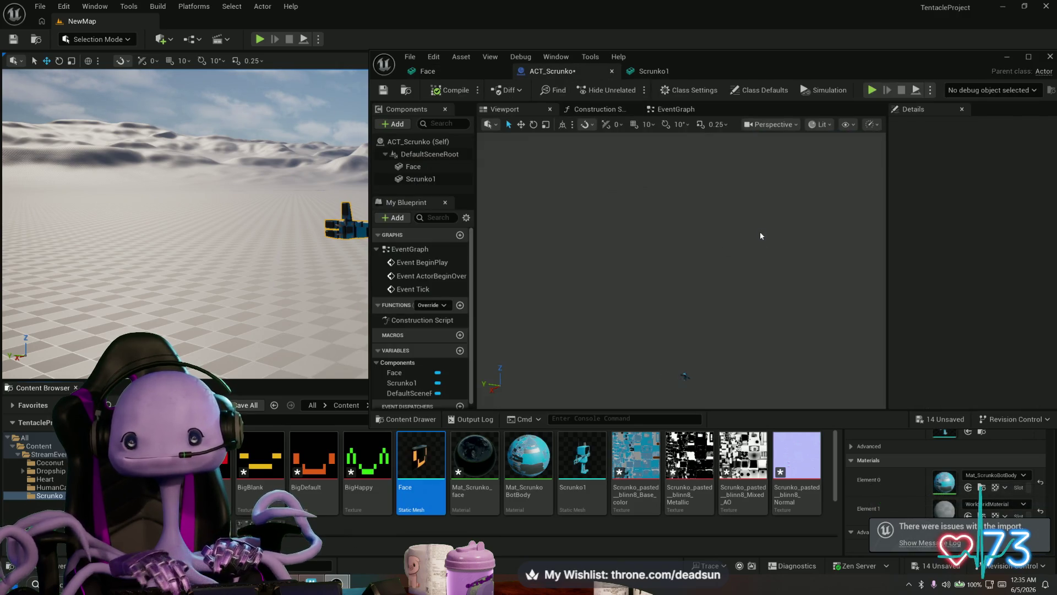
# Frame the robot in the level and save the ACT_Scrunko blueprint
pyautogui.click(1003, 58)
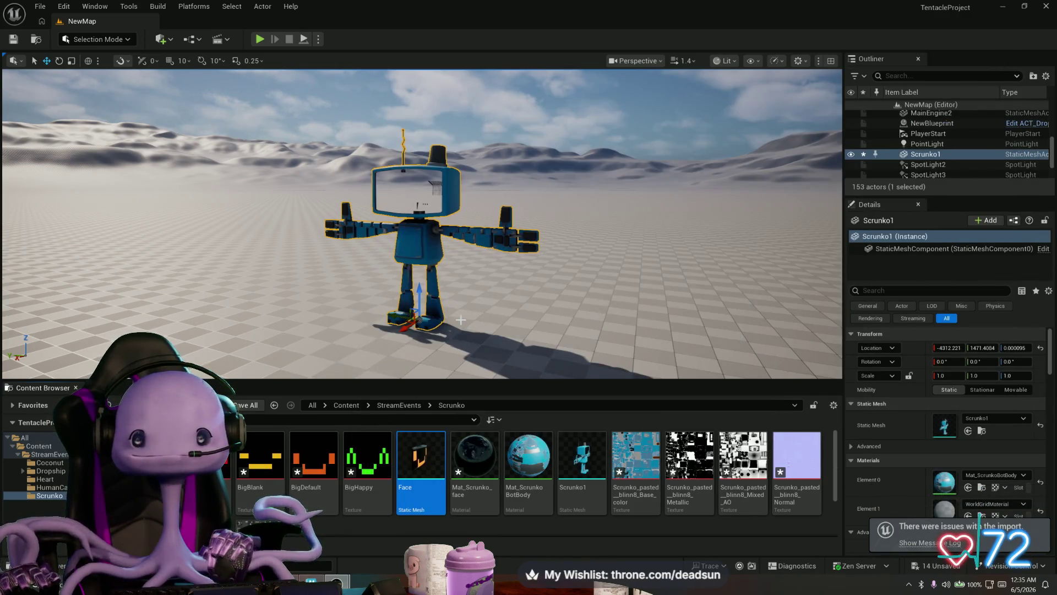
pyautogui.press('f')
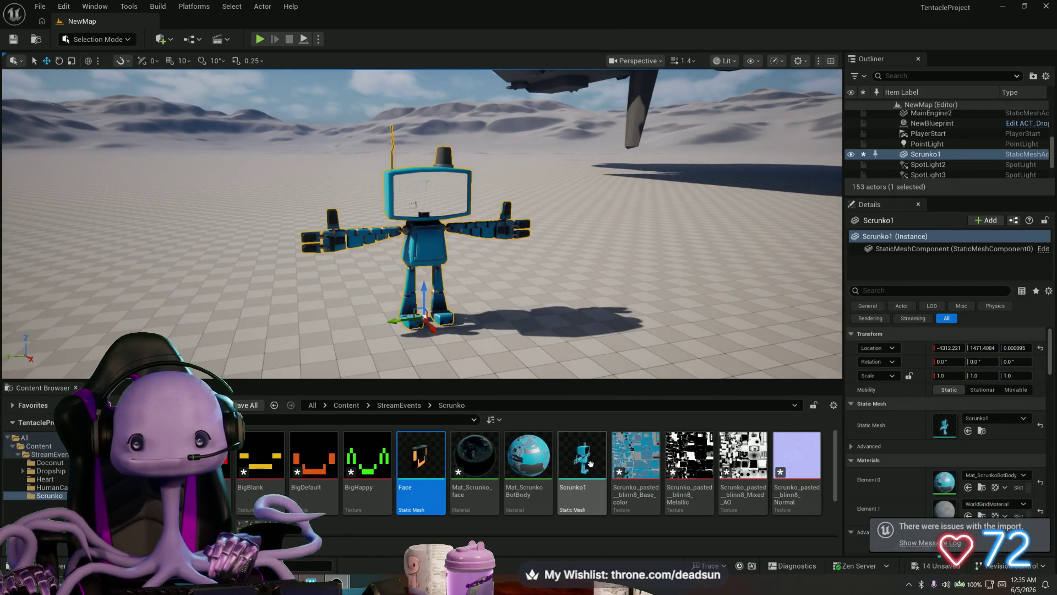
pyautogui.scroll(-1, 277, 467)
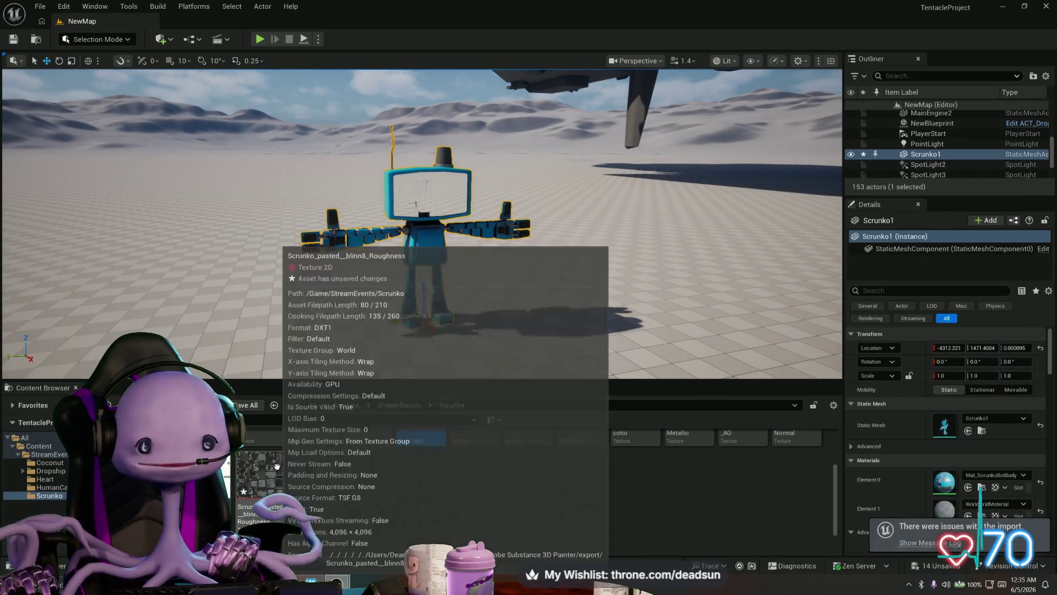
pyautogui.scroll(1, 277, 467)
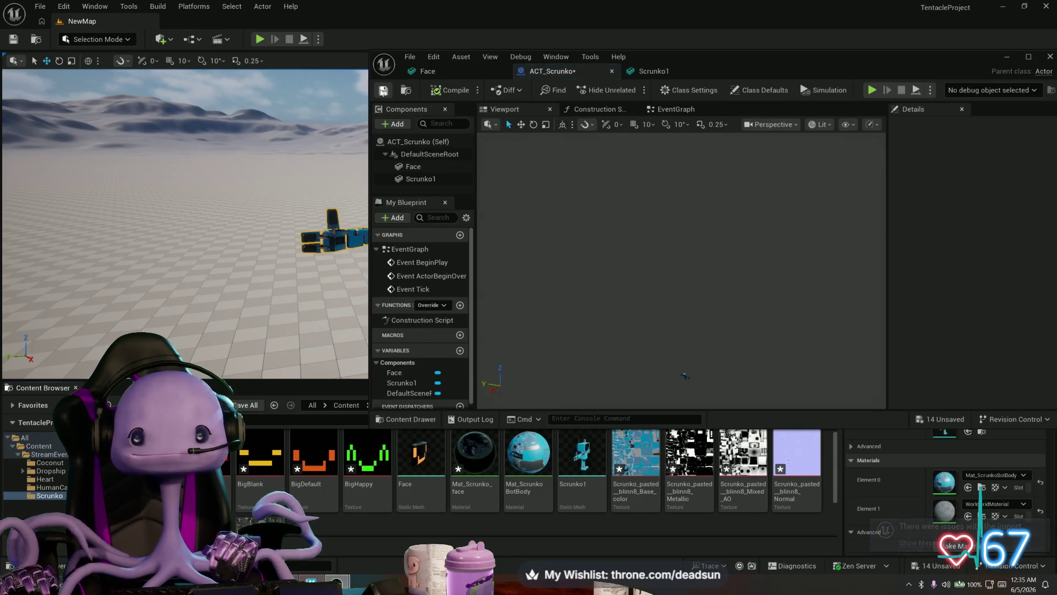
pyautogui.click(383, 91)
# Close the ACT_Scrunko blueprint editor and the Scrunko1 mesh editor
pyautogui.moveTo(695, 64); pyautogui.dragTo(815, 71)
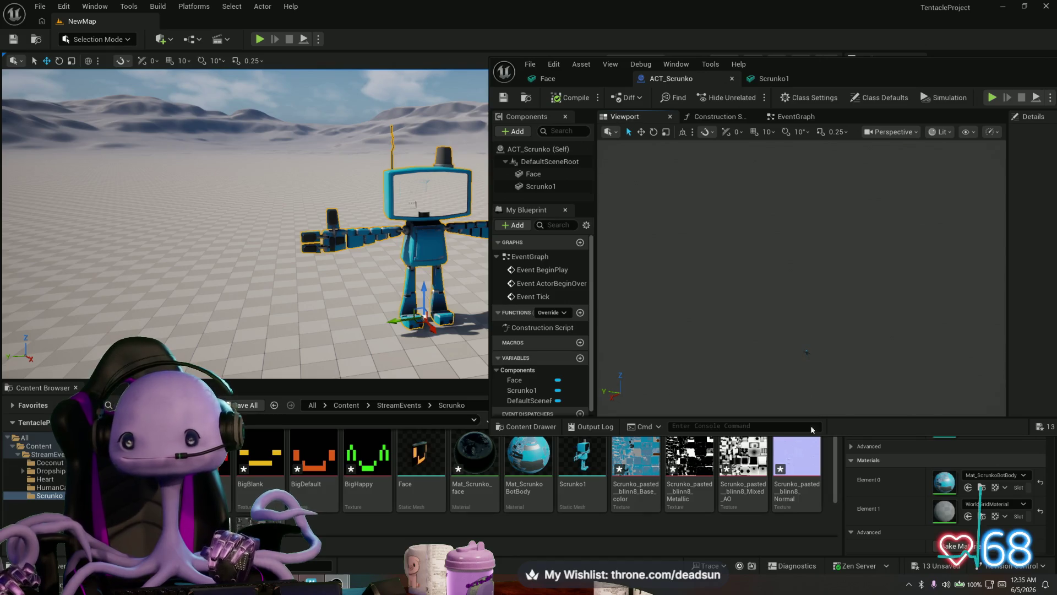
pyautogui.click(545, 173)
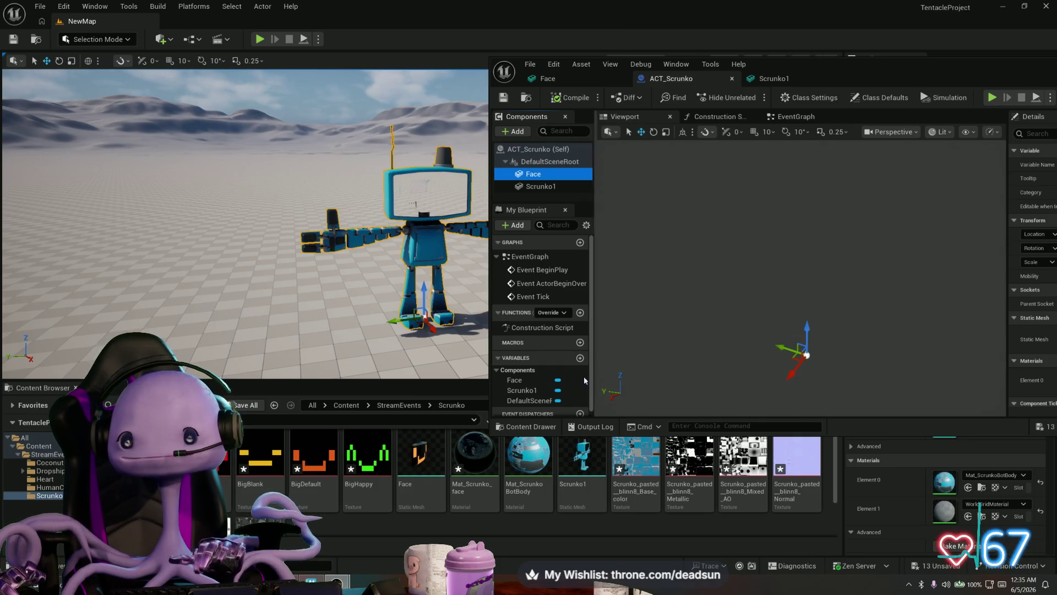
pyautogui.moveTo(1000, 78); pyautogui.dragTo(461, 112)
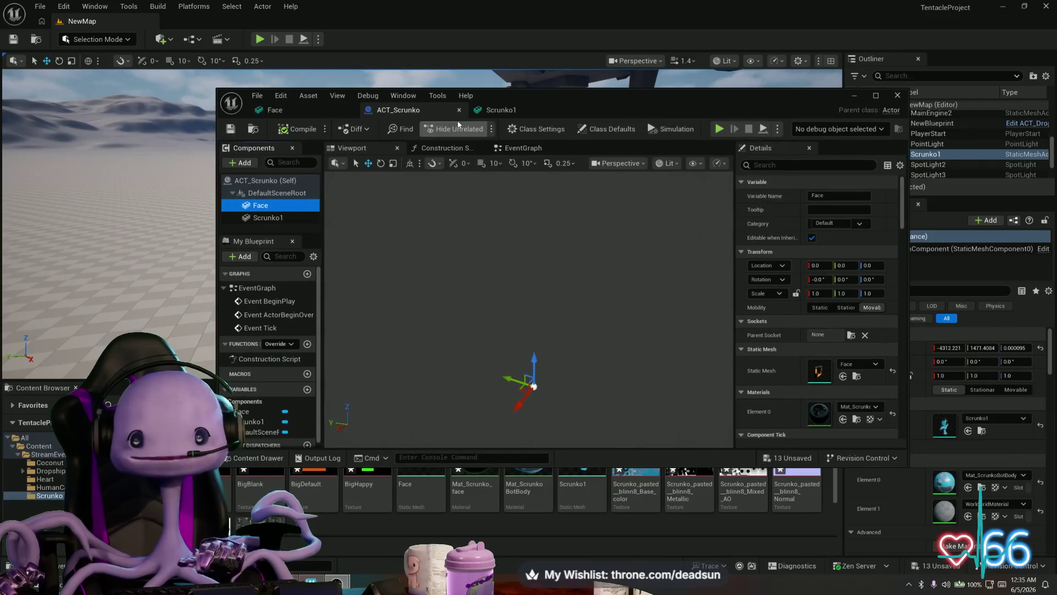
pyautogui.click(460, 110)
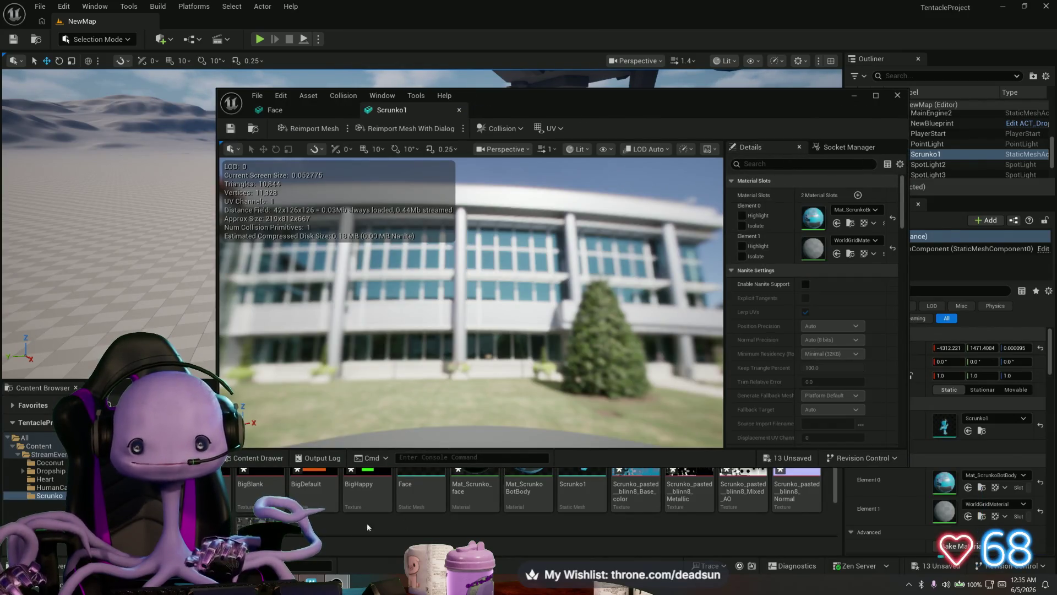
pyautogui.click(897, 95)
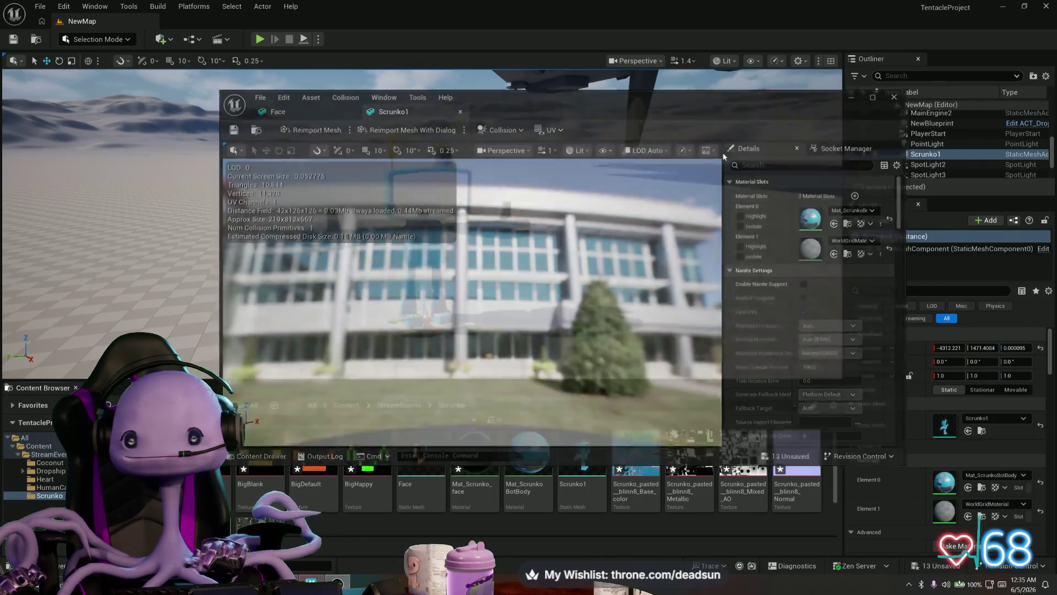
# Force delete the old ACT_Scrunko blueprint asset
pyautogui.rightClick(154, 457)
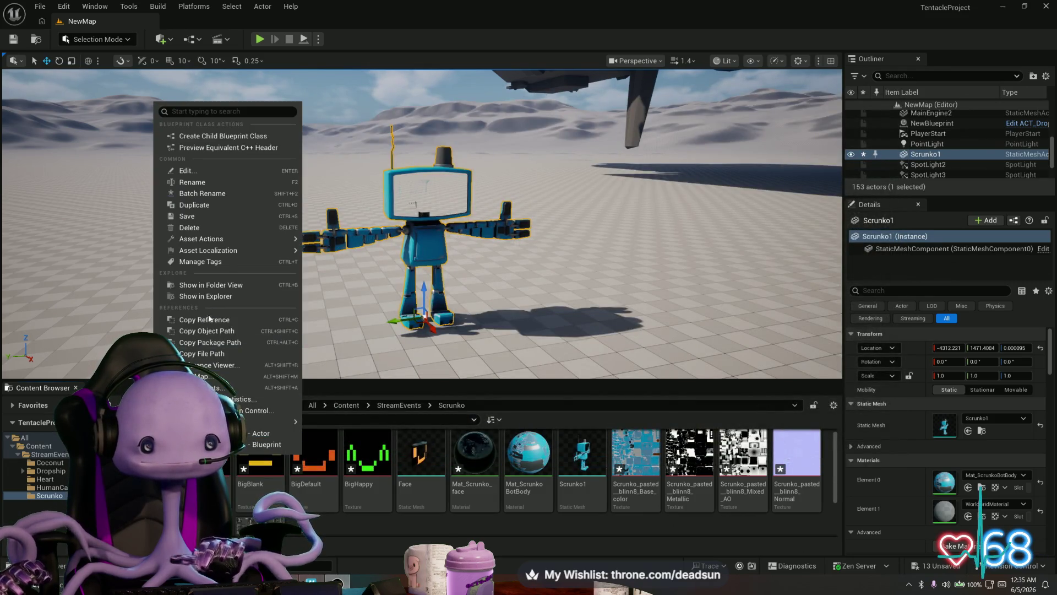
pyautogui.click(196, 227)
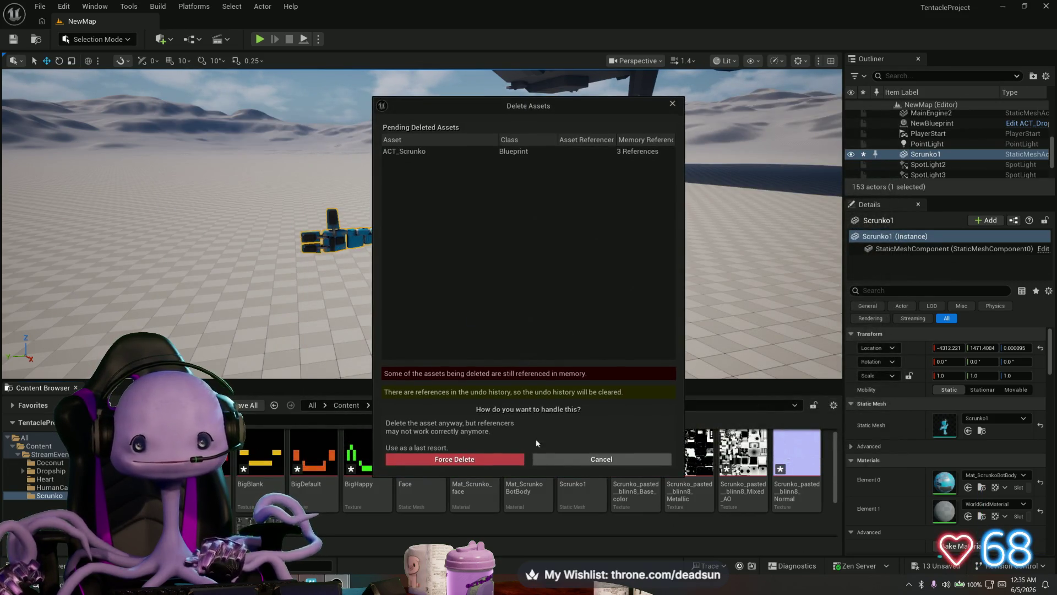
pyautogui.click(455, 457)
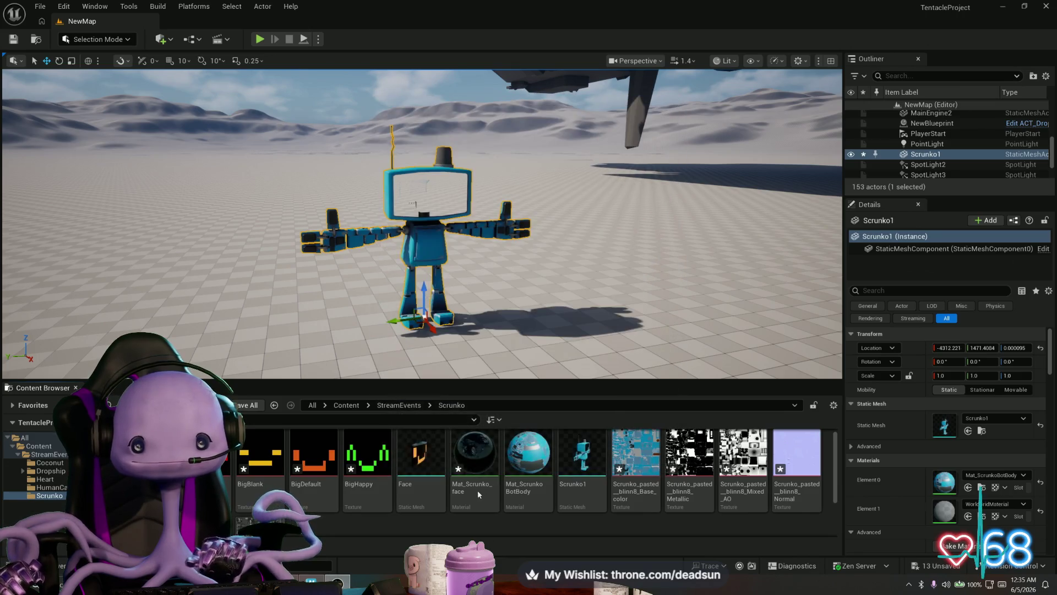
# Create an Actor blueprint named Act_scrunko_Bot in the Scrunko folder and open it
pyautogui.rightClick(443, 526)
pyautogui.click(492, 223)
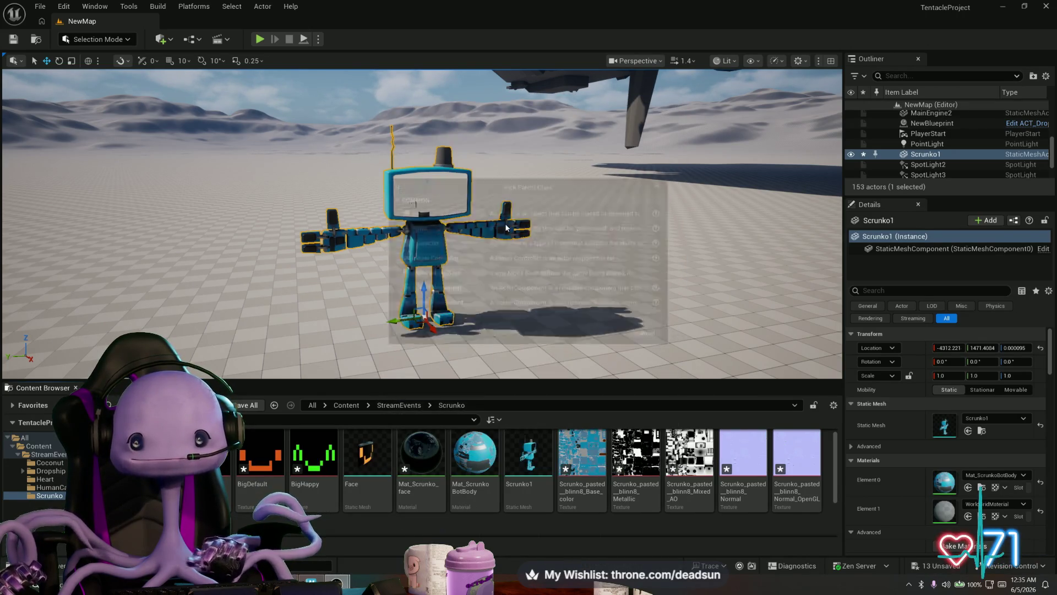
pyautogui.click(414, 217)
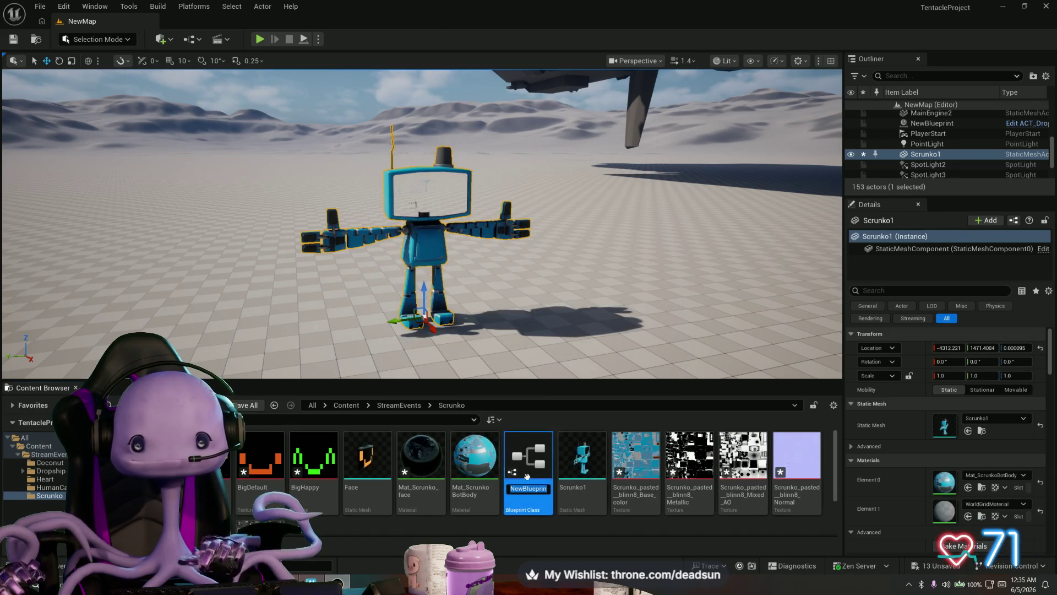
pyautogui.write('Act')
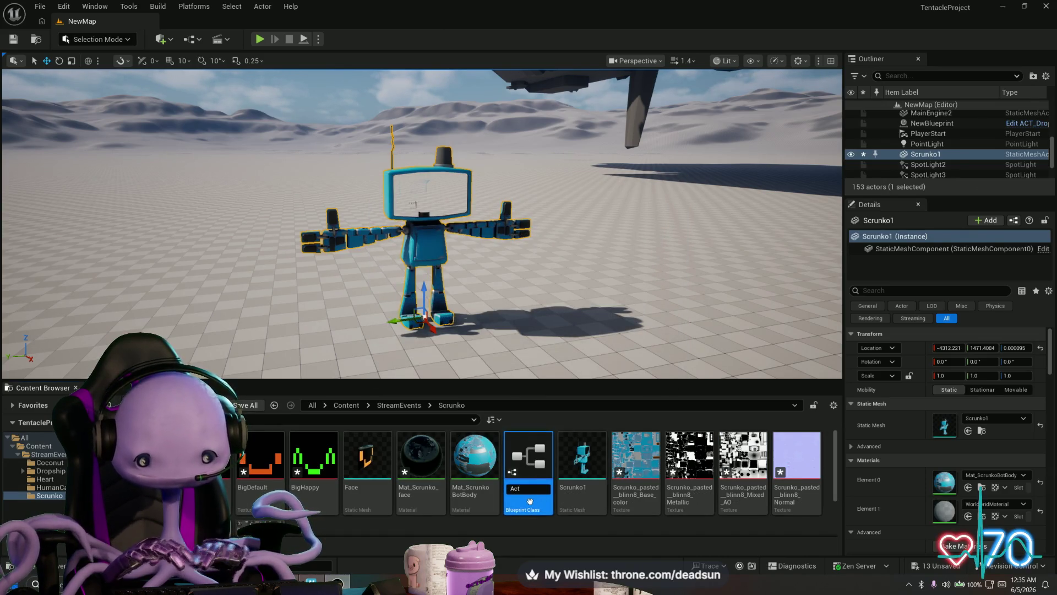
pyautogui.write('_scr')
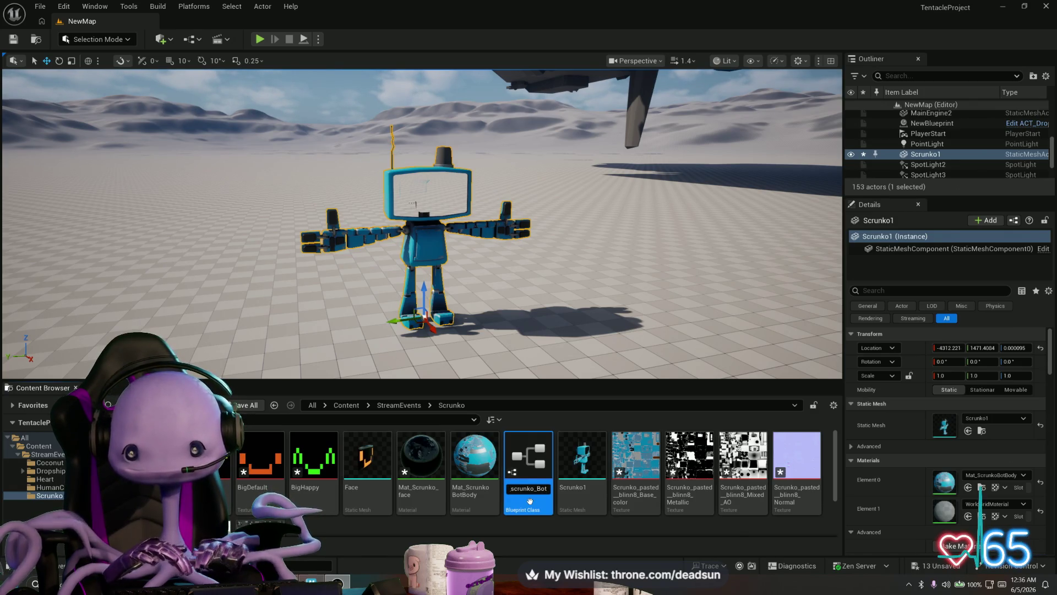
pyautogui.press('Return')
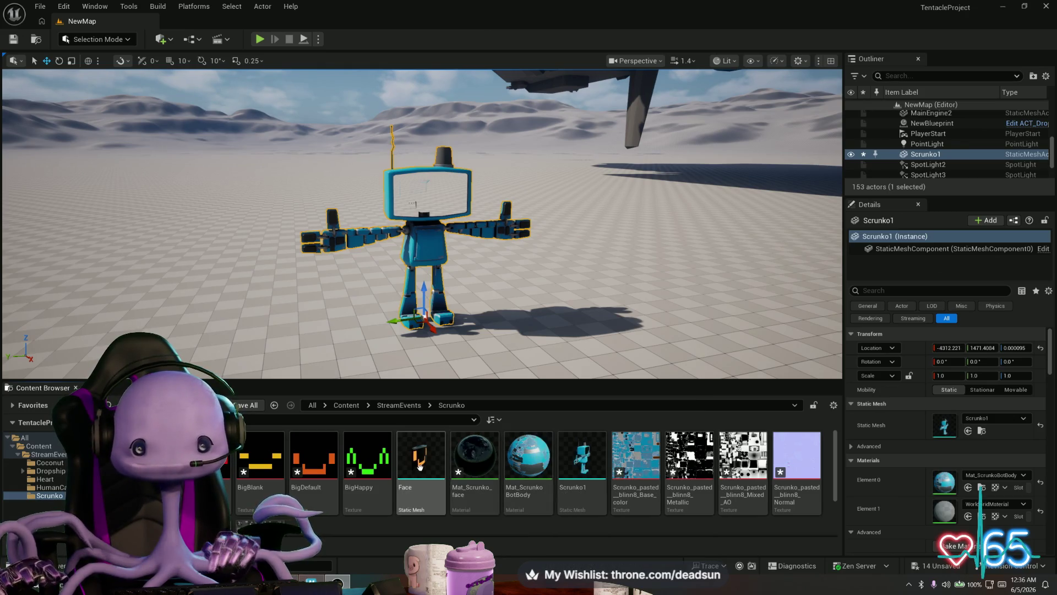
pyautogui.doubleClick(207, 465)
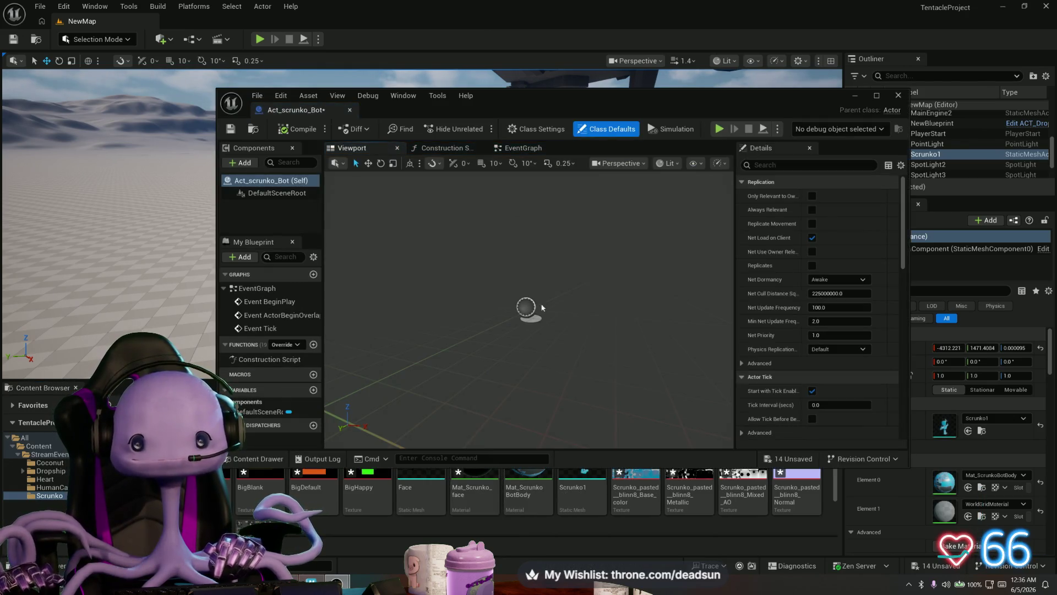
# Add the Face and Scrunko1 meshes as components of the Act_scrunko_Bot blueprint
pyautogui.moveTo(563, 97)
pyautogui.mouseDown()
pyautogui.moveTo(575, 7)
pyautogui.moveTo(710, 93)
pyautogui.moveTo(643, 33)
pyautogui.mouseUp()
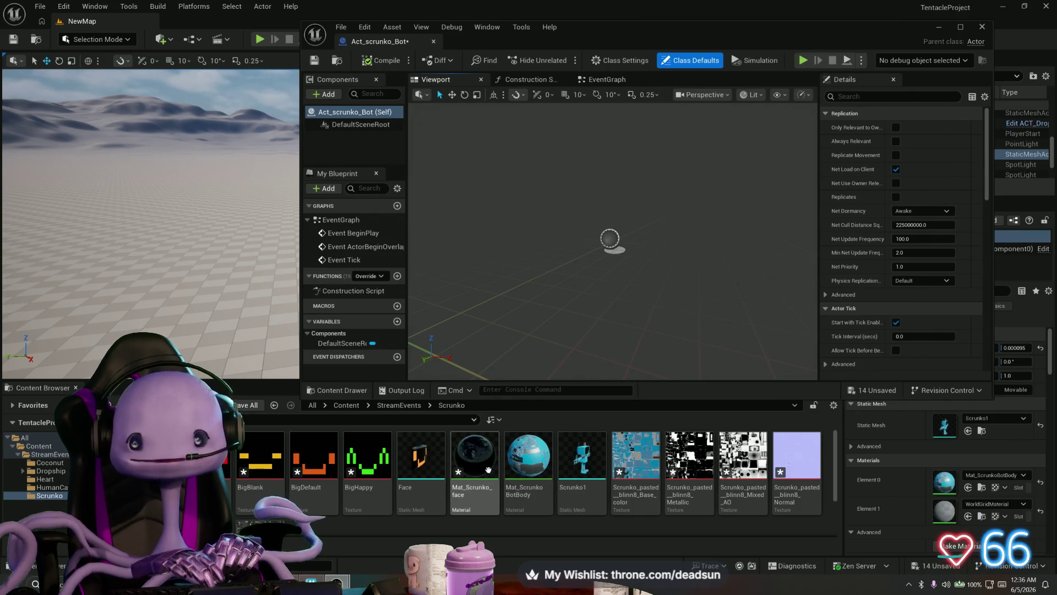
pyautogui.moveTo(478, 472)
pyautogui.click(424, 469)
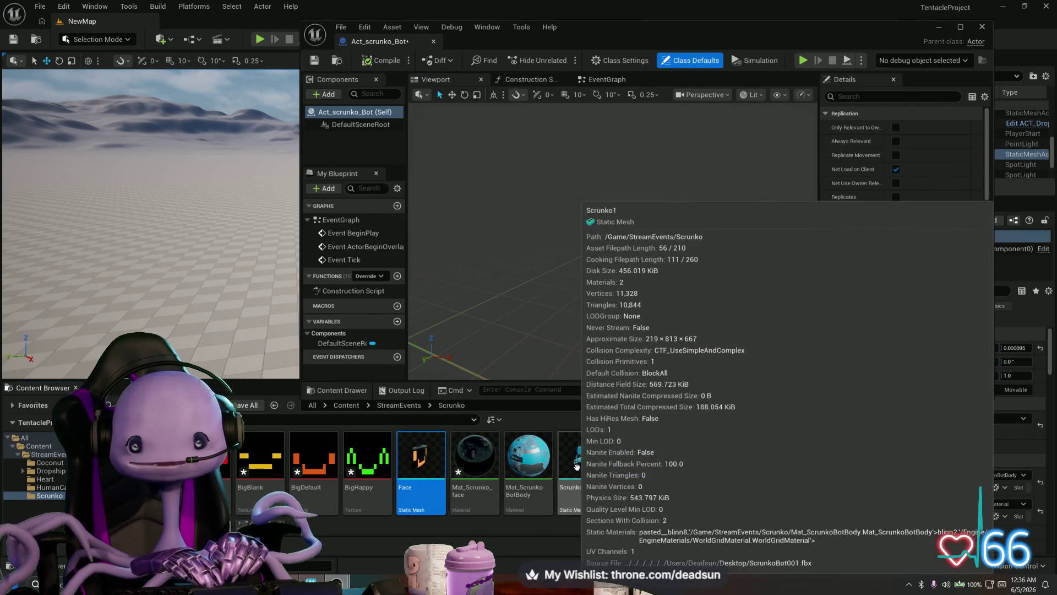
pyautogui.click(573, 469)
pyautogui.keyDown('ctrl'); pyautogui.click(417, 453); pyautogui.keyUp('ctrl')
pyautogui.moveTo(417, 453)
pyautogui.mouseDown()
pyautogui.moveTo(446, 243)
pyautogui.moveTo(385, 253)
pyautogui.moveTo(347, 160)
pyautogui.moveTo(356, 132)
pyautogui.mouseUp()
# Turn the preview to the robot's orange face and save Act_scrunko_Bot
pyautogui.scroll(-10, 479, 218)
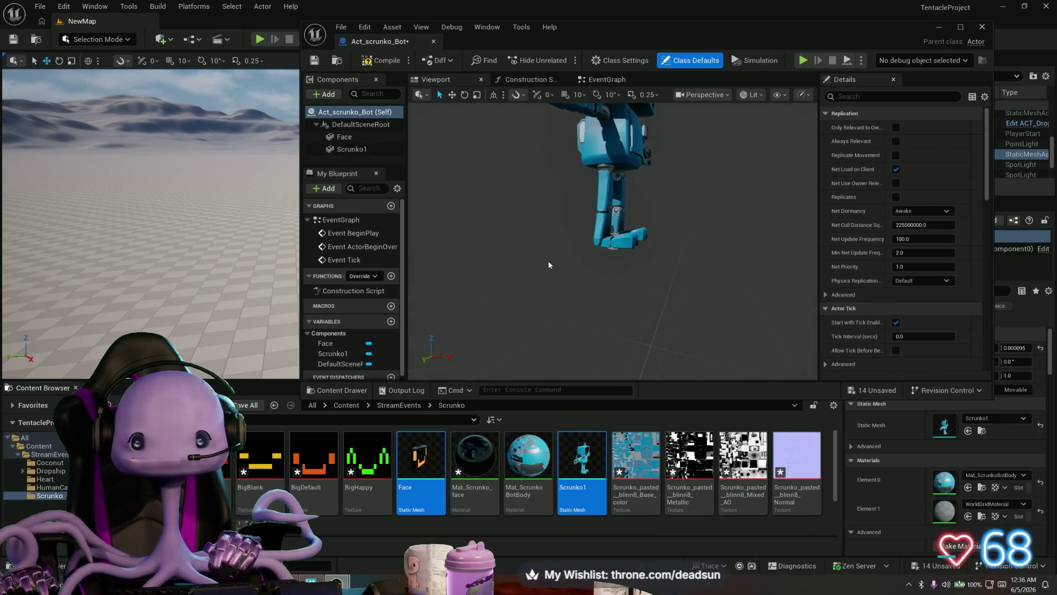
pyautogui.moveTo(549, 262)
pyautogui.mouseDown()
pyautogui.moveTo(613, 207)
pyautogui.moveTo(609, 242)
pyautogui.mouseUp()
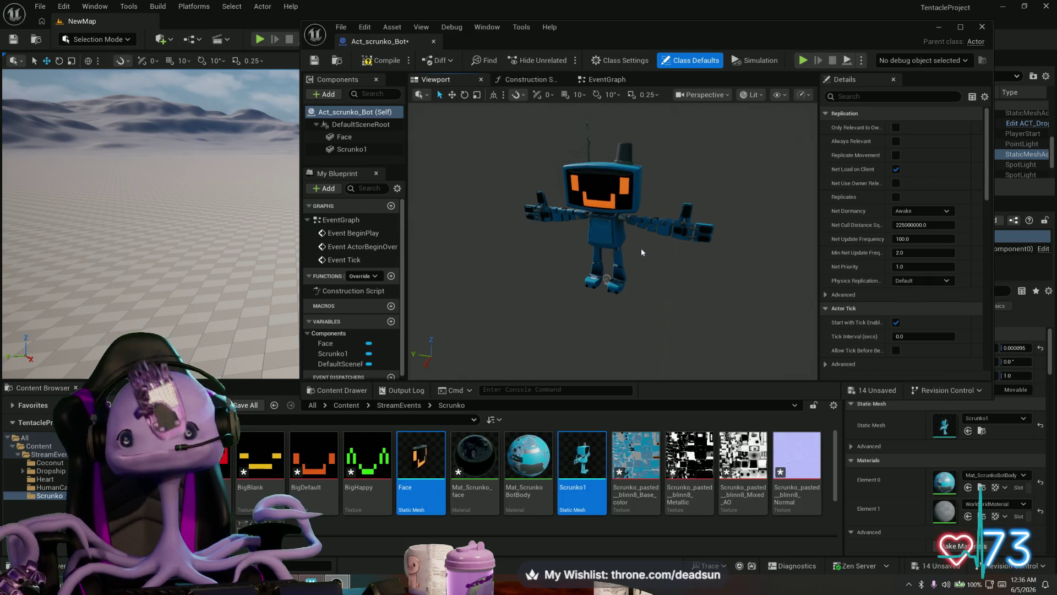
pyautogui.click(314, 60)
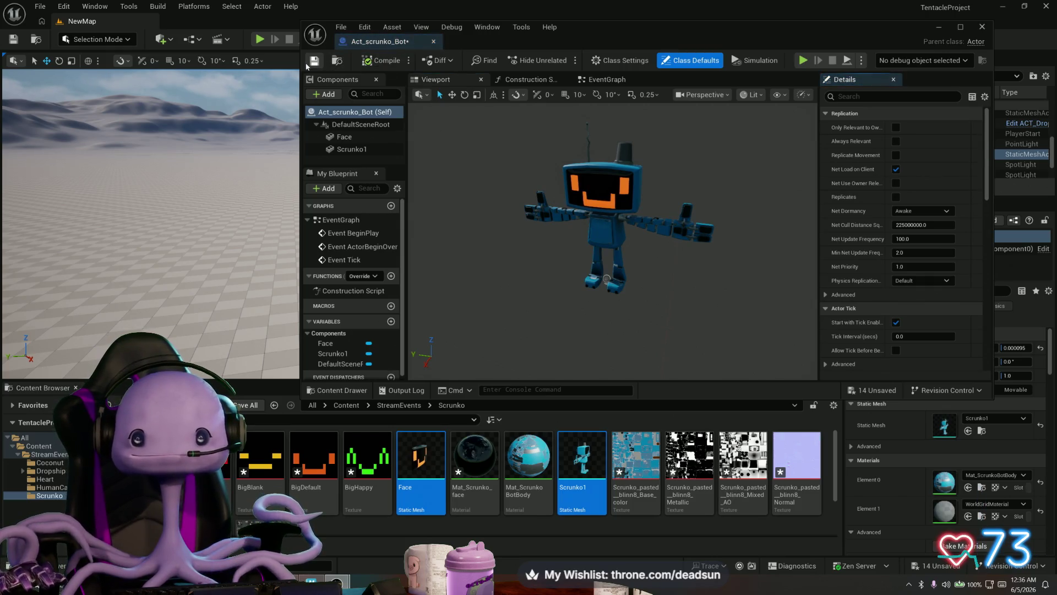
pyautogui.click(939, 28)
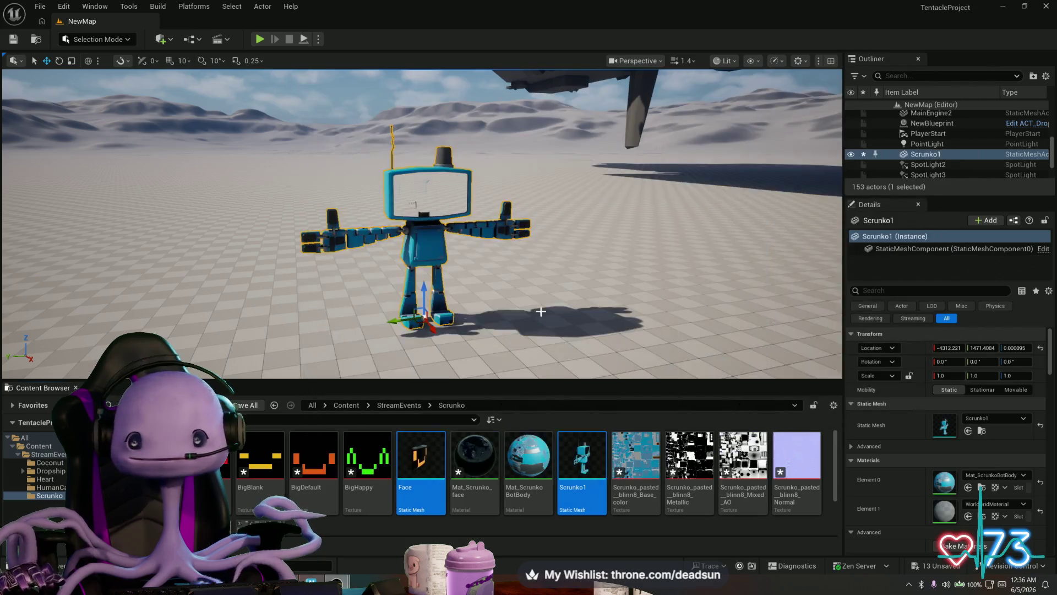
# Drop Act_scrunko_Bot into the level beside the old robot and delete the faceless Scrunko1 actor
pyautogui.moveTo(500, 298)
pyautogui.mouseDown()
pyautogui.moveTo(542, 237)
pyautogui.moveTo(548, 252)
pyautogui.mouseUp()
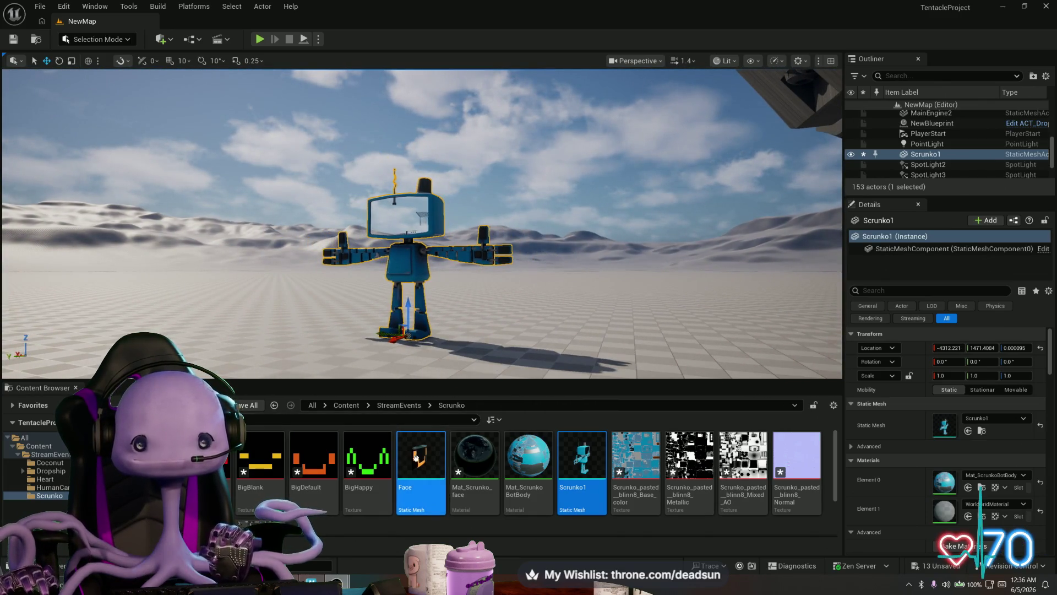
pyautogui.moveTo(421, 463)
pyautogui.mouseDown()
pyautogui.moveTo(294, 323)
pyautogui.moveTo(283, 330)
pyautogui.mouseUp()
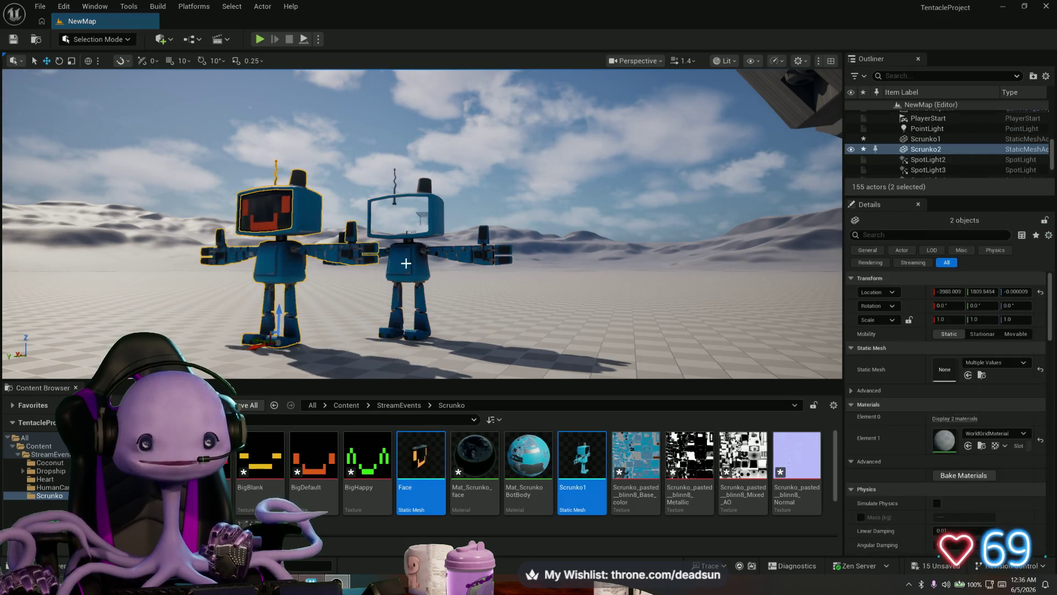
pyautogui.press('Delete')
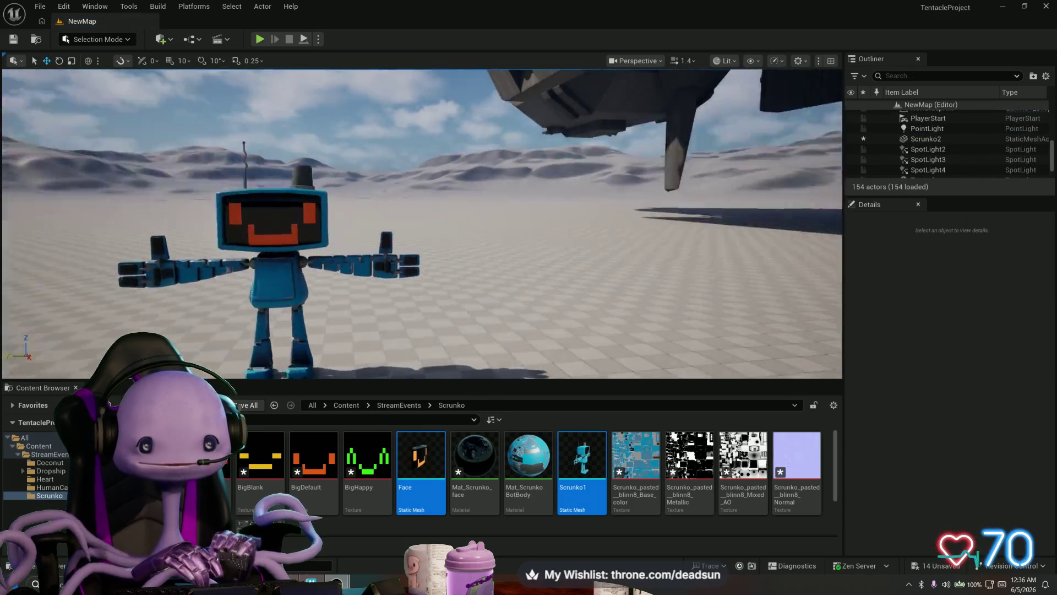
pyautogui.moveTo(437, 310); pyautogui.dragTo(437, 310)
pyautogui.moveTo(263, 268); pyautogui.dragTo(264, 268)
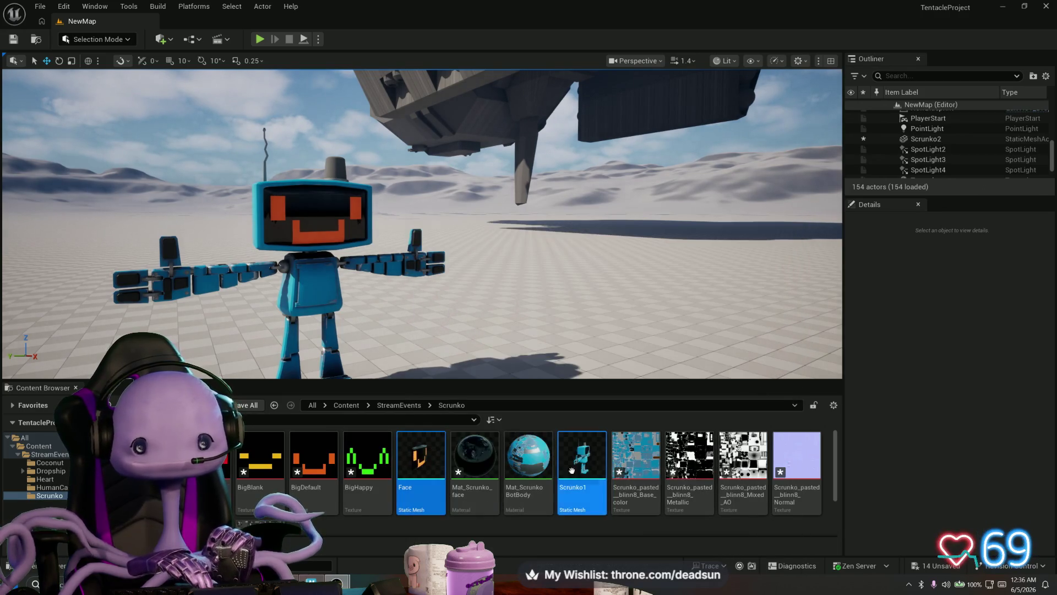
pyautogui.doubleClick(473, 466)
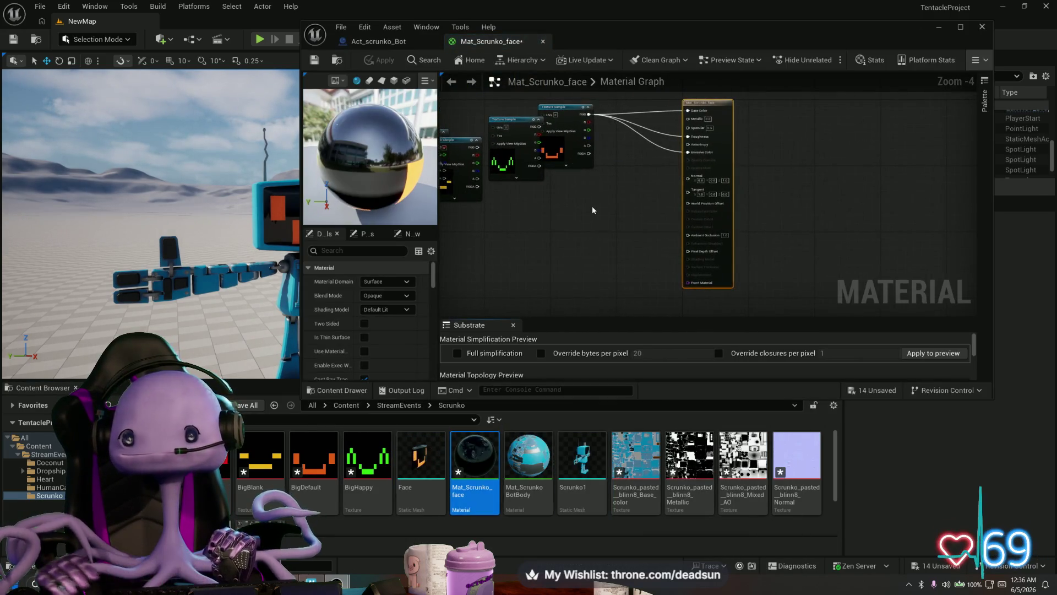
# Multiply the face texture's RGB by 5 and wire the result into Emissive Color
pyautogui.moveTo(589, 114); pyautogui.dragTo(623, 167)
pyautogui.write('mult')
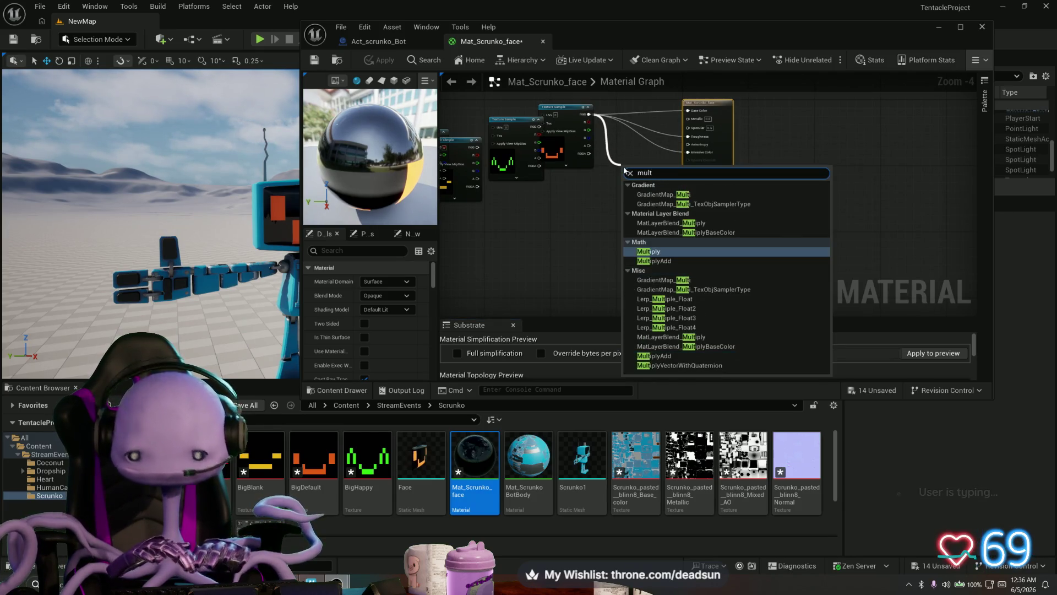
pyautogui.press('Return')
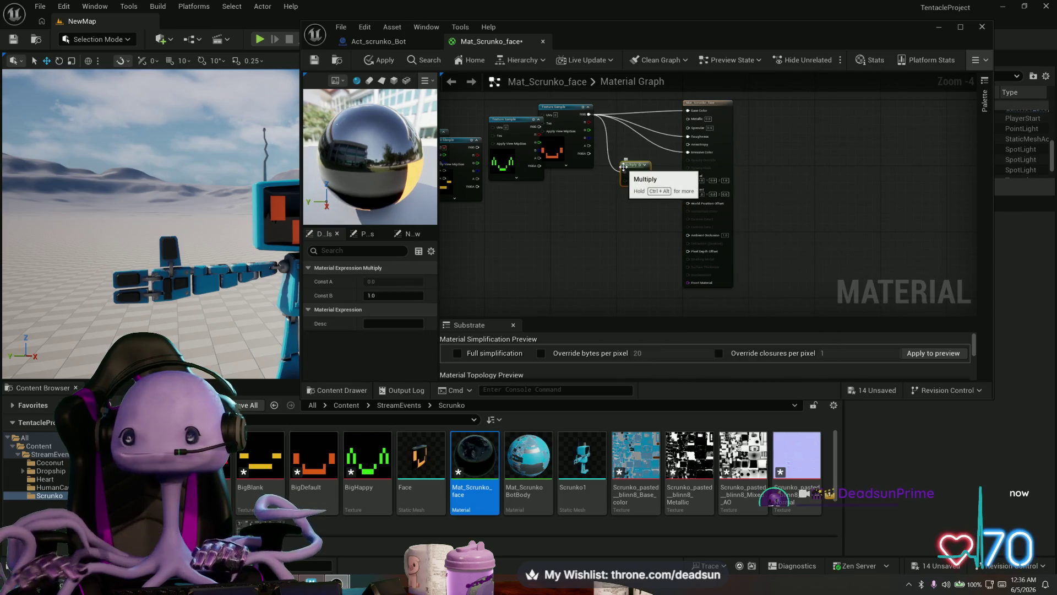
pyautogui.click(636, 180)
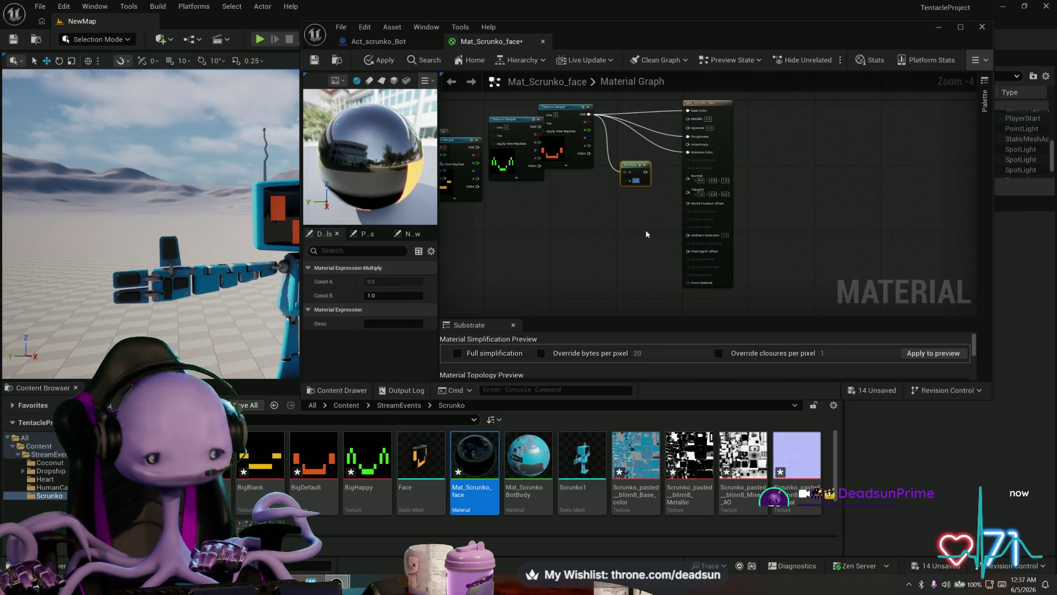
pyautogui.write('5')
pyautogui.press('Return')
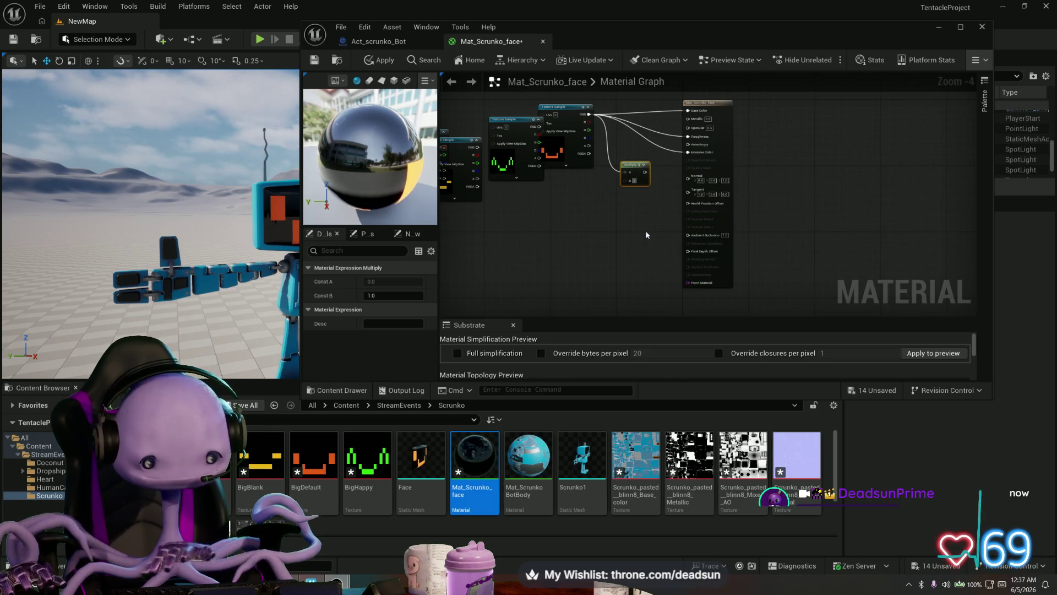
pyautogui.moveTo(646, 173); pyautogui.dragTo(688, 152)
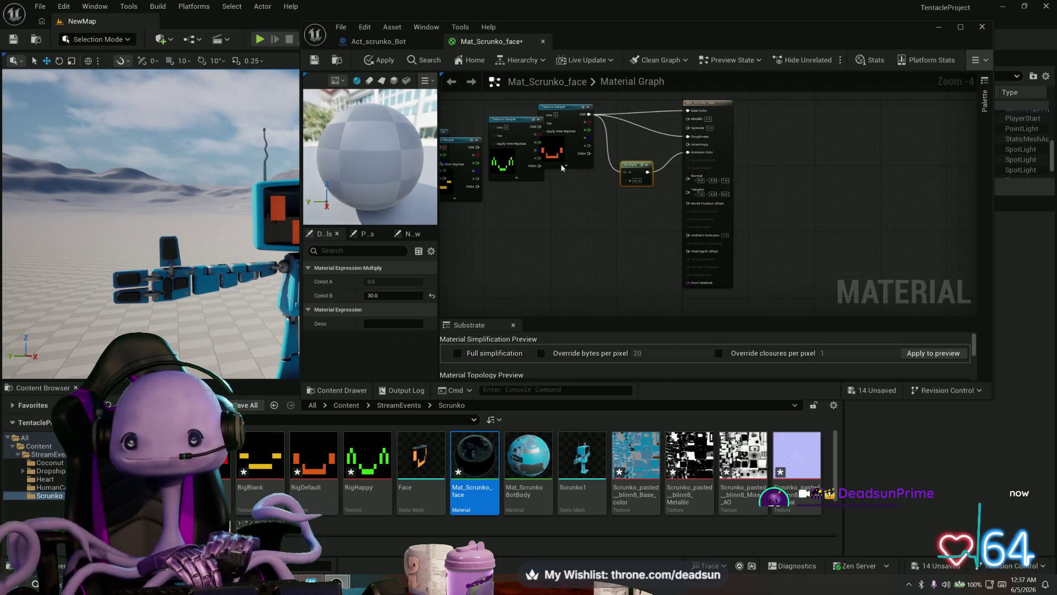
# Apply and save Mat_Scrunko_face, then look at the robot from behind
pyautogui.click(380, 60)
pyautogui.click(315, 61)
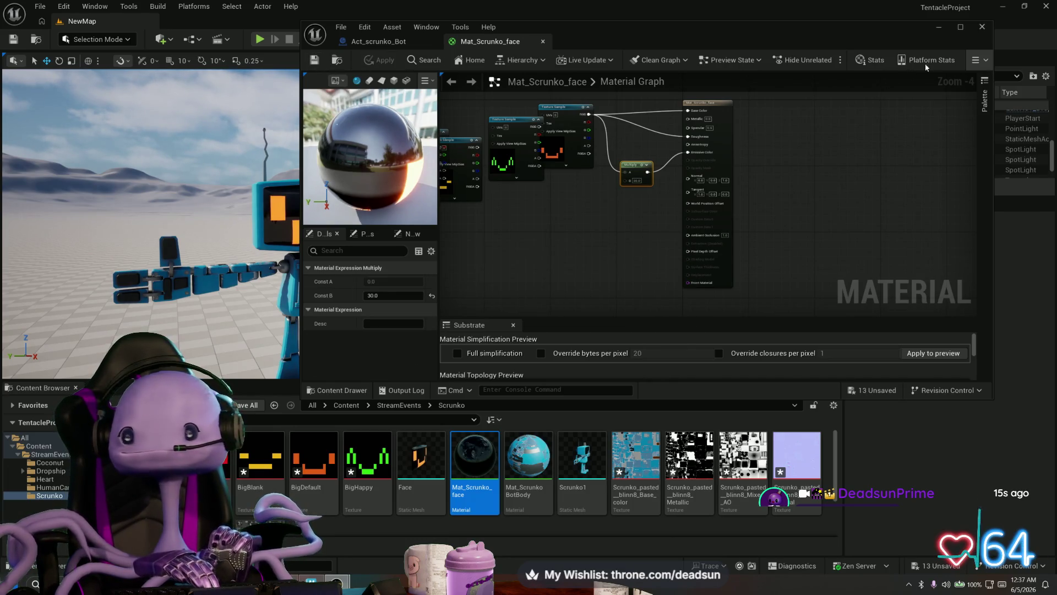
pyautogui.click(940, 28)
pyautogui.moveTo(421, 221)
pyautogui.mouseDown()
pyautogui.moveTo(264, 220)
pyautogui.moveTo(220, 198)
pyautogui.moveTo(286, 220)
pyautogui.moveTo(402, 226)
pyautogui.moveTo(404, 317)
pyautogui.moveTo(419, 317)
pyautogui.moveTo(418, 330)
pyautogui.moveTo(443, 318)
pyautogui.mouseUp()
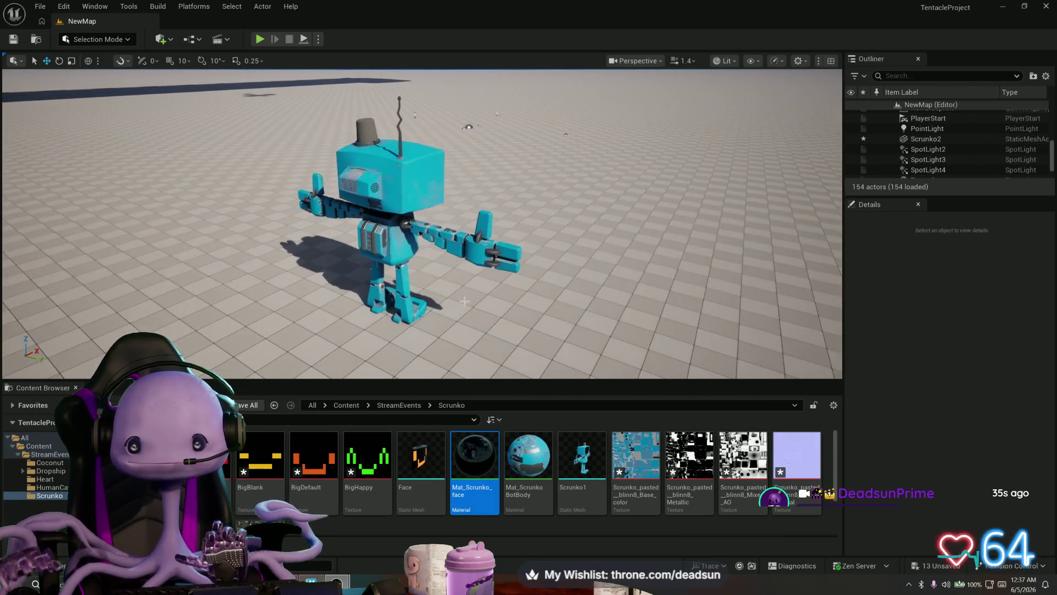
pyautogui.moveTo(443, 318); pyautogui.dragTo(495, 308)
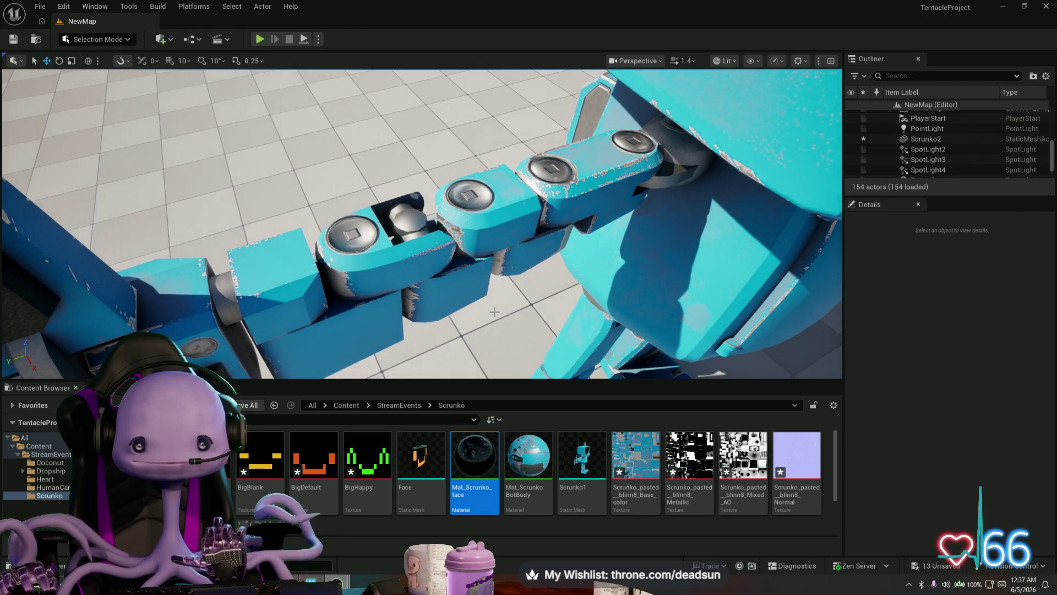
pyautogui.scroll(2, 495, 311)
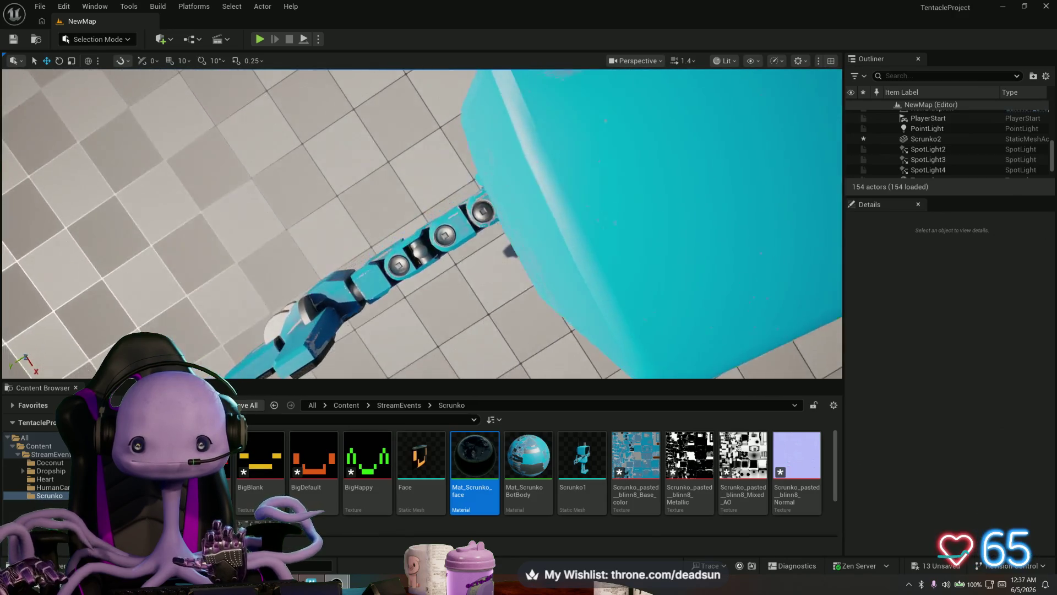
pyautogui.moveTo(496, 309)
pyautogui.mouseDown()
pyautogui.moveTo(485, 297)
pyautogui.moveTo(498, 311)
pyautogui.moveTo(485, 231)
pyautogui.moveTo(463, 209)
pyautogui.moveTo(441, 204)
pyautogui.moveTo(407, 220)
pyautogui.moveTo(407, 204)
pyautogui.moveTo(419, 236)
pyautogui.moveTo(364, 210)
pyautogui.mouseUp()
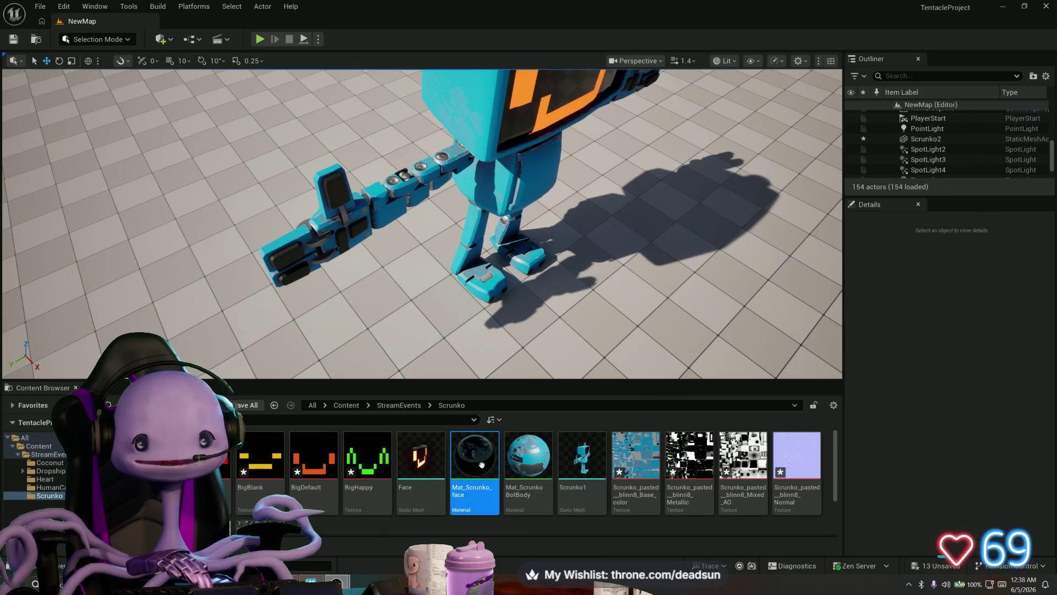
# Open Mat_ScrunkoBotBody and pan around its material graph
pyautogui.doubleClick(523, 455)
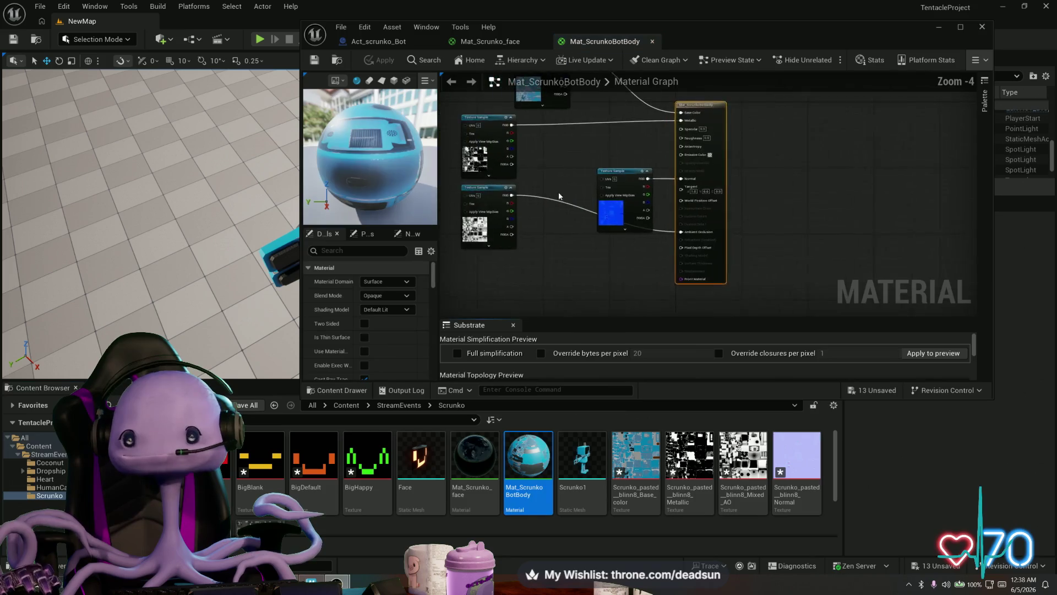
pyautogui.moveTo(698, 156)
pyautogui.mouseDown()
pyautogui.moveTo(655, 152)
pyautogui.moveTo(596, 187)
pyautogui.moveTo(586, 120)
pyautogui.moveTo(621, 102)
pyautogui.mouseUp()
pyautogui.moveTo(631, 187)
pyautogui.mouseDown()
pyautogui.moveTo(653, 127)
pyautogui.moveTo(649, 139)
pyautogui.mouseUp()
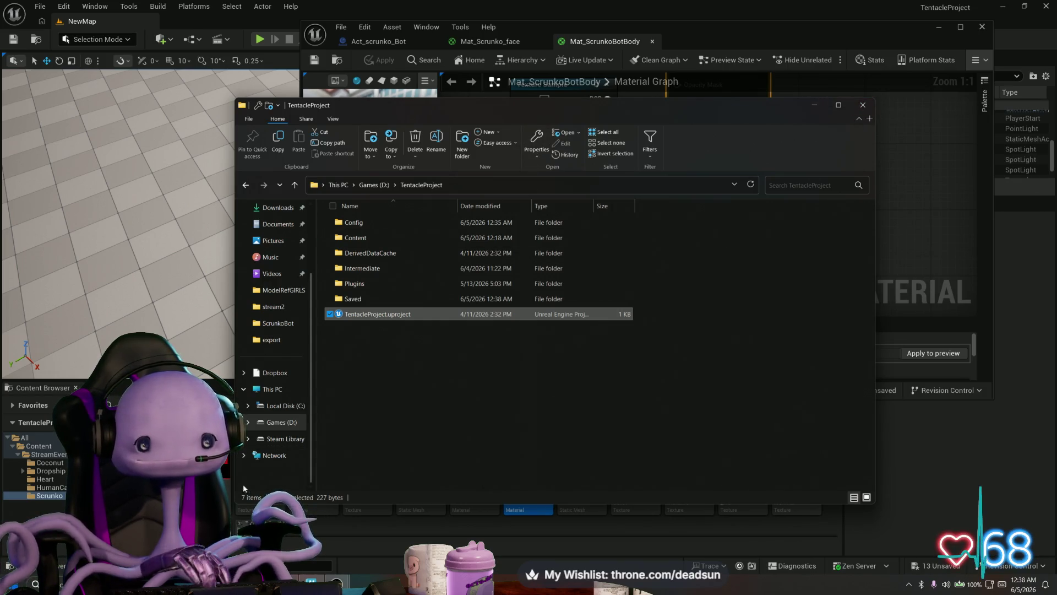
# Search 'substance' in Start, then launch Substance 3D Painter 2025 from Steam's tray menu
pyautogui.press('super')
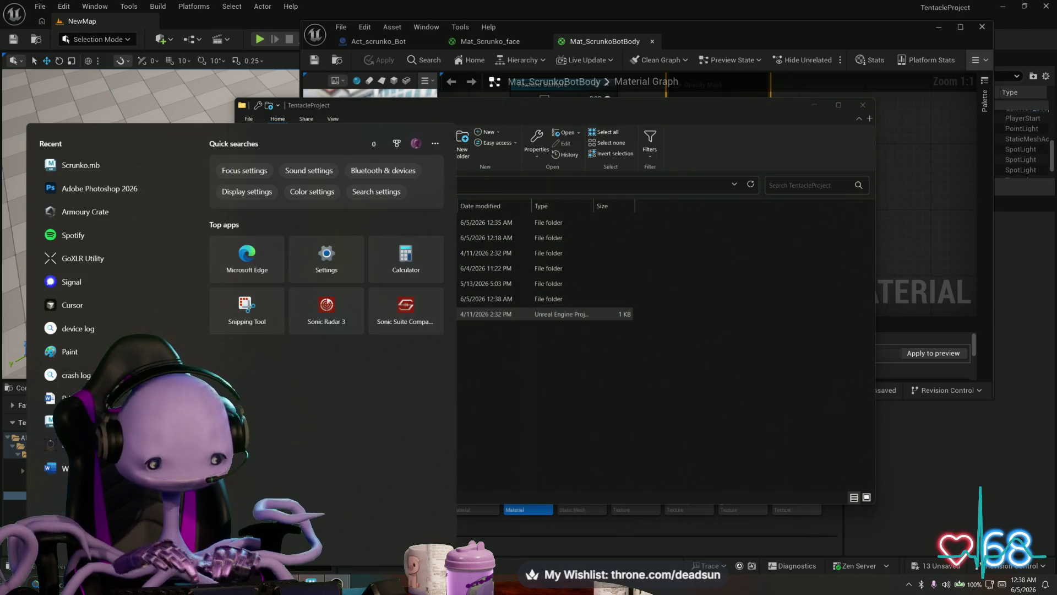
pyautogui.write('substance')
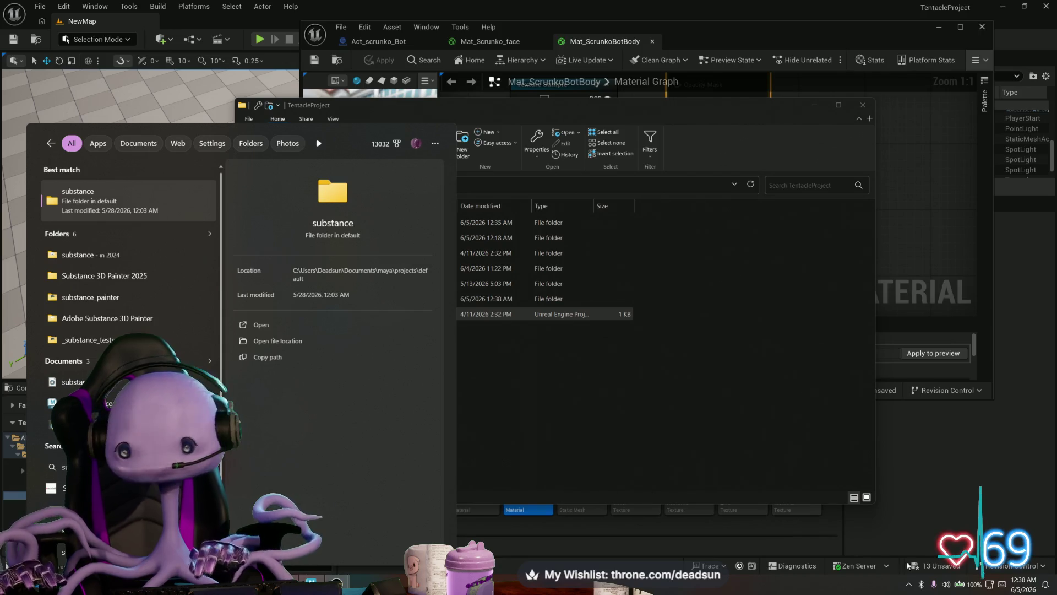
pyautogui.click(908, 583)
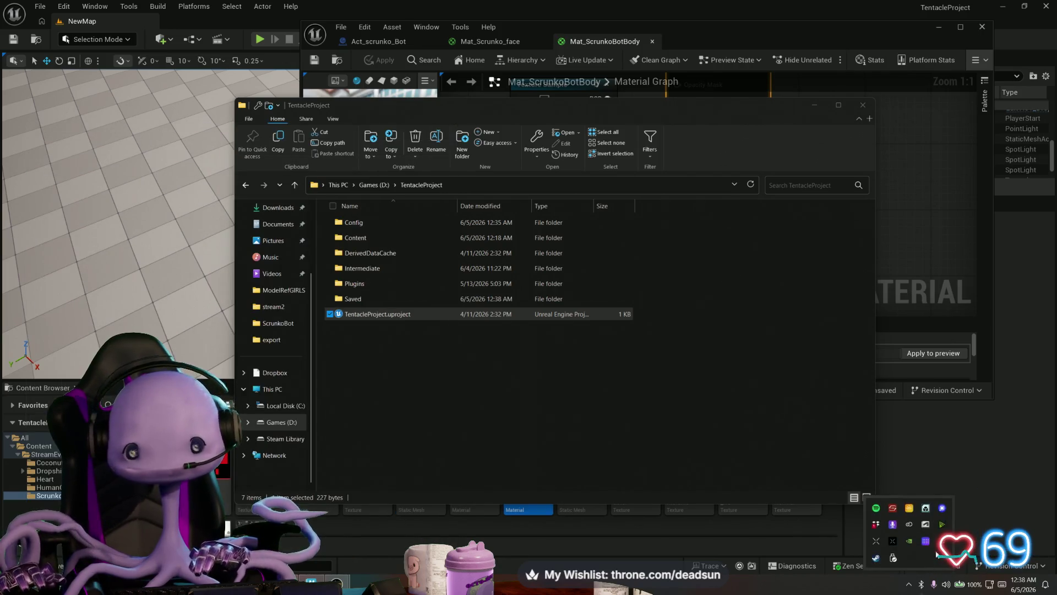
pyautogui.rightClick(875, 558)
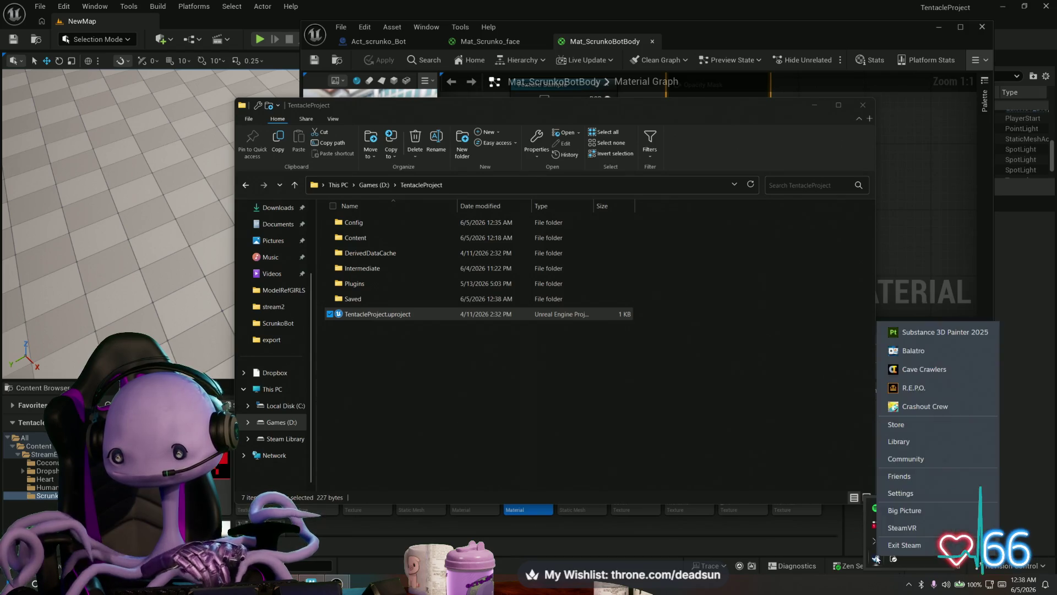
pyautogui.click(945, 335)
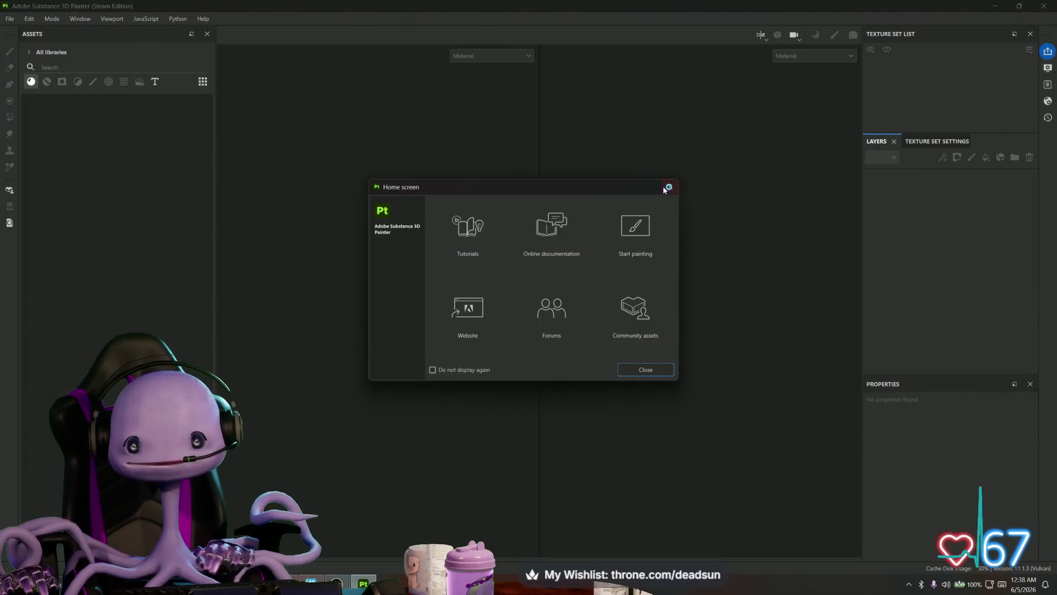
# Dismiss the welcome screen and open the recent project Scrunko_V1.spp
pyautogui.click(668, 188)
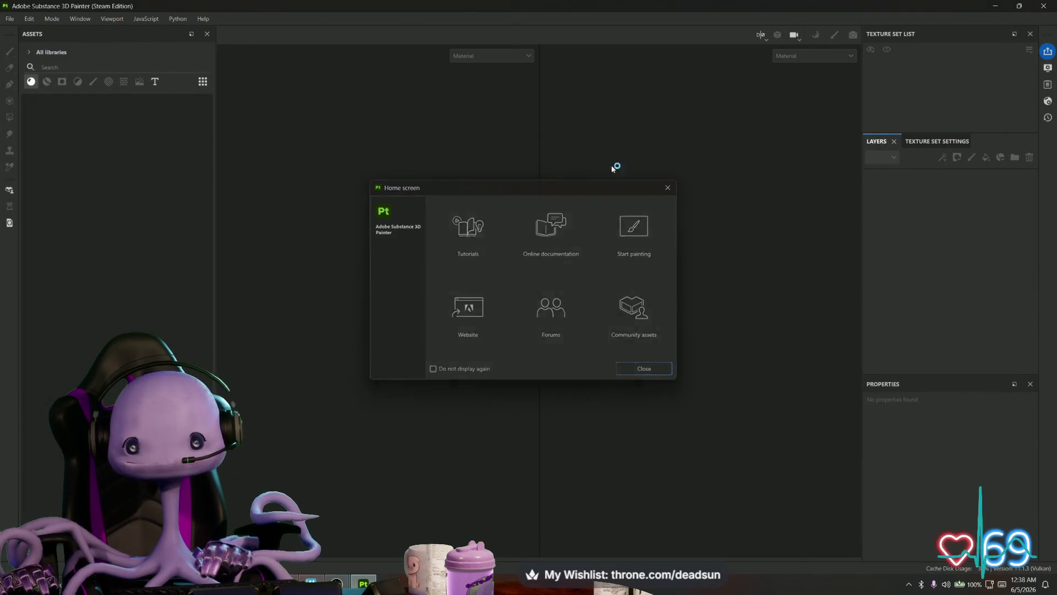
pyautogui.click(10, 19)
pyautogui.moveTo(85, 55)
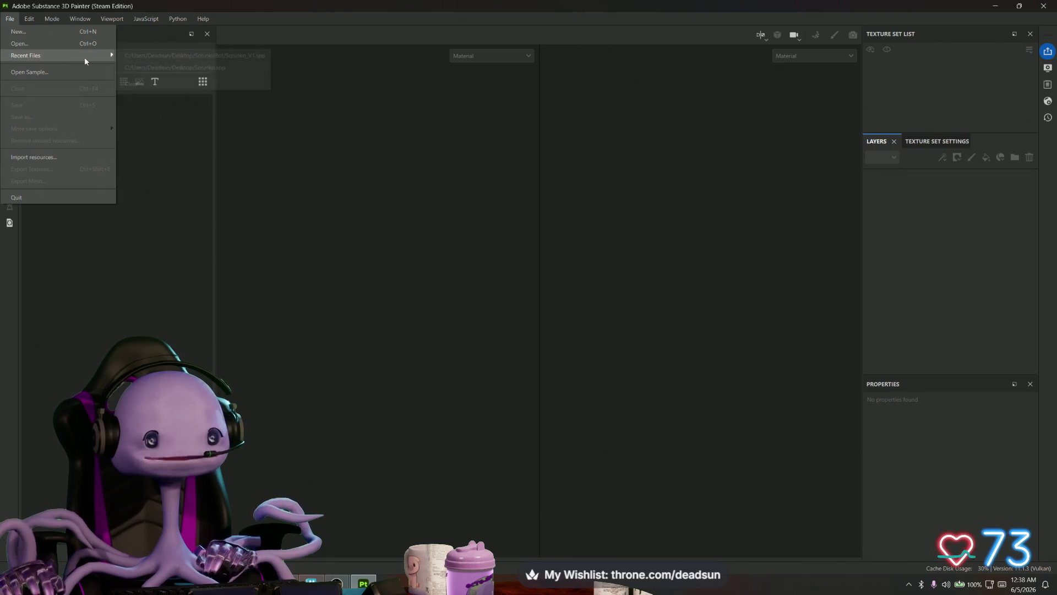
pyautogui.click(181, 56)
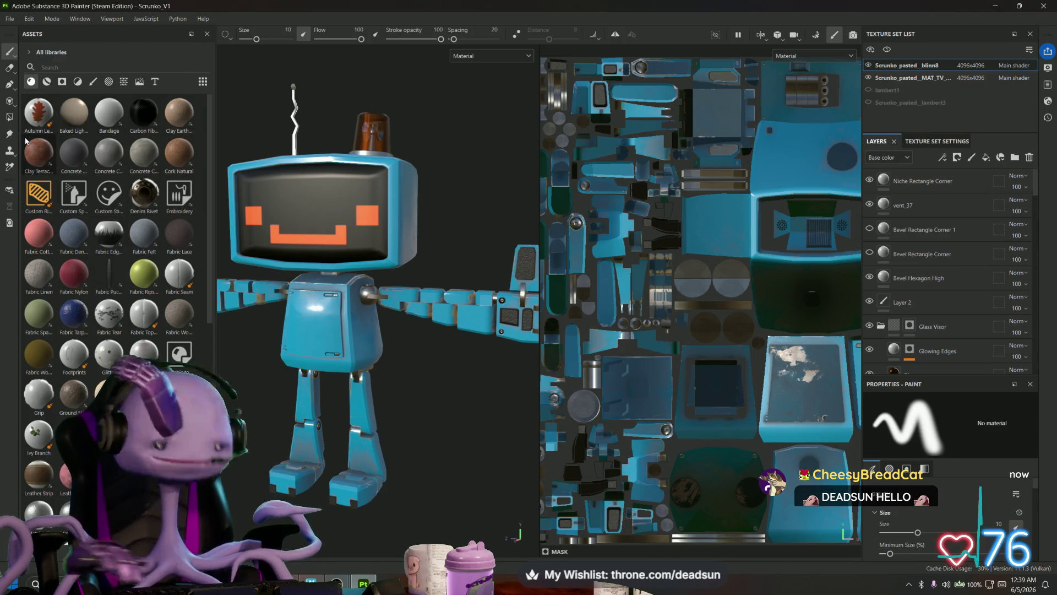
pyautogui.moveTo(26, 141)
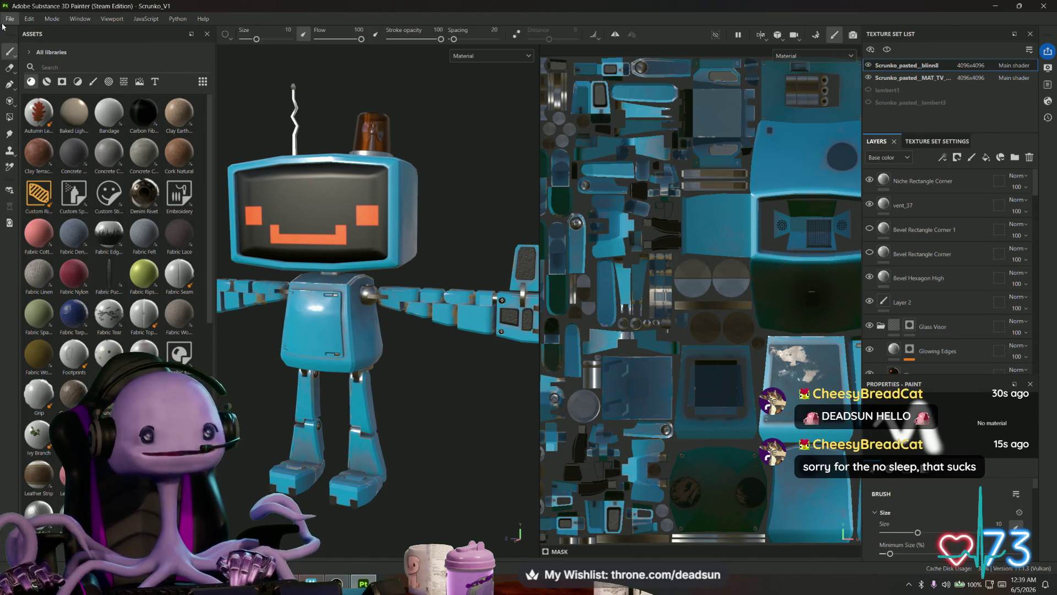
pyautogui.click(10, 20)
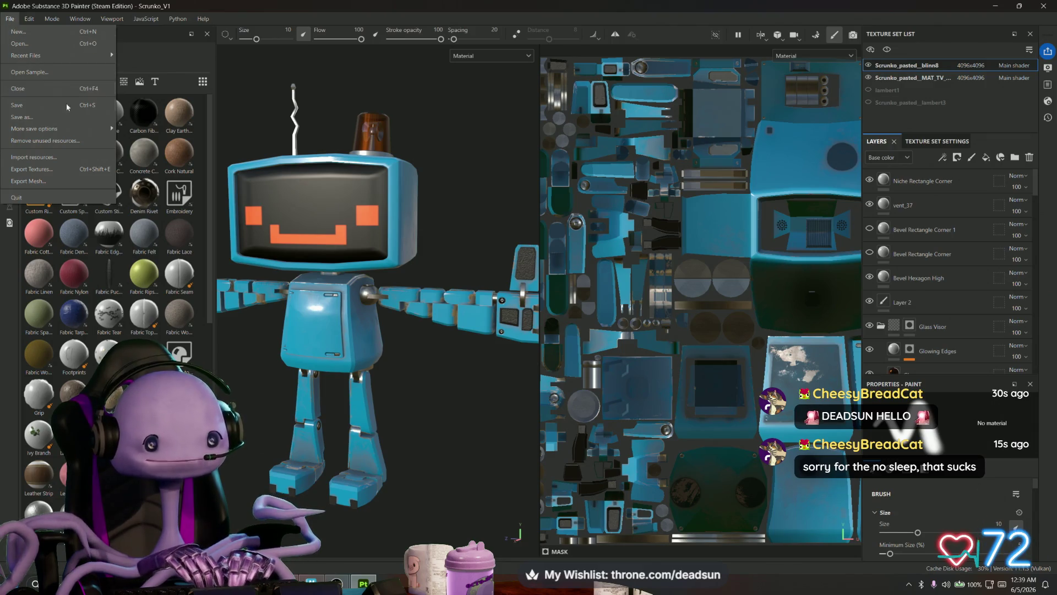
# Export the 16 PNG texture maps at 4096×4096 and open their output folder
pyautogui.click(61, 168)
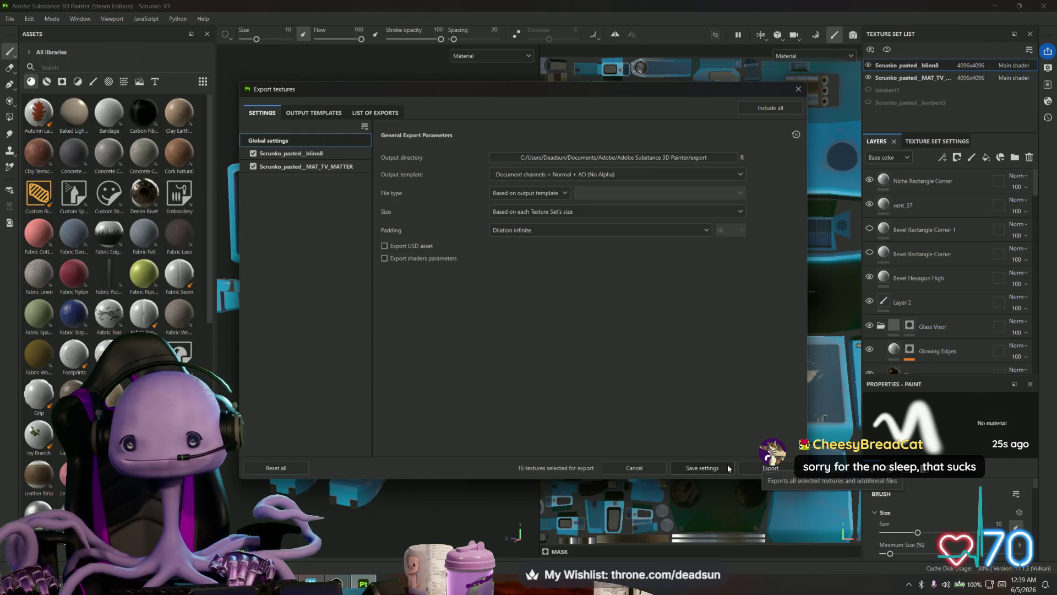
pyautogui.click(375, 112)
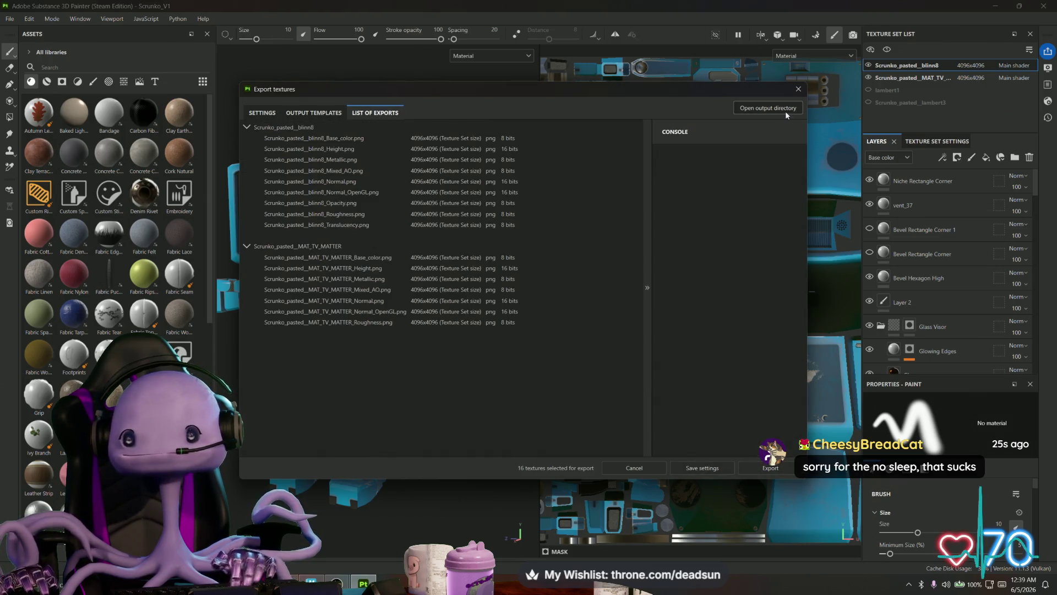
pyautogui.click(786, 110)
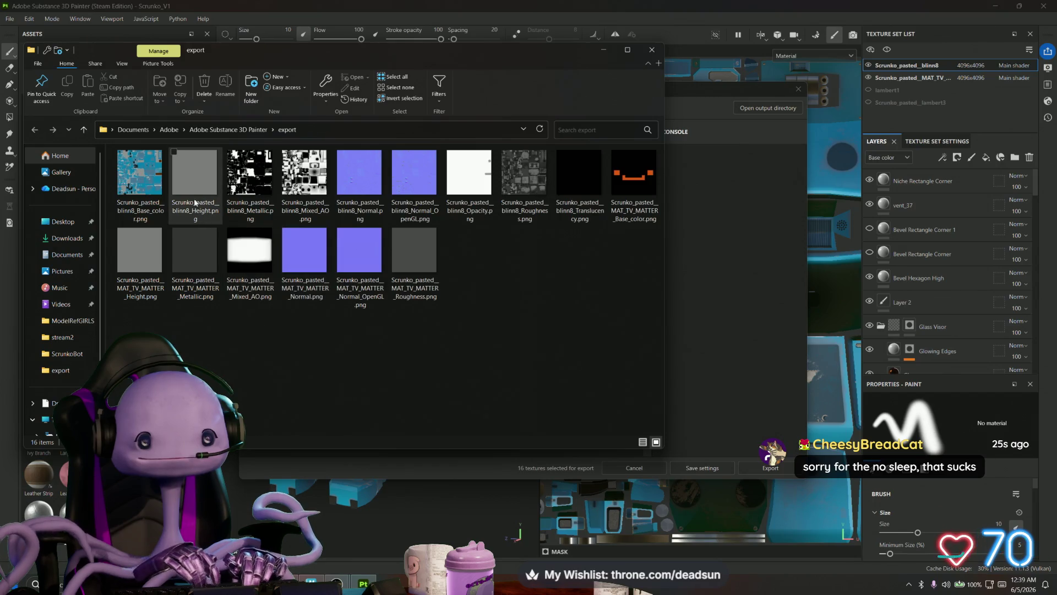
pyautogui.click(195, 203)
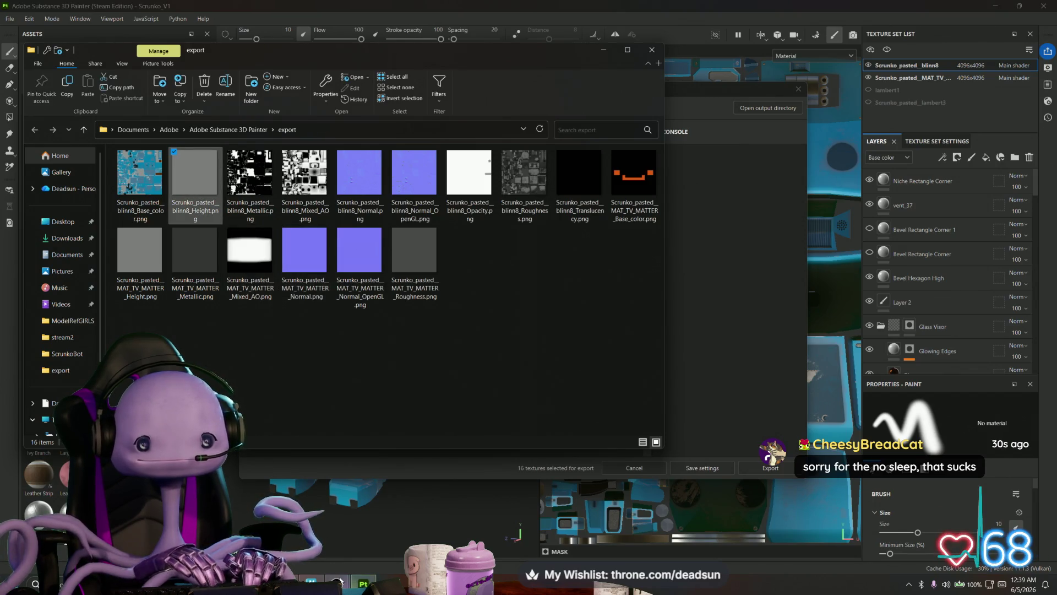
pyautogui.moveTo(340, 581)
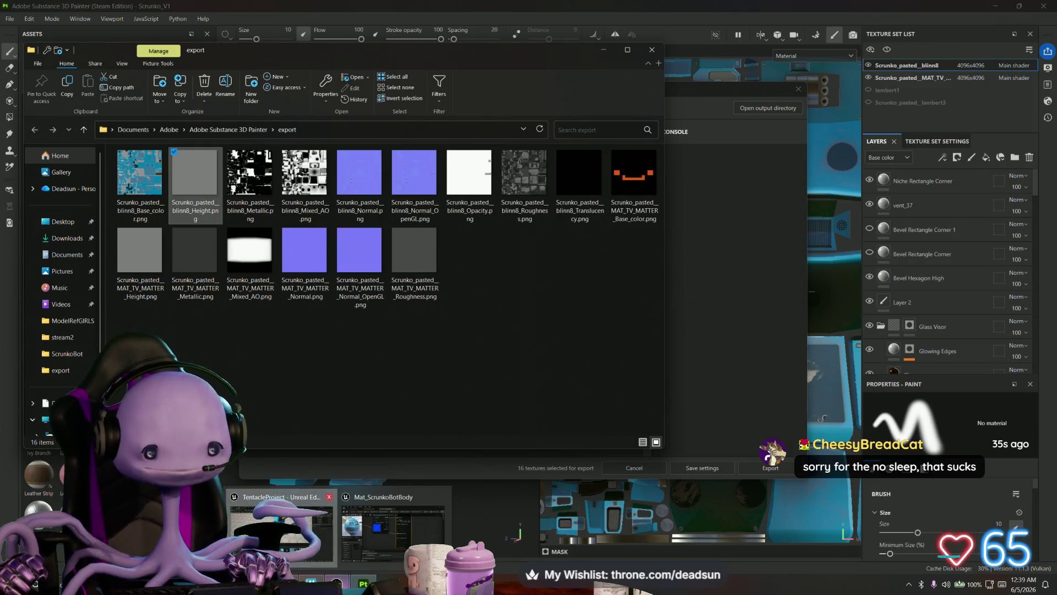
pyautogui.click(282, 529)
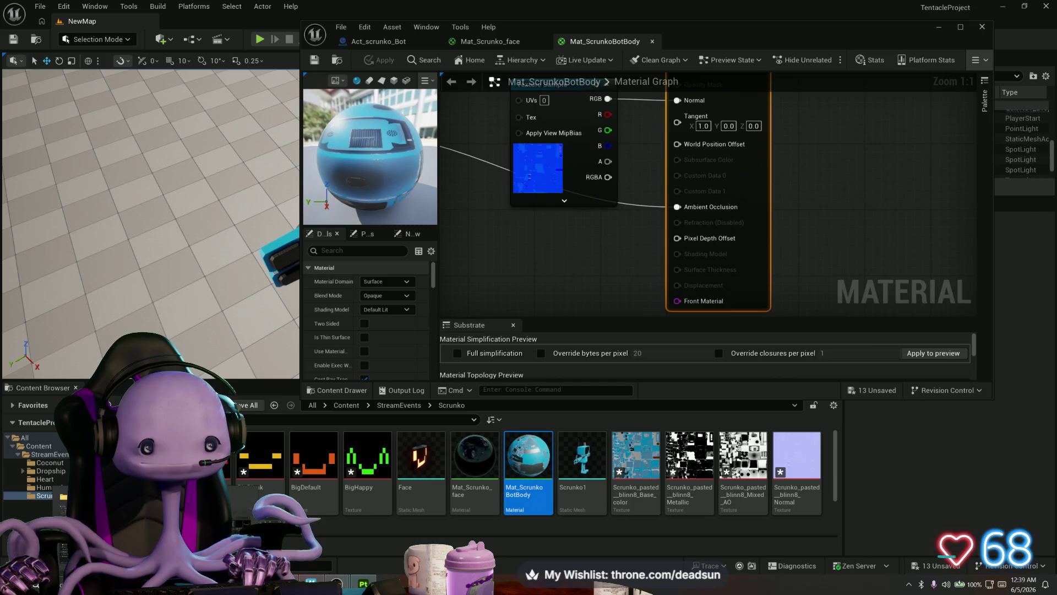
# Drag the exported Roughness PNG from Explorer into the Scrunko content folder
pyautogui.hotkey('alt', 'Tab')
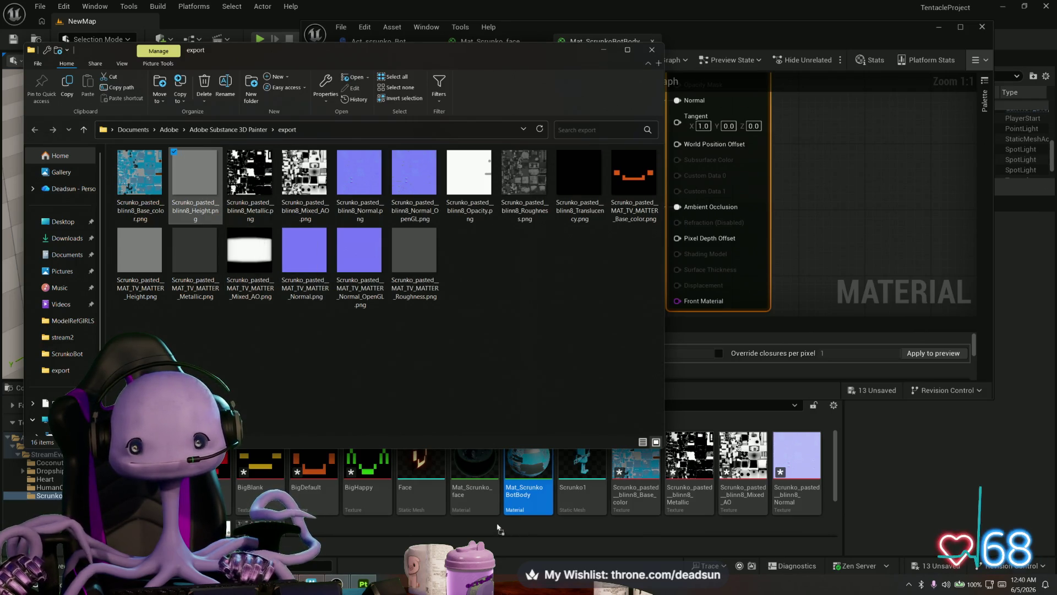
pyautogui.moveTo(499, 530); pyautogui.dragTo(313, 515)
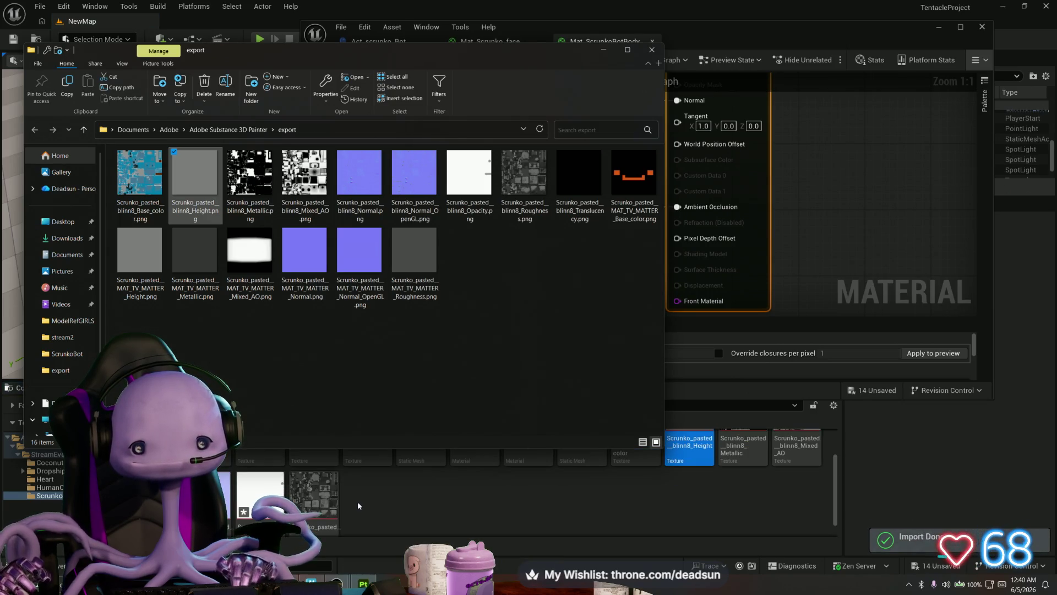
pyautogui.click(315, 500)
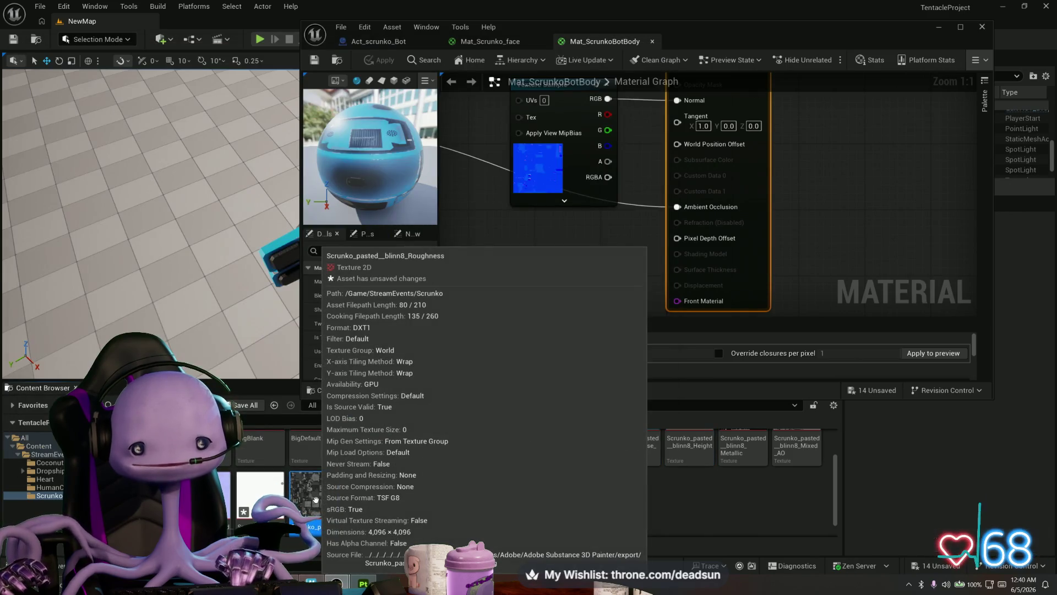
pyautogui.click(745, 513)
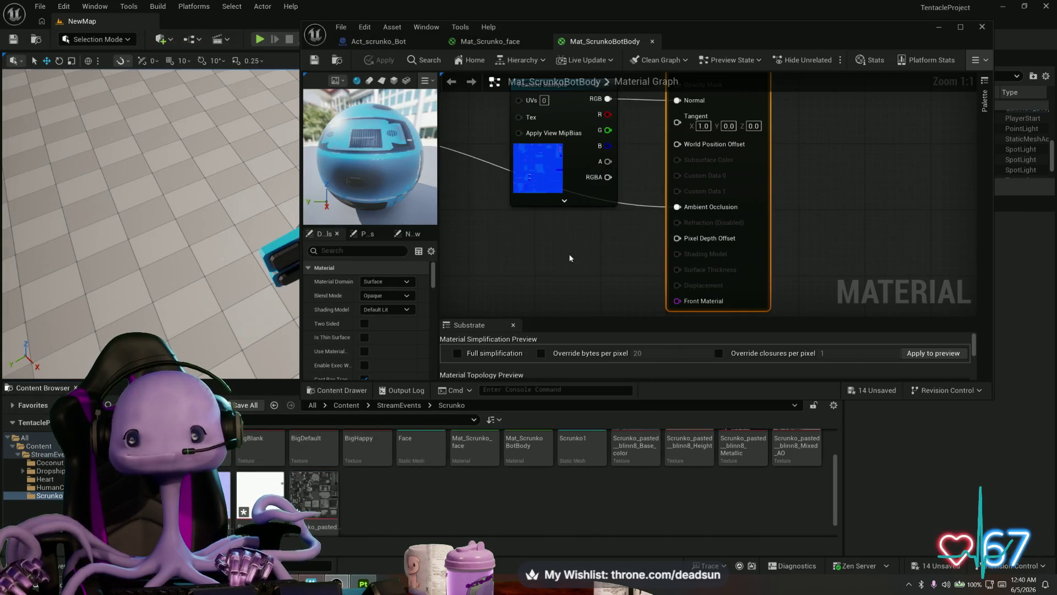
# Add the Roughness texture to Mat_ScrunkoBotBody and wire its RGB into Roughness
pyautogui.moveTo(570, 259)
pyautogui.mouseDown()
pyautogui.moveTo(581, 389)
pyautogui.moveTo(850, 368)
pyautogui.mouseUp()
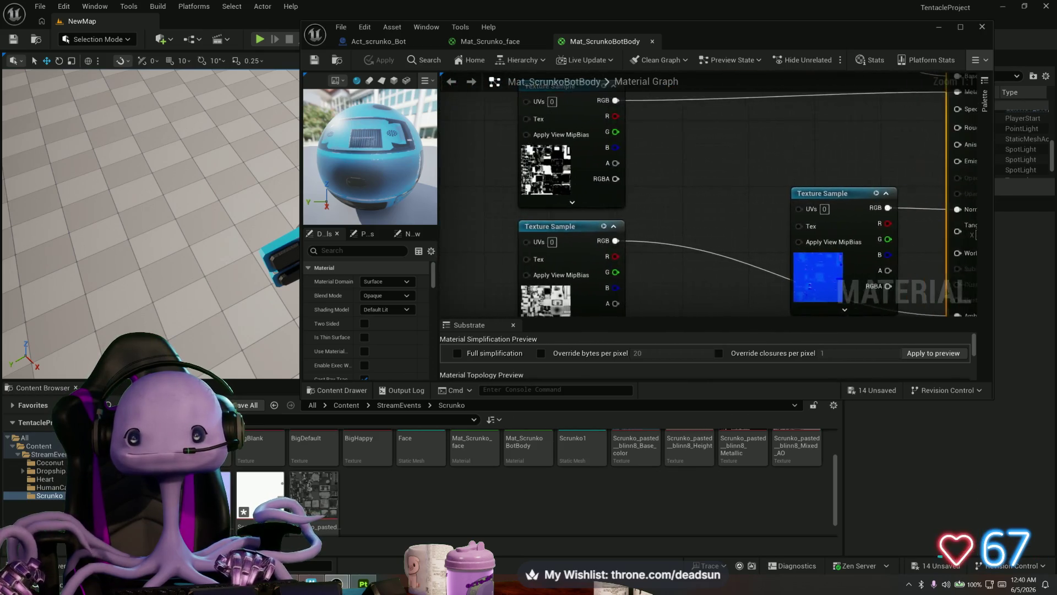
pyautogui.moveTo(716, 248)
pyautogui.mouseDown()
pyautogui.moveTo(644, 213)
pyautogui.moveTo(578, 237)
pyautogui.moveTo(557, 232)
pyautogui.moveTo(497, 268)
pyautogui.moveTo(504, 256)
pyautogui.mouseUp()
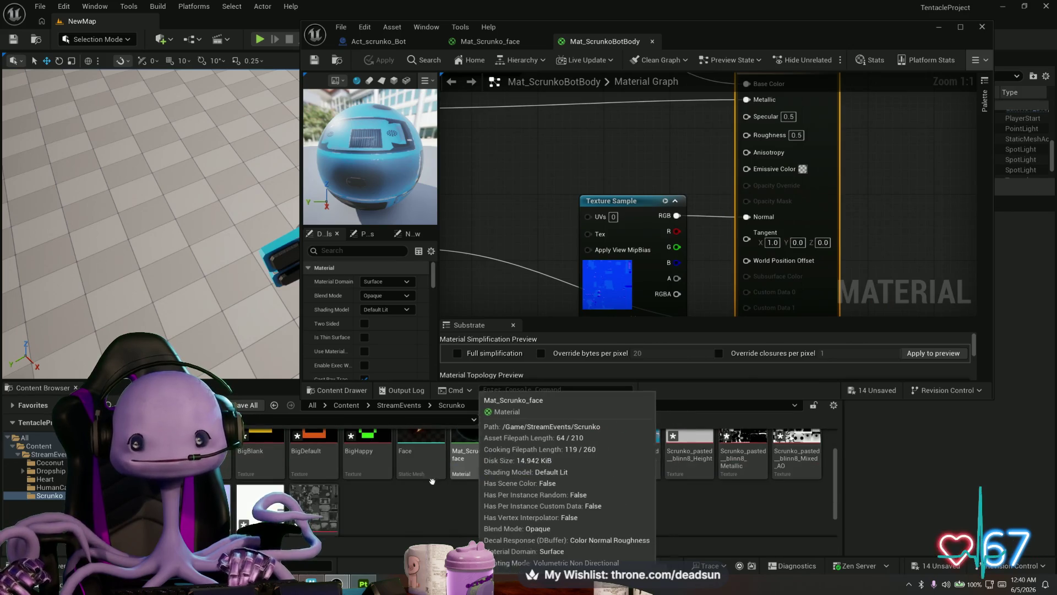
pyautogui.moveTo(314, 507)
pyautogui.mouseDown()
pyautogui.moveTo(523, 163)
pyautogui.moveTo(512, 145)
pyautogui.mouseUp()
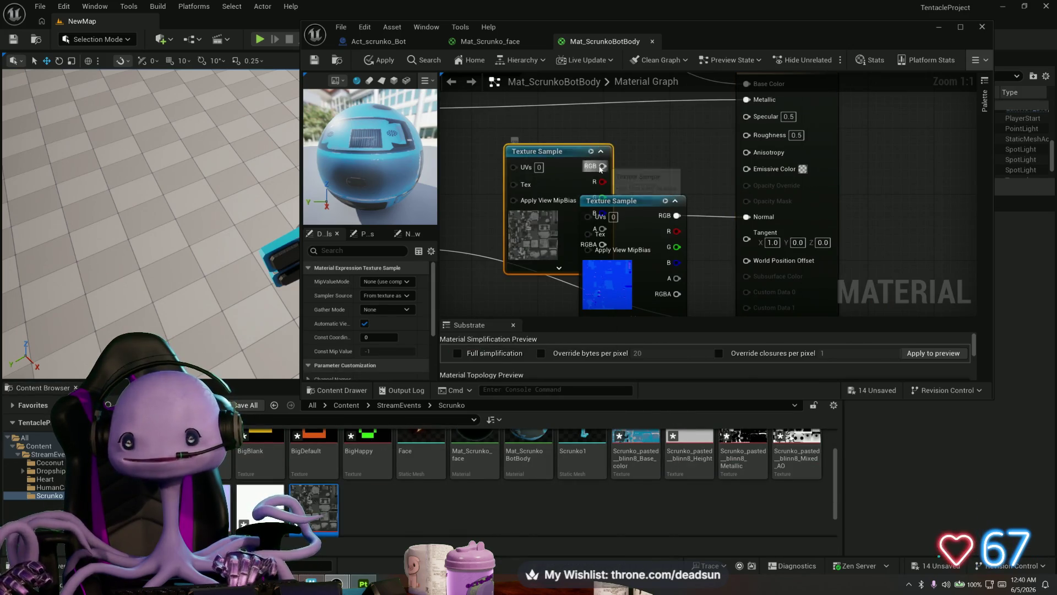
pyautogui.moveTo(601, 168); pyautogui.dragTo(746, 134)
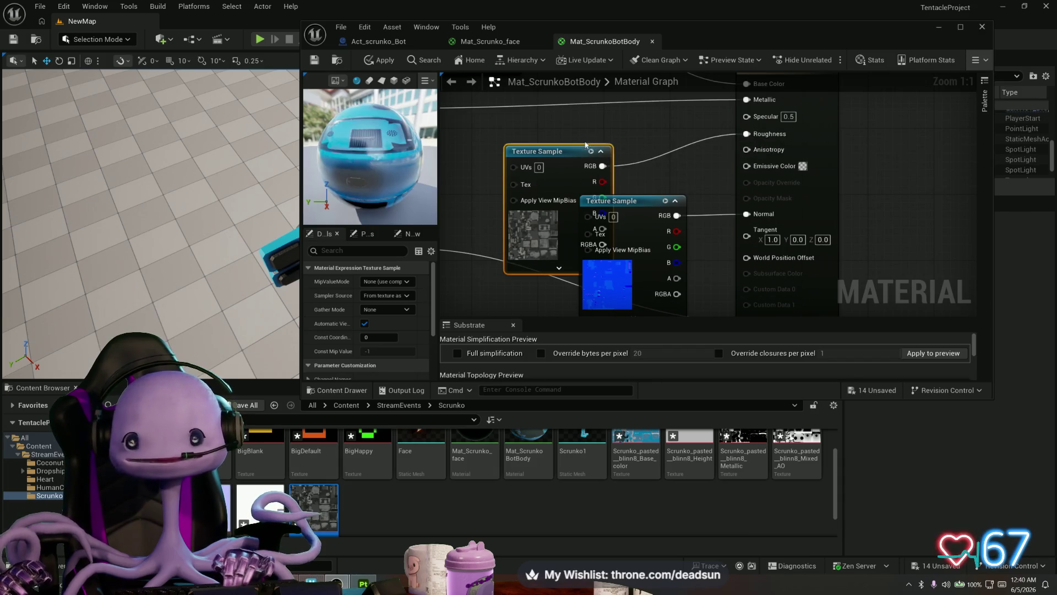
pyautogui.click(548, 143)
pyautogui.moveTo(532, 149); pyautogui.dragTo(524, 121)
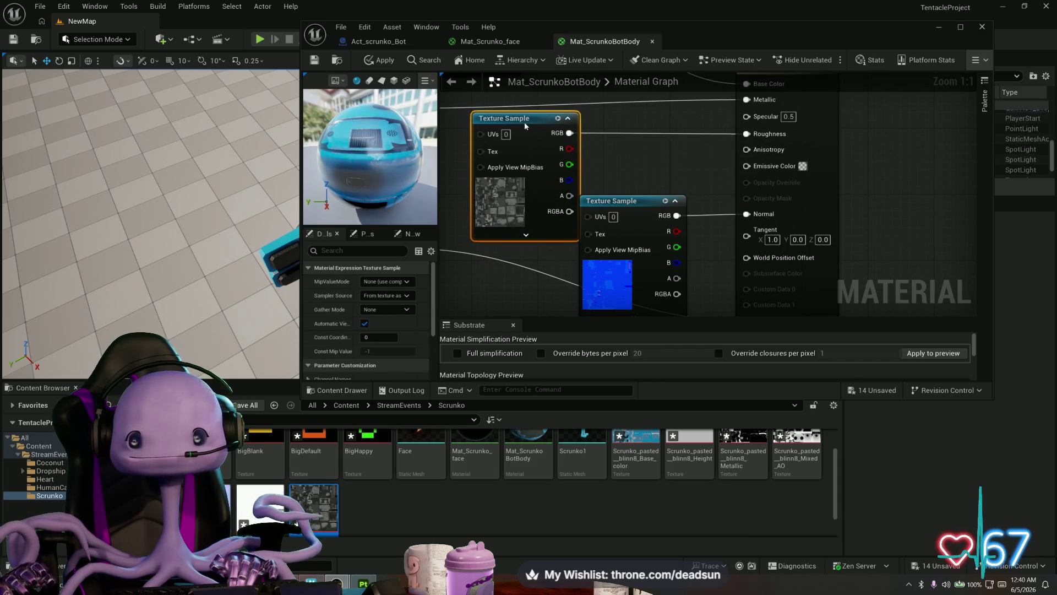
pyautogui.scroll(-5, 606, 182)
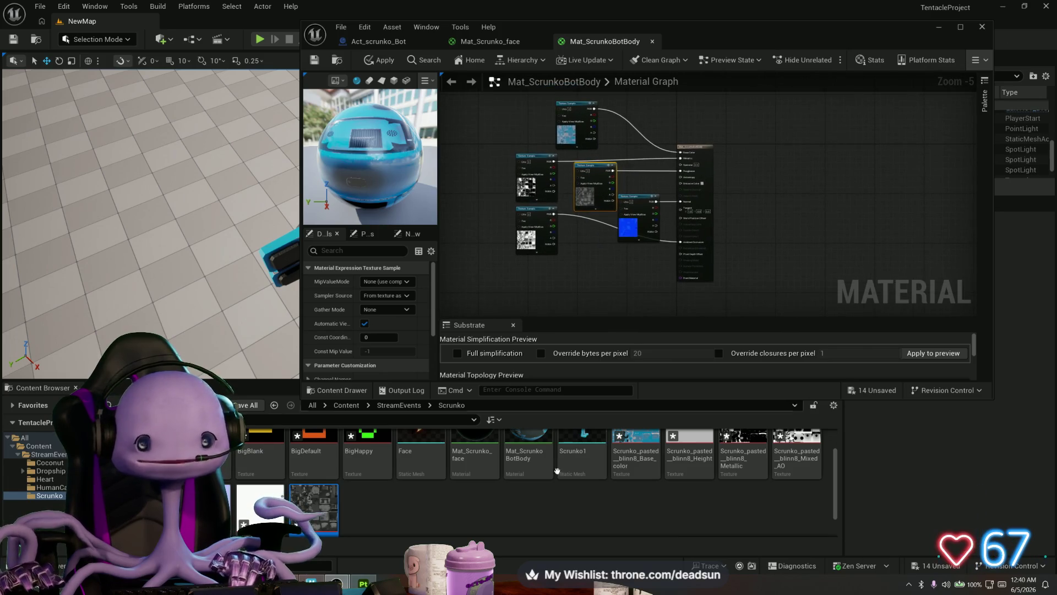
pyautogui.scroll(2, 701, 470)
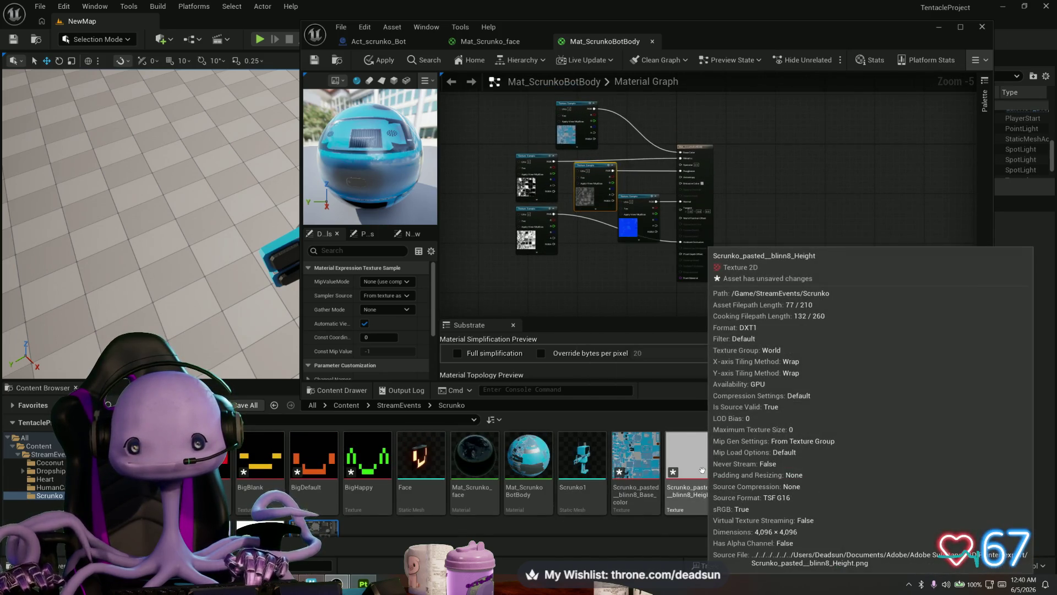
# Add the Height texture sample to the graph and apply the material
pyautogui.moveTo(701, 469)
pyautogui.mouseDown()
pyautogui.moveTo(525, 292)
pyautogui.moveTo(577, 260)
pyautogui.moveTo(766, 217)
pyautogui.mouseUp()
pyautogui.scroll(5, 632, 275)
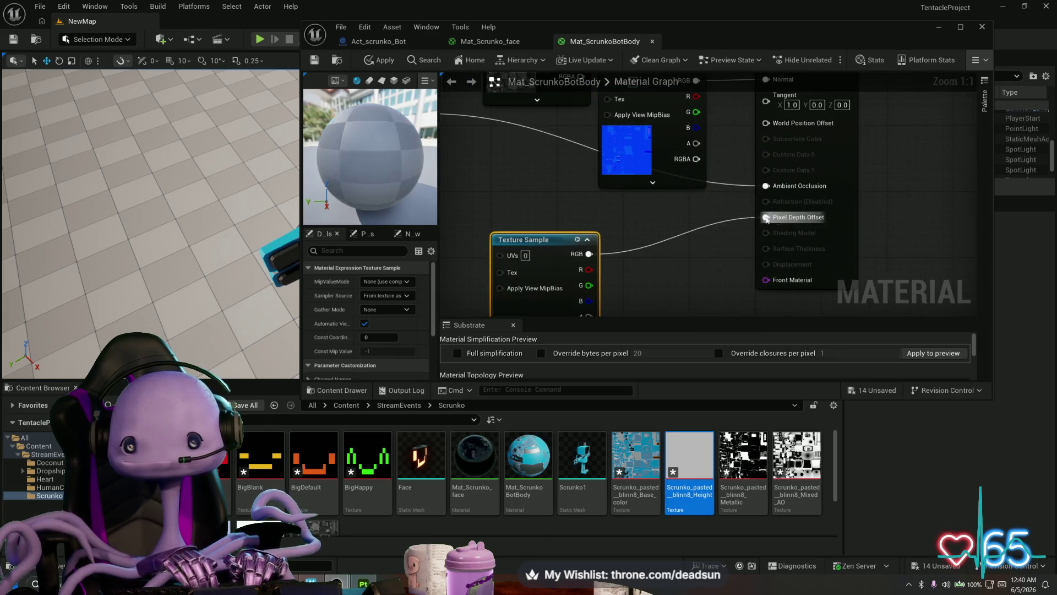
pyautogui.click(380, 60)
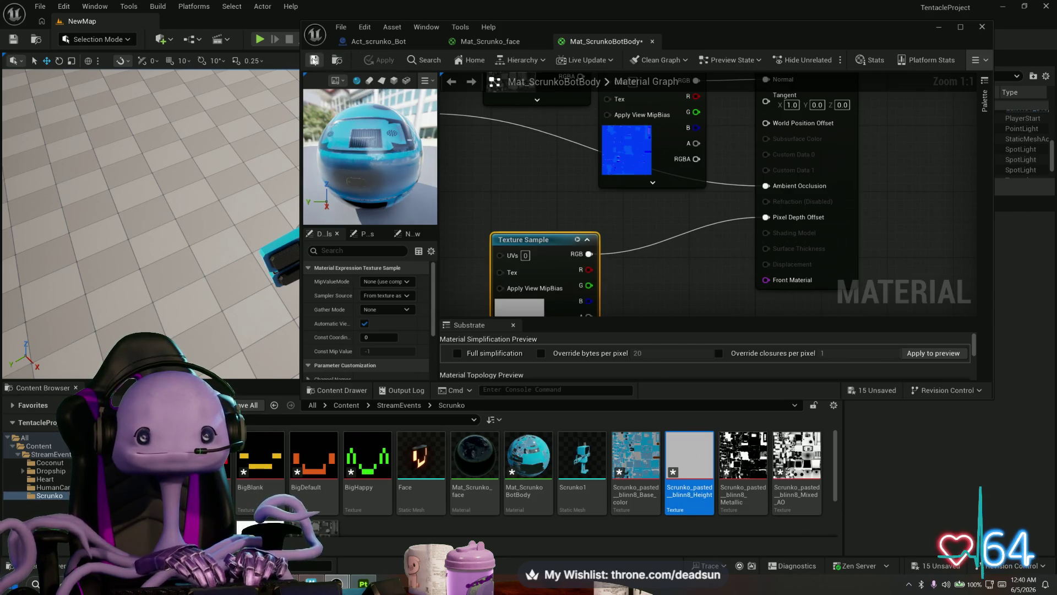
pyautogui.click(940, 27)
pyautogui.moveTo(462, 259)
pyautogui.mouseDown()
pyautogui.moveTo(462, 182)
pyautogui.moveTo(579, 175)
pyautogui.mouseUp()
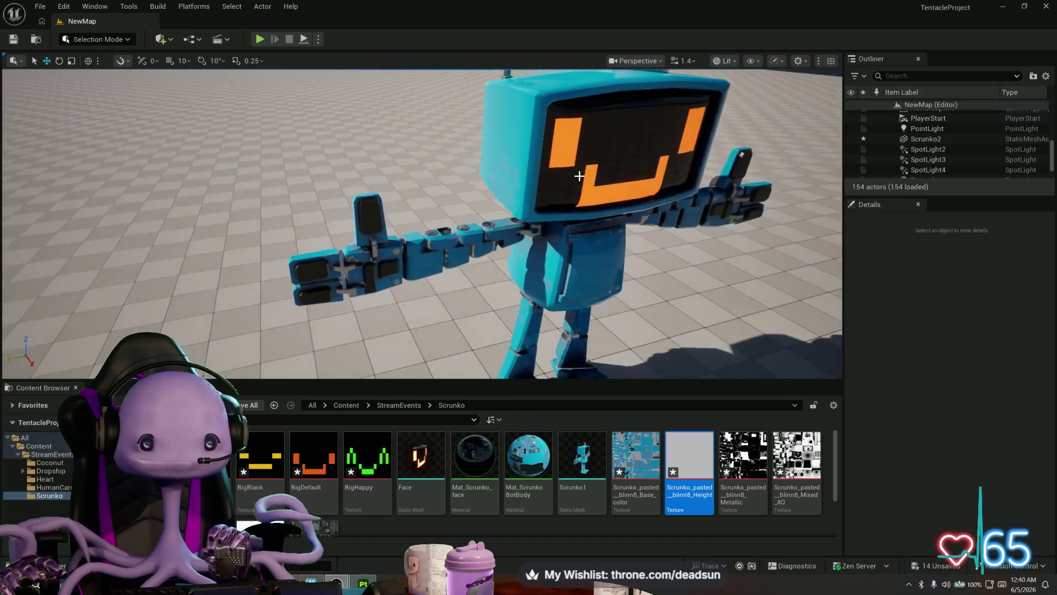
# Frame the Scrunko2 body with F, orbit to view its arms and legs, then open Mat_ScrunkoBotBody
pyautogui.click(565, 193)
pyautogui.click(516, 237)
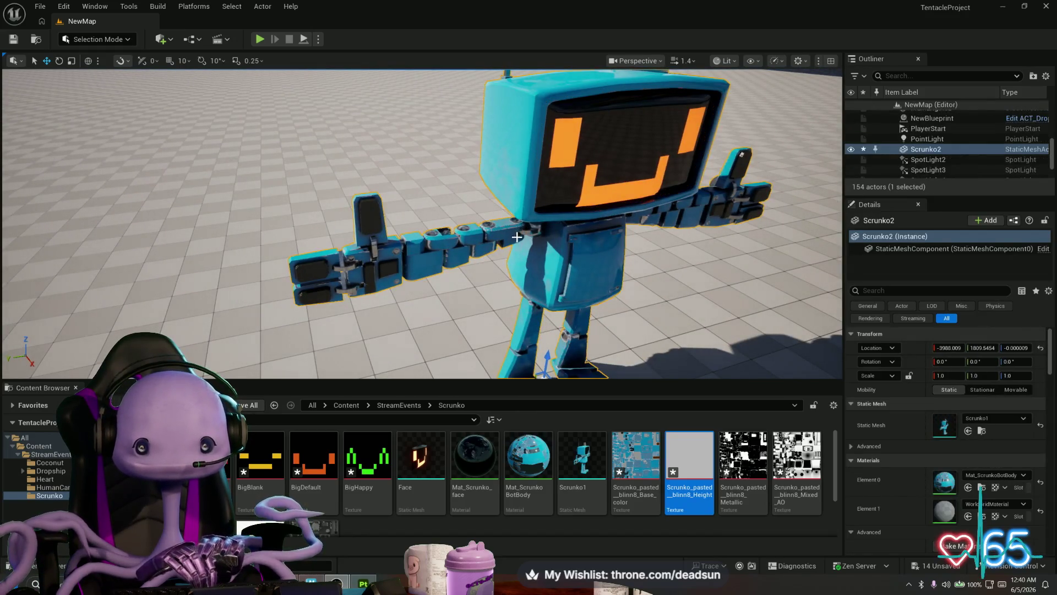
pyautogui.press('f')
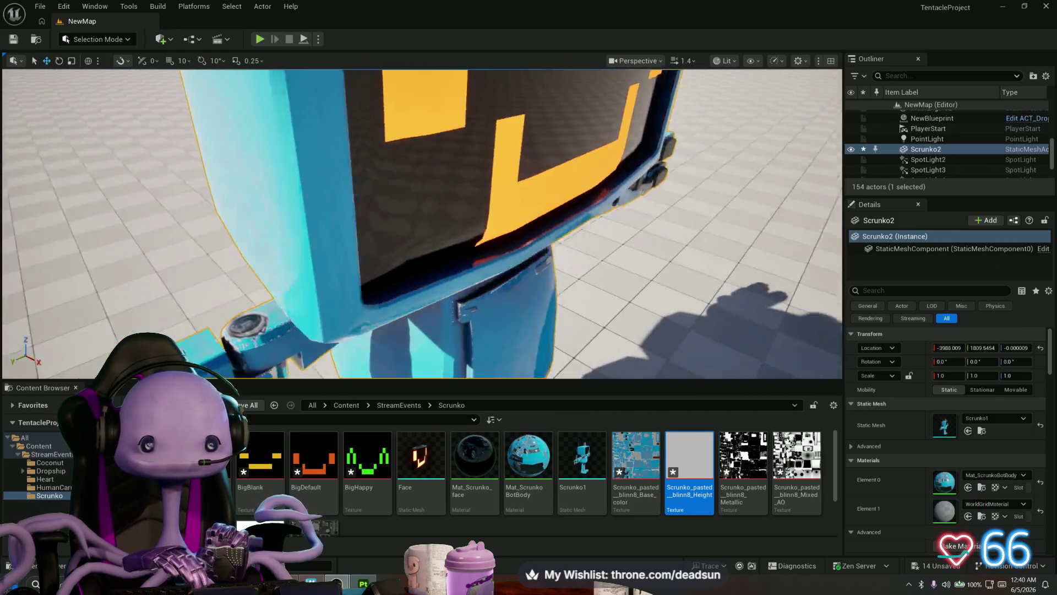
pyautogui.moveTo(422, 223)
pyautogui.mouseDown()
pyautogui.moveTo(449, 209)
pyautogui.moveTo(438, 176)
pyautogui.moveTo(415, 215)
pyautogui.moveTo(405, 298)
pyautogui.moveTo(402, 276)
pyautogui.moveTo(460, 386)
pyautogui.mouseUp()
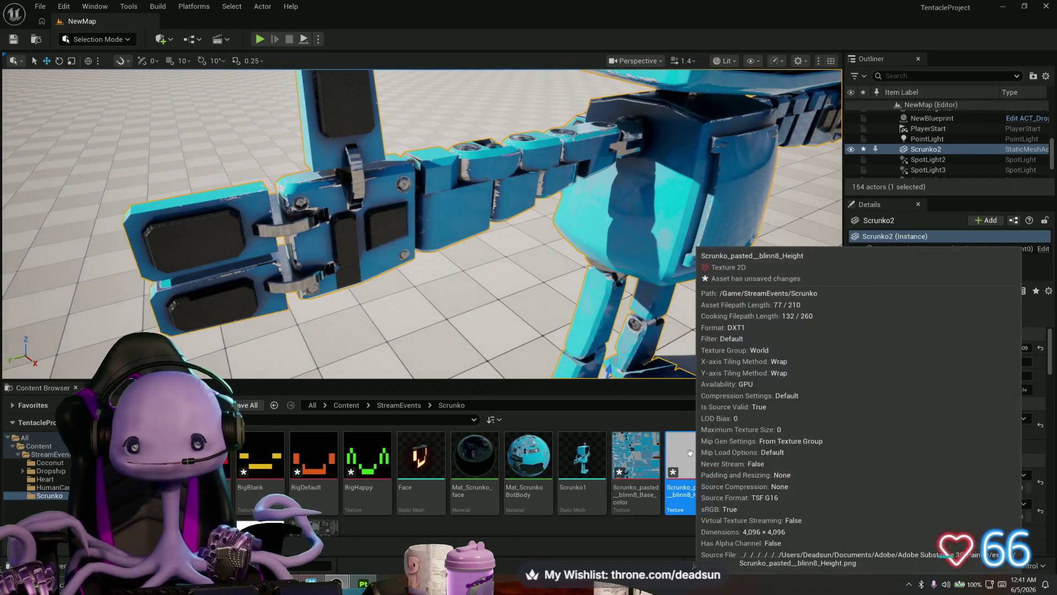
pyautogui.moveTo(550, 275)
pyautogui.mouseDown()
pyautogui.moveTo(534, 187)
pyautogui.moveTo(573, 226)
pyautogui.mouseUp()
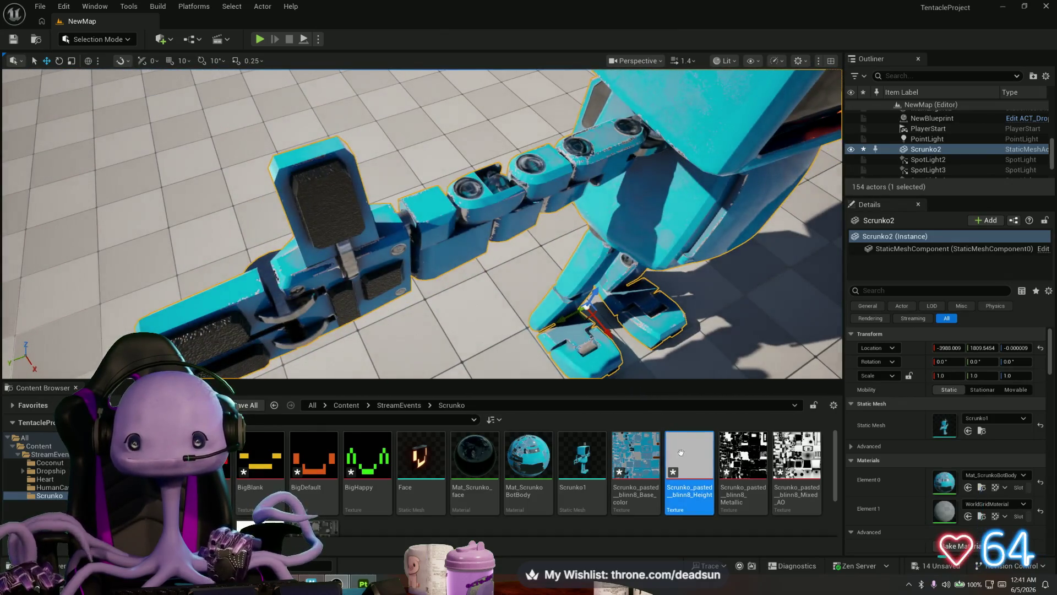
pyautogui.doubleClick(528, 460)
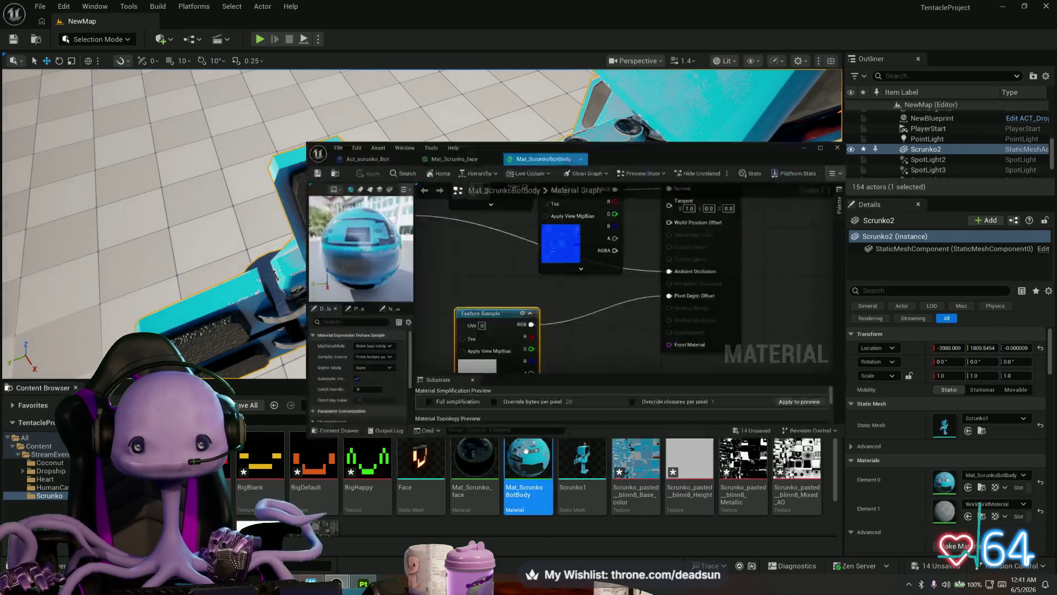
# Disconnect the texture from Pixel Depth Offset and apply the body material
pyautogui.moveTo(677, 238)
pyautogui.mouseDown()
pyautogui.moveTo(750, 157)
pyautogui.moveTo(701, 164)
pyautogui.mouseUp()
pyautogui.click(710, 189)
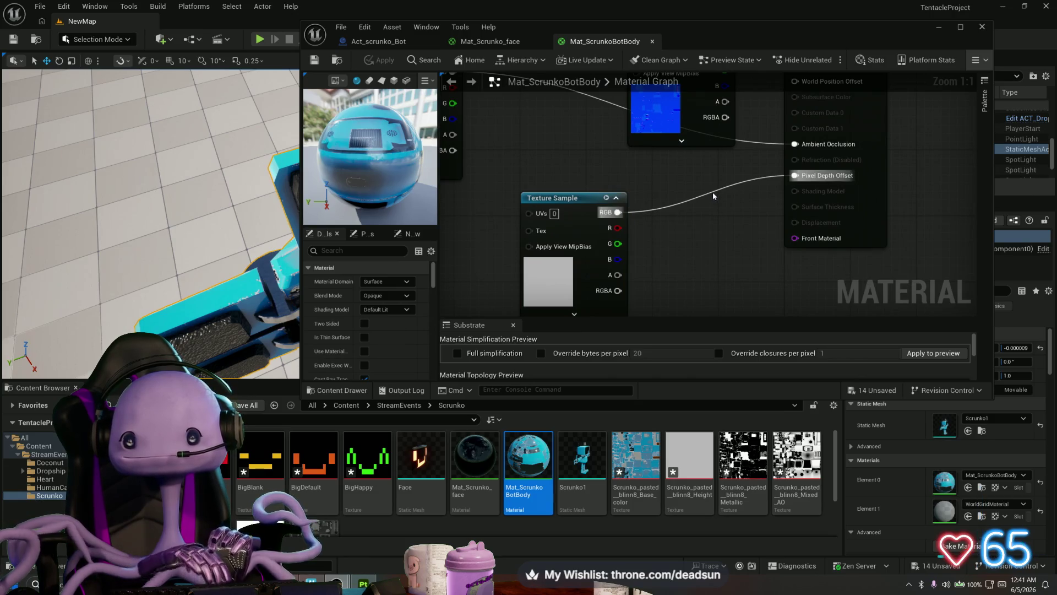
pyautogui.keyDown('alt'); pyautogui.click(713, 192); pyautogui.keyUp('alt')
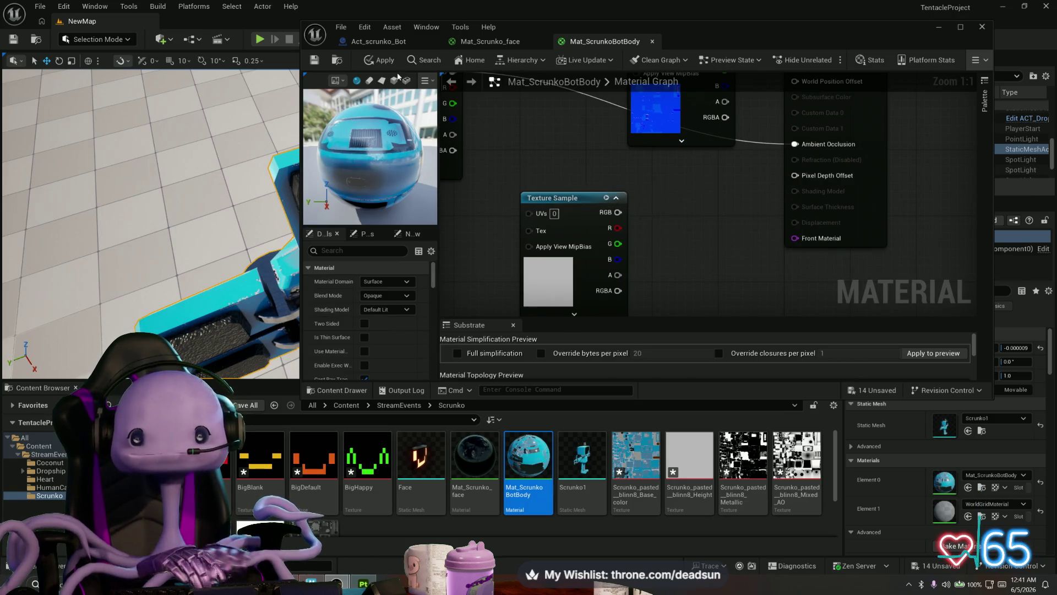
pyautogui.click(374, 61)
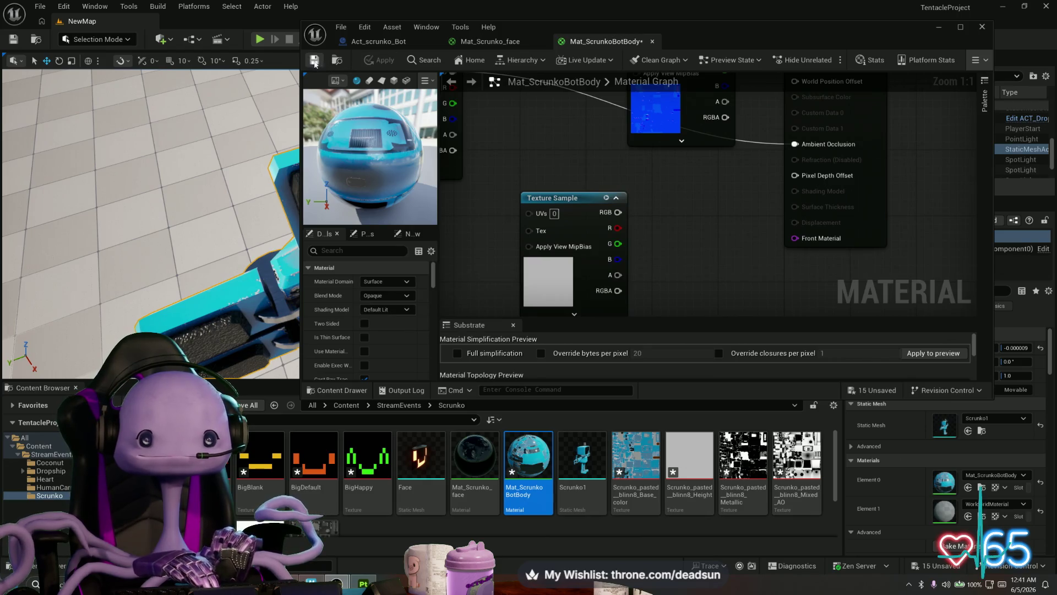
pyautogui.moveTo(708, 28); pyautogui.dragTo(949, 55)
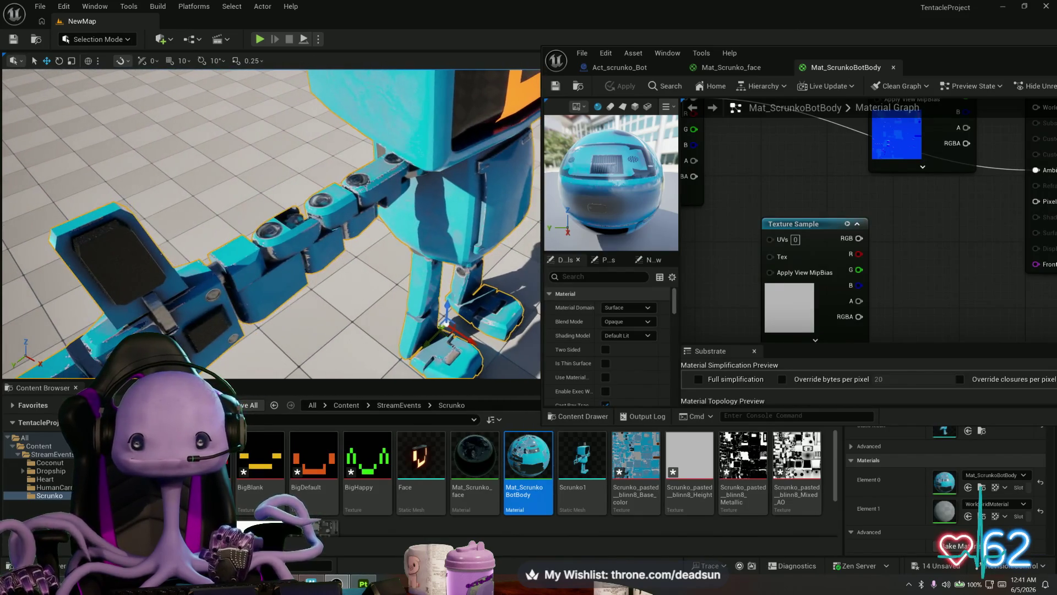
# Route the texture's RGB through a Multiply node with B of 31 into Pixel Depth Offset, then apply
pyautogui.moveTo(858, 238)
pyautogui.mouseDown()
pyautogui.moveTo(935, 235)
pyautogui.moveTo(1037, 201)
pyautogui.mouseUp()
pyautogui.moveTo(858, 238); pyautogui.dragTo(923, 252)
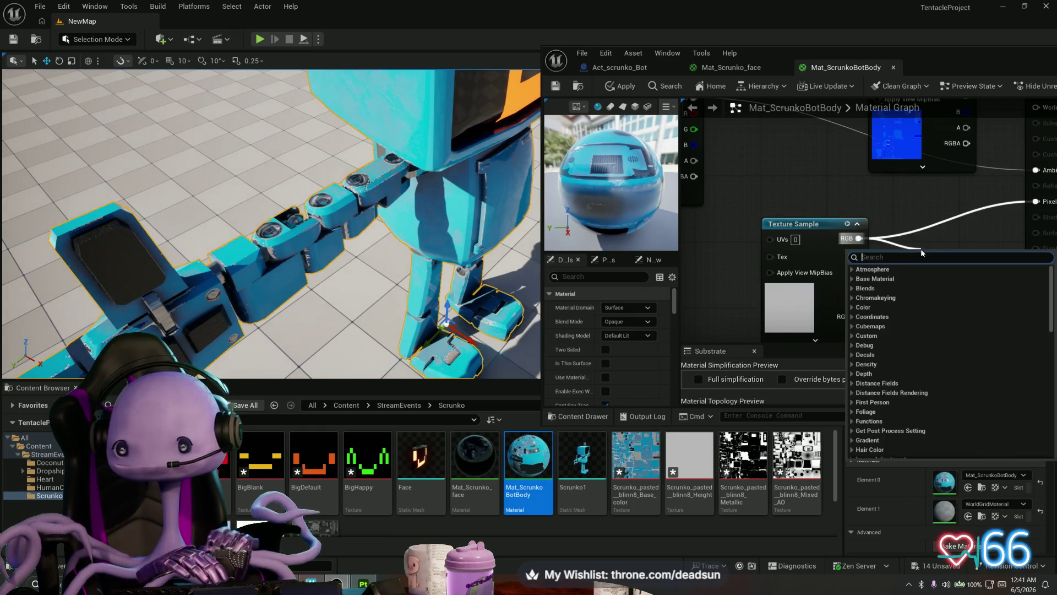
pyautogui.write('mult')
pyautogui.press('Return')
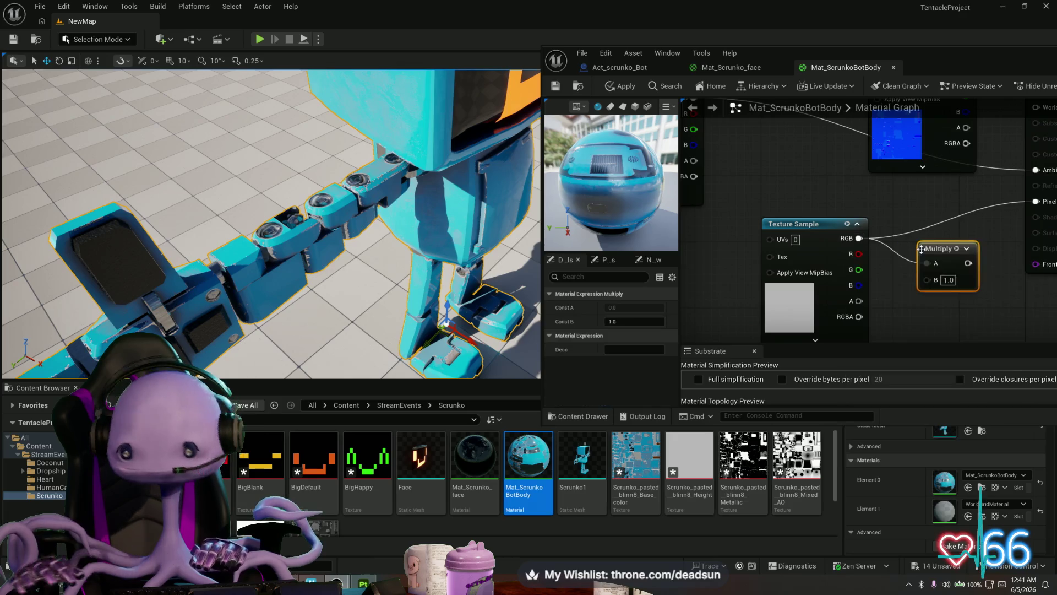
pyautogui.click(949, 279)
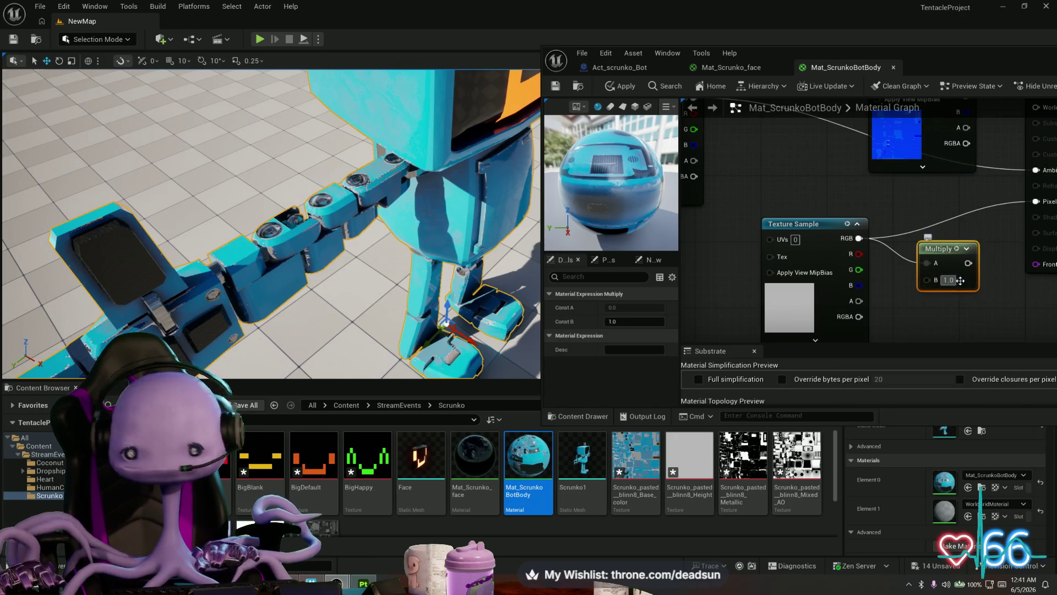
pyautogui.write('30')
pyautogui.write('31')
pyautogui.press('Return')
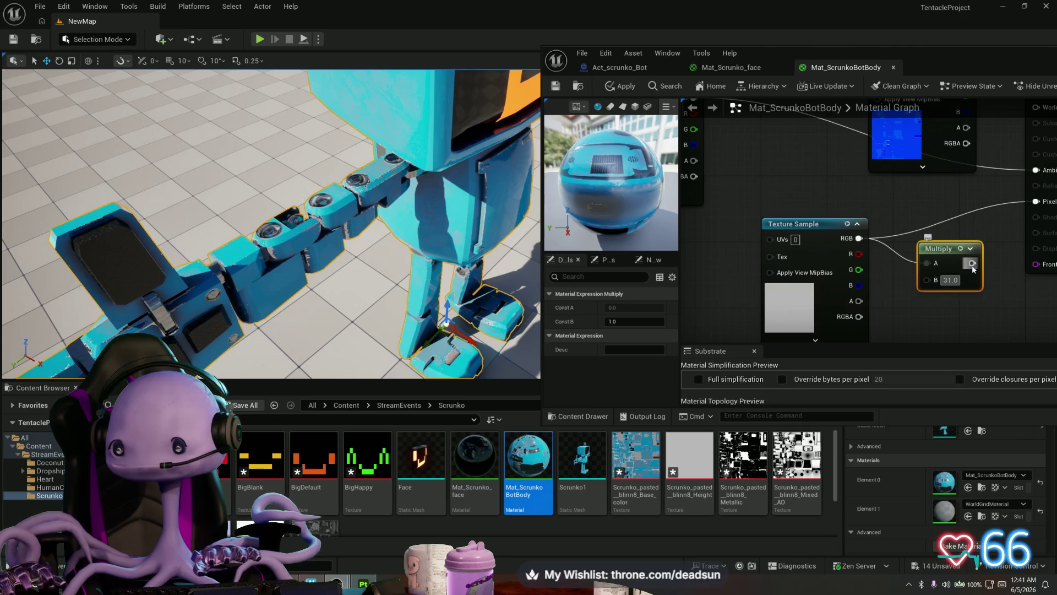
pyautogui.moveTo(972, 263); pyautogui.dragTo(1036, 202)
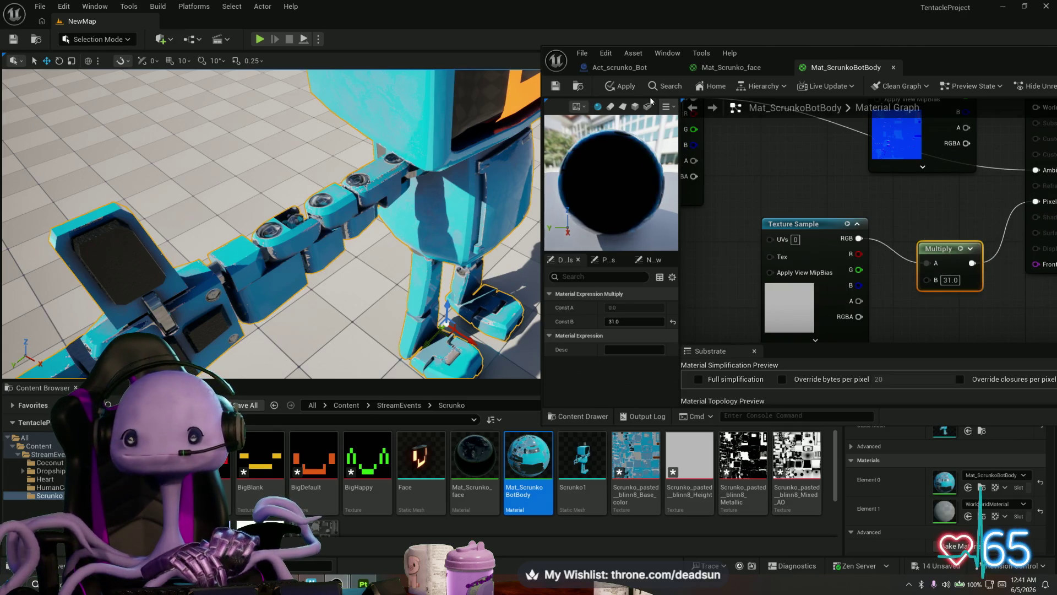
pyautogui.click(625, 86)
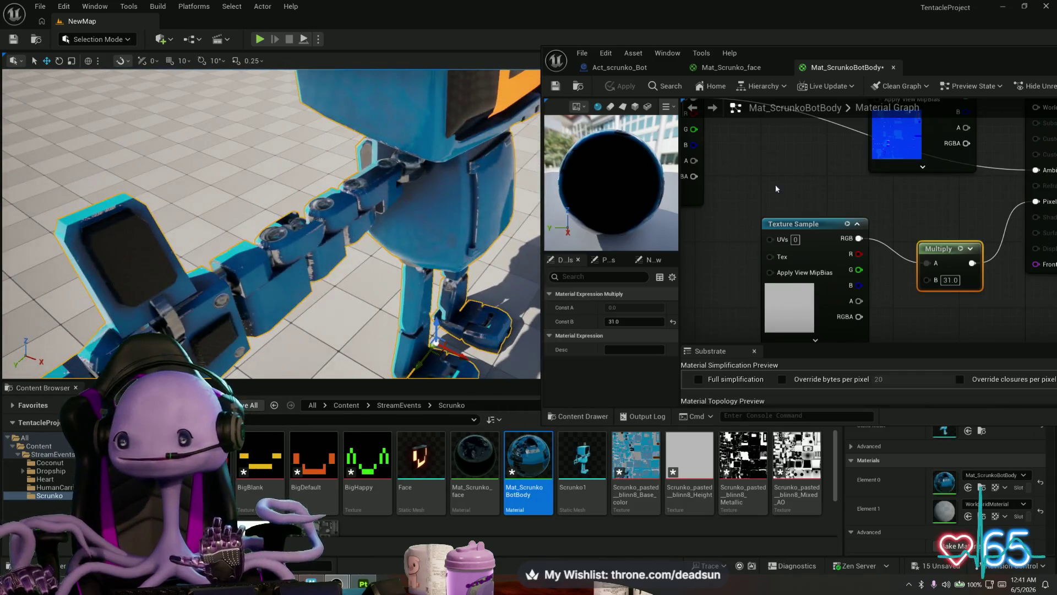
# Insert a Subtract node between the roughness texture's RGB and Roughness, then apply Mat_ScrunkoBotBody
pyautogui.moveTo(775, 184); pyautogui.dragTo(688, 341)
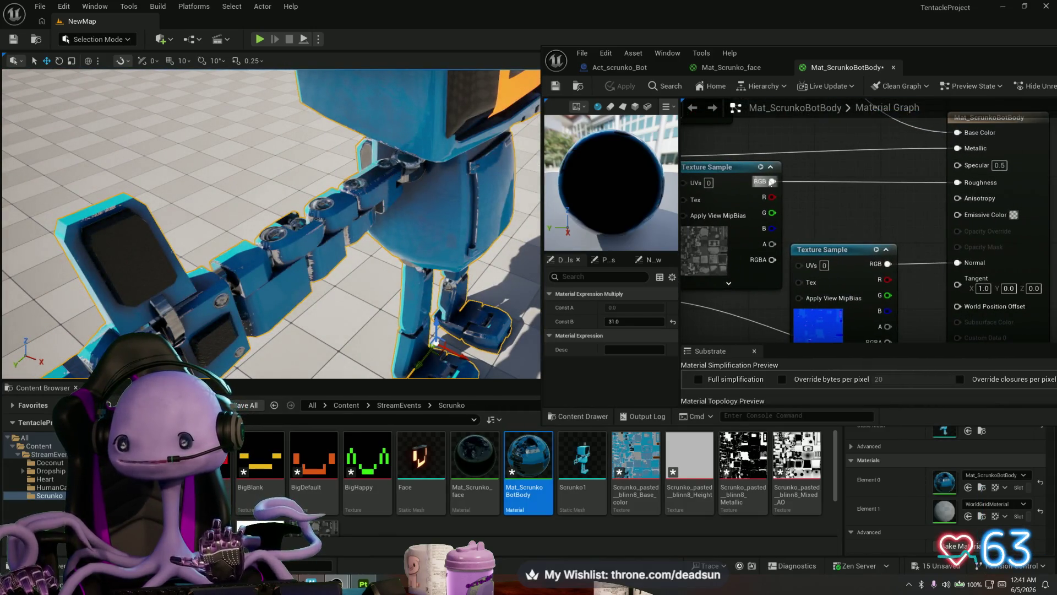
pyautogui.moveTo(772, 181); pyautogui.dragTo(852, 196)
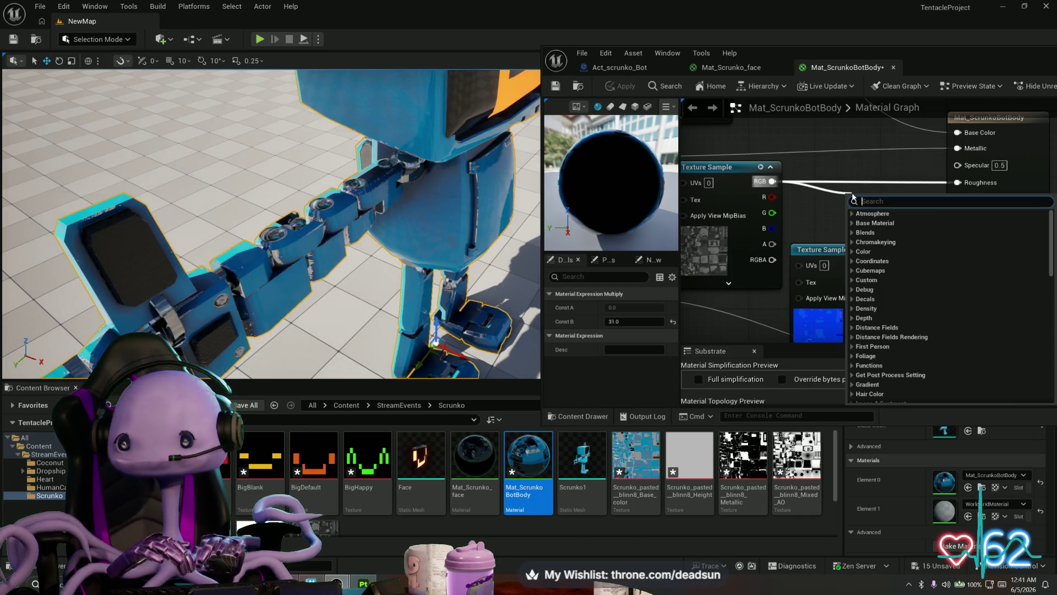
pyautogui.write('sub')
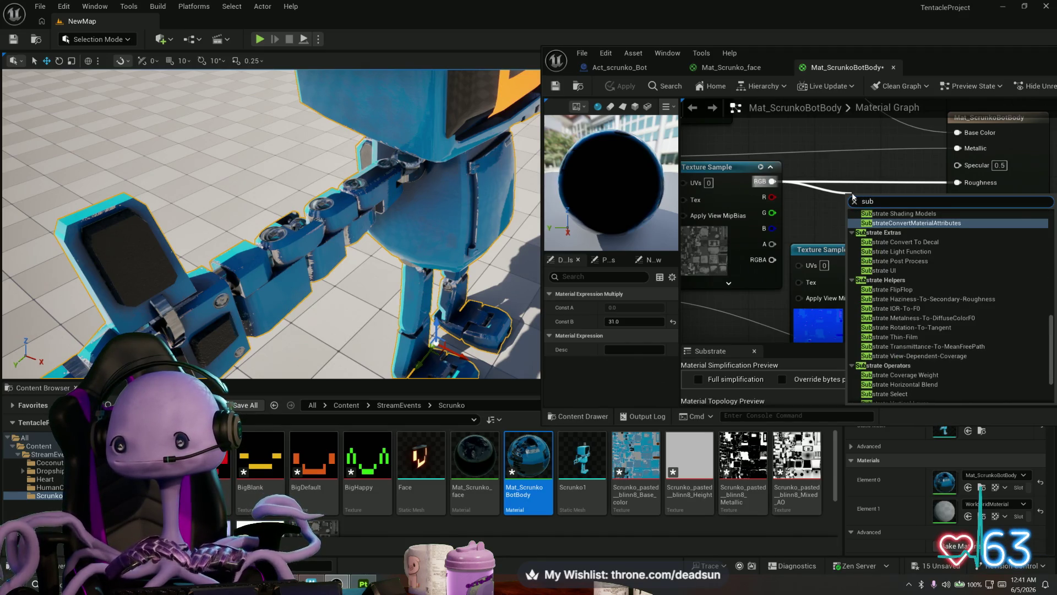
pyautogui.write('ta')
pyautogui.press('BackSpace')
pyautogui.write('ra')
pyautogui.press('Return')
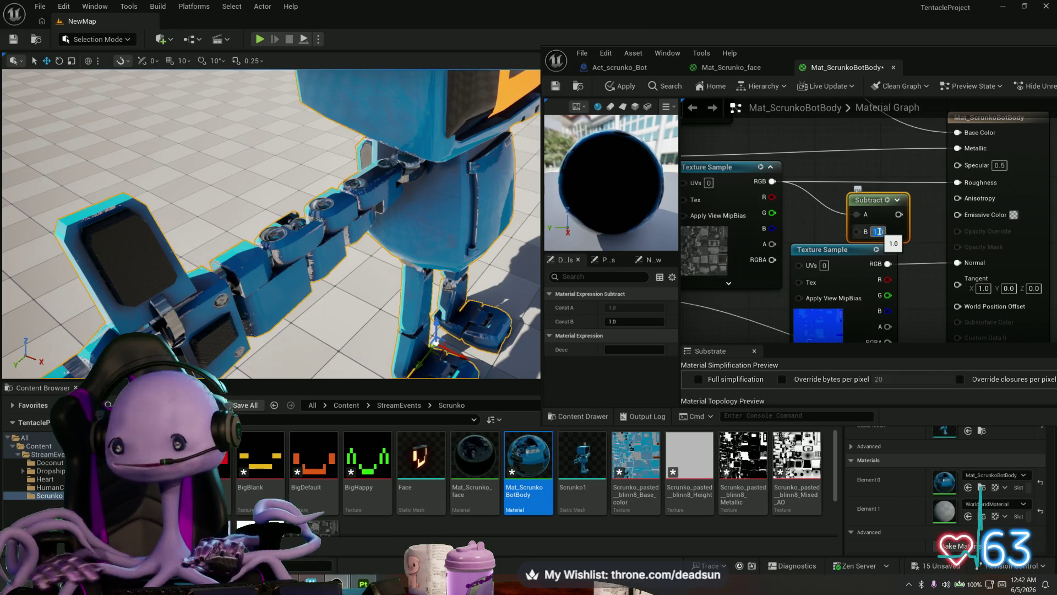
pyautogui.moveTo(900, 214); pyautogui.dragTo(957, 182)
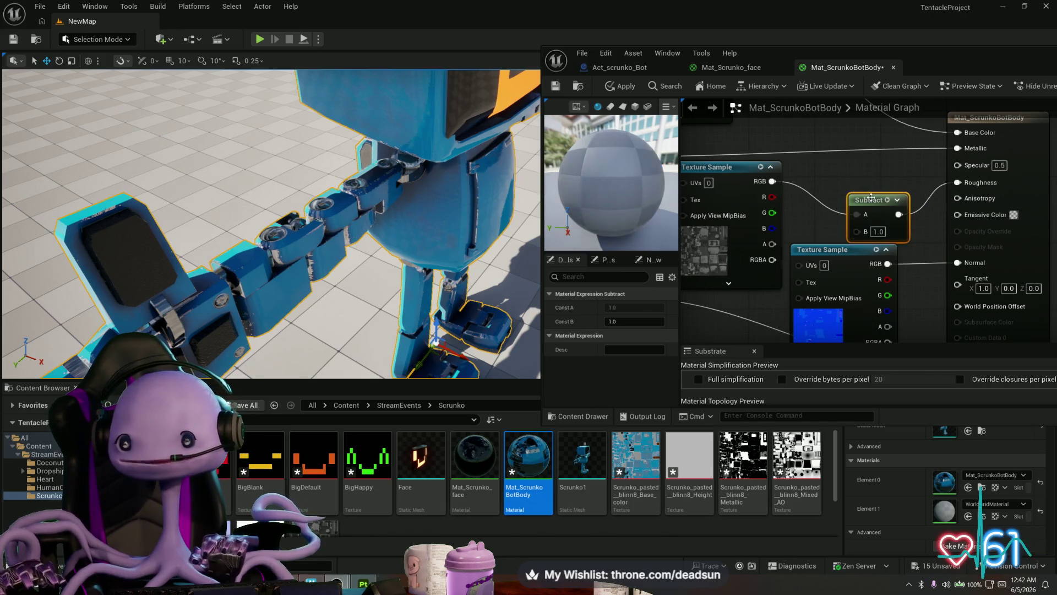
pyautogui.moveTo(870, 199); pyautogui.dragTo(860, 166)
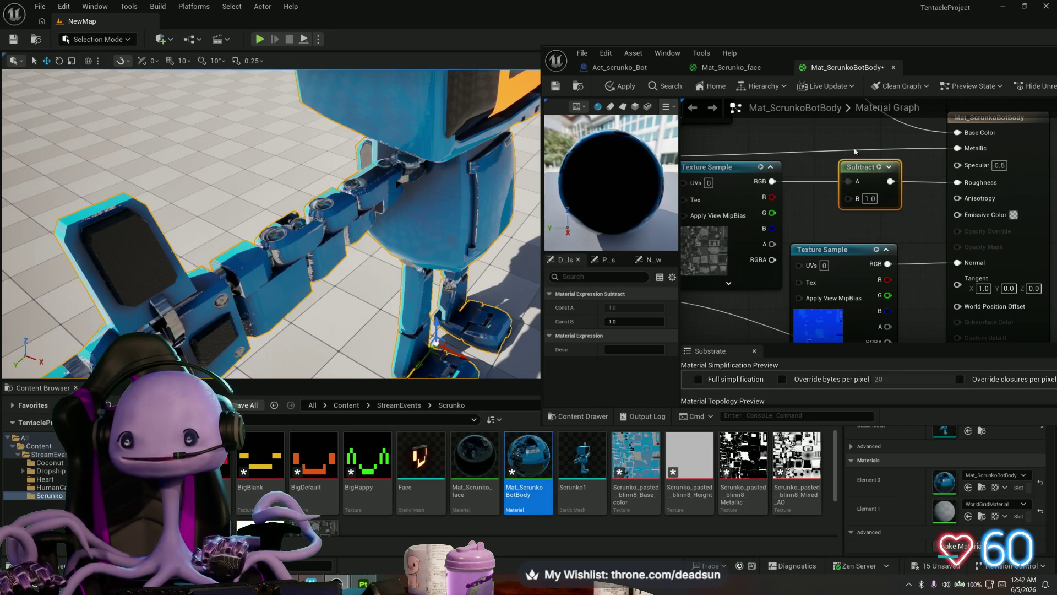
pyautogui.click(617, 86)
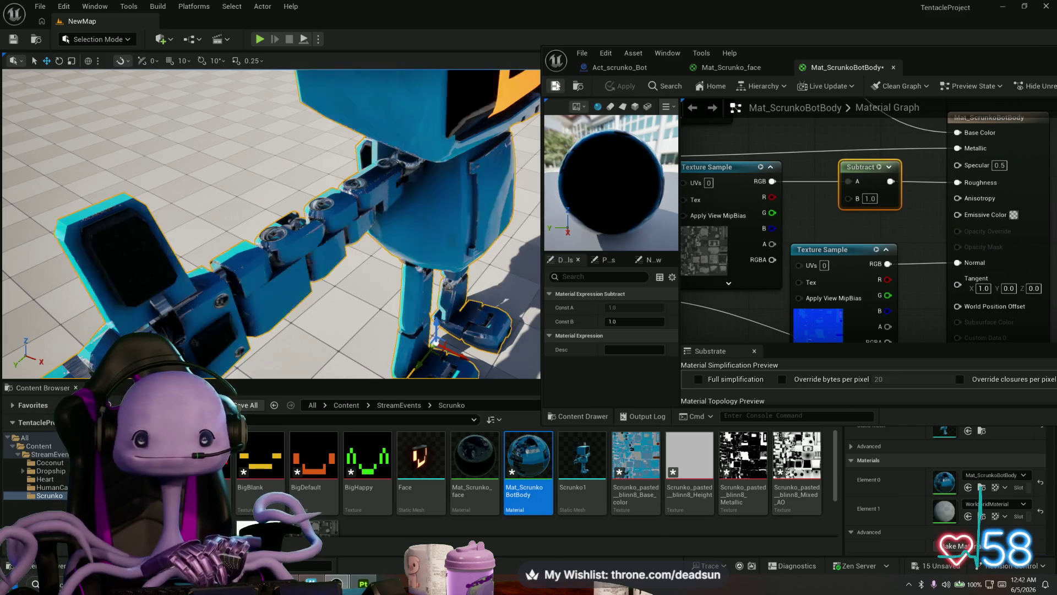
pyautogui.moveTo(45, 149)
pyautogui.mouseDown()
pyautogui.moveTo(42, 177)
pyautogui.moveTo(50, 172)
pyautogui.moveTo(22, 193)
pyautogui.mouseUp()
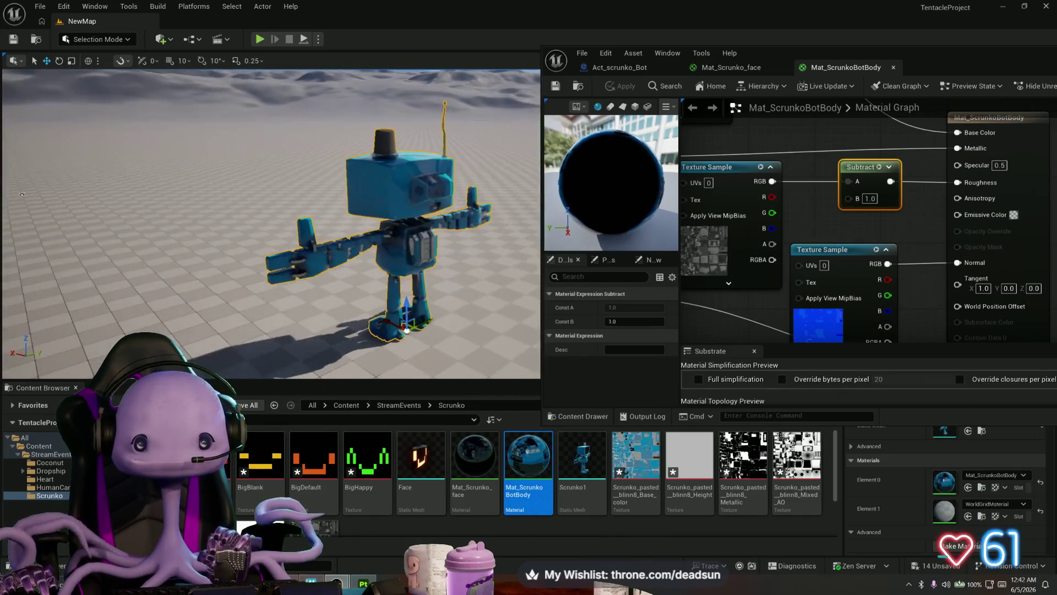
# Set the Subtract node's B to 0.3, apply, and fly the camera around the robot
pyautogui.click(871, 199)
pyautogui.write('.3')
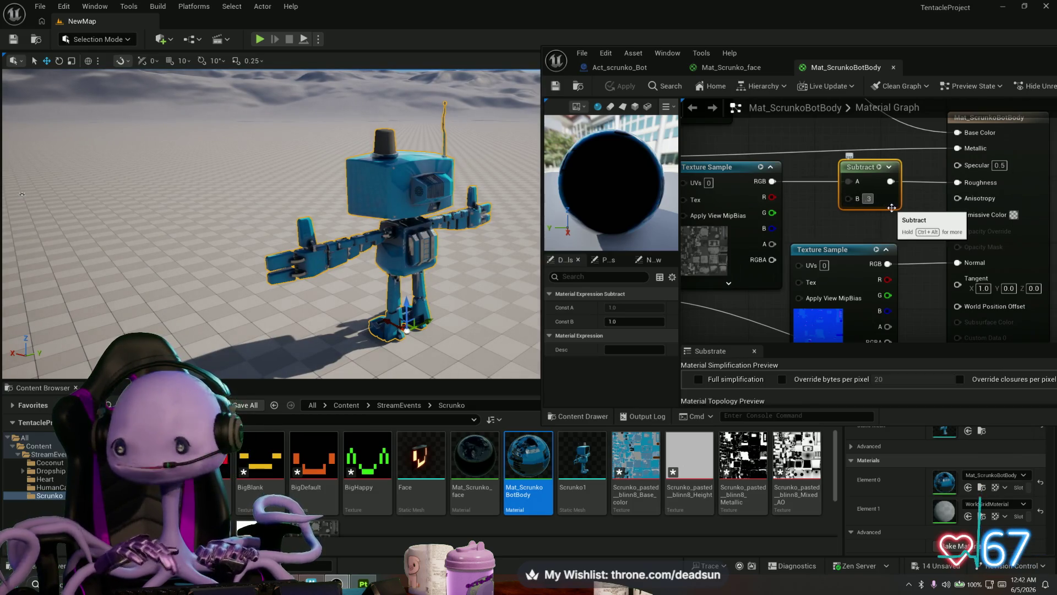
pyautogui.press('Return')
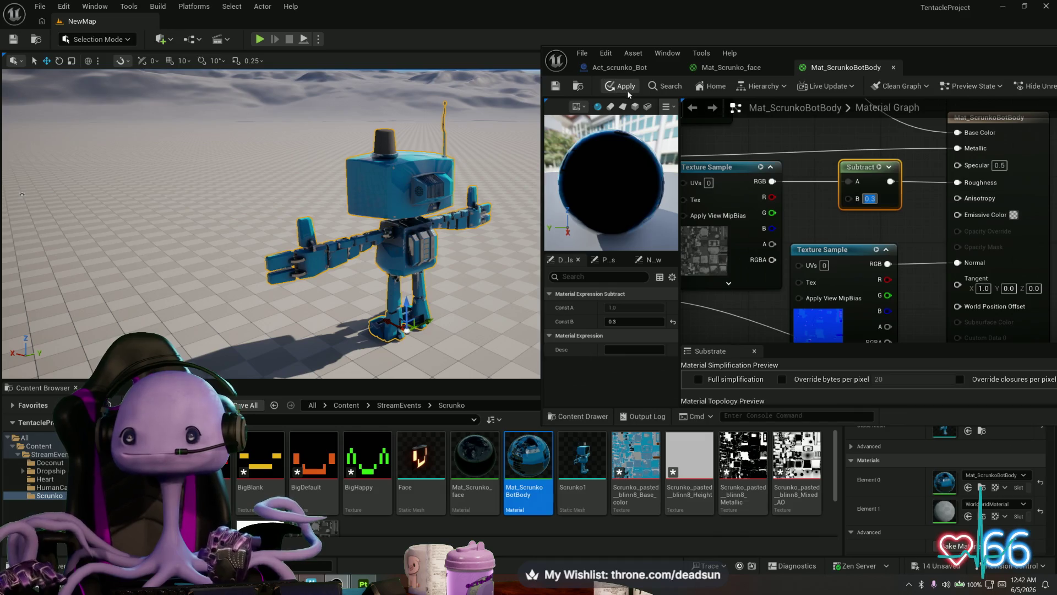
pyautogui.click(622, 87)
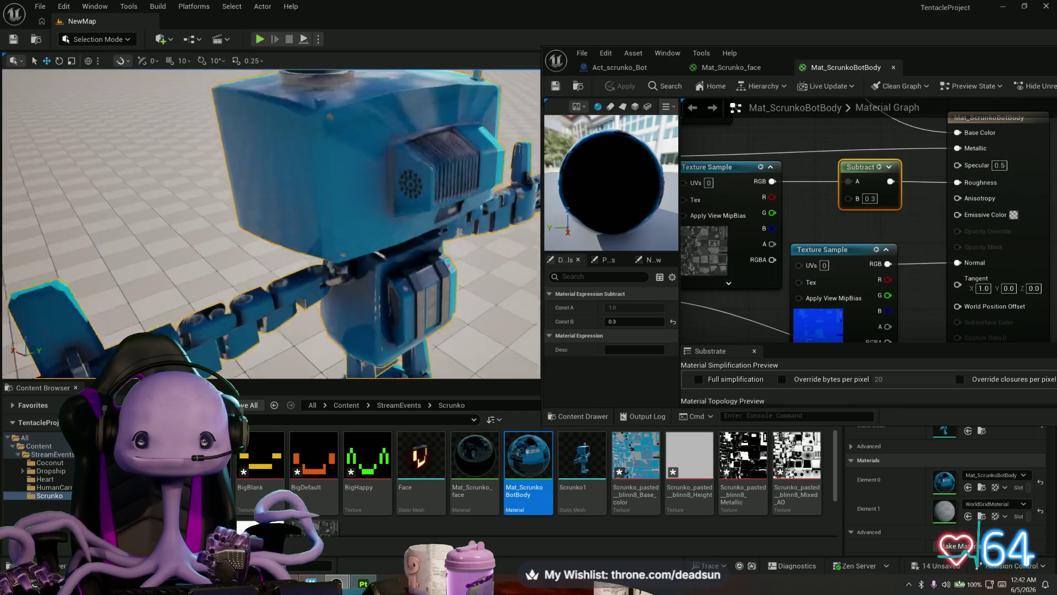
pyautogui.press('w')
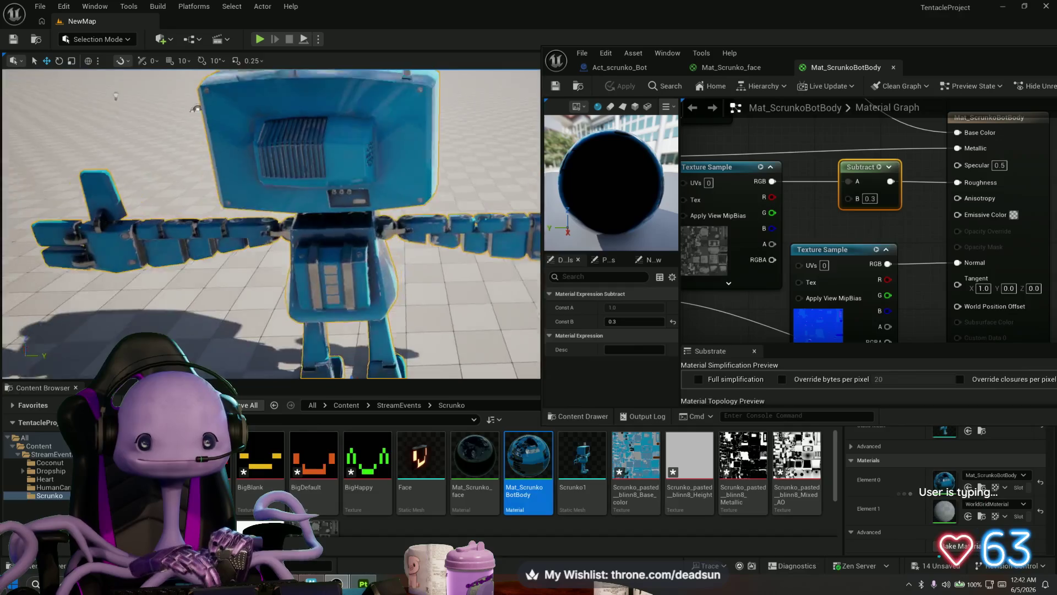
pyautogui.press('w')
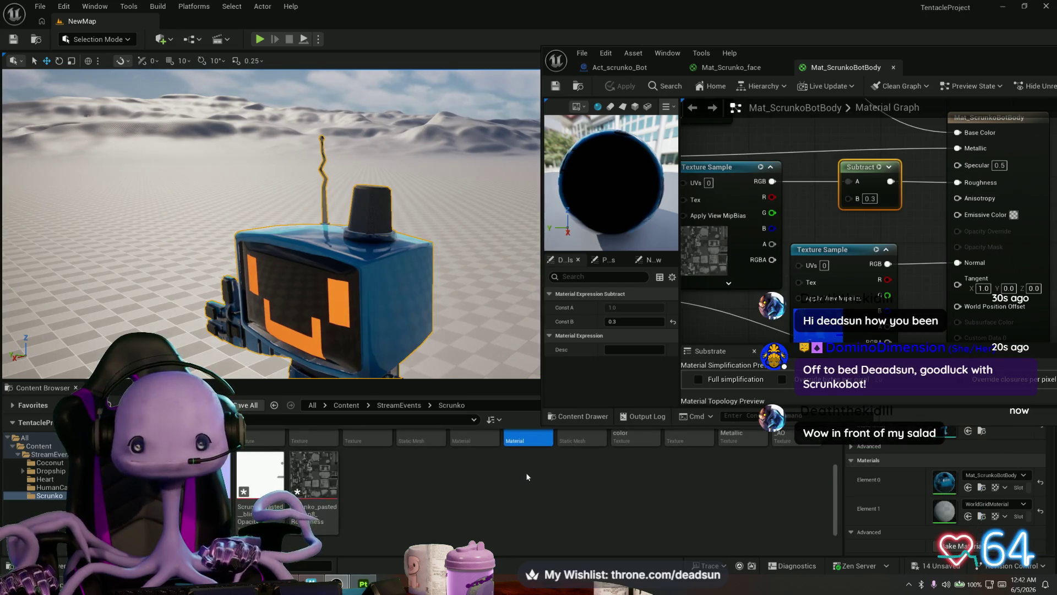
# Add a Material asset named Glass from the Content Browser context menu and open it
pyautogui.scroll(-1, 561, 468)
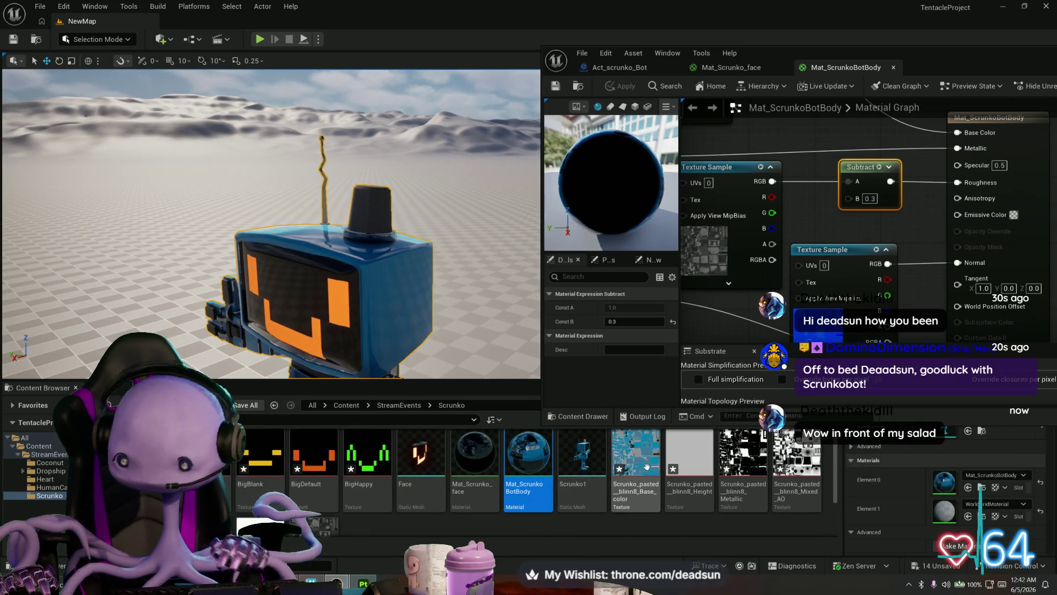
pyautogui.scroll(-2, 551, 467)
pyautogui.rightClick(460, 484)
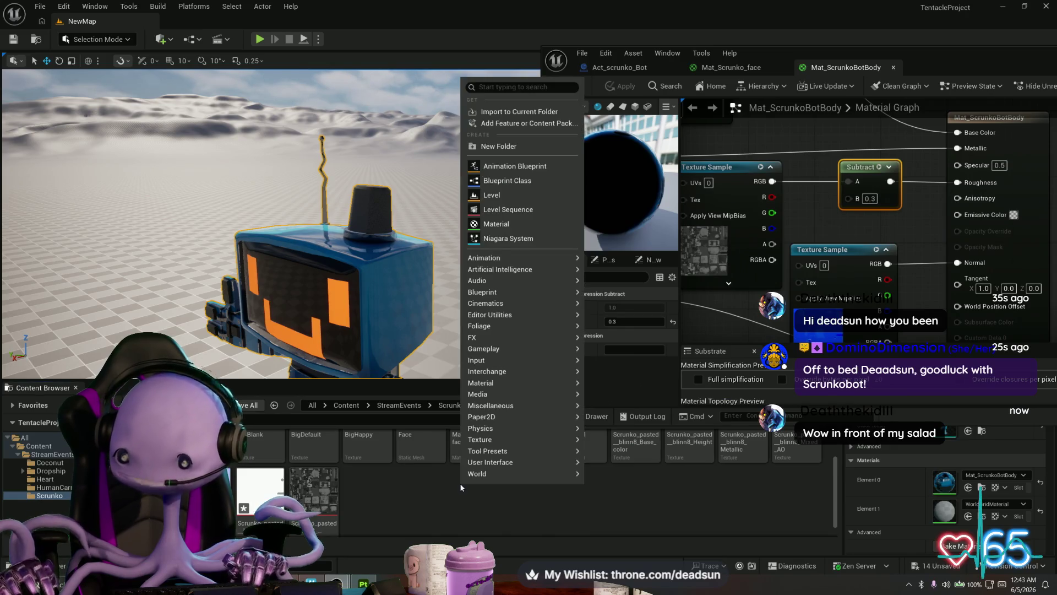
pyautogui.moveTo(549, 256)
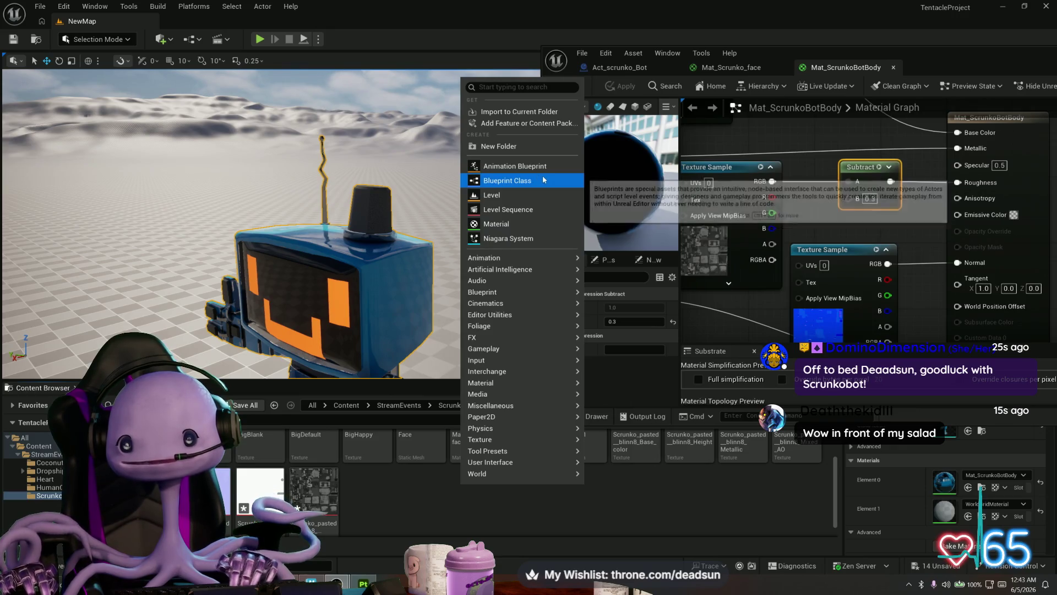
pyautogui.click(518, 224)
pyautogui.write('Glass')
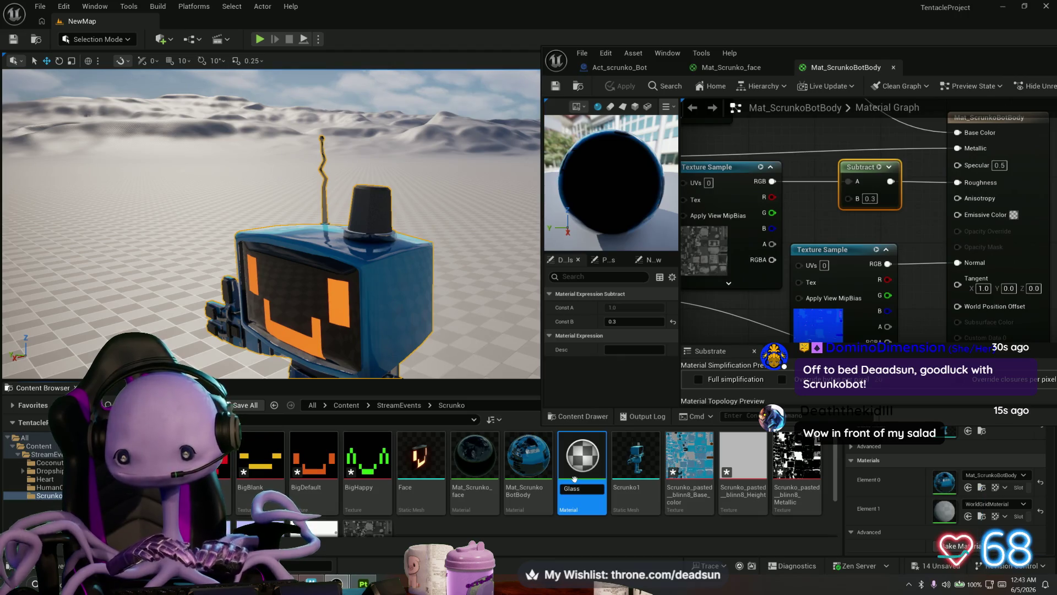
pyautogui.press('Return')
pyautogui.doubleClick(465, 454)
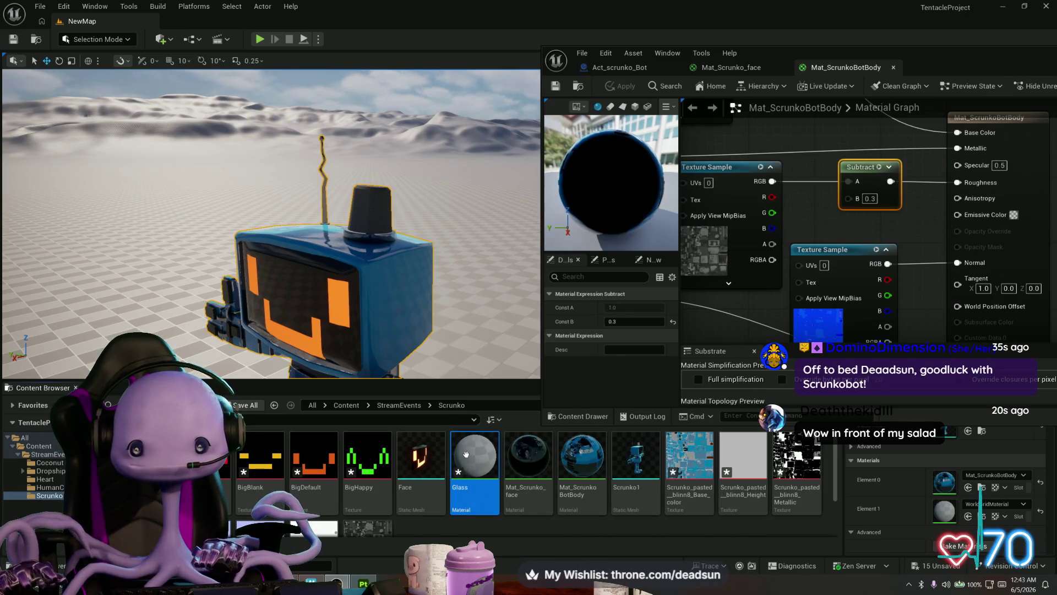
pyautogui.click(646, 308)
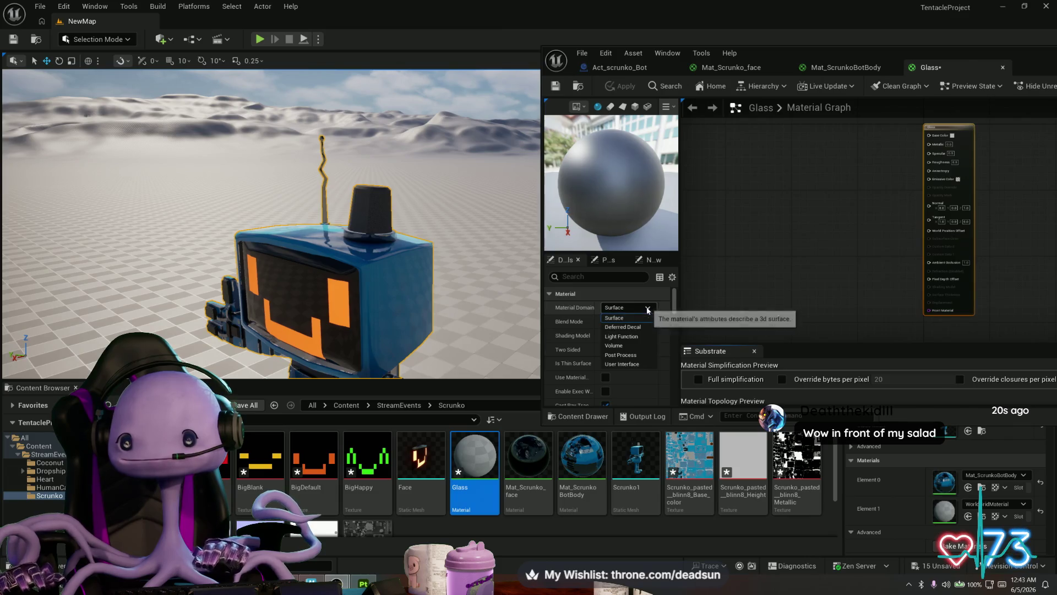
# Set Blend Mode to TranslucentGreyTransmittance, leaving Material Domain on Surface and shading unchanged
pyautogui.click(646, 314)
pyautogui.click(647, 322)
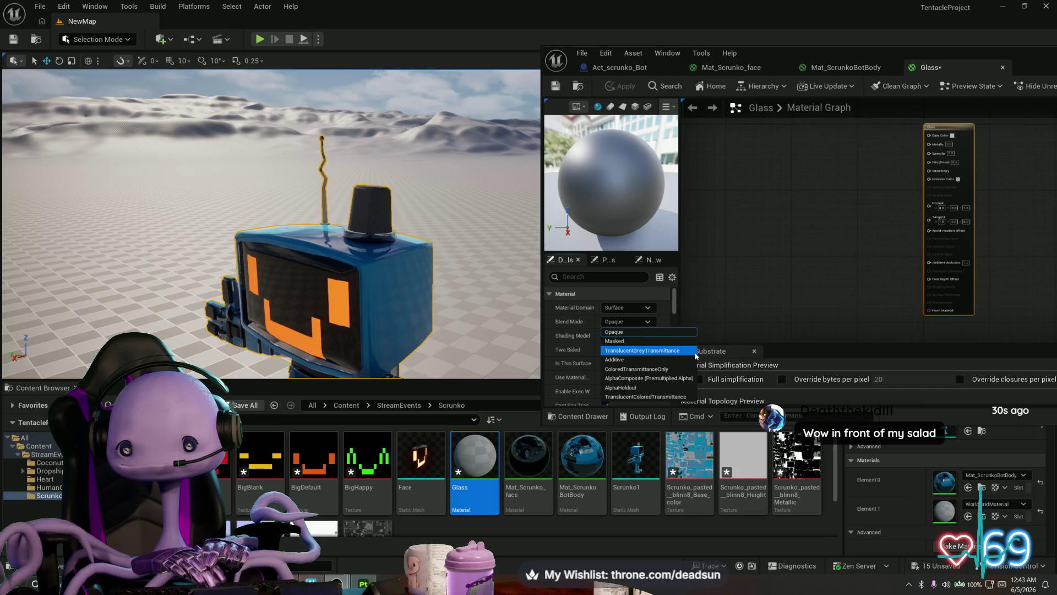
pyautogui.click(679, 350)
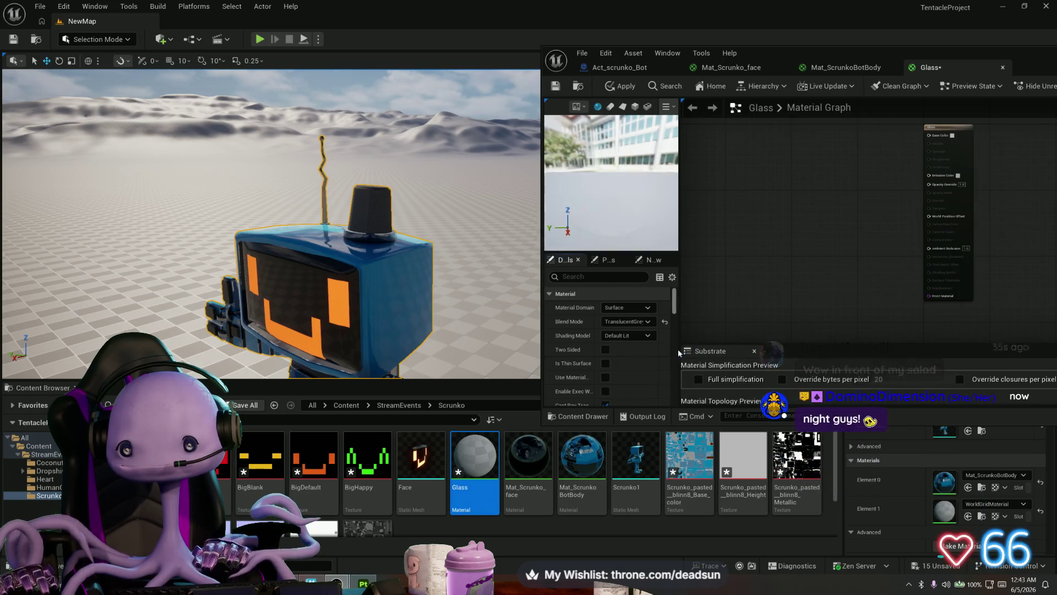
pyautogui.click(645, 324)
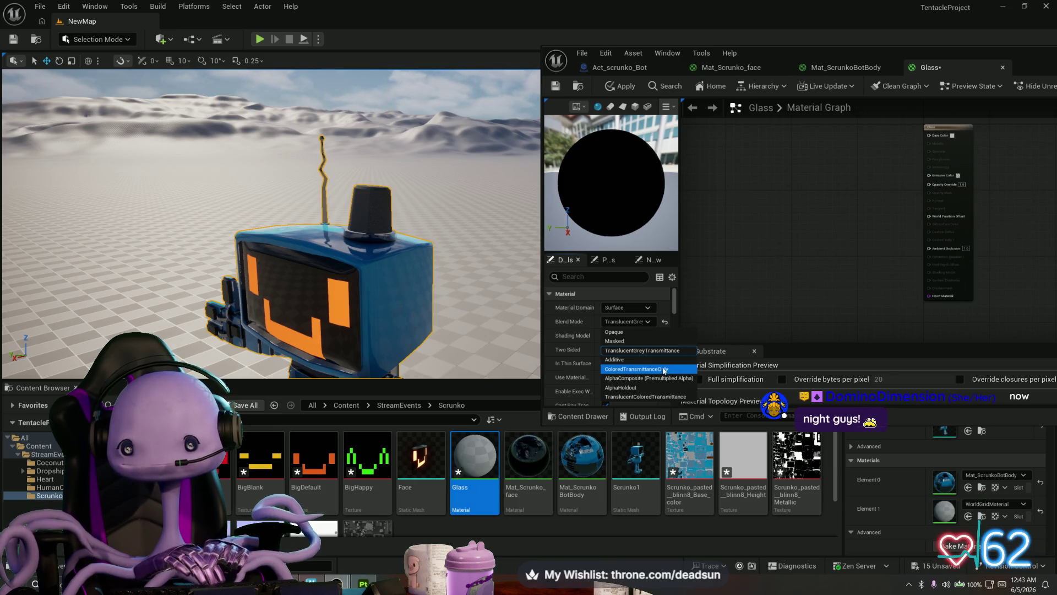
pyautogui.click(667, 349)
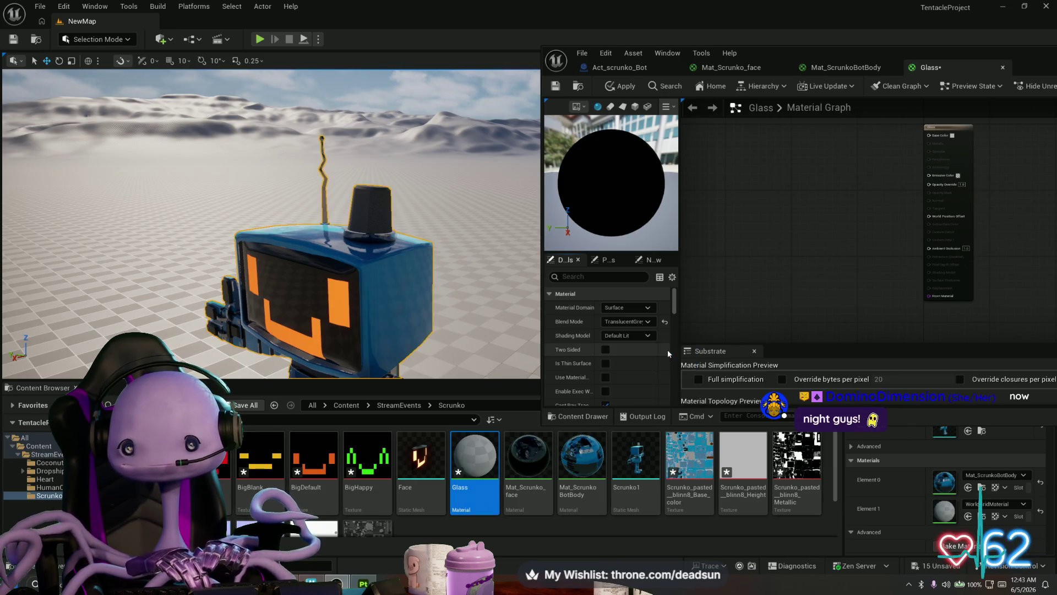
pyautogui.click(640, 334)
pyautogui.click(648, 308)
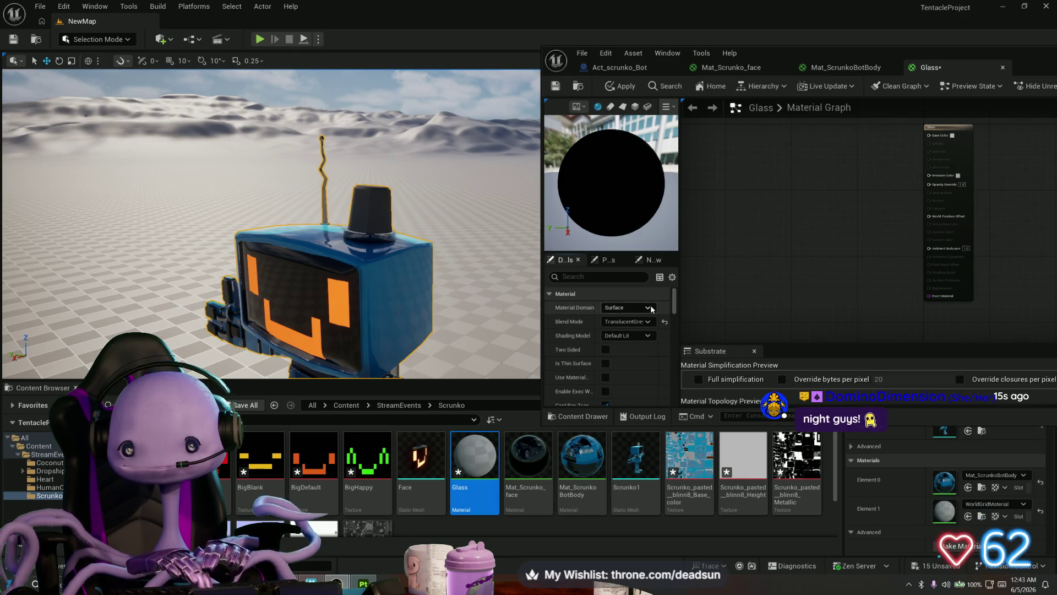
pyautogui.click(650, 307)
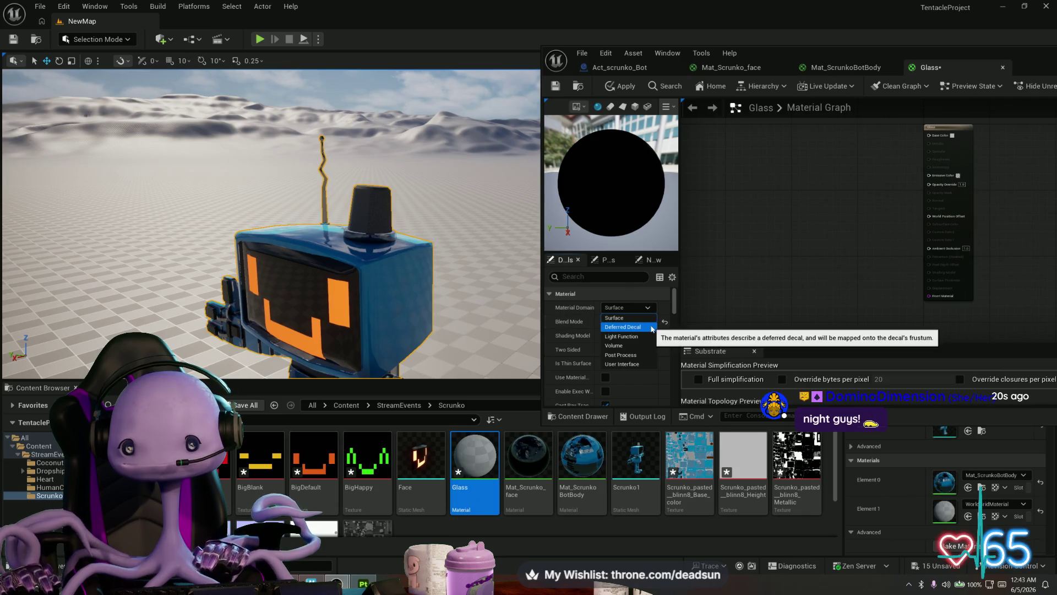
pyautogui.press('Escape')
pyautogui.scroll(-2, 636, 345)
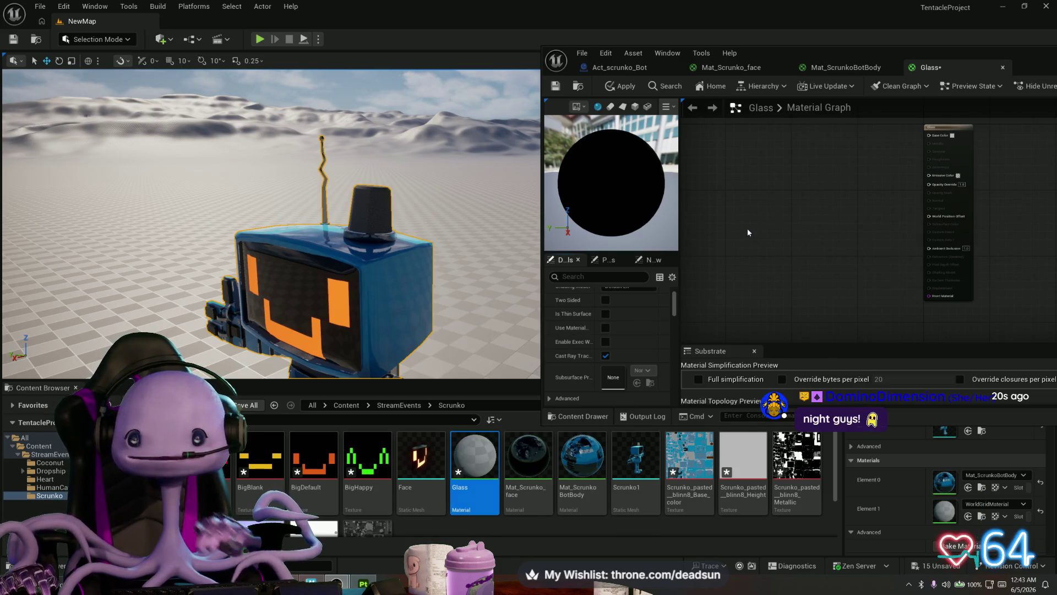
pyautogui.scroll(1, 748, 228)
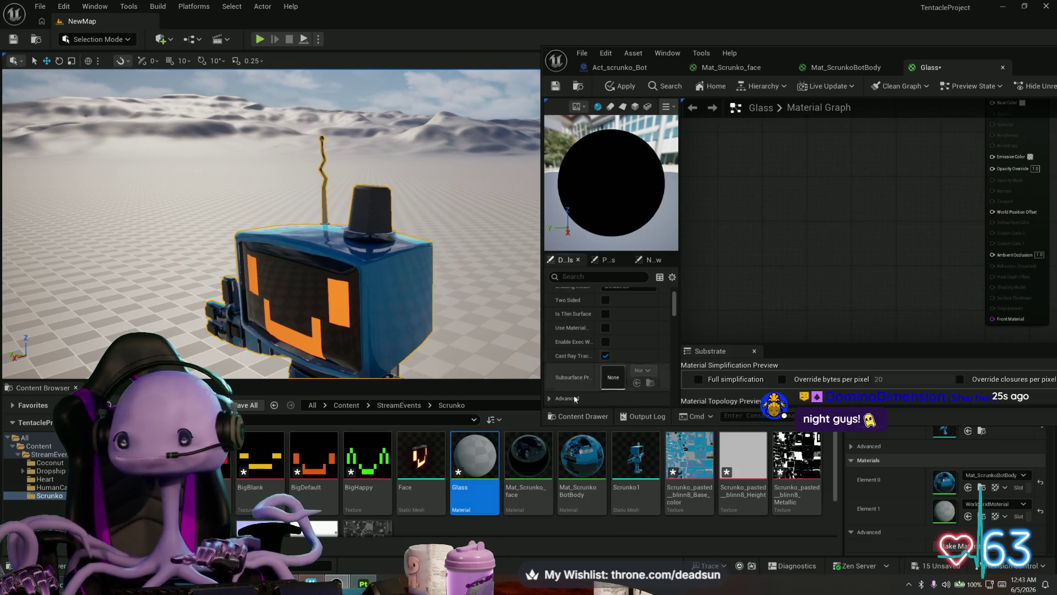
# Rename the Glass material to Mat_ScrunkoGlass
pyautogui.rightClick(472, 465)
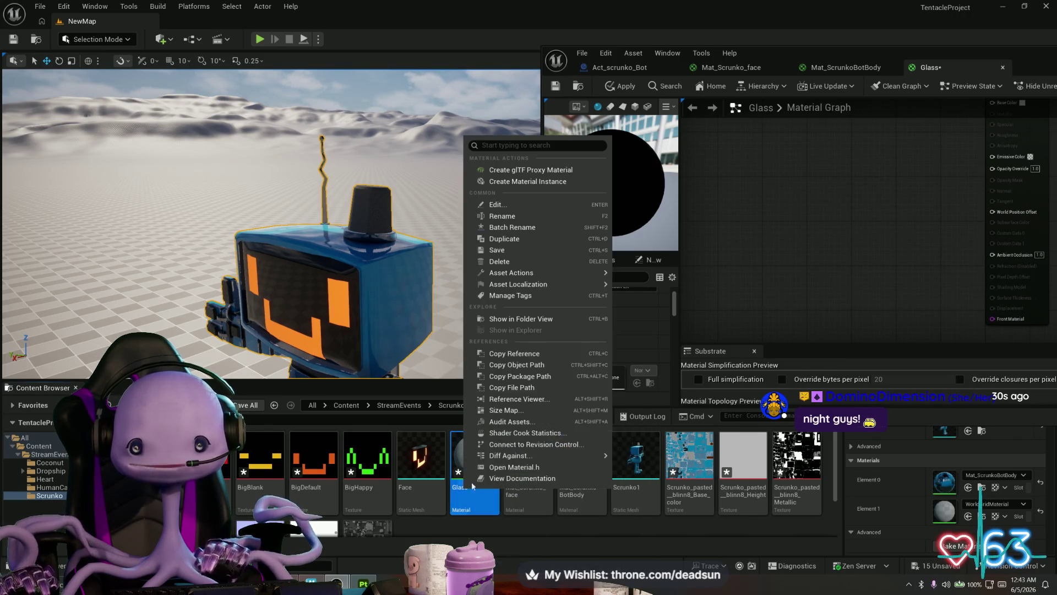
pyautogui.click(536, 219)
pyautogui.write('AC')
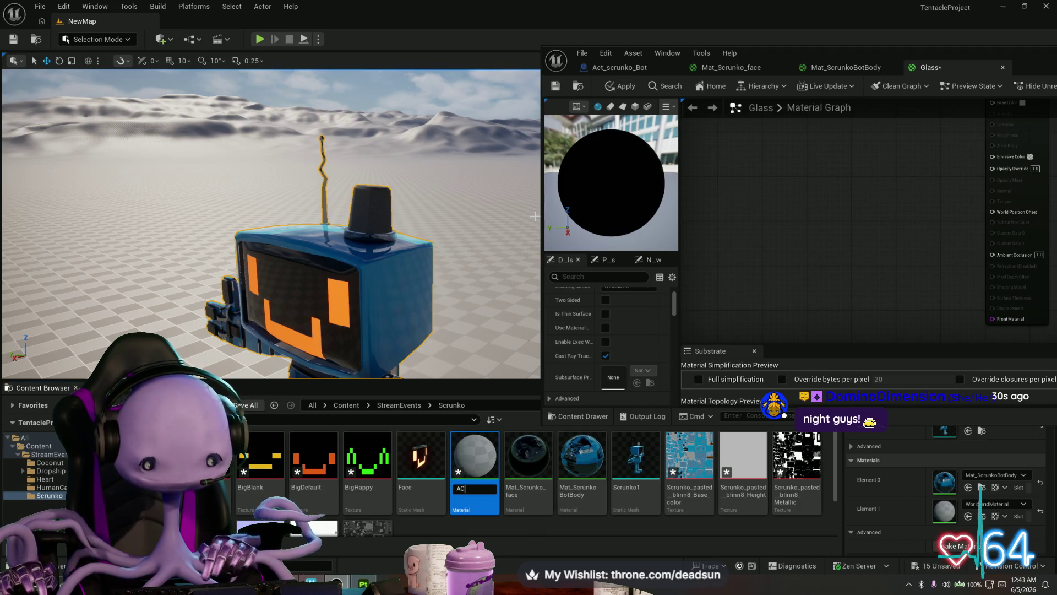
pyautogui.press('BackSpace')
pyautogui.press('BackSpace')
pyautogui.write('MA')
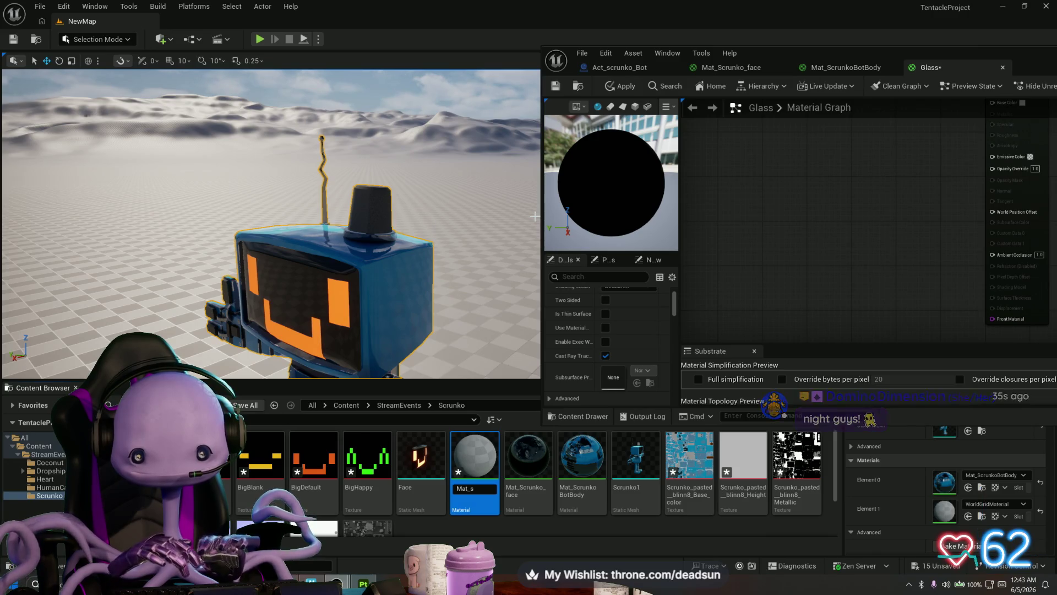
pyautogui.write('ScrunkoGlass')
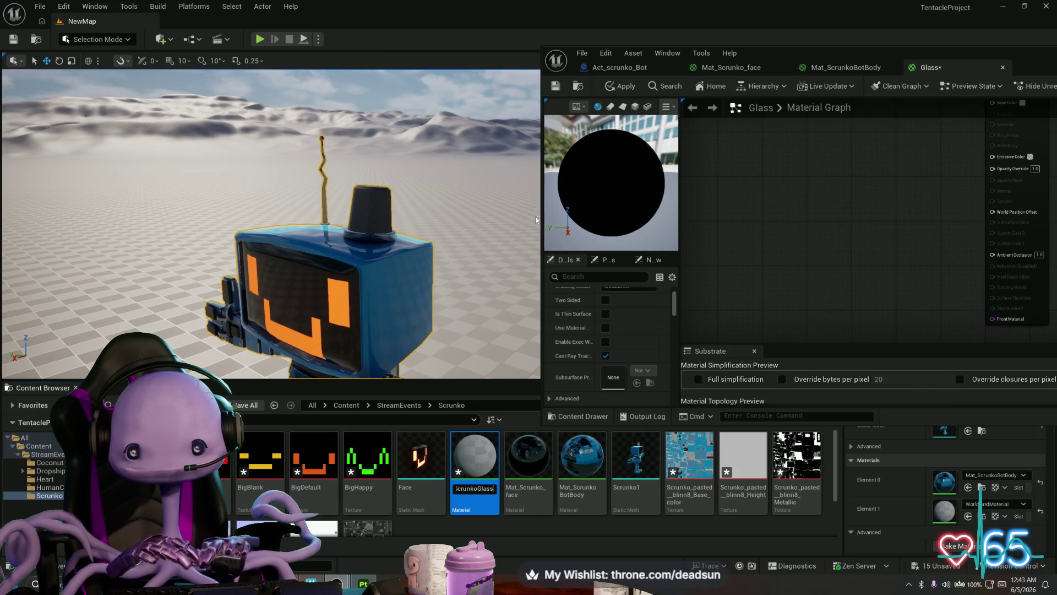
pyautogui.press('Return')
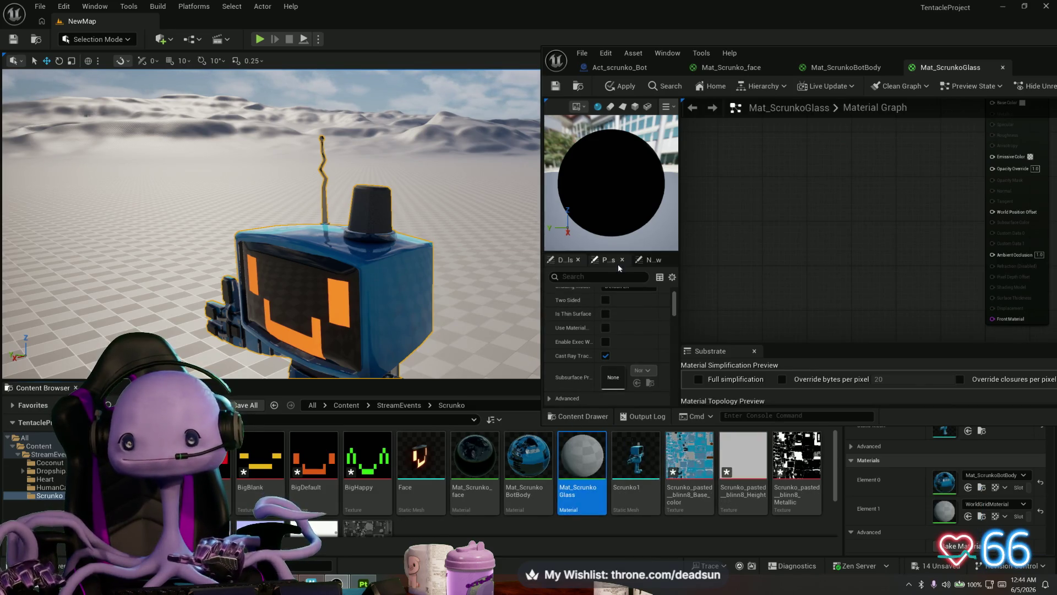
# Set the result node's Opacity Override to 0.8
pyautogui.moveTo(778, 248); pyautogui.dragTo(659, 321)
pyautogui.moveTo(884, 253); pyautogui.dragTo(887, 185)
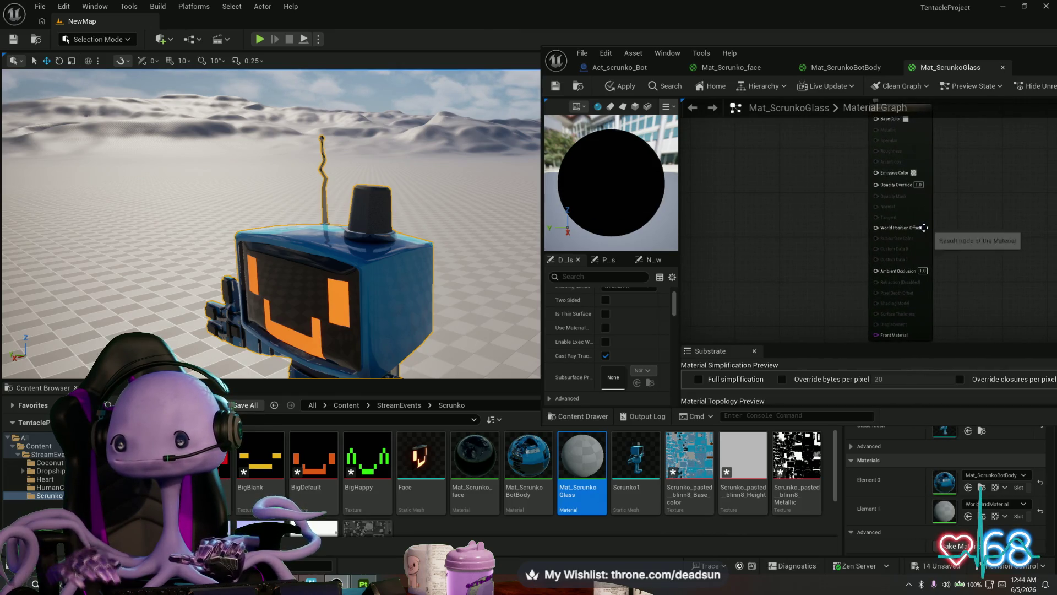
pyautogui.click(921, 185)
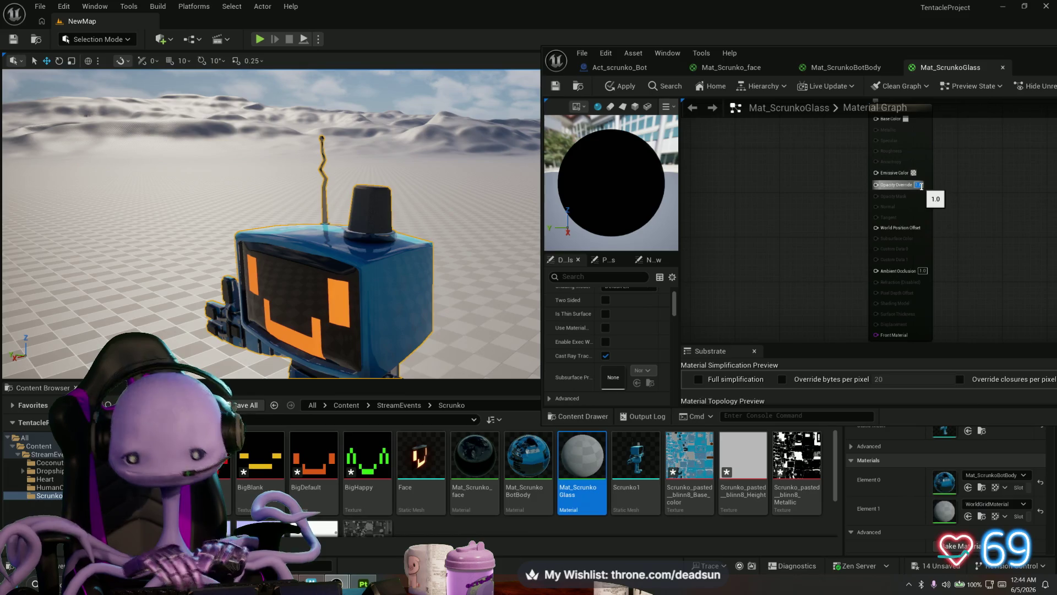
pyautogui.press('BackSpace')
pyautogui.write('0.8')
pyautogui.press('Return')
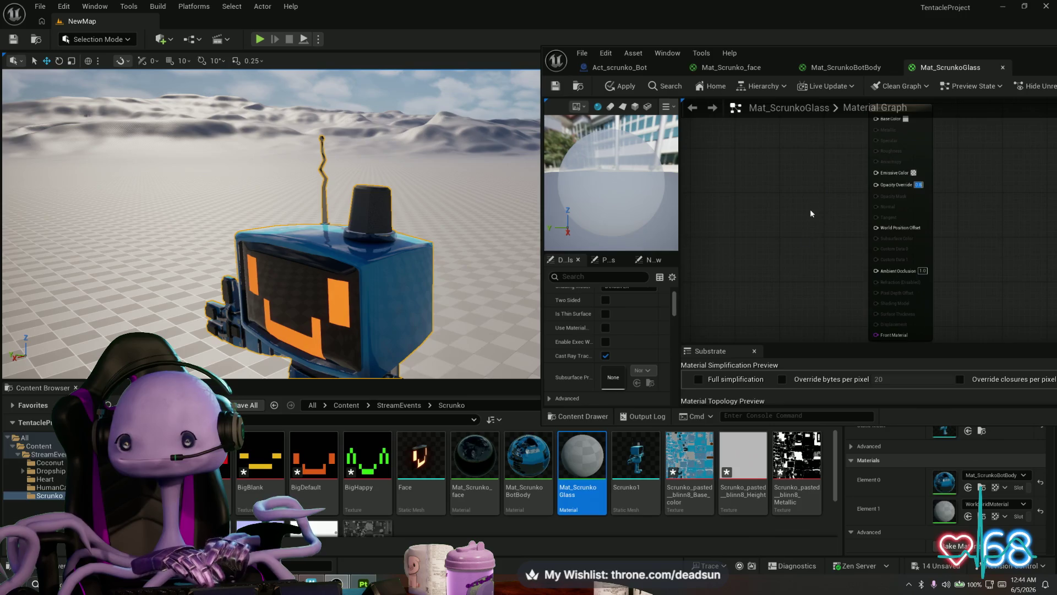
pyautogui.moveTo(811, 213); pyautogui.dragTo(818, 308)
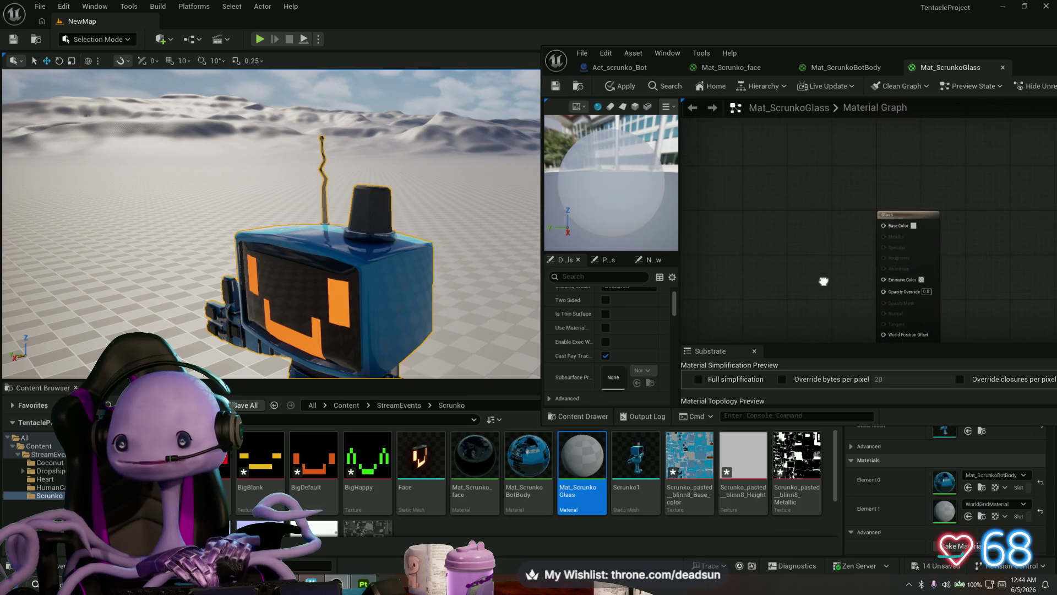
pyautogui.click(913, 225)
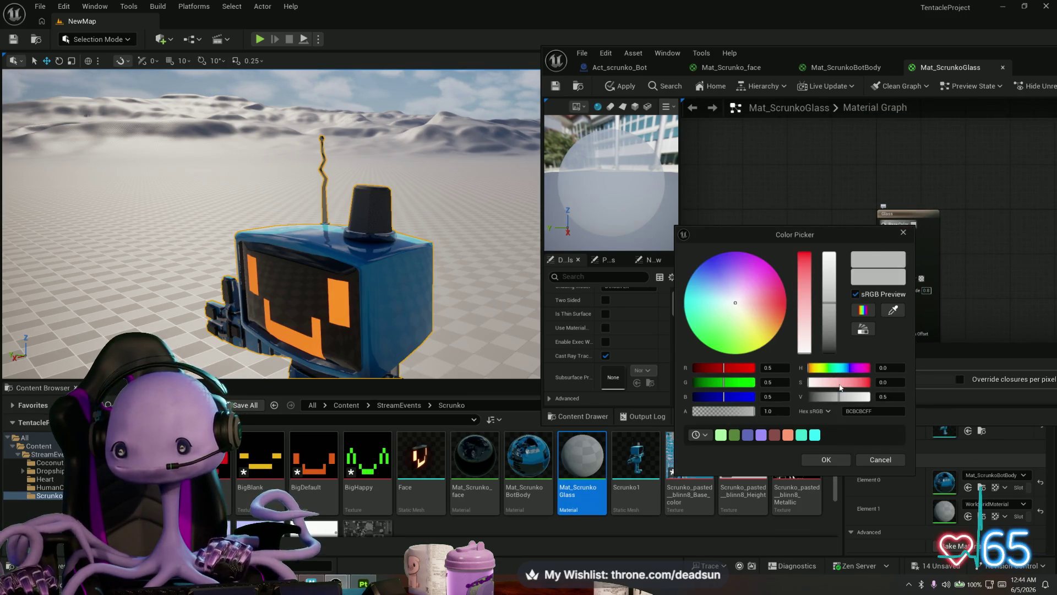
# Pick an orange-amber Base Color in the Color Picker and confirm with OK
pyautogui.moveTo(840, 385)
pyautogui.mouseDown()
pyautogui.moveTo(859, 383)
pyautogui.moveTo(816, 368)
pyautogui.mouseUp()
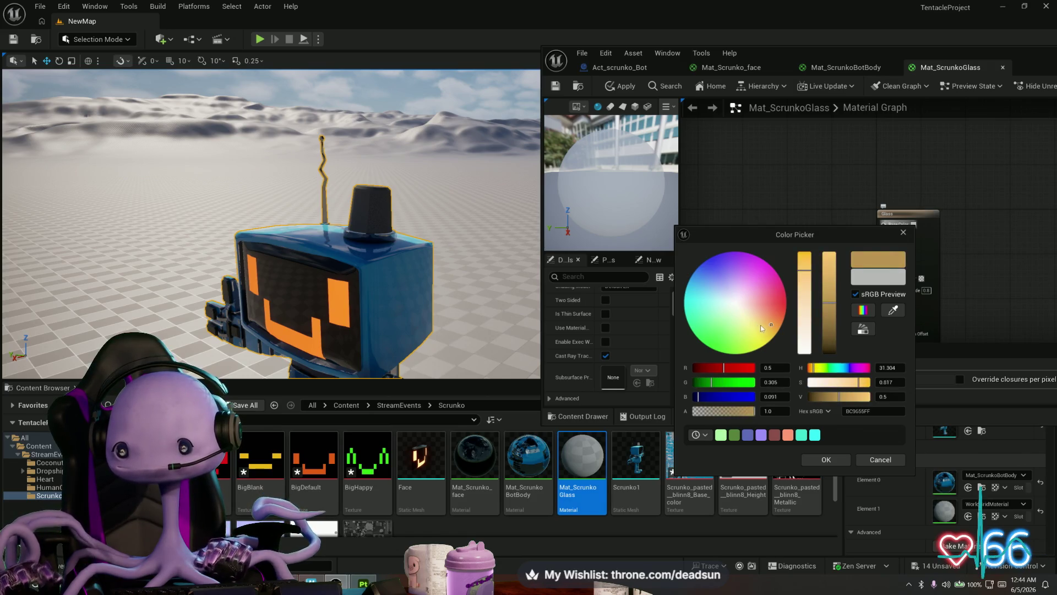
pyautogui.moveTo(761, 328); pyautogui.dragTo(766, 328)
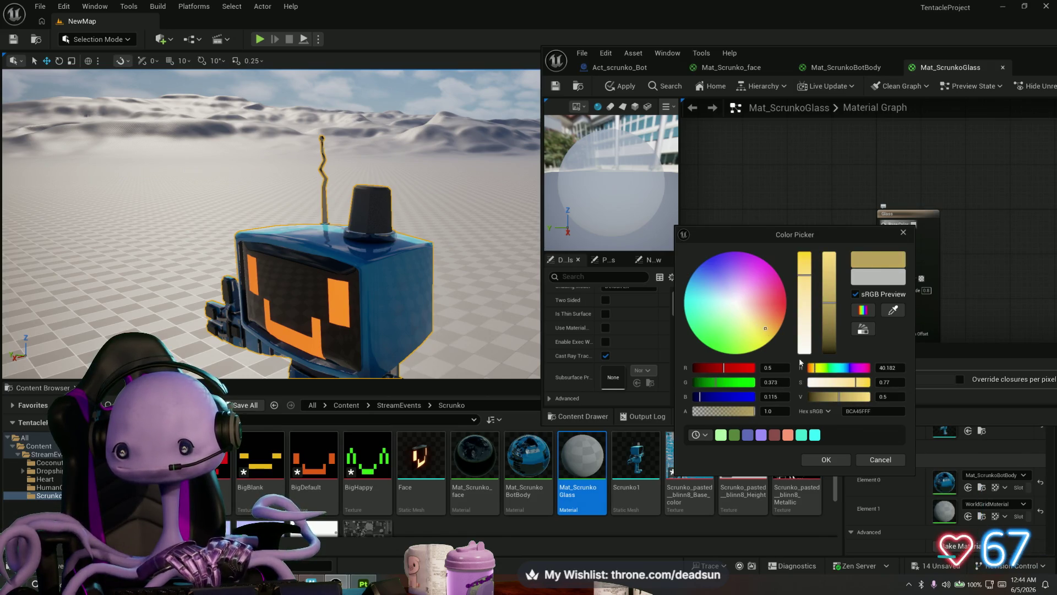
pyautogui.moveTo(817, 371); pyautogui.dragTo(809, 367)
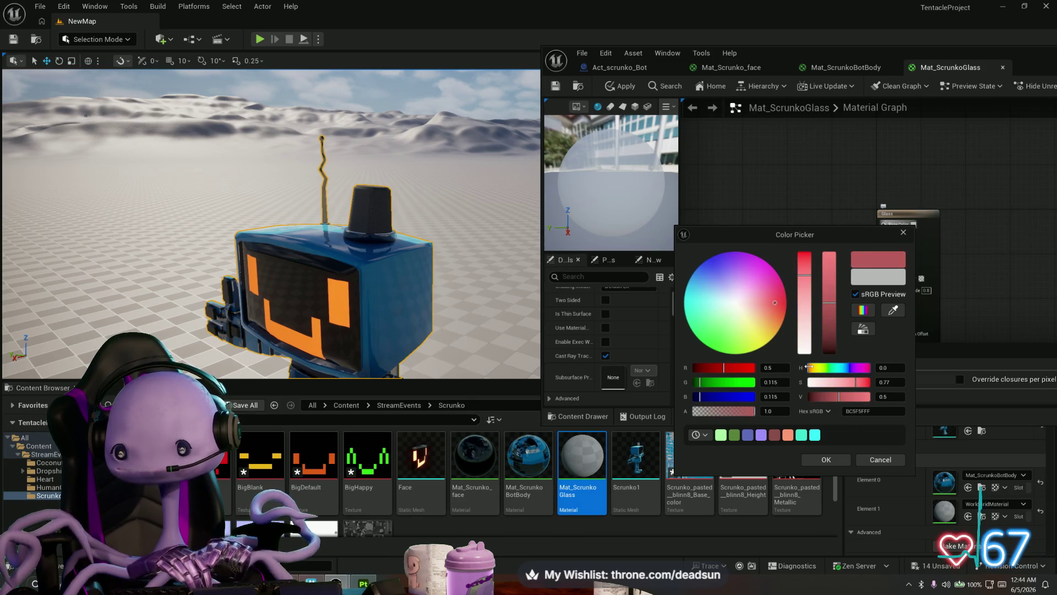
pyautogui.moveTo(774, 304); pyautogui.dragTo(773, 321)
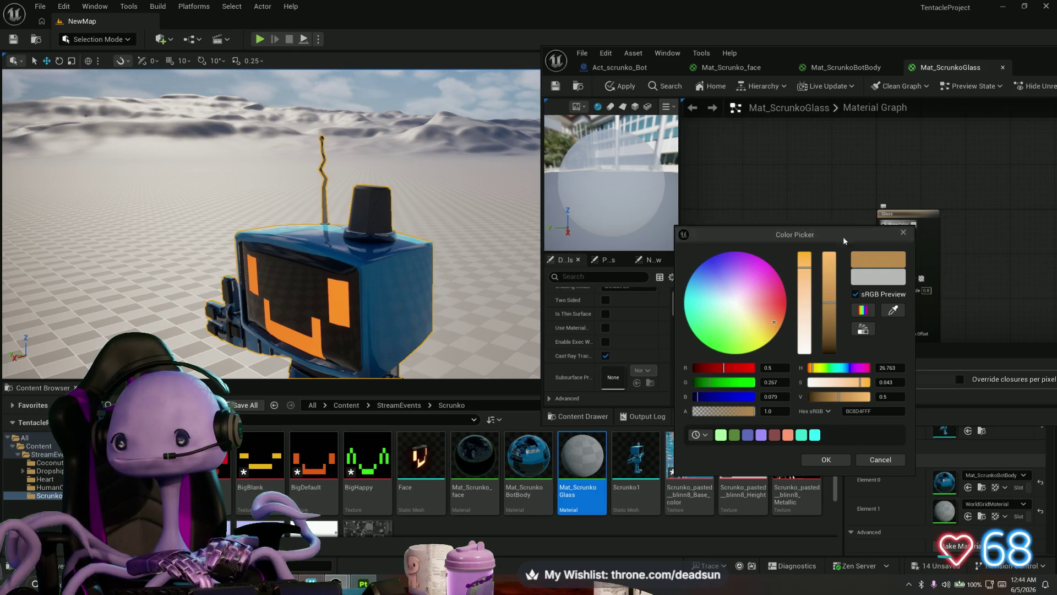
pyautogui.click(835, 466)
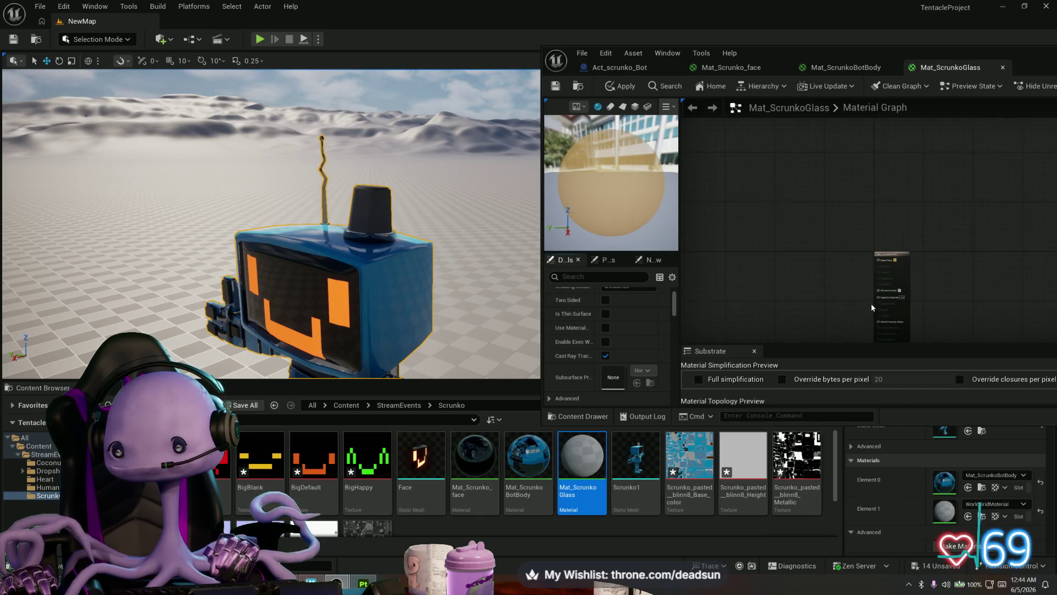
pyautogui.scroll(3, 870, 303)
# Set Translucency Pass under Advanced to Before DOF
pyautogui.moveTo(862, 302)
pyautogui.mouseDown()
pyautogui.moveTo(837, 168)
pyautogui.moveTo(822, 163)
pyautogui.mouseUp()
pyautogui.scroll(-6, 580, 316)
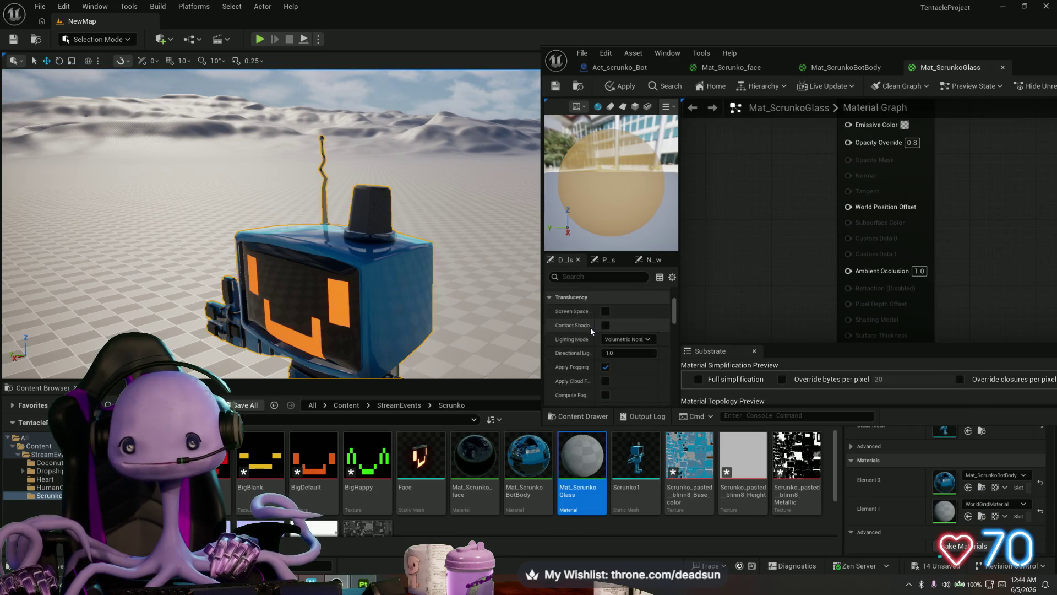
pyautogui.scroll(-2, 592, 331)
pyautogui.click(551, 302)
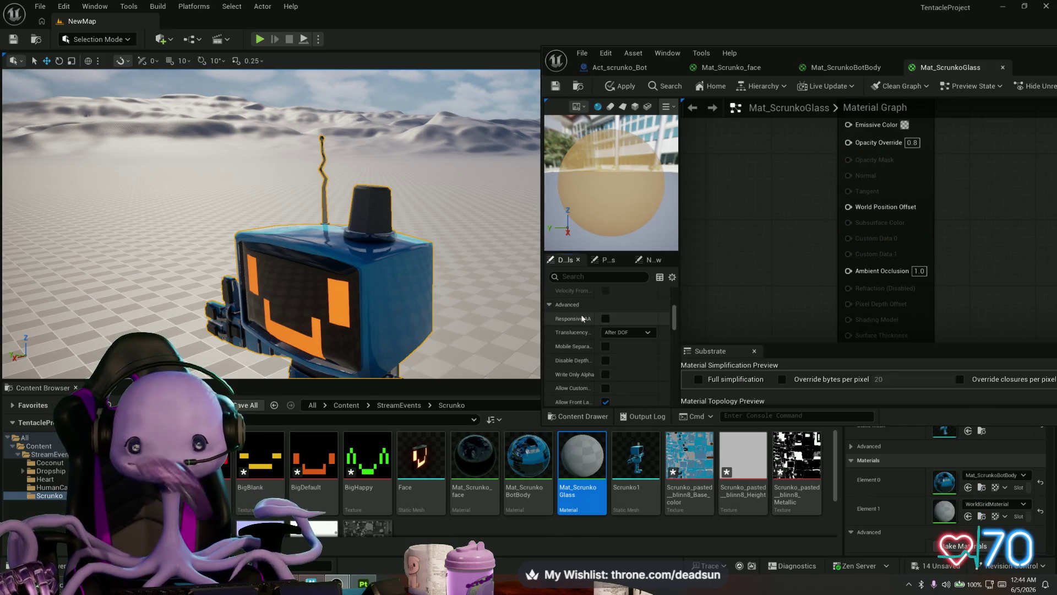
pyautogui.click(632, 333)
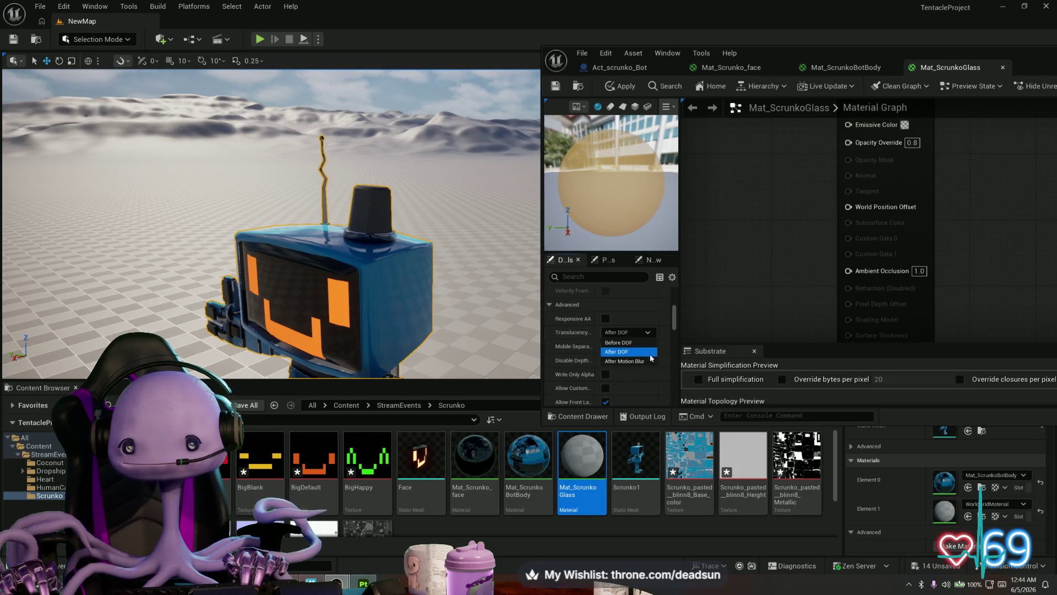
pyautogui.click(645, 343)
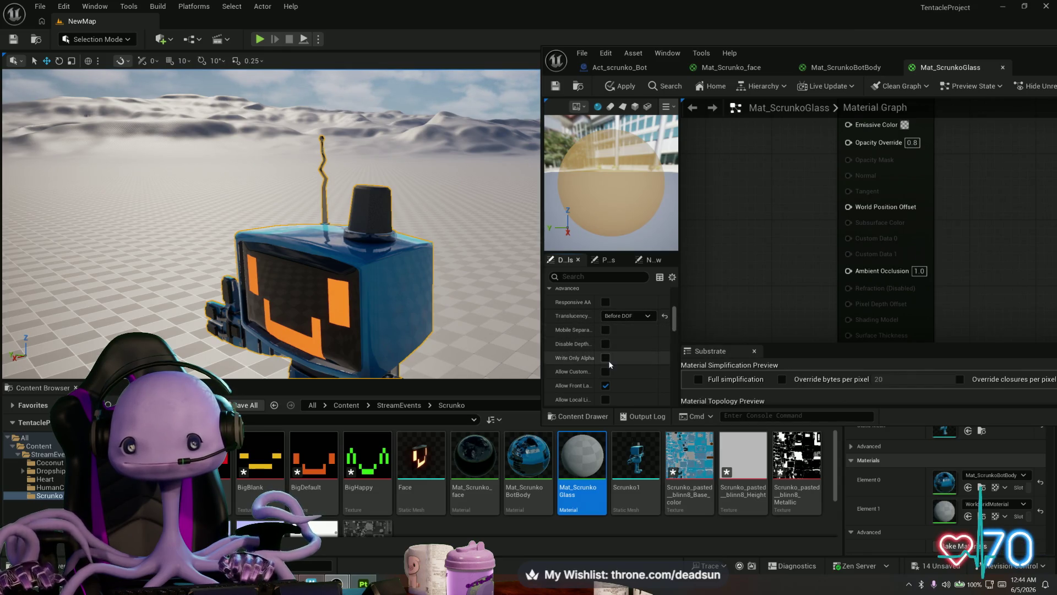
pyautogui.scroll(-2, 609, 365)
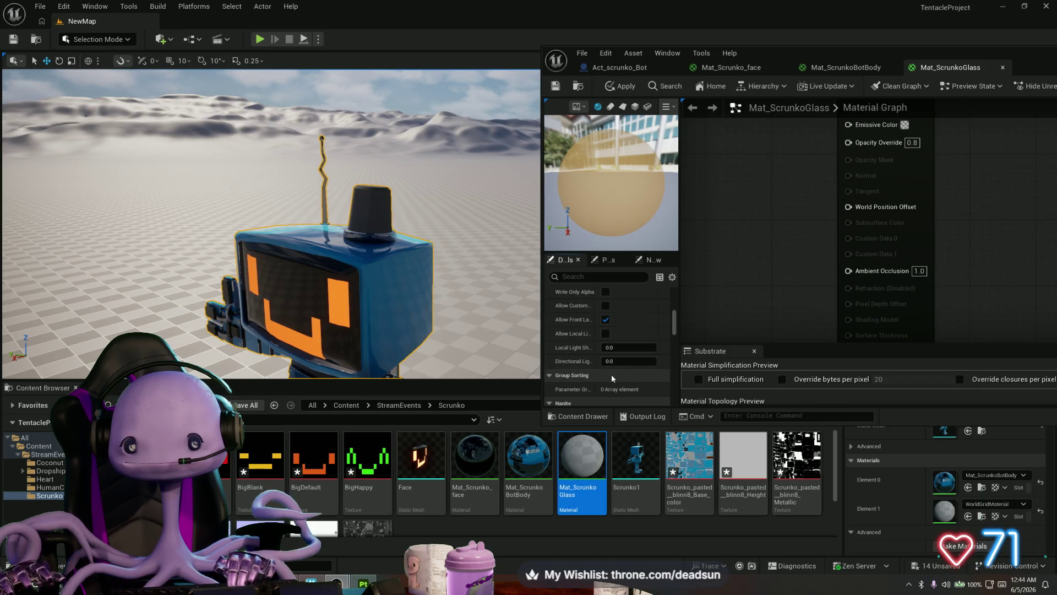
pyautogui.scroll(-2, 589, 373)
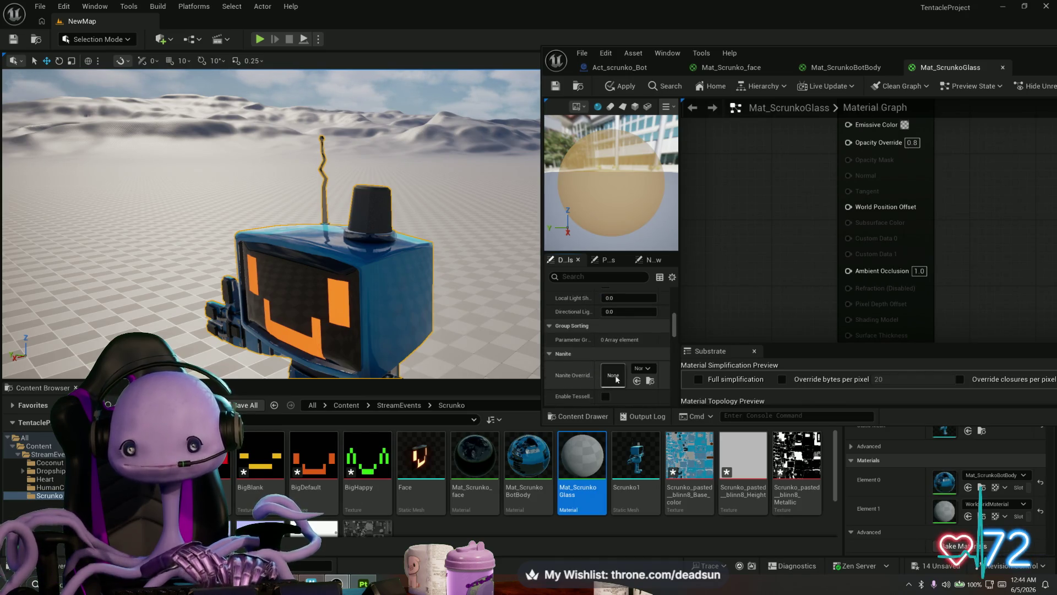
pyautogui.scroll(2, 600, 332)
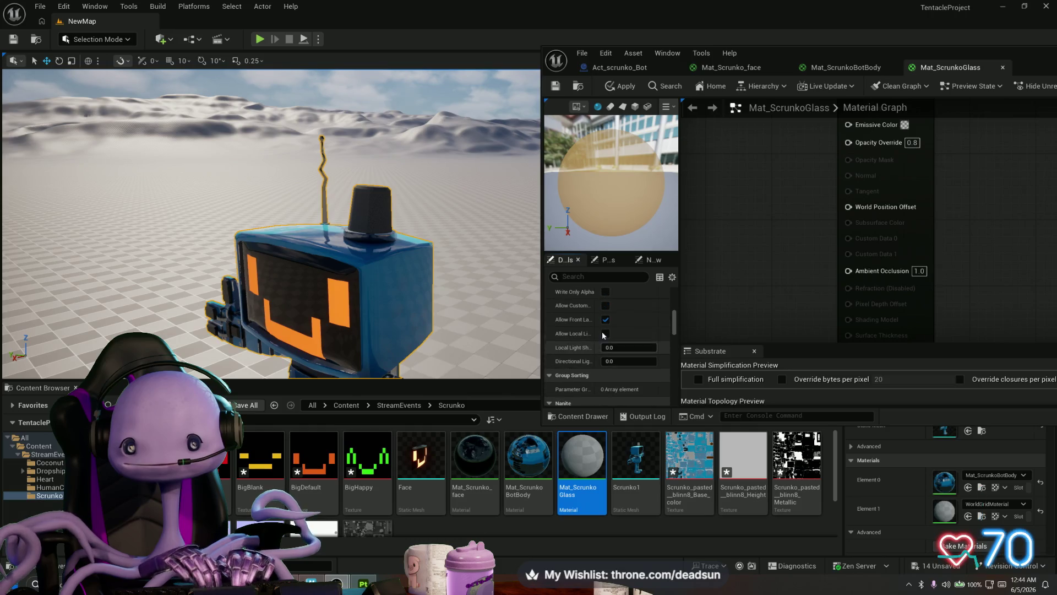
pyautogui.scroll(2, 609, 333)
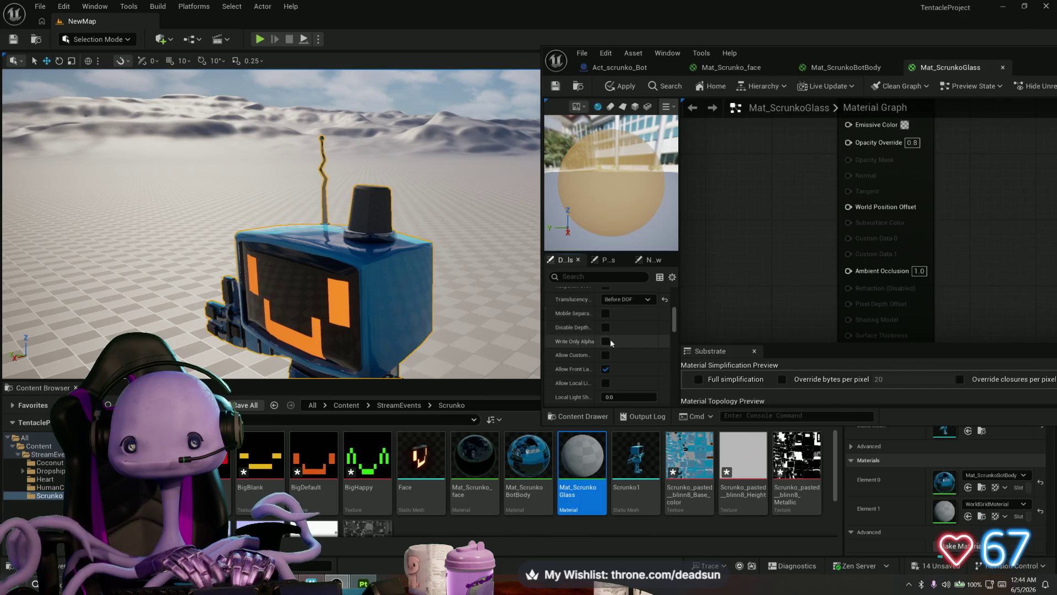
pyautogui.scroll(2, 609, 336)
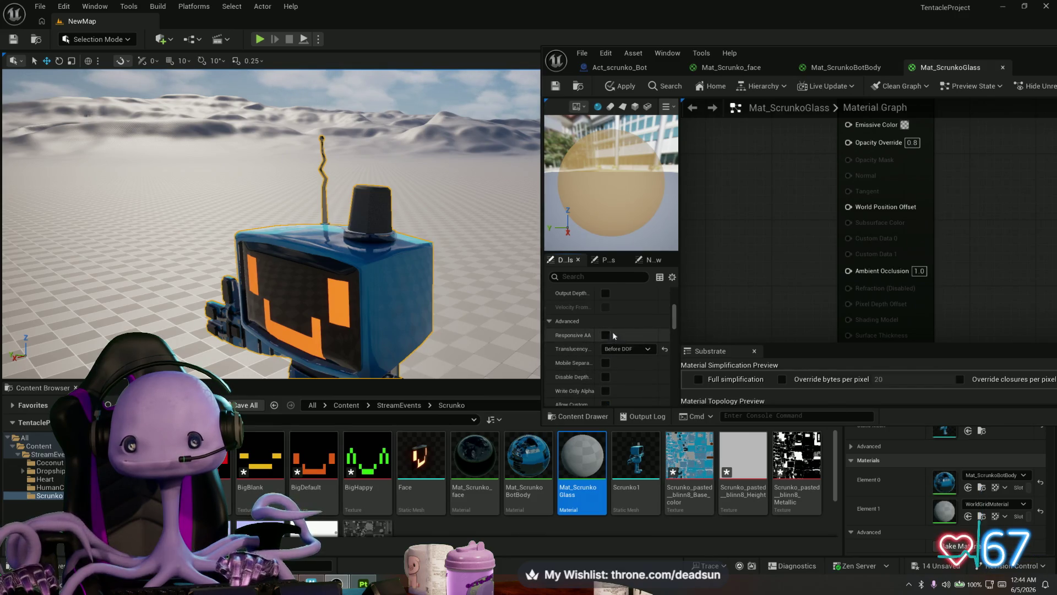
pyautogui.scroll(1, 612, 333)
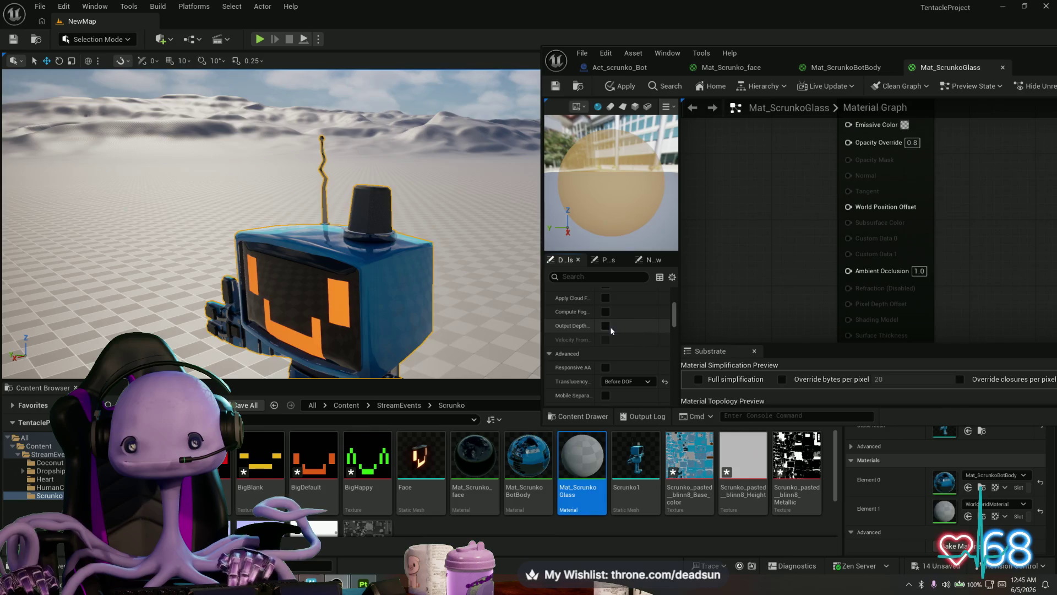
pyautogui.scroll(2, 610, 329)
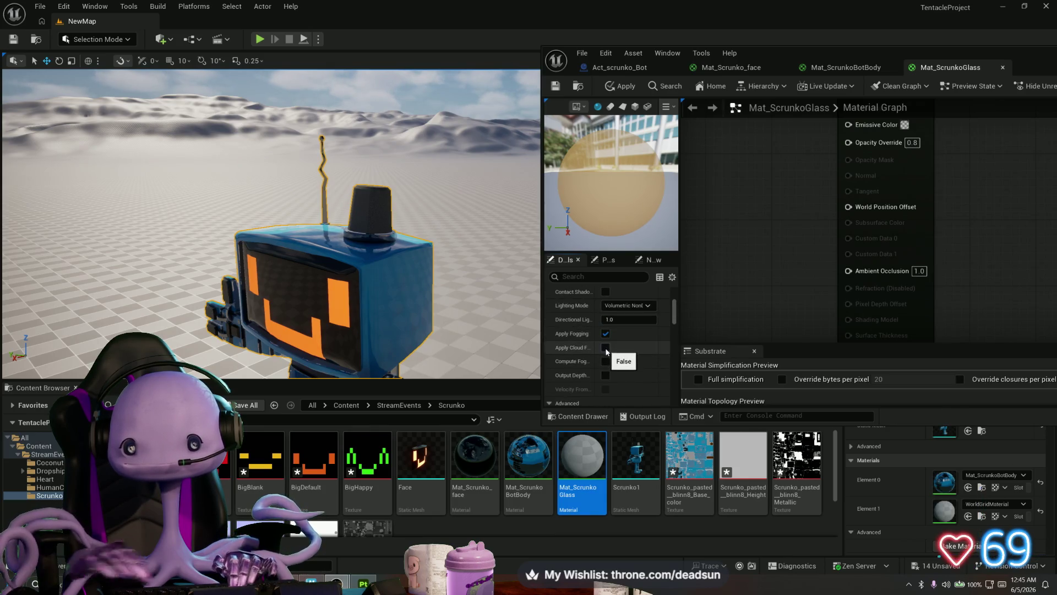
# Set Translucency Lighting Mode to Surface ForwardShading
pyautogui.click(624, 305)
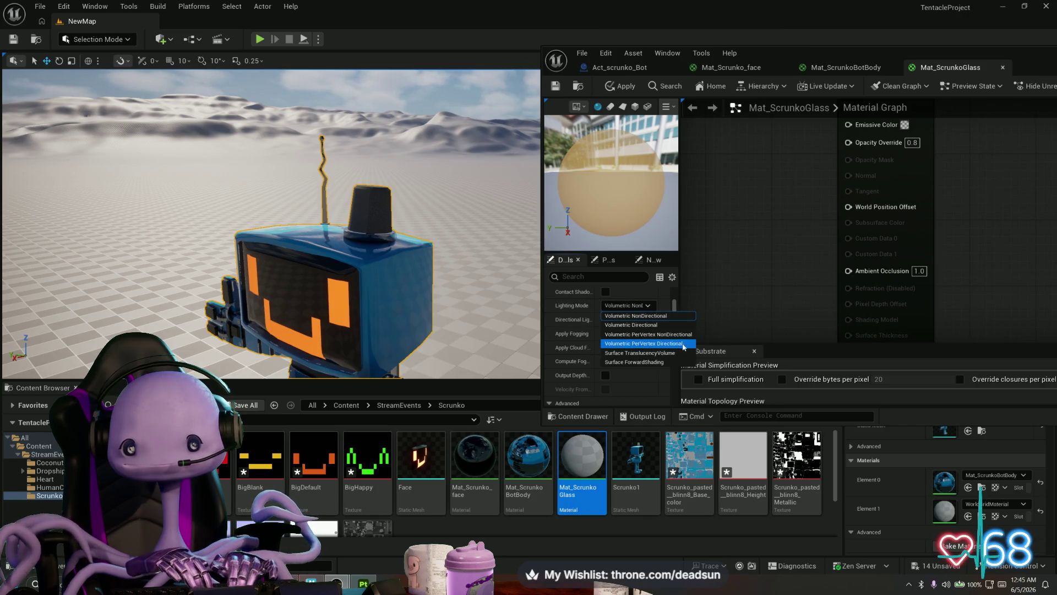
pyautogui.click(671, 352)
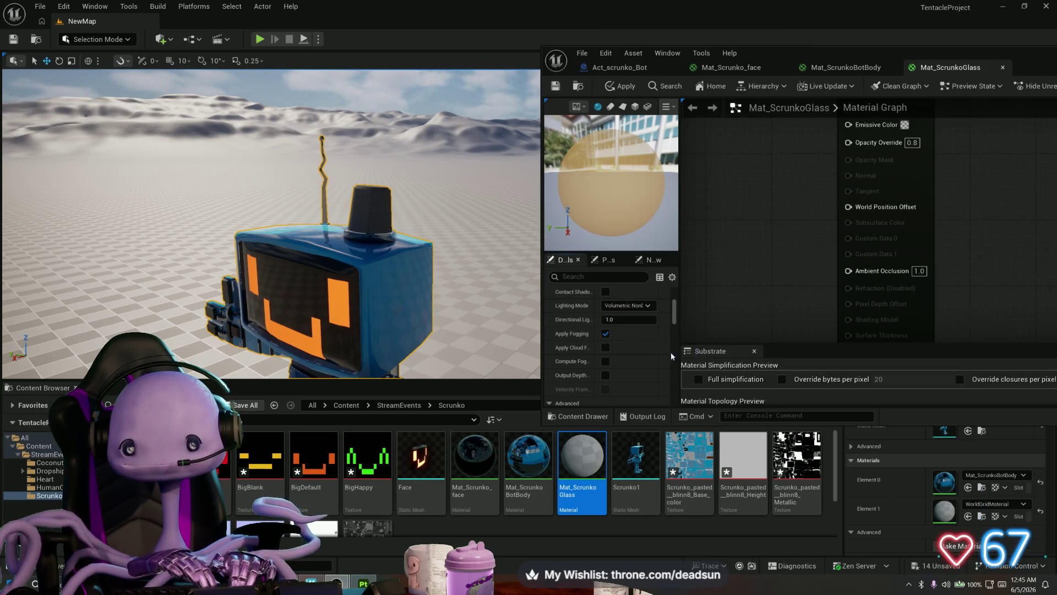
pyautogui.scroll(2, 626, 343)
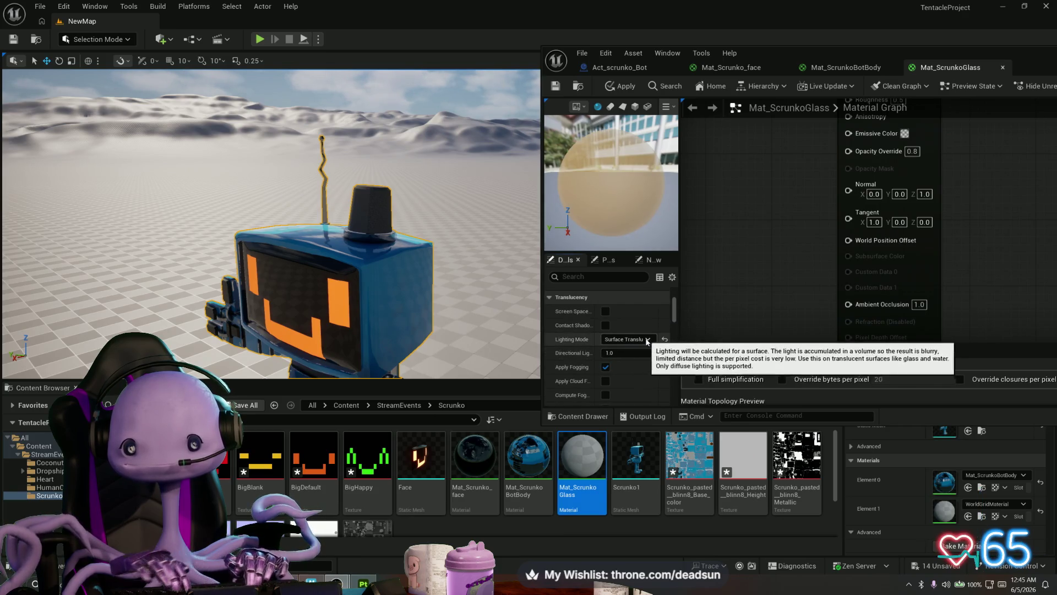
pyautogui.click(627, 339)
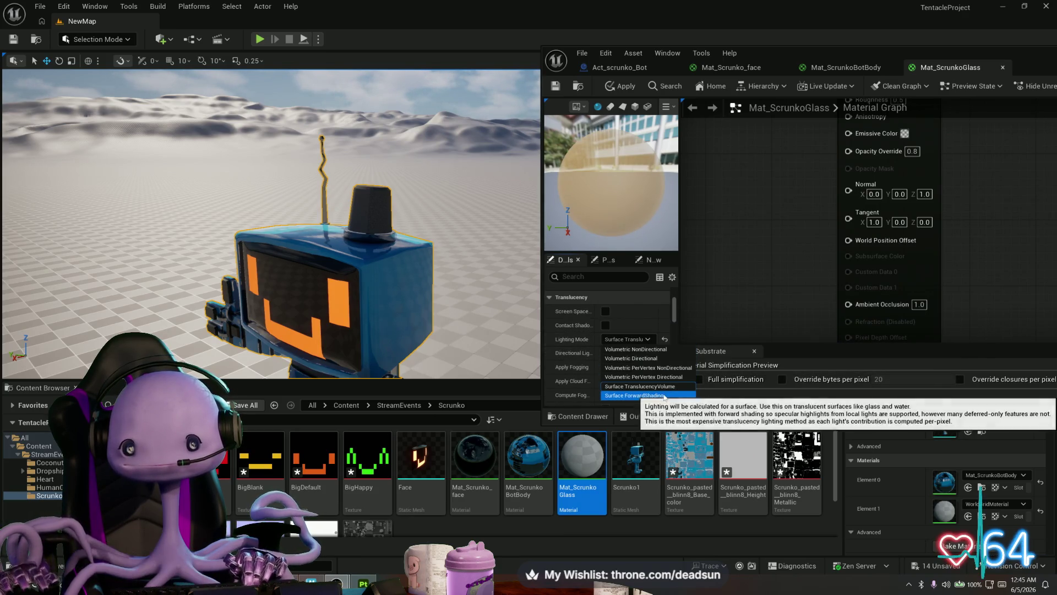
pyautogui.click(659, 394)
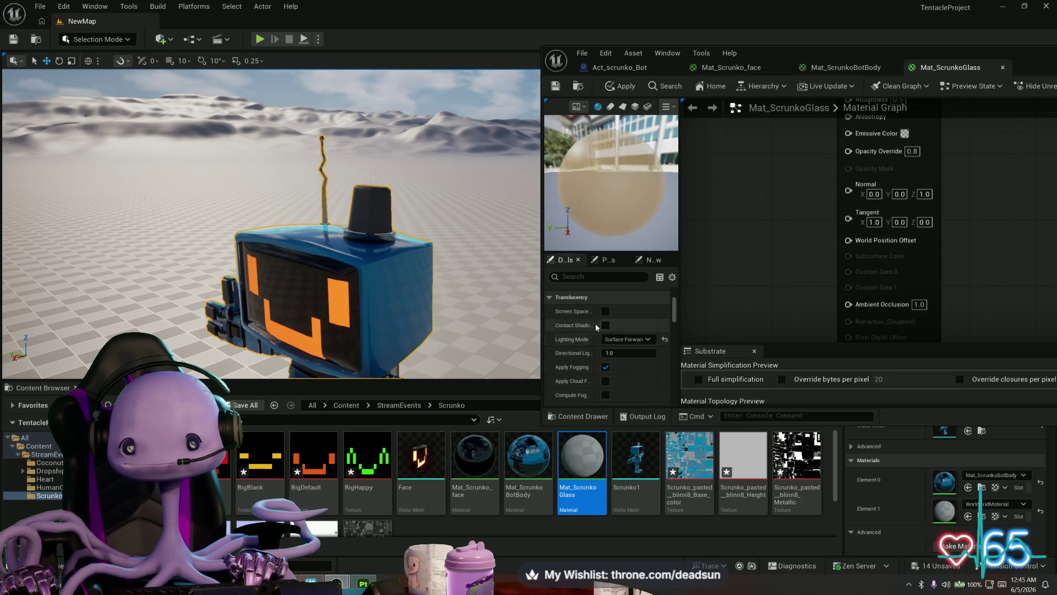
pyautogui.scroll(1, 608, 343)
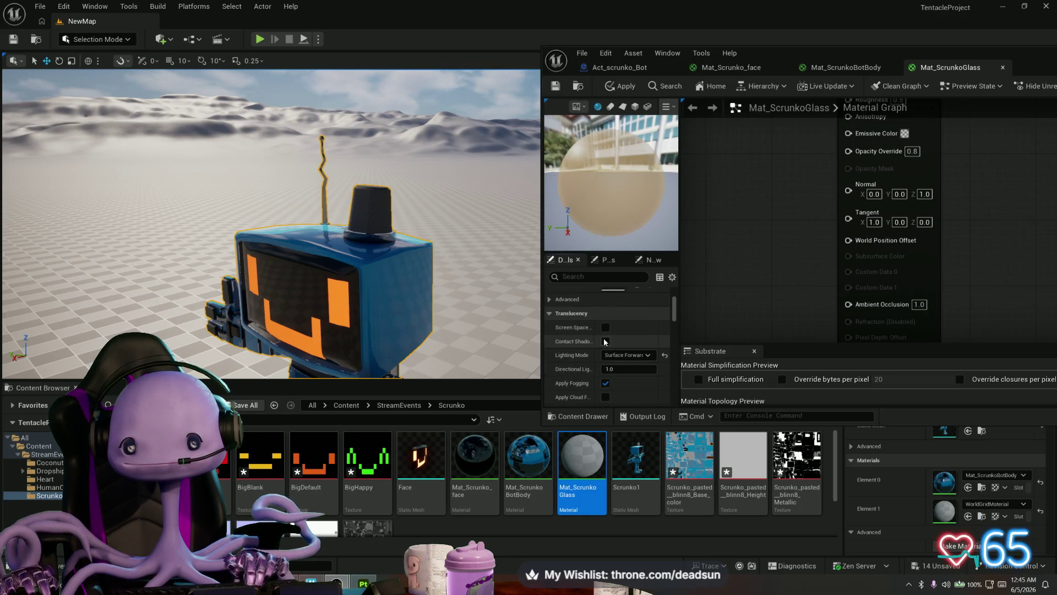
pyautogui.scroll(1, 612, 339)
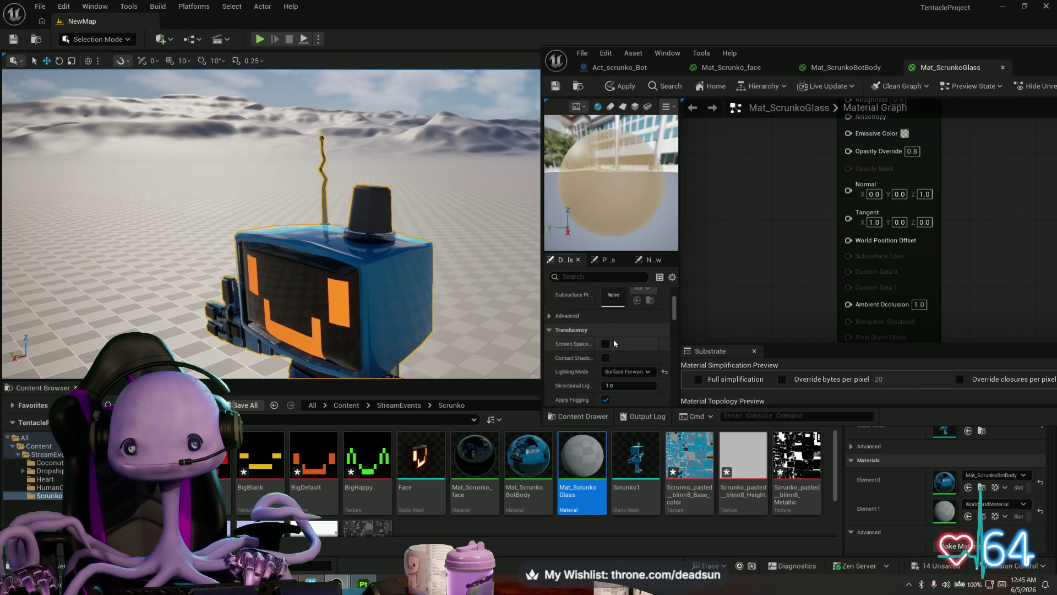
# Set Decal Response under Advanced to Color Roughness
pyautogui.click(611, 316)
pyautogui.click(634, 329)
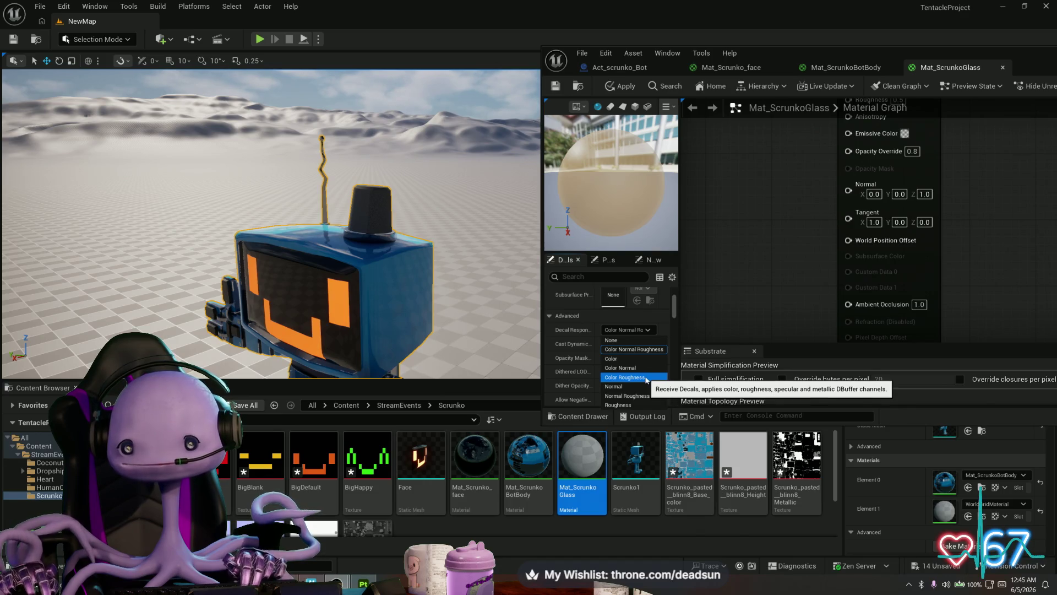
pyautogui.click(645, 378)
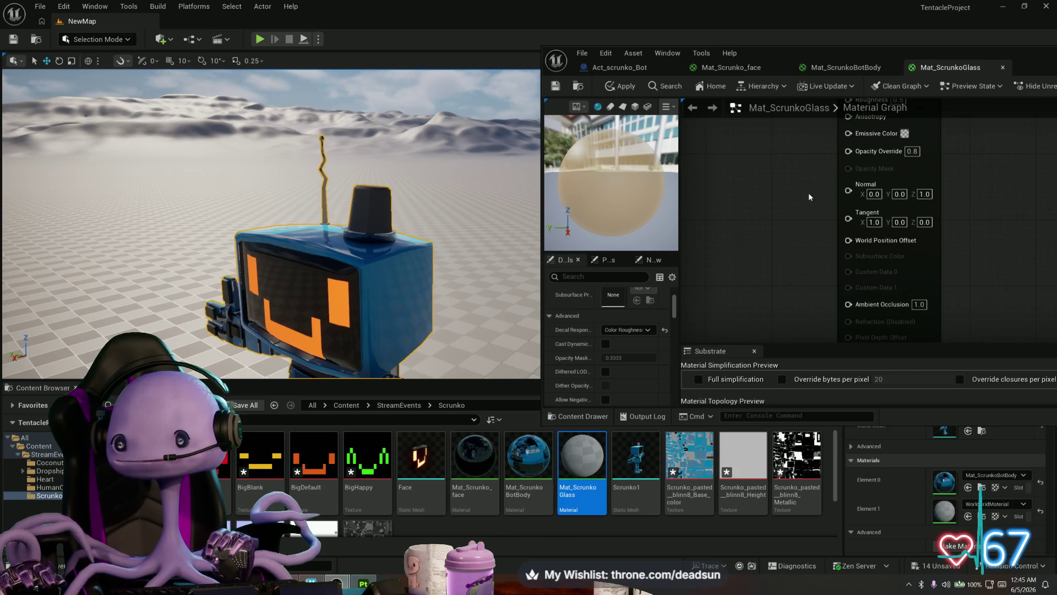
pyautogui.scroll(-2, 808, 187)
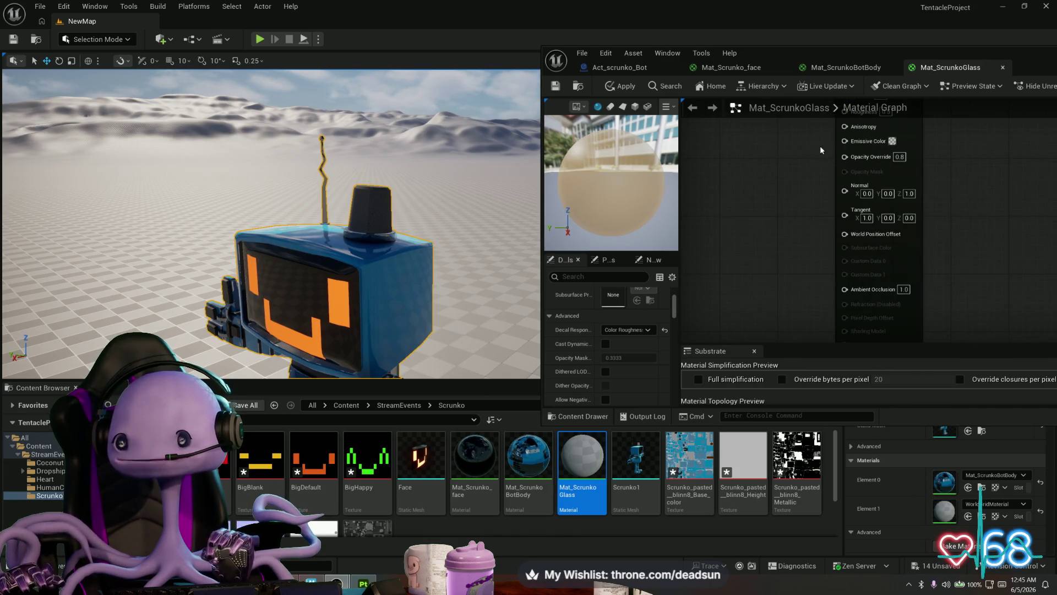
# Set Mat_ScrunkoGlass's Roughness to 0.19, then switch to the Act_scrunko_Bot Blueprint
pyautogui.scroll(-1, 806, 151)
pyautogui.moveTo(806, 151); pyautogui.dragTo(800, 229)
pyautogui.click(863, 196)
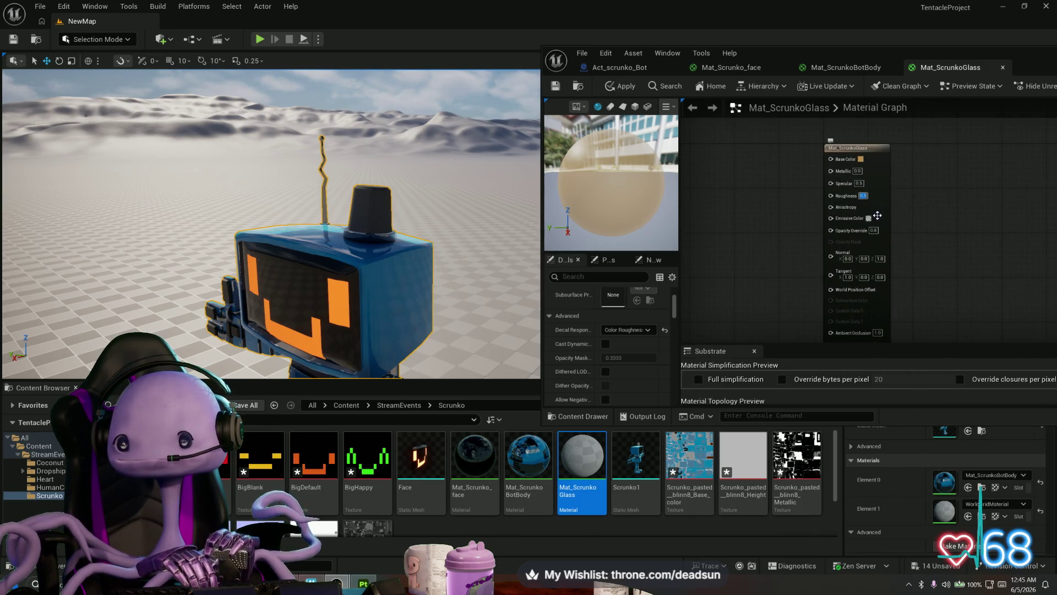
pyautogui.write('1')
pyautogui.press('Return')
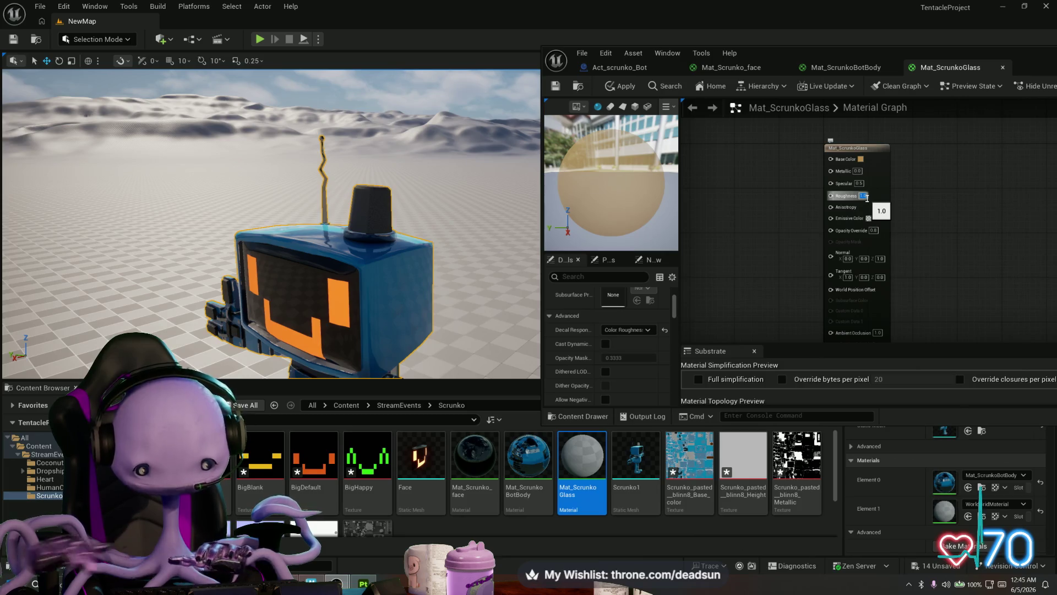
pyautogui.write('0.9')
pyautogui.press('Return')
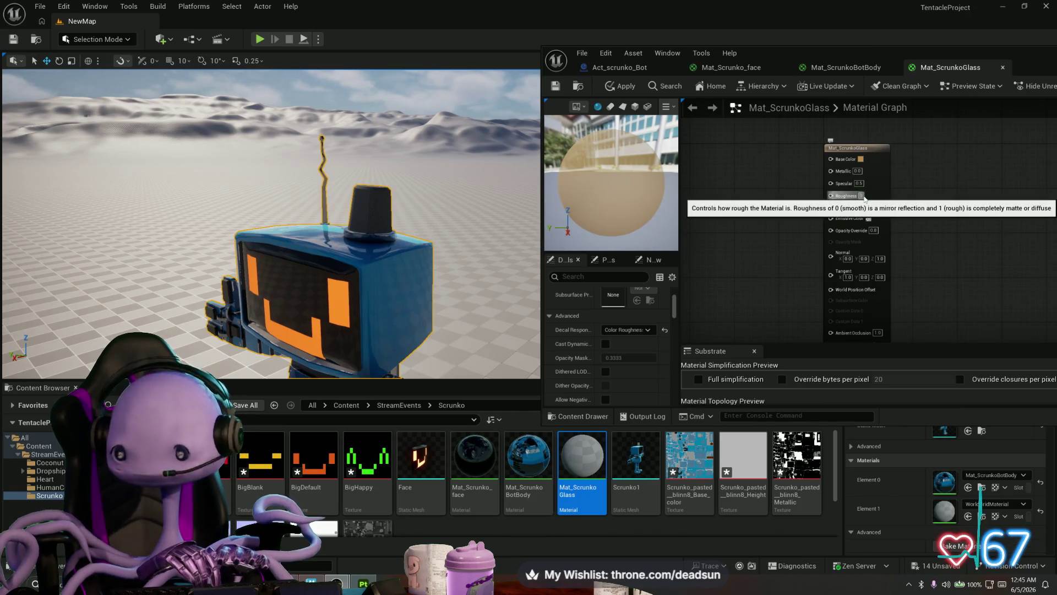
pyautogui.click(863, 196)
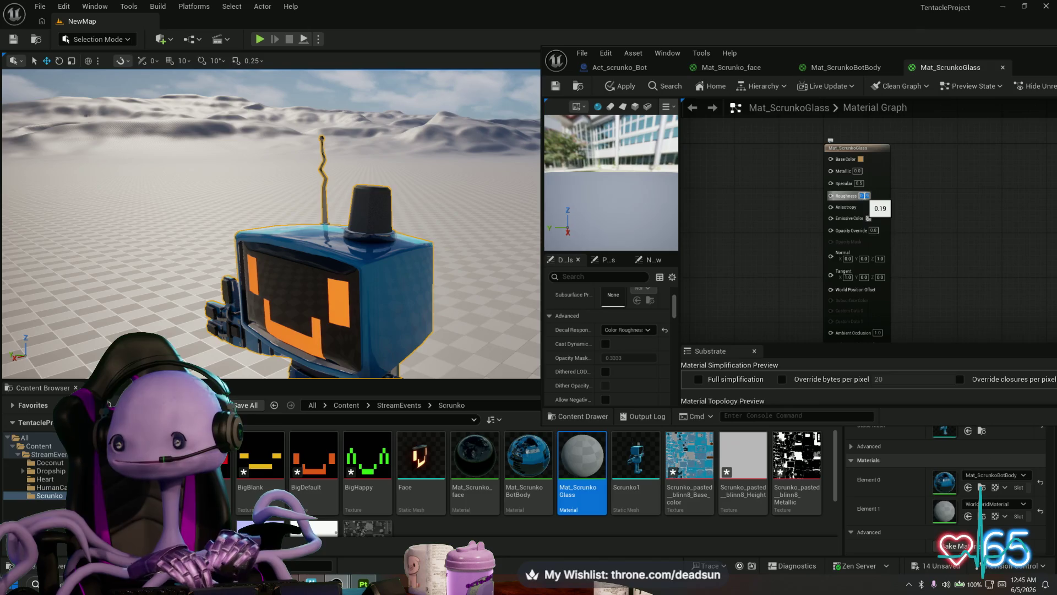
pyautogui.press('Return')
pyautogui.moveTo(612, 182)
pyautogui.mouseDown()
pyautogui.moveTo(567, 166)
pyautogui.moveTo(589, 100)
pyautogui.mouseUp()
pyautogui.click(620, 67)
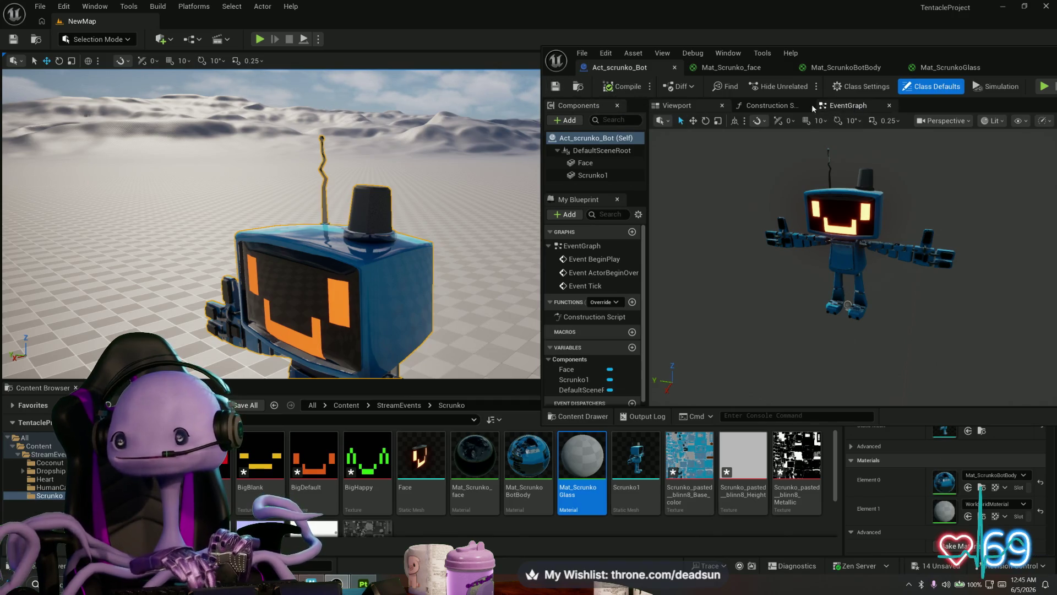
# Apply Mat_ScrunkoGlass, change its Base Color to a saturated deep red-orange, and open the Scrunko1 mesh
pyautogui.click(951, 67)
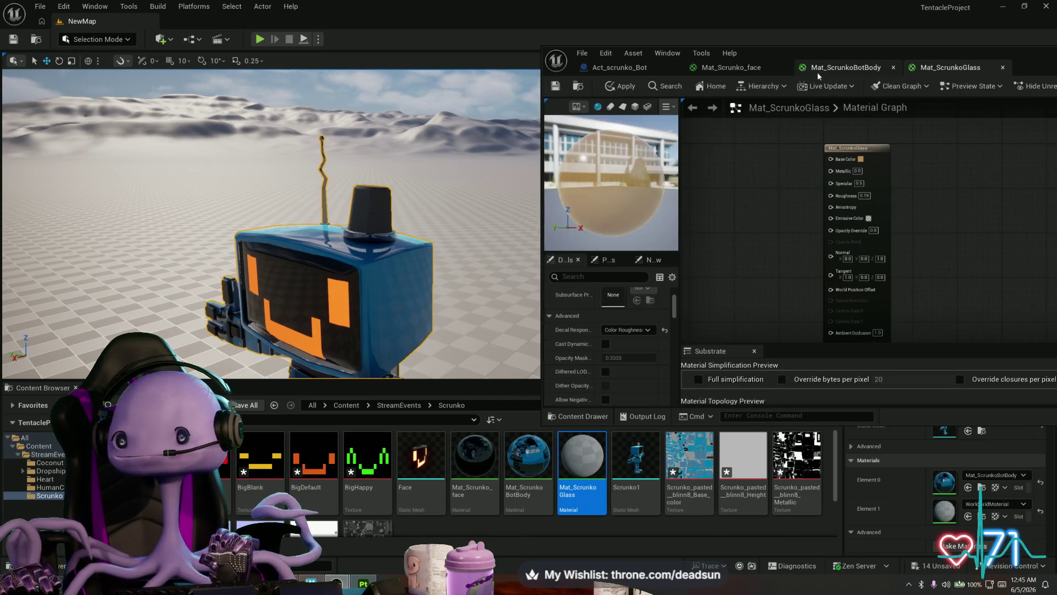
pyautogui.click(554, 88)
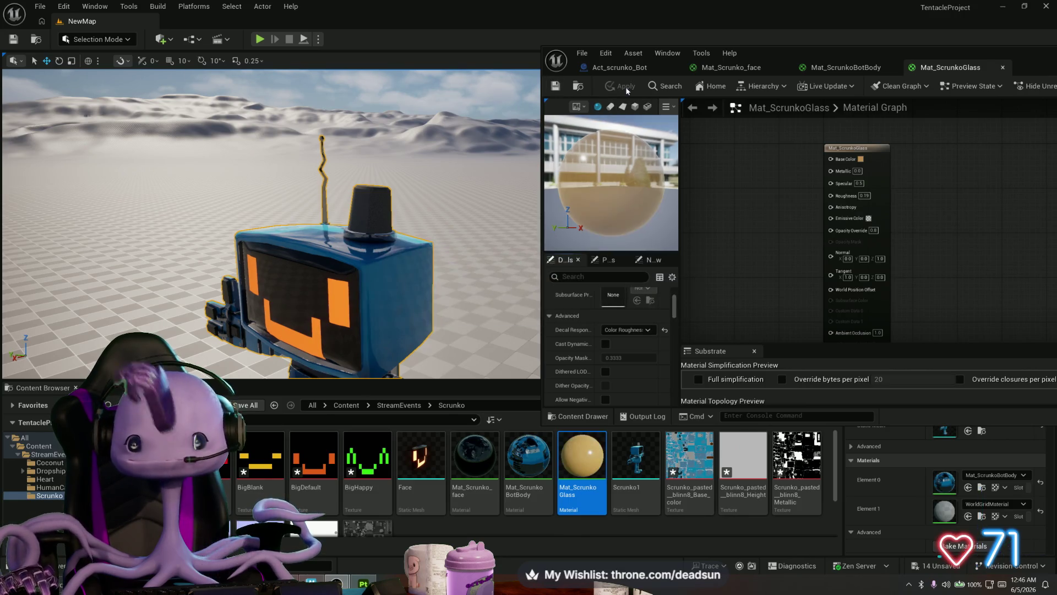
pyautogui.click(861, 160)
pyautogui.moveTo(725, 258); pyautogui.dragTo(720, 242)
pyautogui.moveTo(807, 320); pyautogui.dragTo(821, 316)
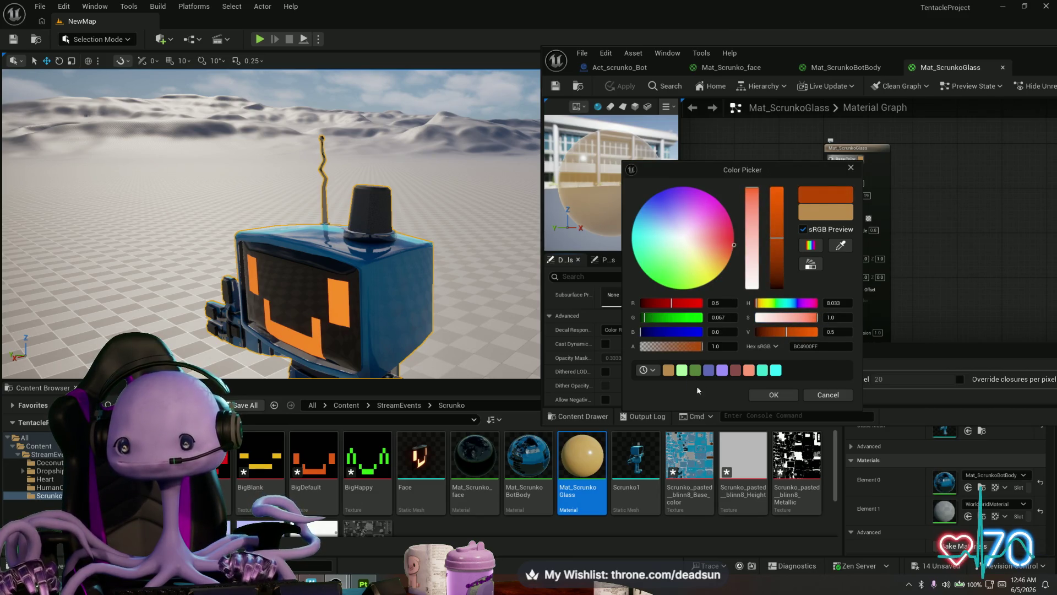
pyautogui.click(769, 396)
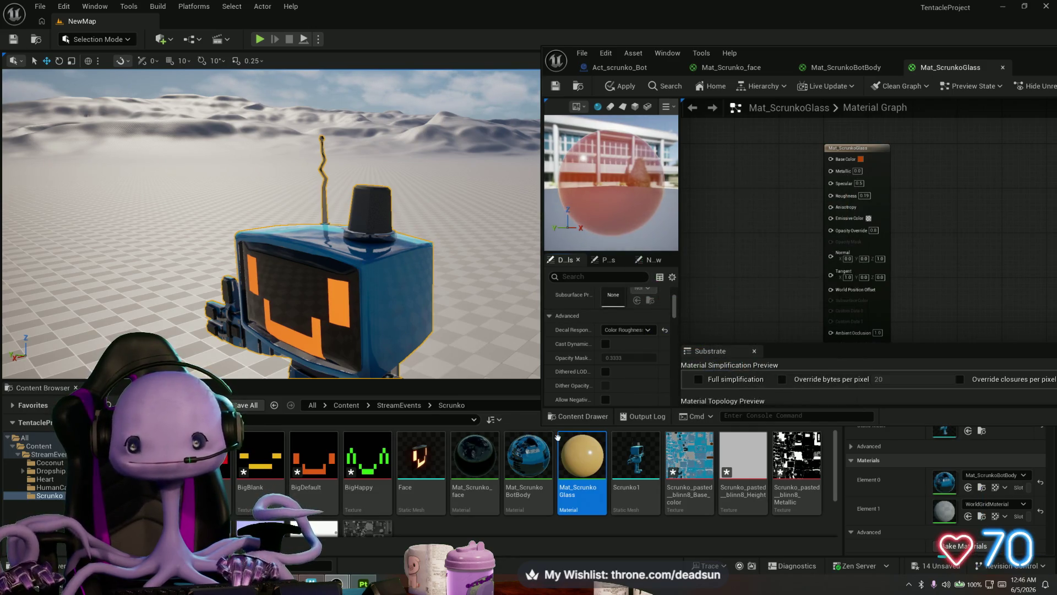
pyautogui.click(635, 464)
pyautogui.doubleClick(637, 467)
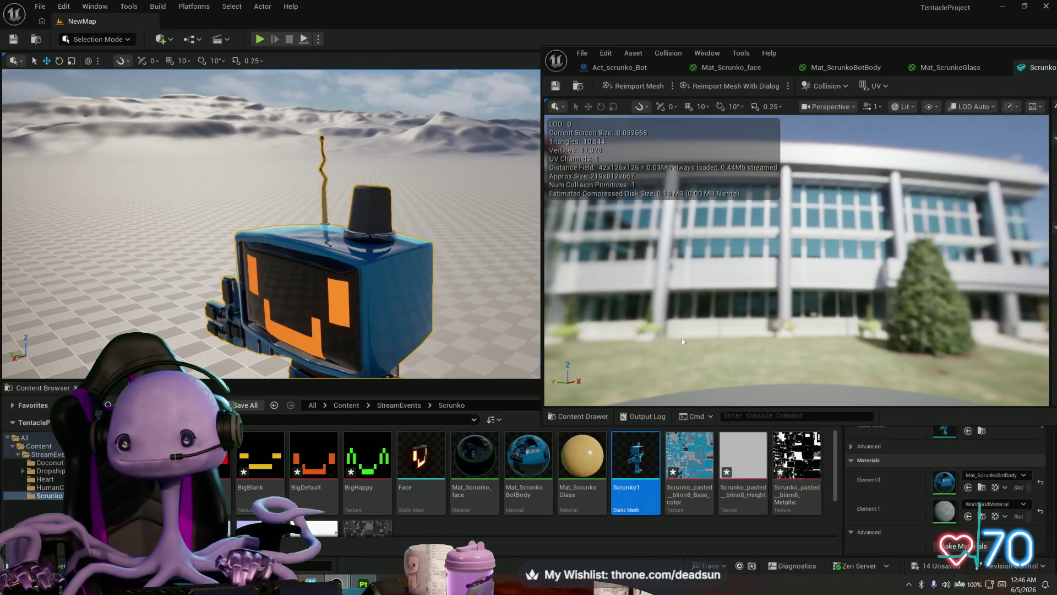
# Assign Mat_ScrunkoGlass to Scrunko1's Element 1 slot, save the mesh, and minimize its editor
pyautogui.moveTo(996, 47); pyautogui.dragTo(627, 69)
pyautogui.click(803, 218)
pyautogui.write('Mat')
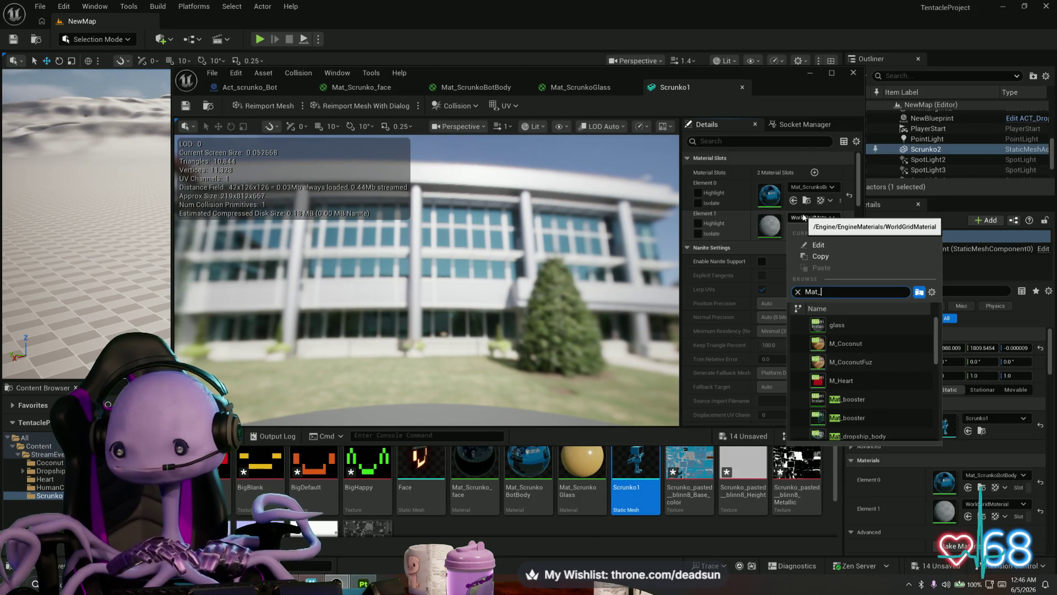
pyautogui.write('_sc')
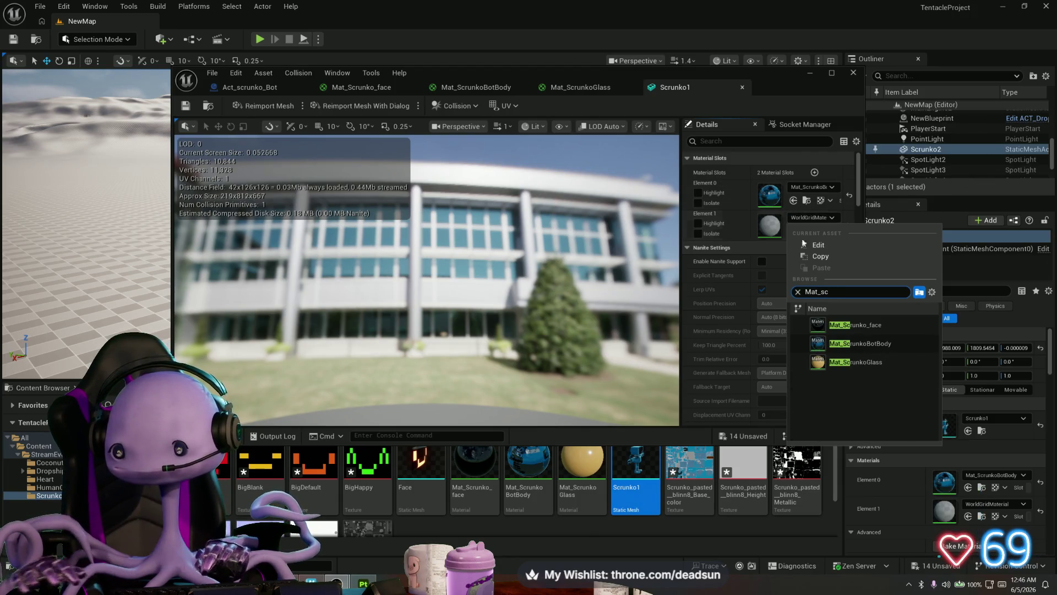
pyautogui.click(863, 361)
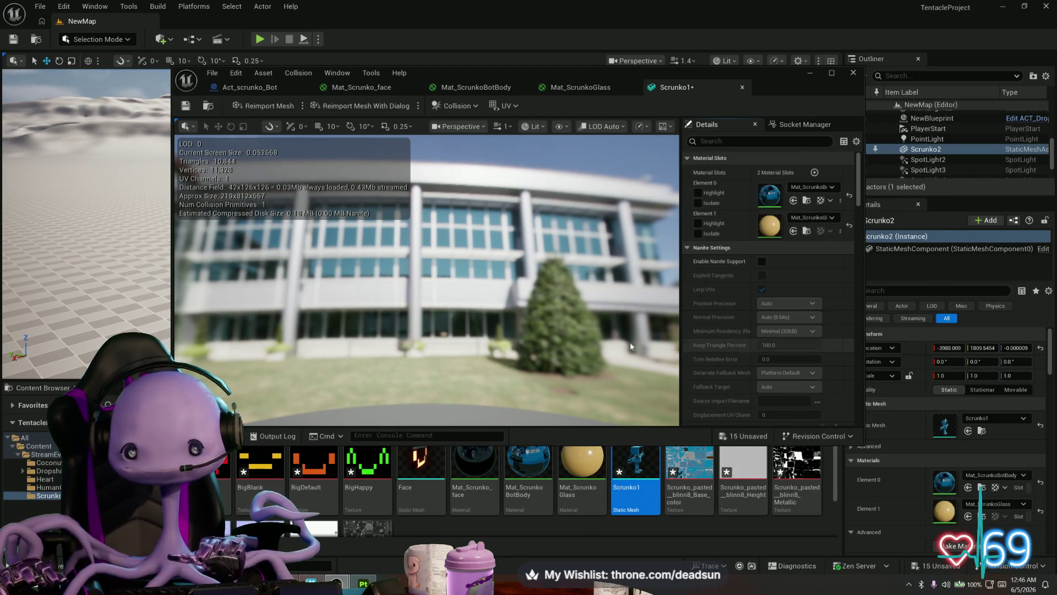
pyautogui.click(193, 99)
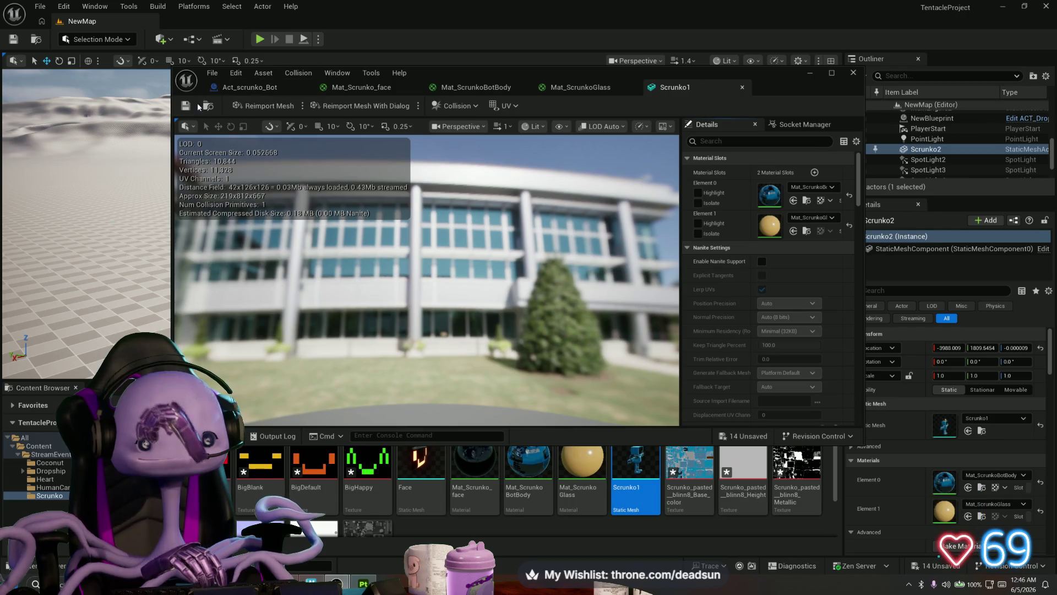
pyautogui.click(811, 73)
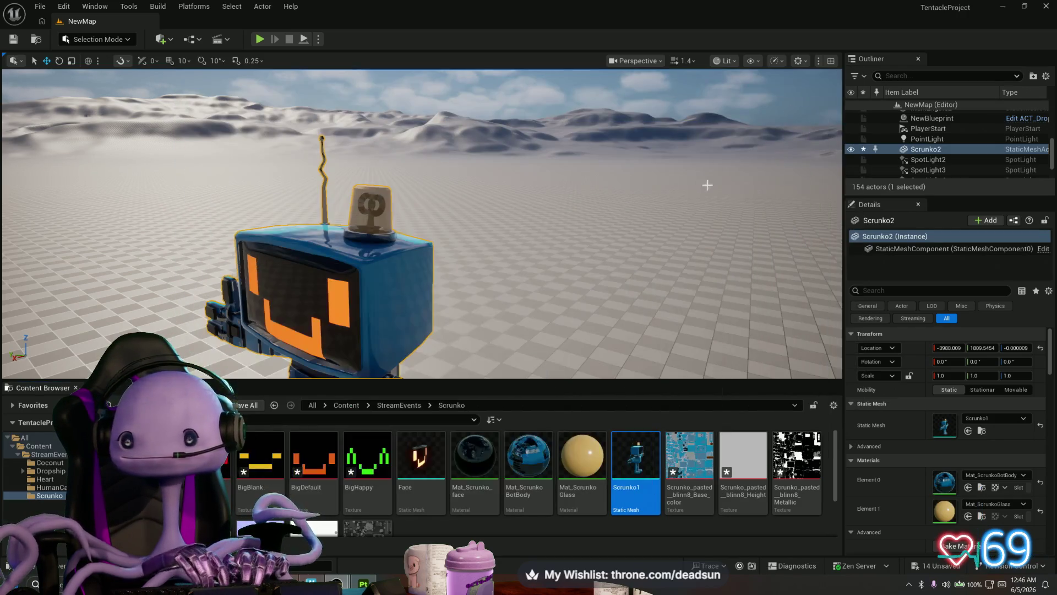
# Set Mat_ScrunkoGlass's Metallic to 1, apply it, and return to the level view
pyautogui.moveTo(635, 109)
pyautogui.mouseDown()
pyautogui.moveTo(578, 165)
pyautogui.moveTo(567, 193)
pyautogui.mouseUp()
pyautogui.doubleClick(567, 432)
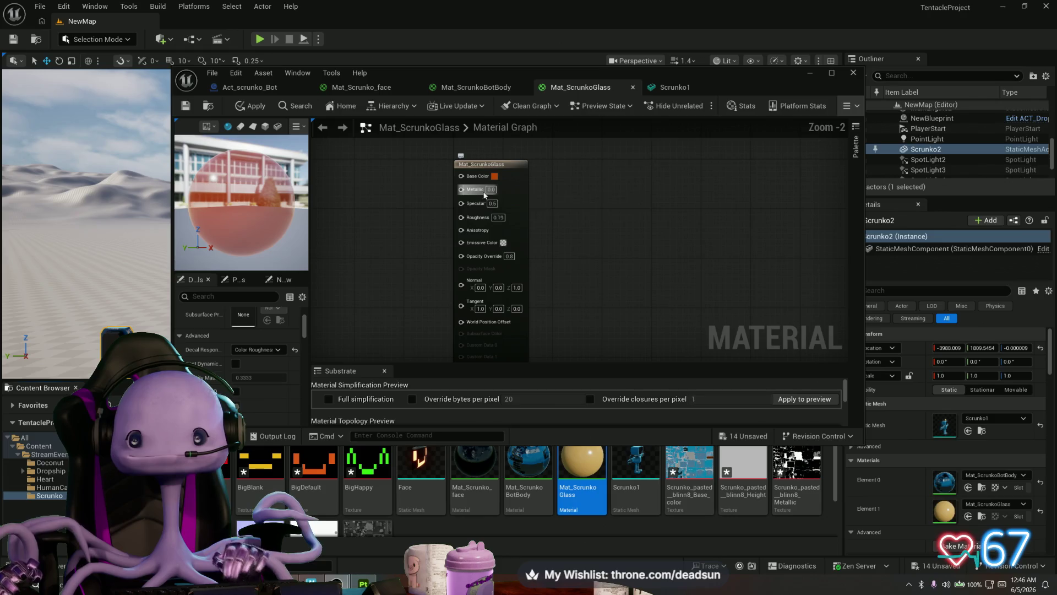
pyautogui.click(491, 188)
pyautogui.write('1')
pyautogui.press('Return')
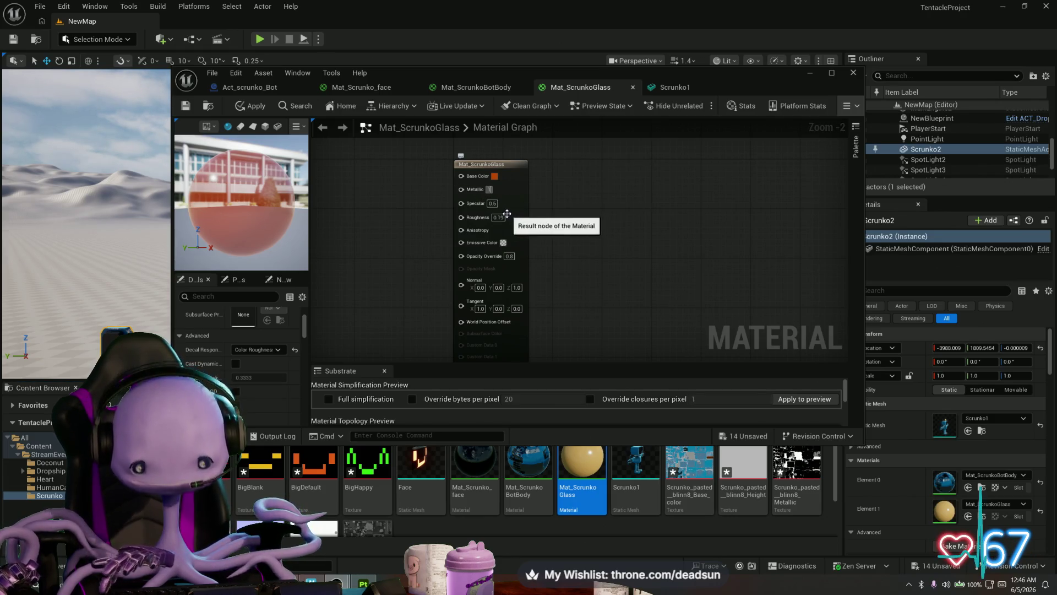
pyautogui.click(251, 108)
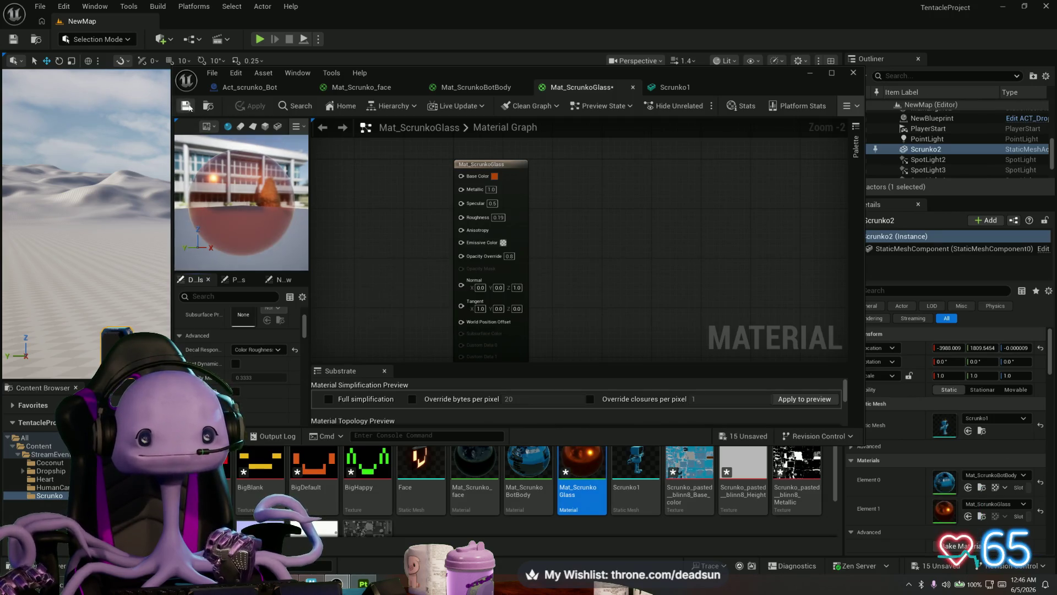
pyautogui.click(815, 73)
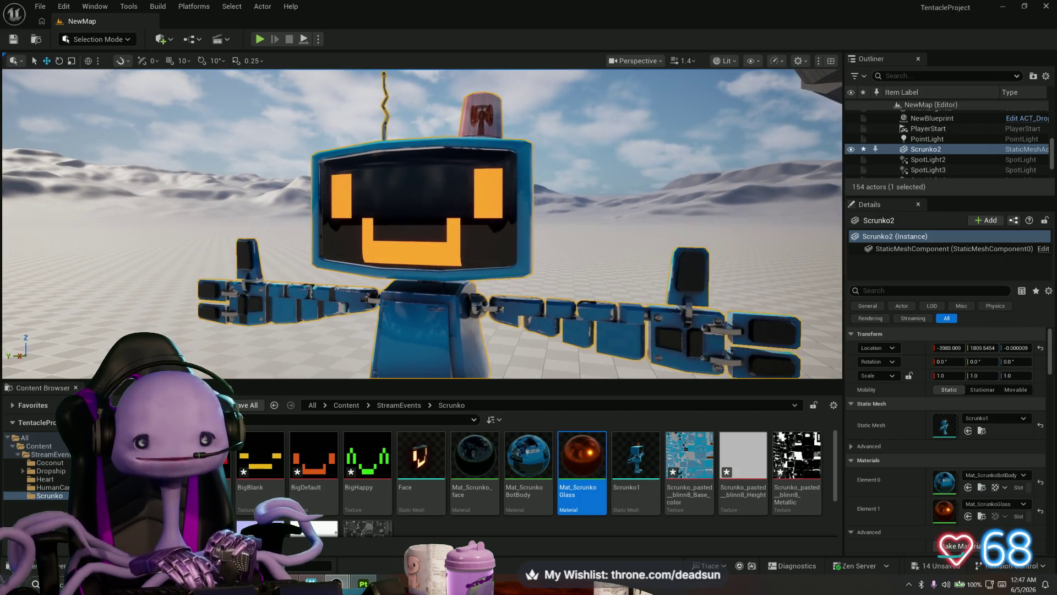
pyautogui.hotkey('alt', 'Tab')
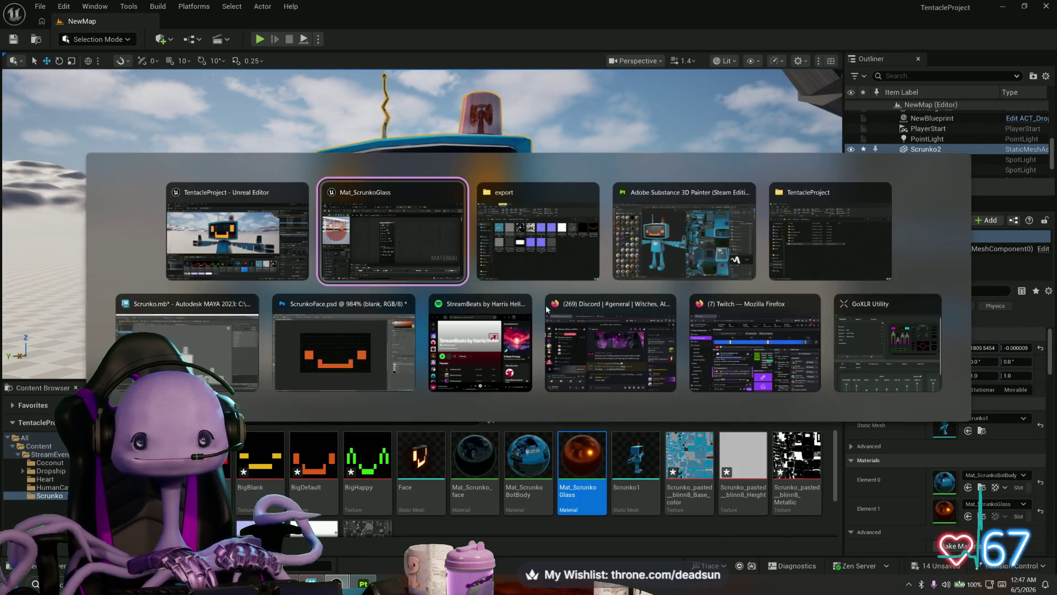
# In Maya's UV Editor, select all screen UVs, enlarge the shell, and nudge it upward
pyautogui.hotkey('alt', 'Tab')
pyautogui.hotkey('alt', 'Tab')
pyautogui.hotkey('alt', 'Tab')
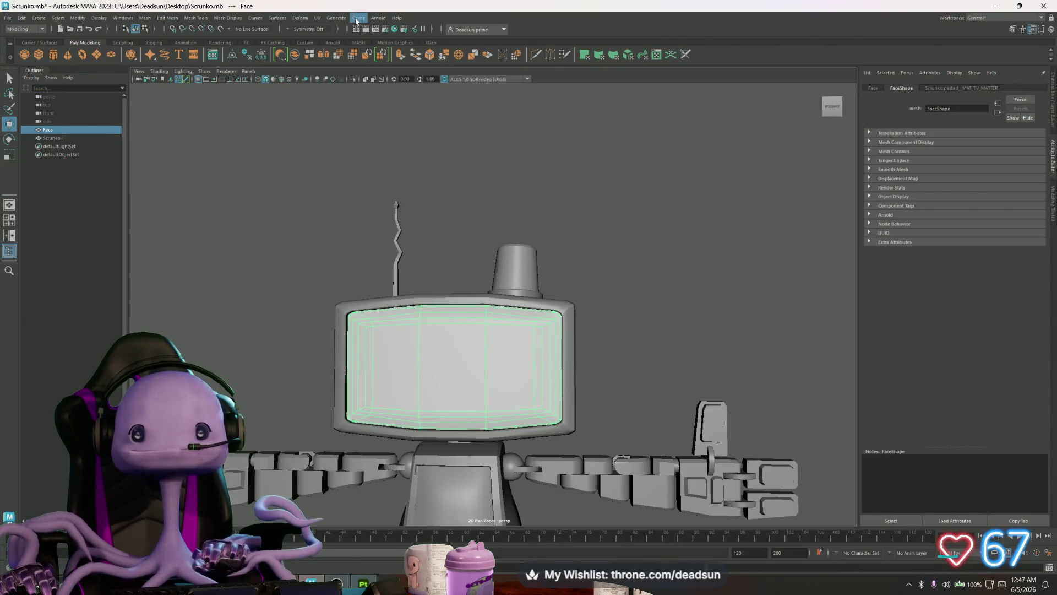
pyautogui.click(317, 17)
pyautogui.click(330, 31)
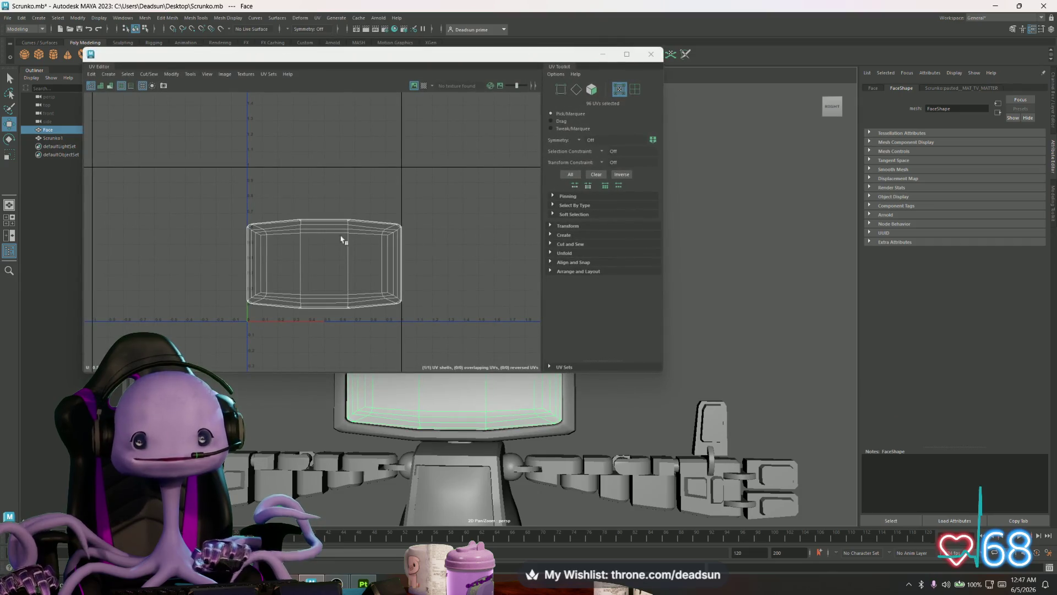
pyautogui.press('F12')
pyautogui.press('r')
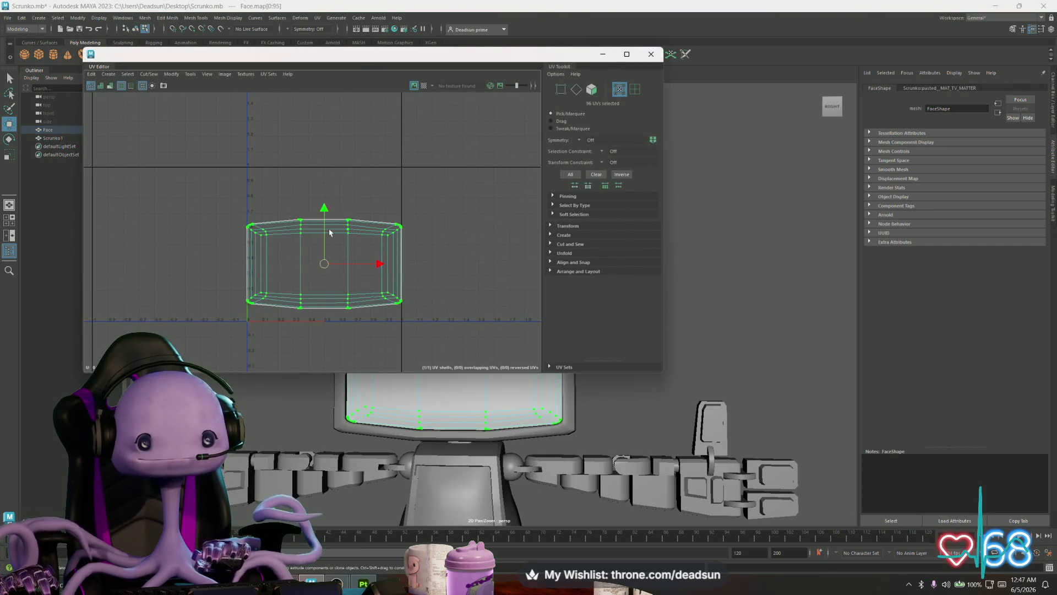
pyautogui.moveTo(323, 268); pyautogui.dragTo(339, 264)
pyautogui.press('w')
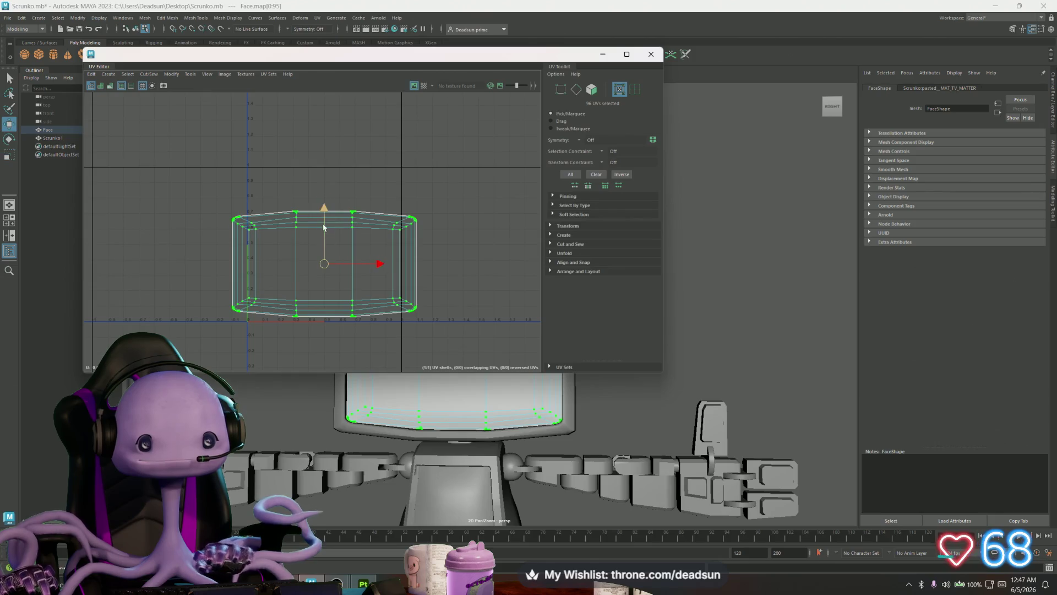
pyautogui.moveTo(324, 213); pyautogui.dragTo(326, 206)
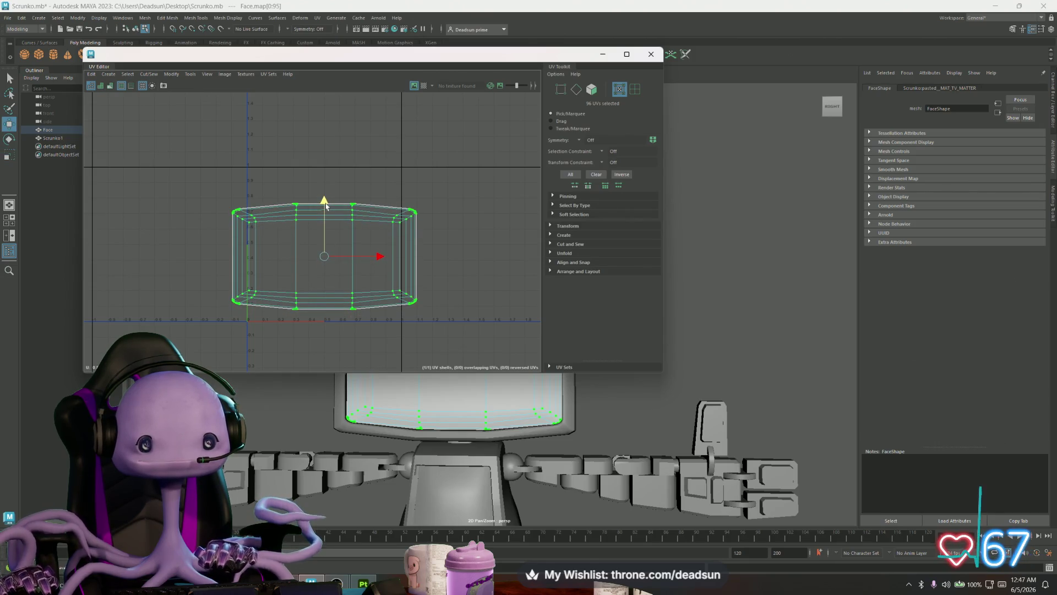
pyautogui.press('r')
pyautogui.moveTo(324, 256); pyautogui.dragTo(327, 259)
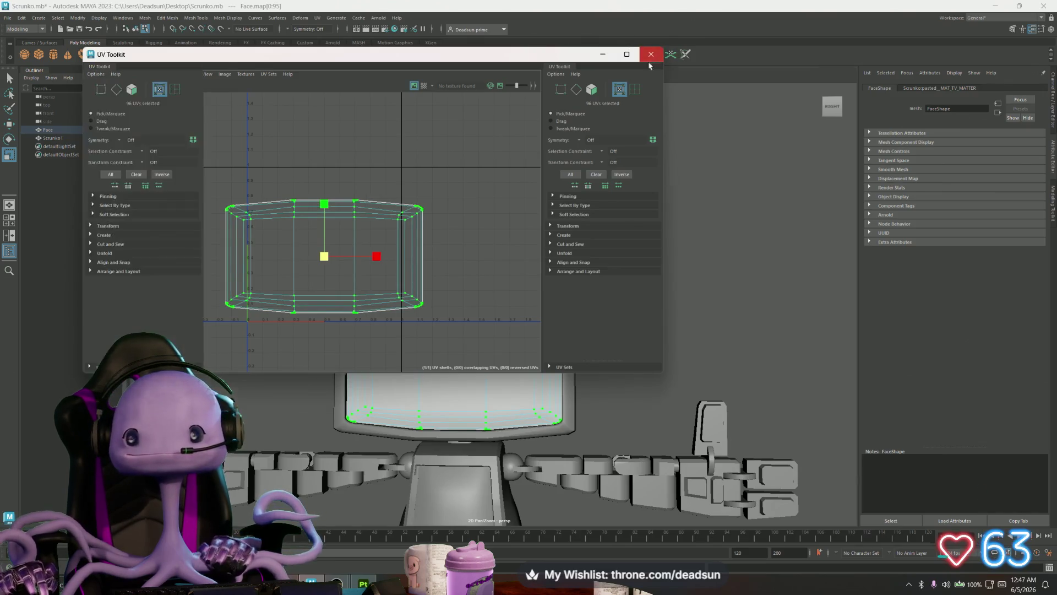
pyautogui.click(650, 54)
# Select the robot in object mode and export the selection over ScrunkoBot001.fbx
pyautogui.rightClick(464, 336)
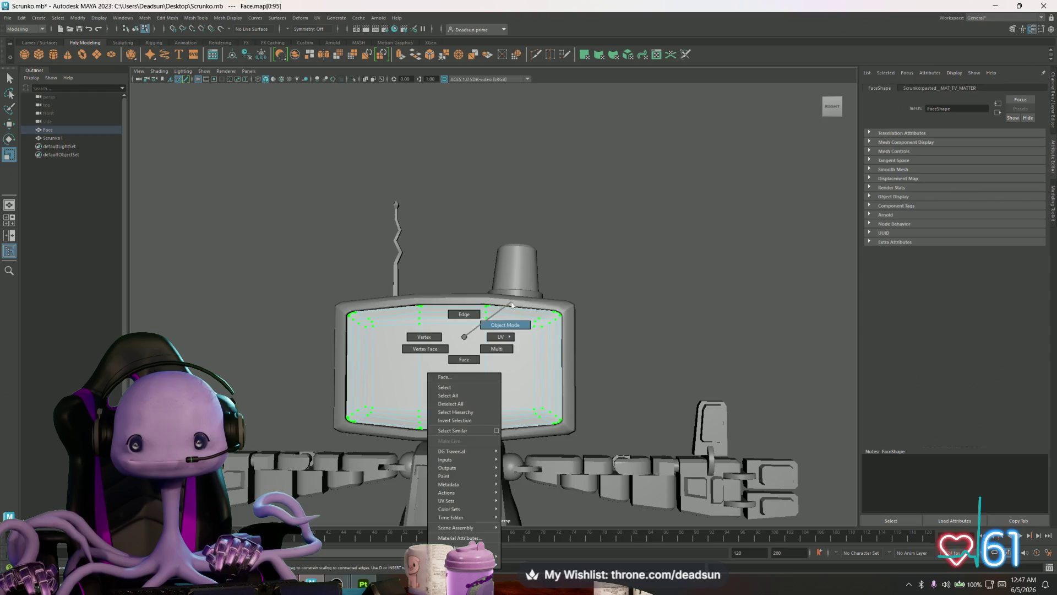
pyautogui.moveTo(815, 523); pyautogui.dragTo(215, 175)
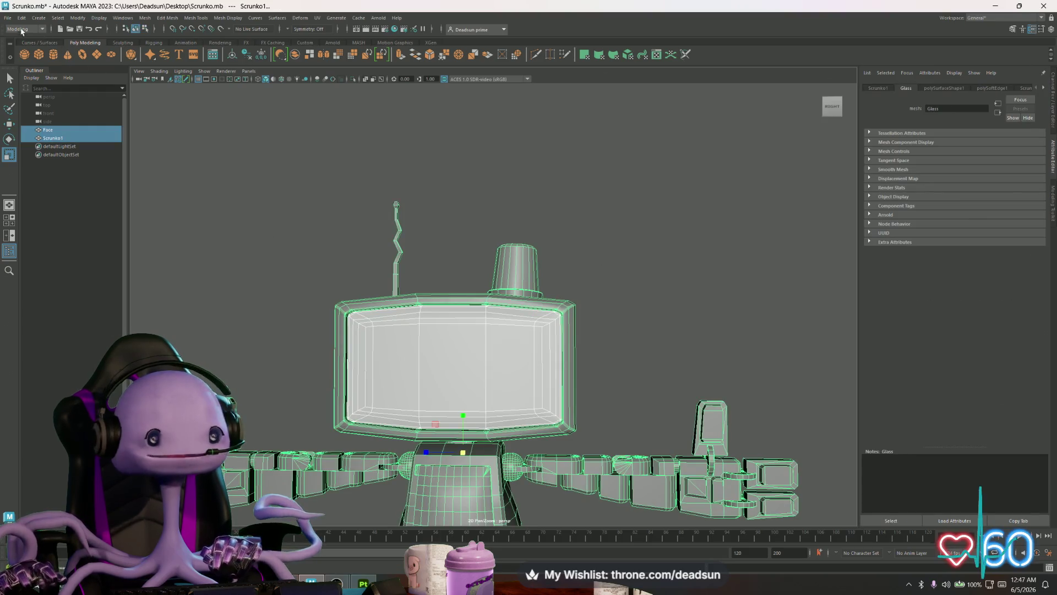
pyautogui.click(8, 18)
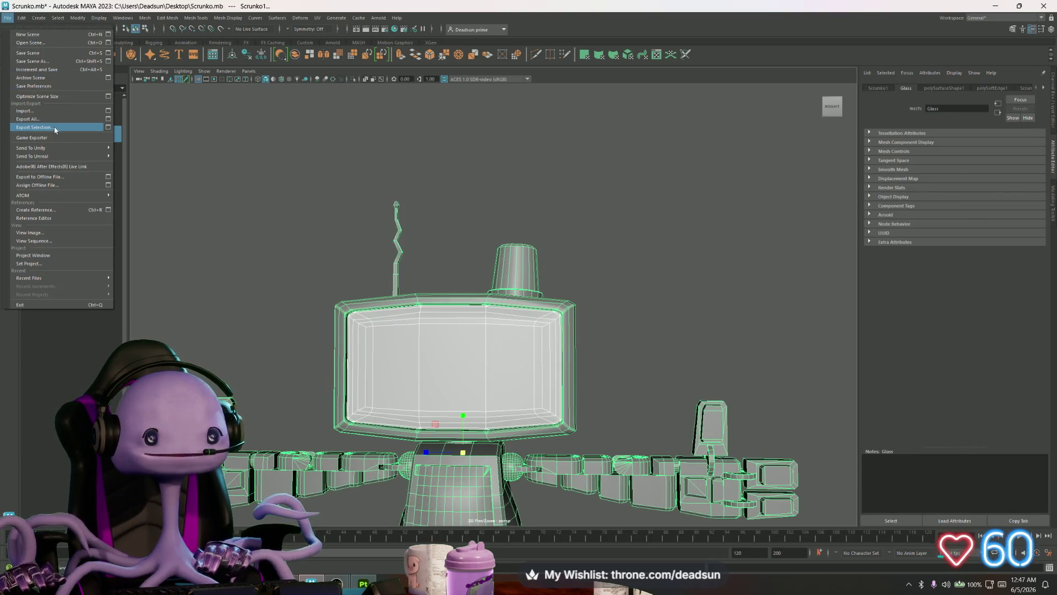
pyautogui.click(55, 128)
pyautogui.click(171, 190)
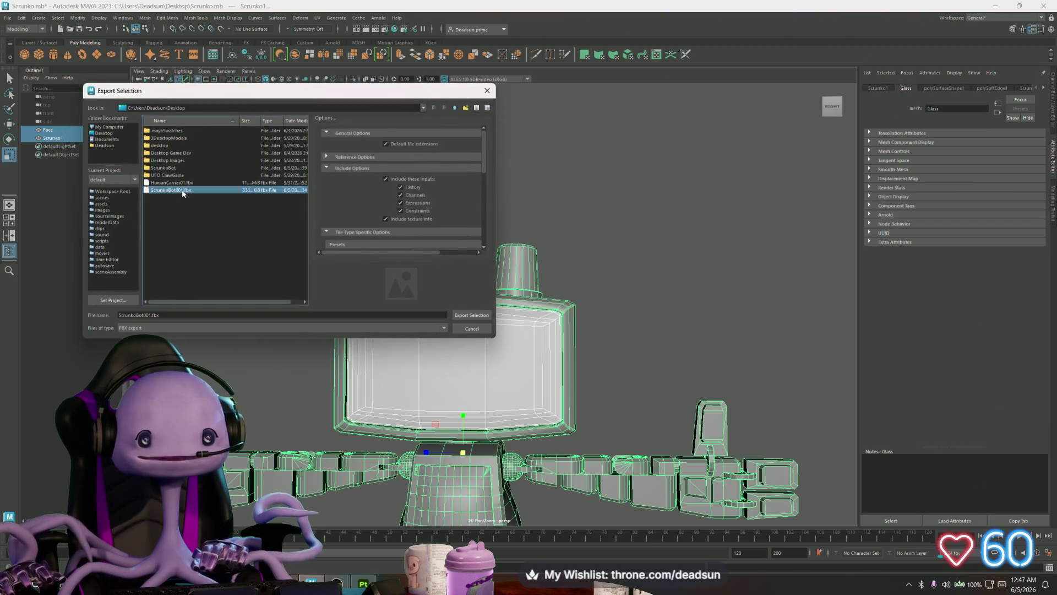
pyautogui.click(472, 315)
pyautogui.click(280, 230)
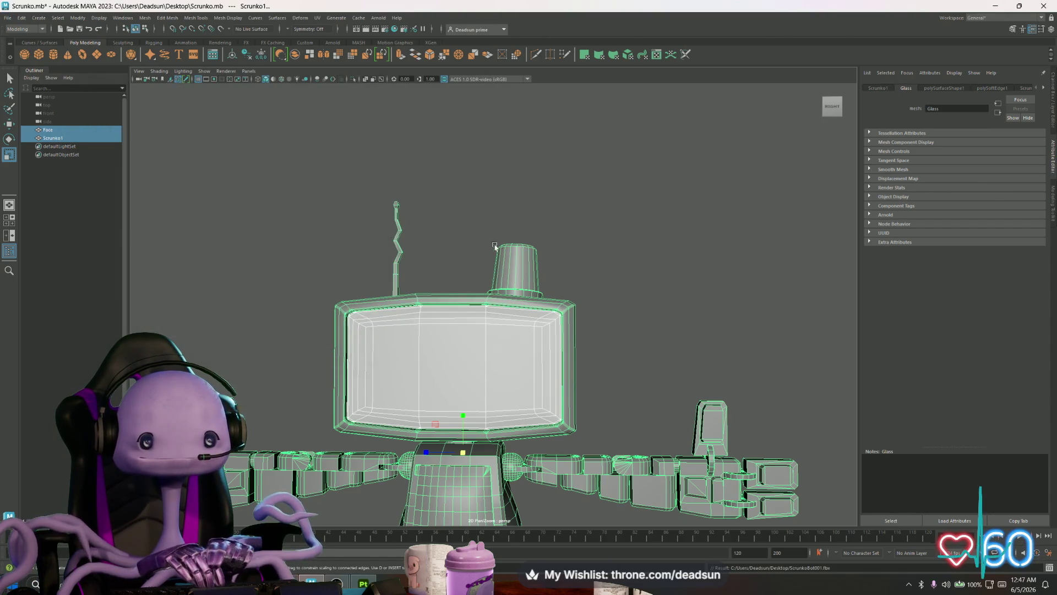
pyautogui.hotkey('alt', 'Tab')
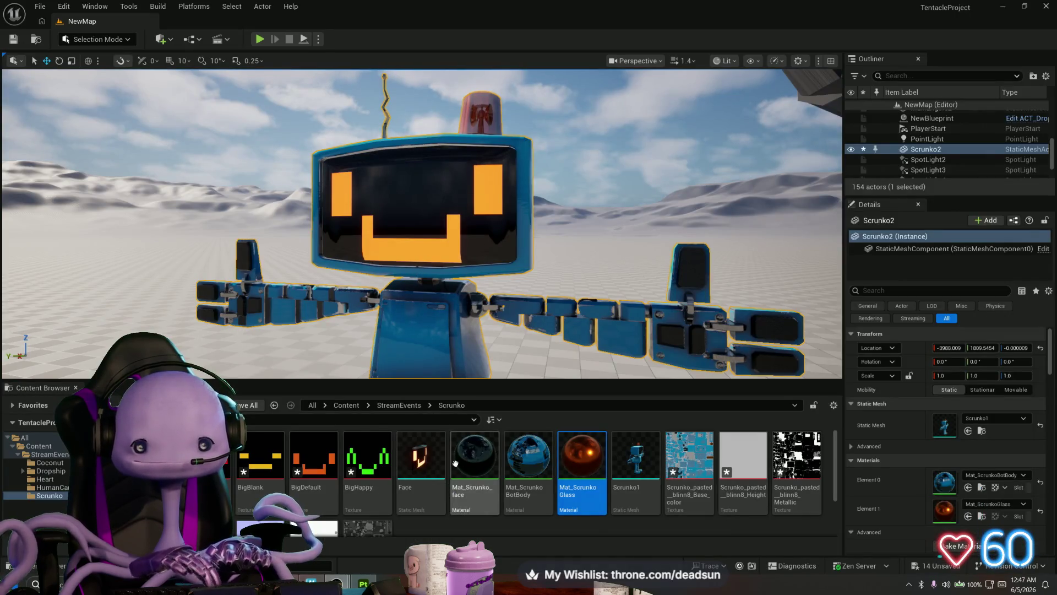
# Reimport the Face static mesh and orbit the view to check the larger face
pyautogui.rightClick(420, 462)
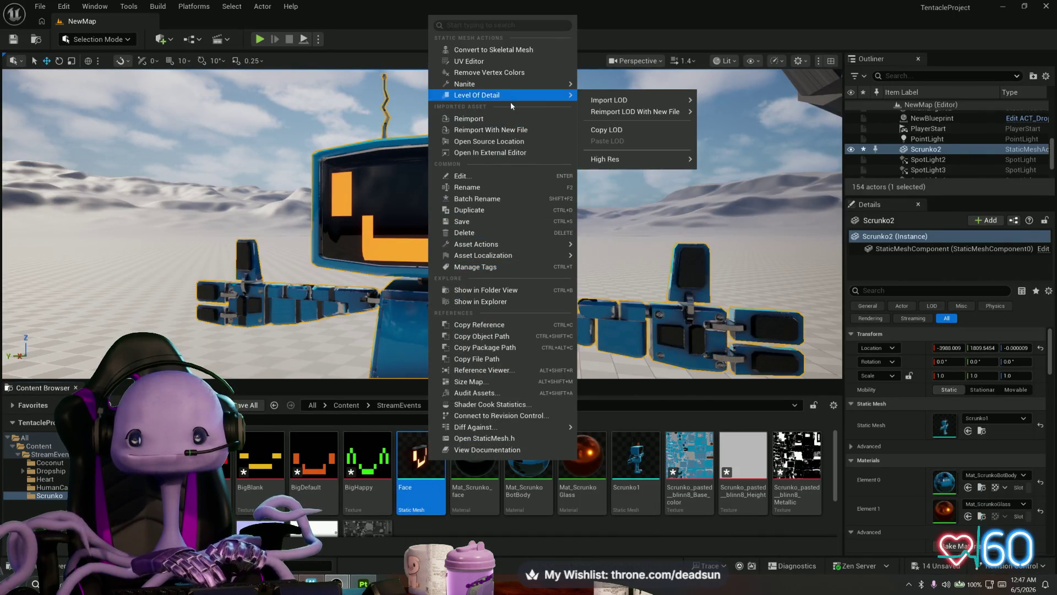
pyautogui.click(503, 118)
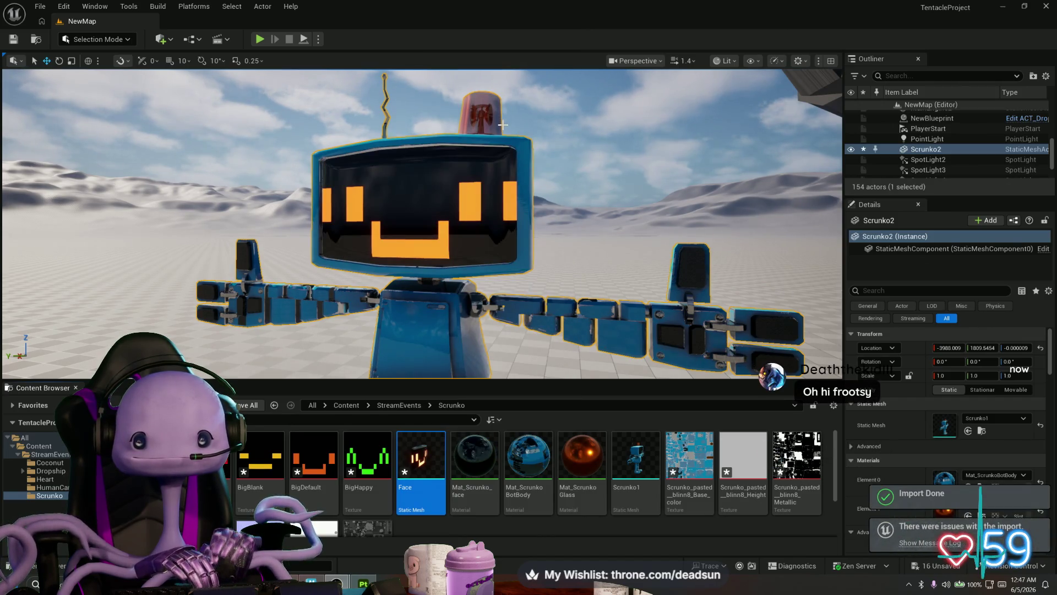
pyautogui.moveTo(455, 266)
pyautogui.mouseDown()
pyautogui.moveTo(441, 259)
pyautogui.moveTo(468, 264)
pyautogui.moveTo(449, 266)
pyautogui.mouseUp()
pyautogui.hotkey('alt', 'Tab')
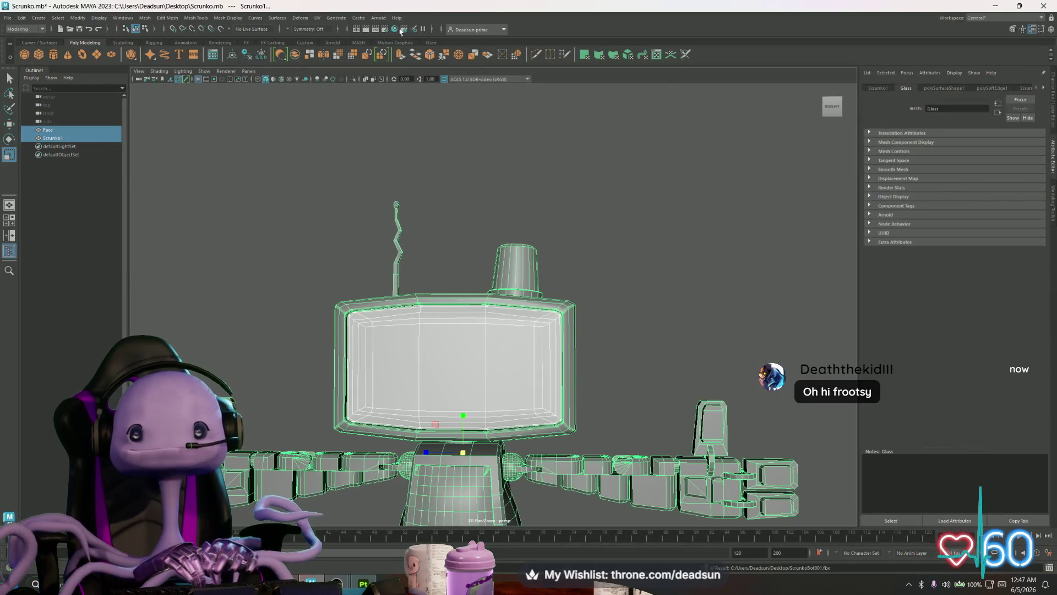
# Shrink the screen's UV shell slightly in the UV Editor
pyautogui.click(317, 18)
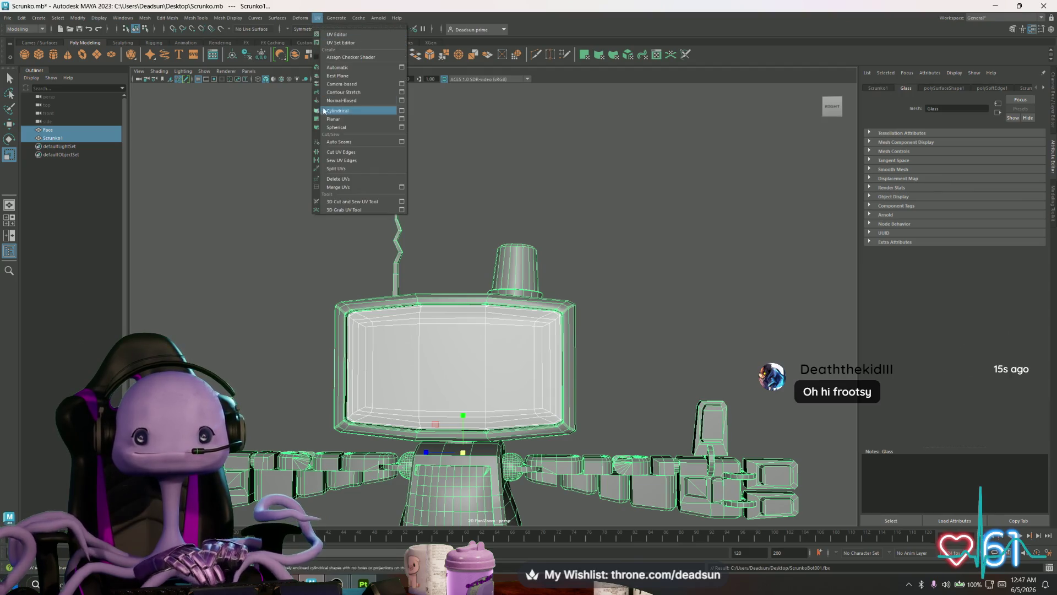
pyautogui.click(358, 34)
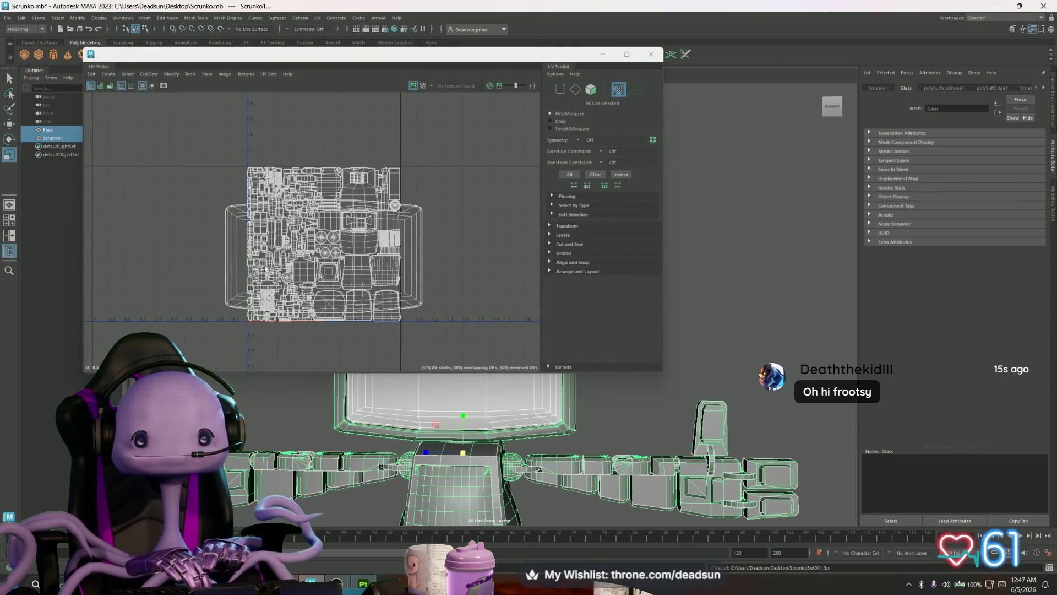
pyautogui.rightClick(238, 239)
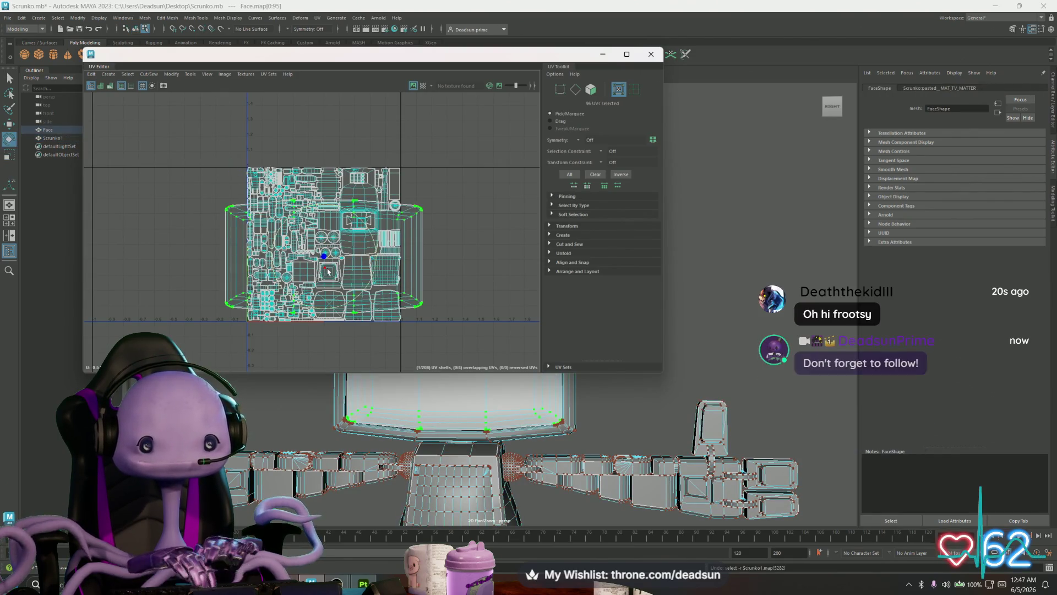
pyautogui.press('r')
pyautogui.moveTo(324, 256); pyautogui.dragTo(286, 234)
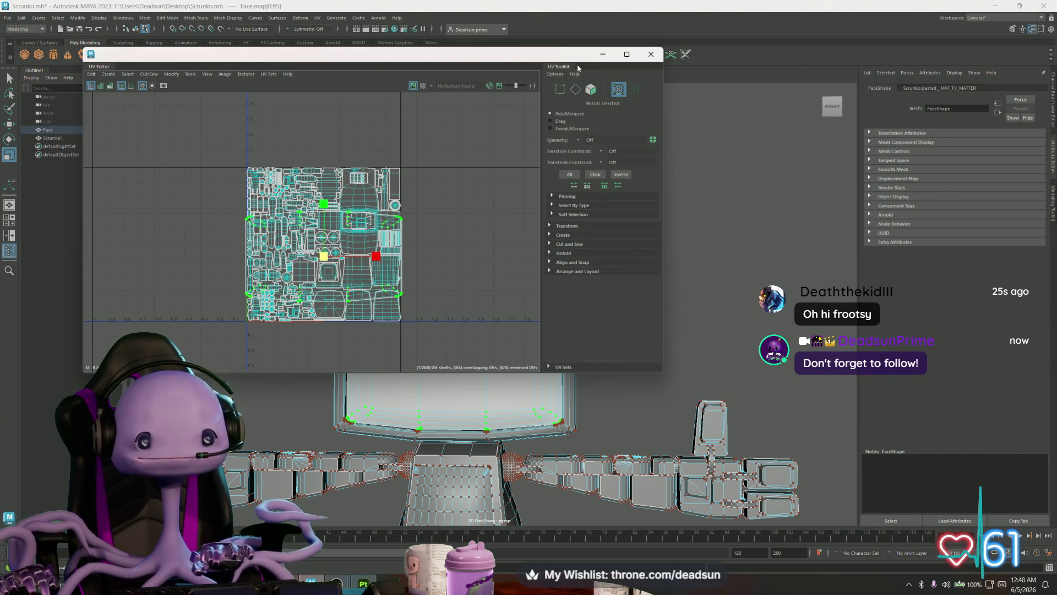
pyautogui.click(651, 54)
# Select the whole robot in object mode and export it over ScrunkoBot001.fbx, confirming replace
pyautogui.rightClick(416, 312)
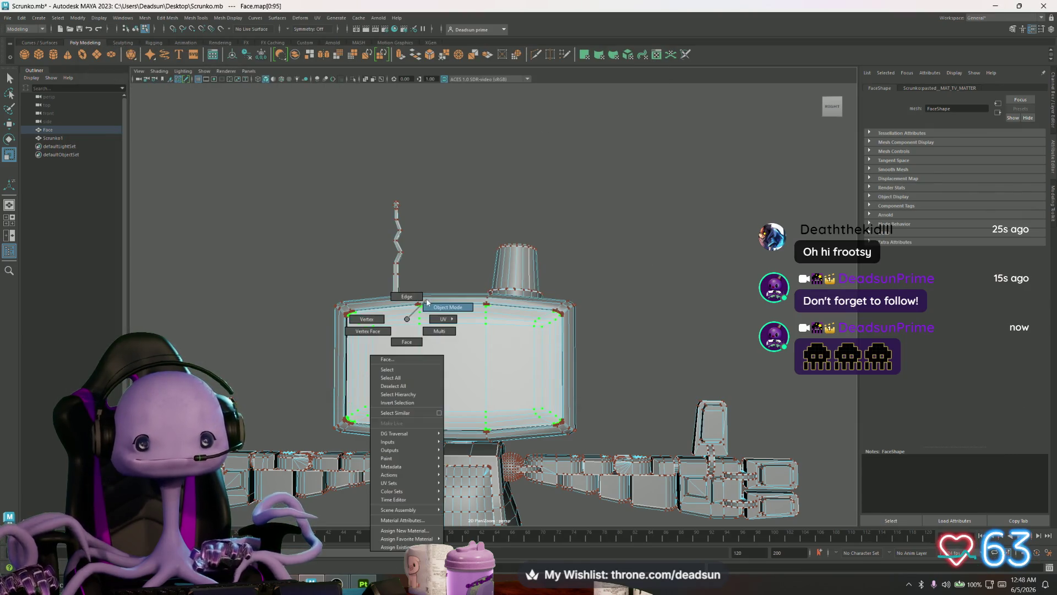
pyautogui.click(426, 342)
pyautogui.click(426, 342)
pyautogui.click(7, 18)
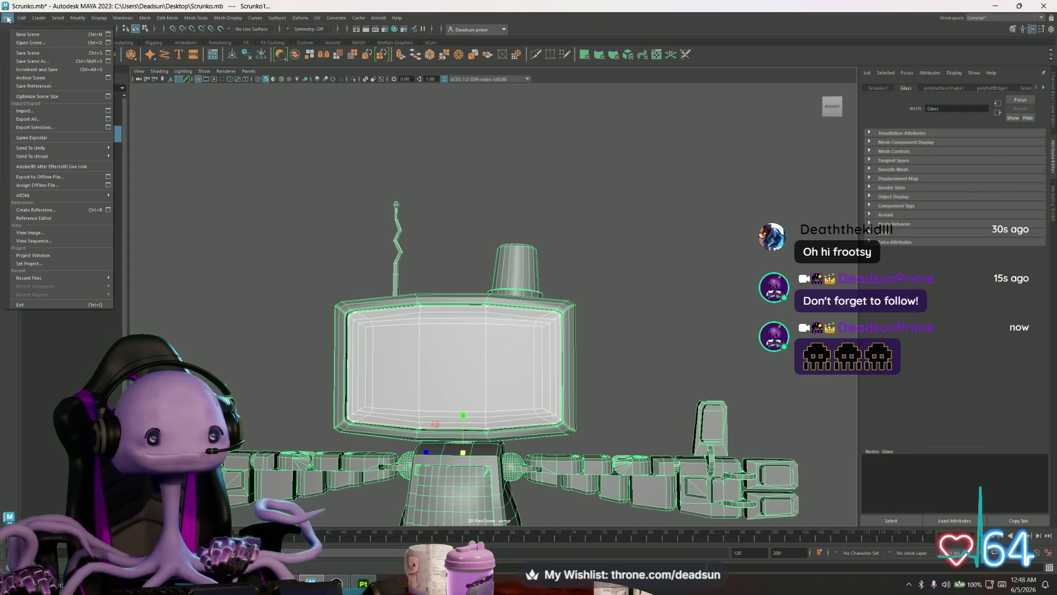
pyautogui.click(32, 127)
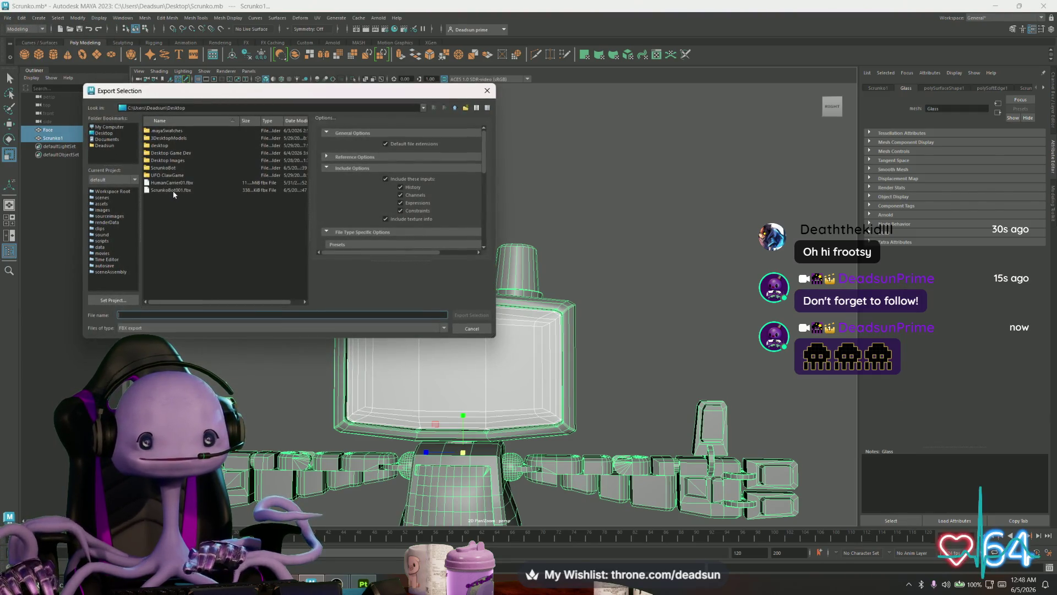
pyautogui.click(173, 190)
pyautogui.click(472, 315)
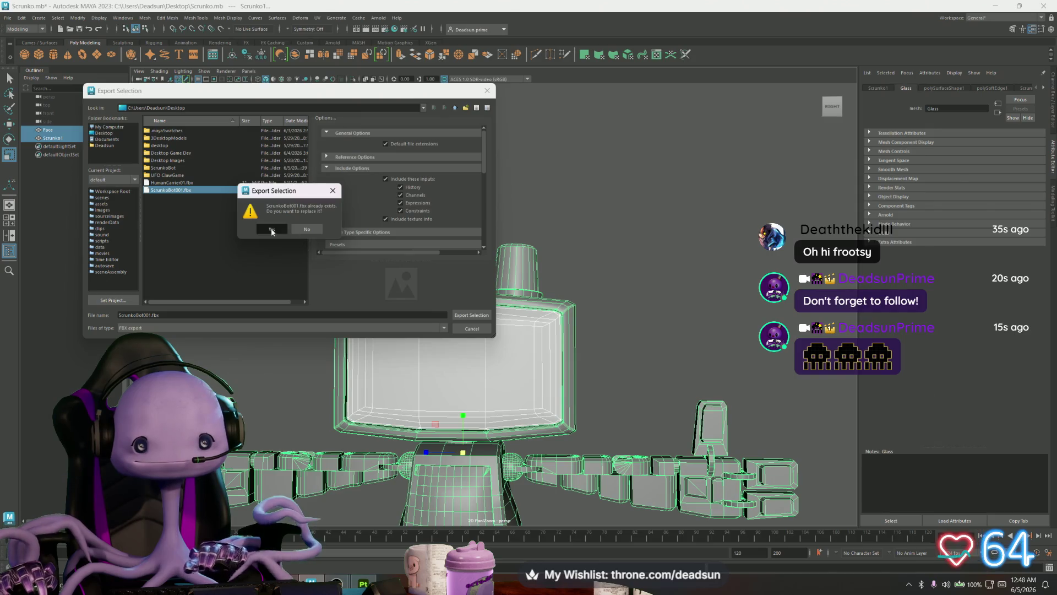
pyautogui.click(272, 229)
pyautogui.hotkey('alt', 'Tab')
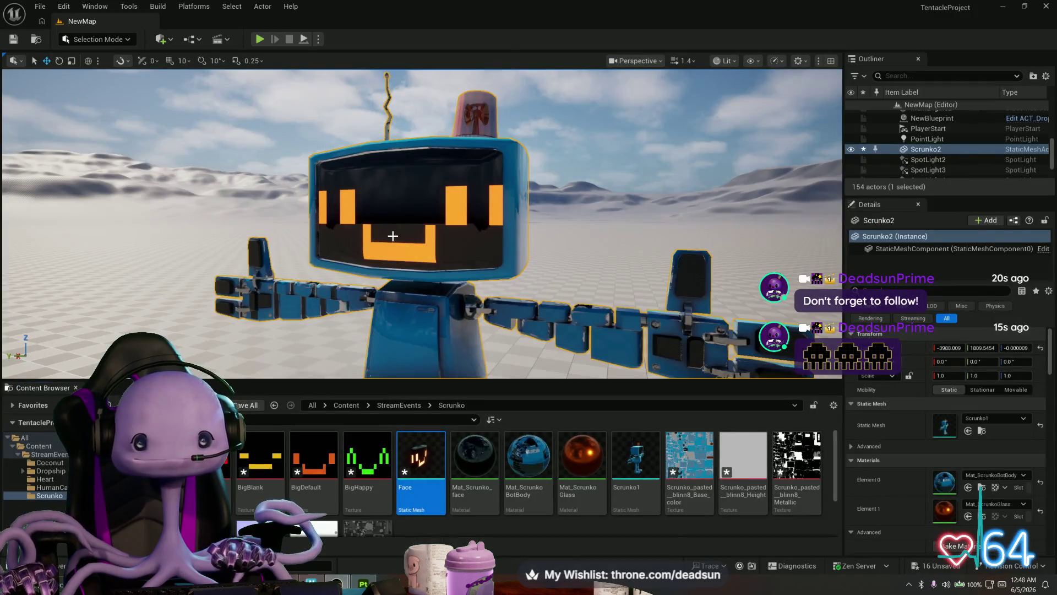
# Reimport the Face mesh and move the view closer to the robot's screen
pyautogui.rightClick(419, 462)
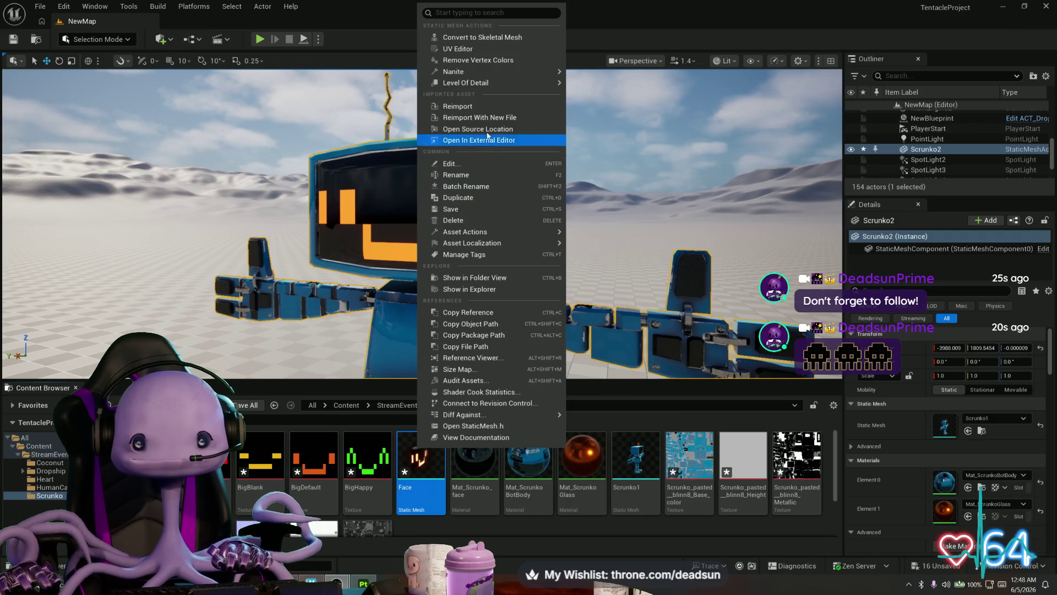
pyautogui.click(483, 108)
pyautogui.moveTo(483, 107)
pyautogui.mouseDown()
pyautogui.moveTo(446, 91)
pyautogui.moveTo(401, 316)
pyautogui.mouseUp()
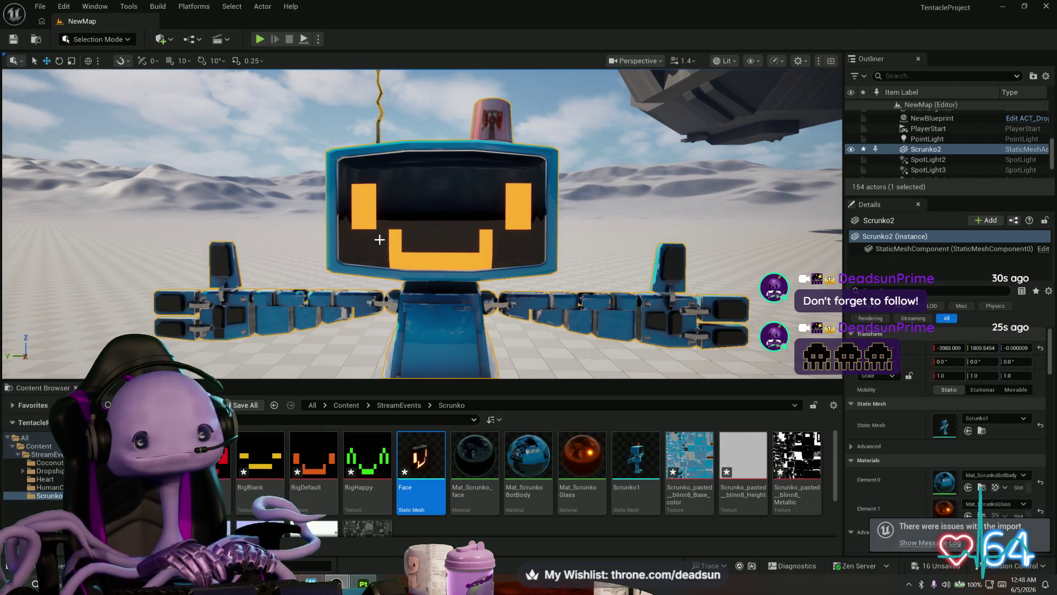
pyautogui.hotkey('alt', 'Tab')
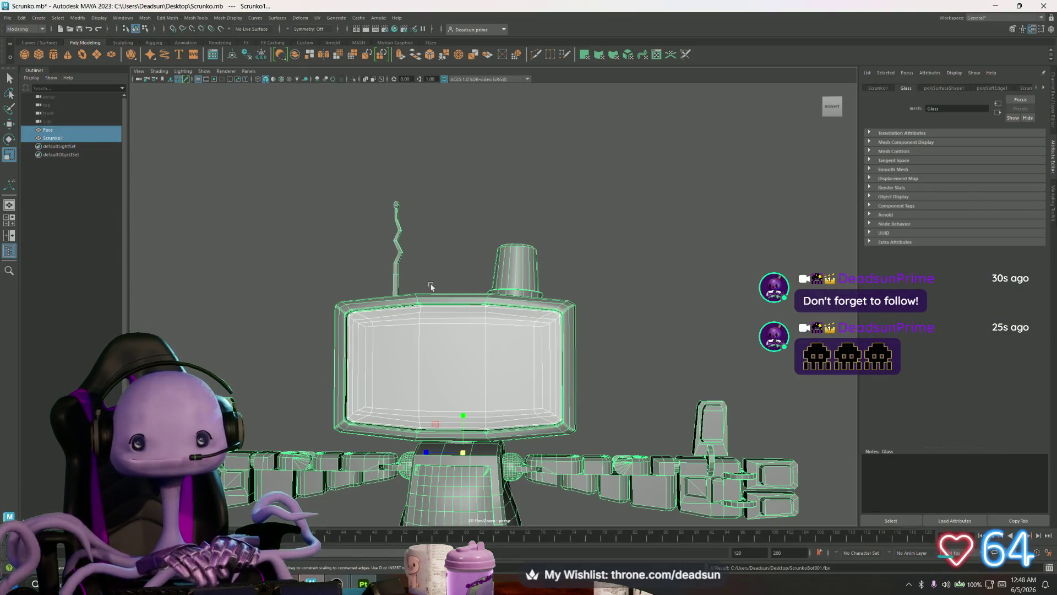
# Select all Face UVs in the UV Editor and stretch them taller in two passes
pyautogui.click(317, 18)
pyautogui.click(330, 34)
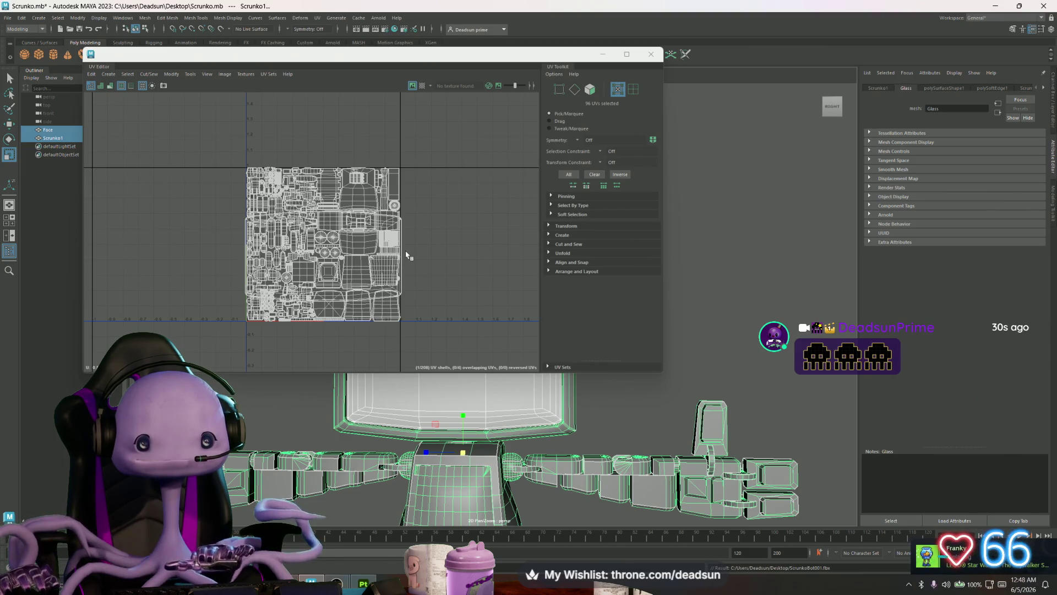
pyautogui.rightClick(401, 223)
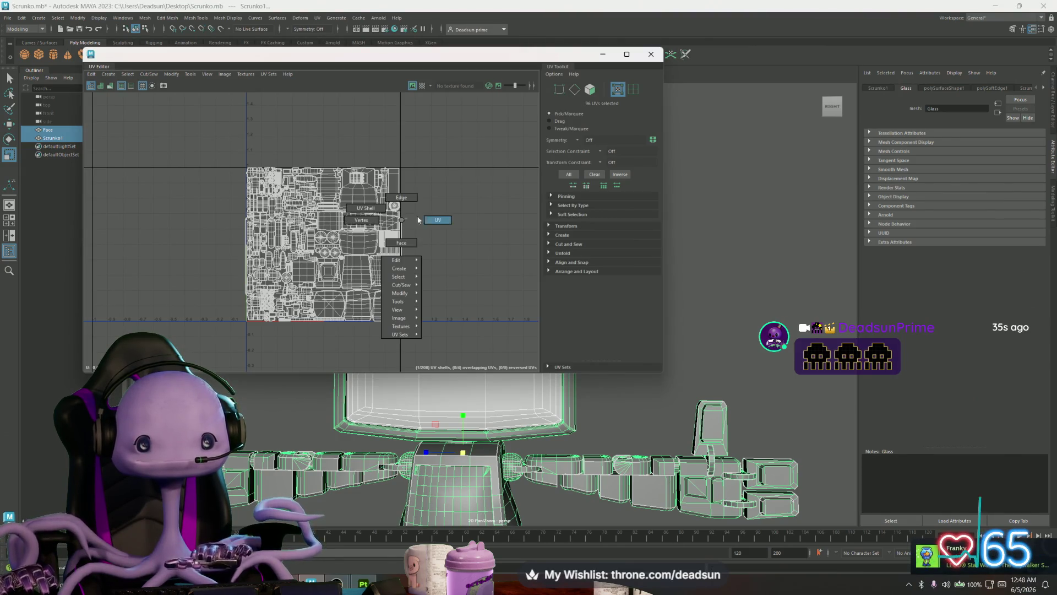
pyautogui.click(402, 221)
pyautogui.moveTo(330, 198); pyautogui.dragTo(333, 190)
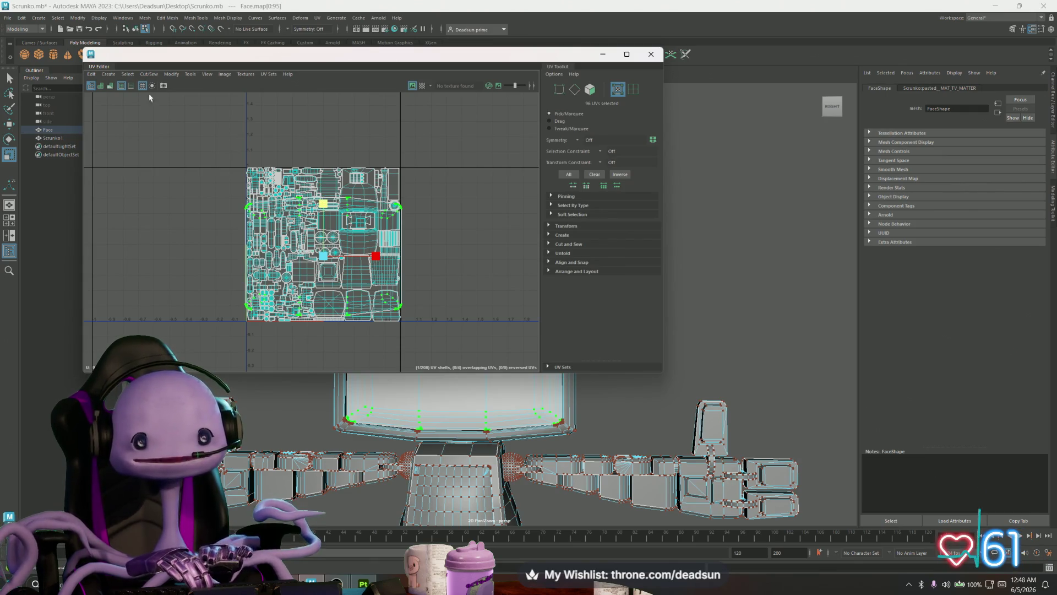
pyautogui.moveTo(324, 204); pyautogui.dragTo(323, 192)
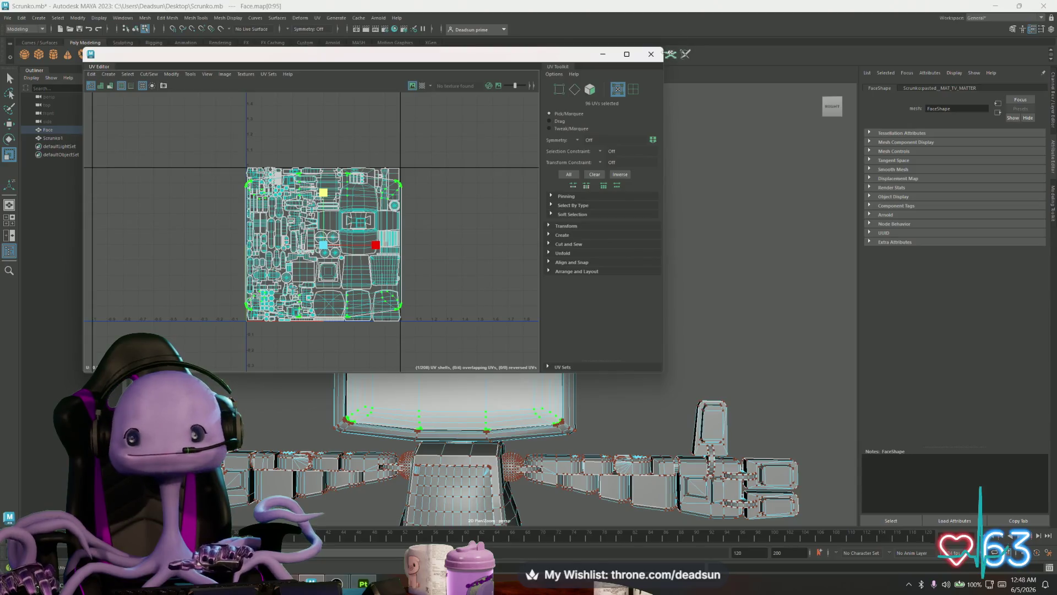
pyautogui.click(660, 56)
# Select Face and Scrunko1 in object mode and export them over ScrunkoBot001.fbx
pyautogui.rightClick(482, 305)
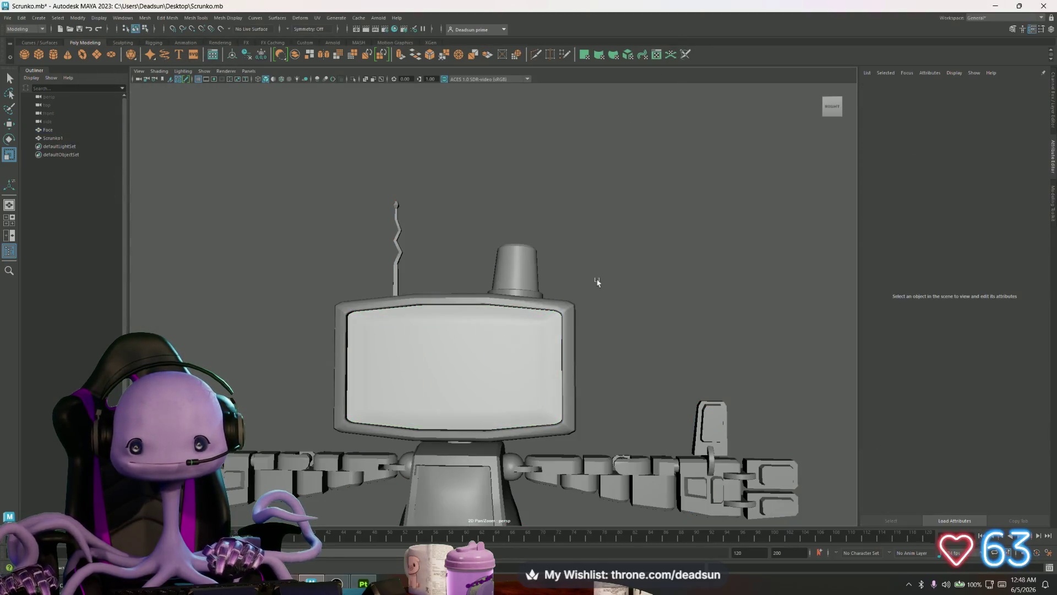
pyautogui.keyDown('shift'); pyautogui.click(528, 287); pyautogui.keyUp('shift')
pyautogui.click(8, 18)
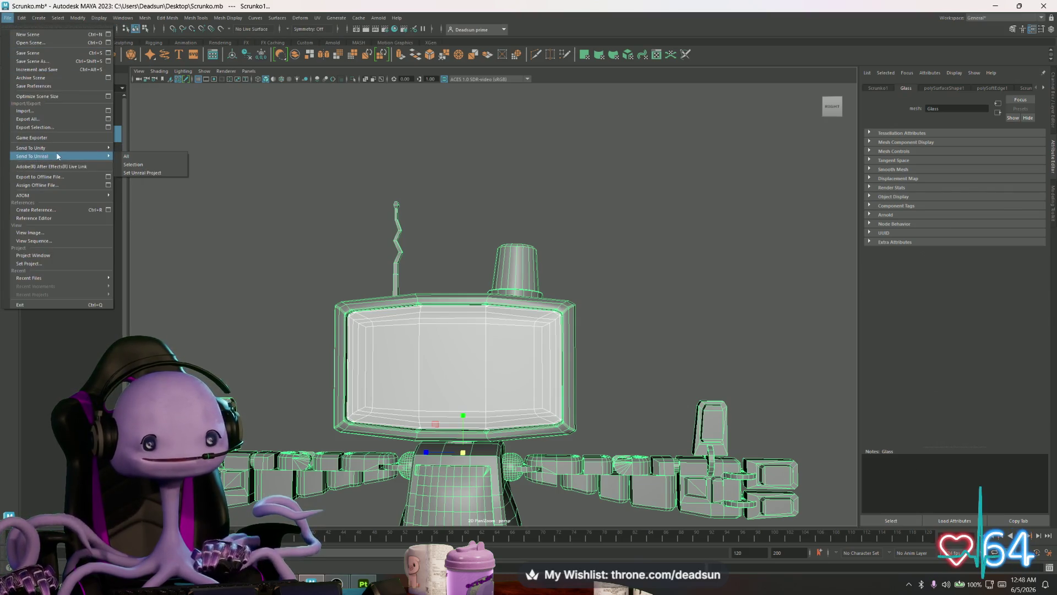
pyautogui.click(62, 128)
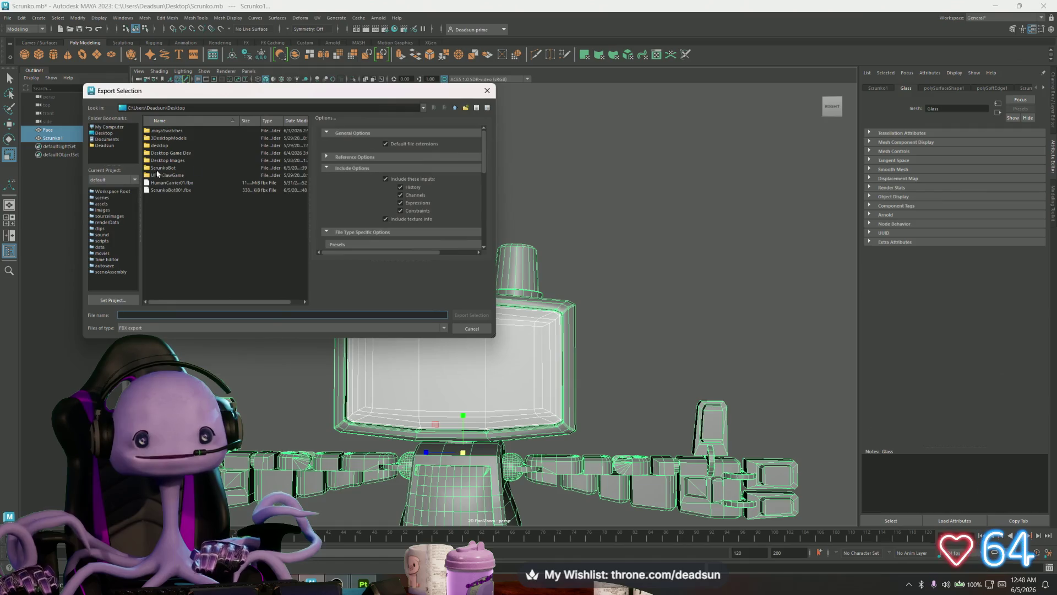
pyautogui.doubleClick(174, 189)
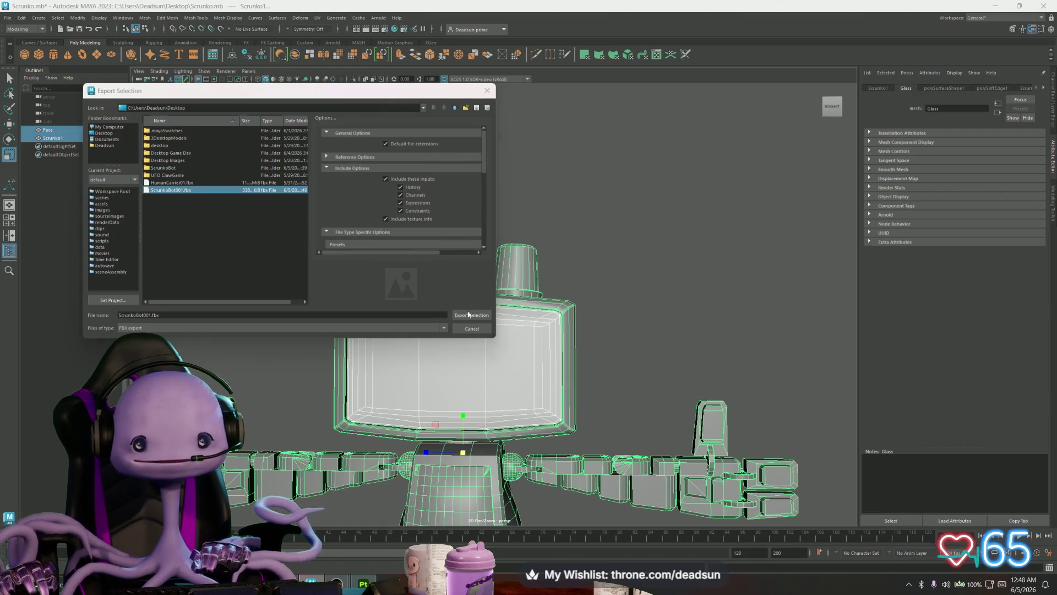
pyautogui.click(286, 230)
pyautogui.hotkey('alt', 'Tab')
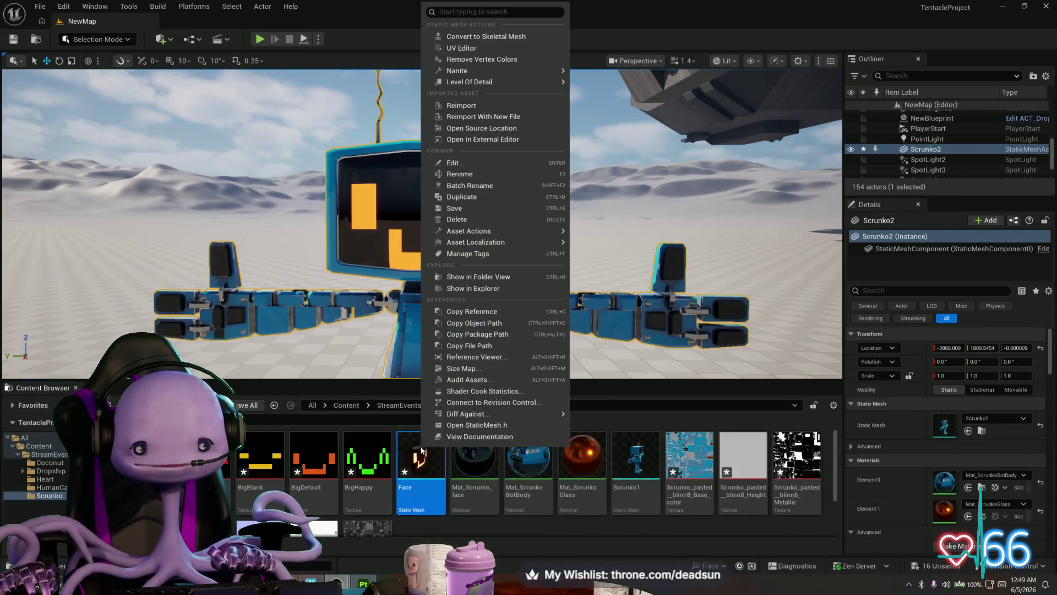
# Reimport the Face mesh, view the robot up close, then select only Face in Maya
pyautogui.rightClick(422, 457)
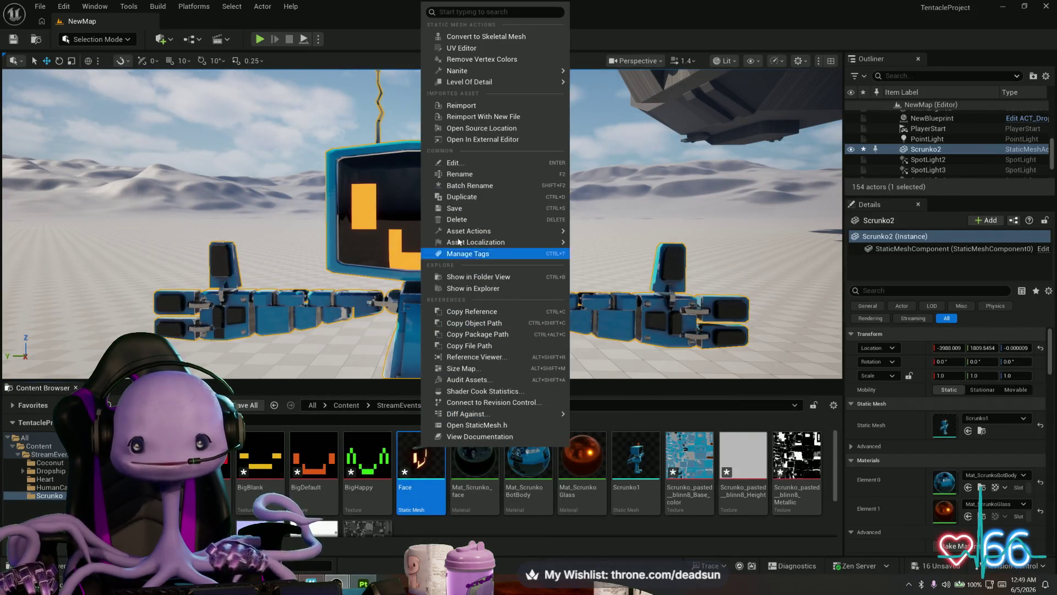
pyautogui.click(483, 105)
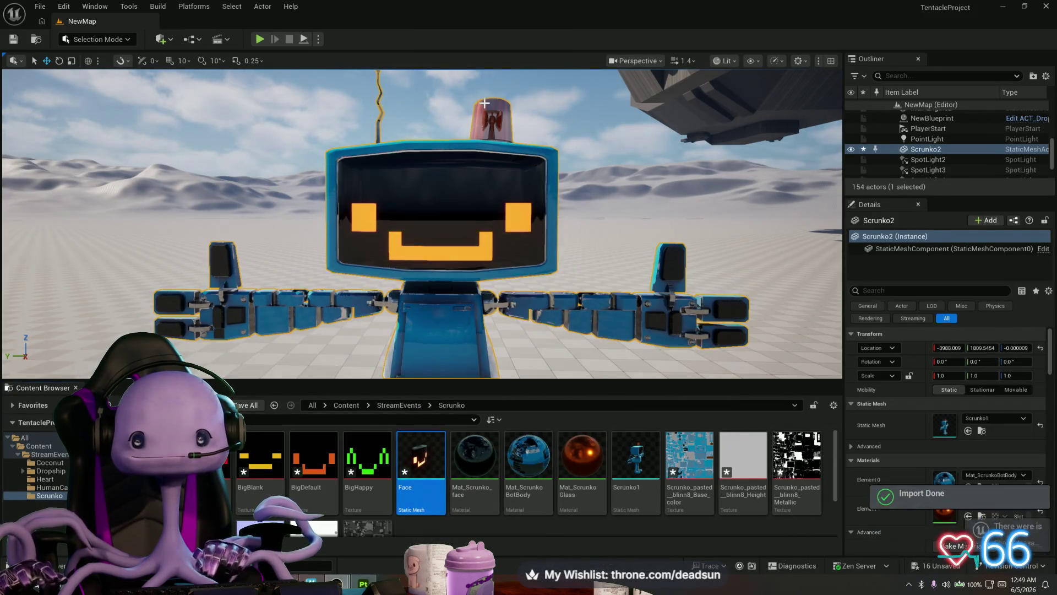
pyautogui.moveTo(511, 264); pyautogui.dragTo(543, 265)
pyautogui.hotkey('alt', 'Tab')
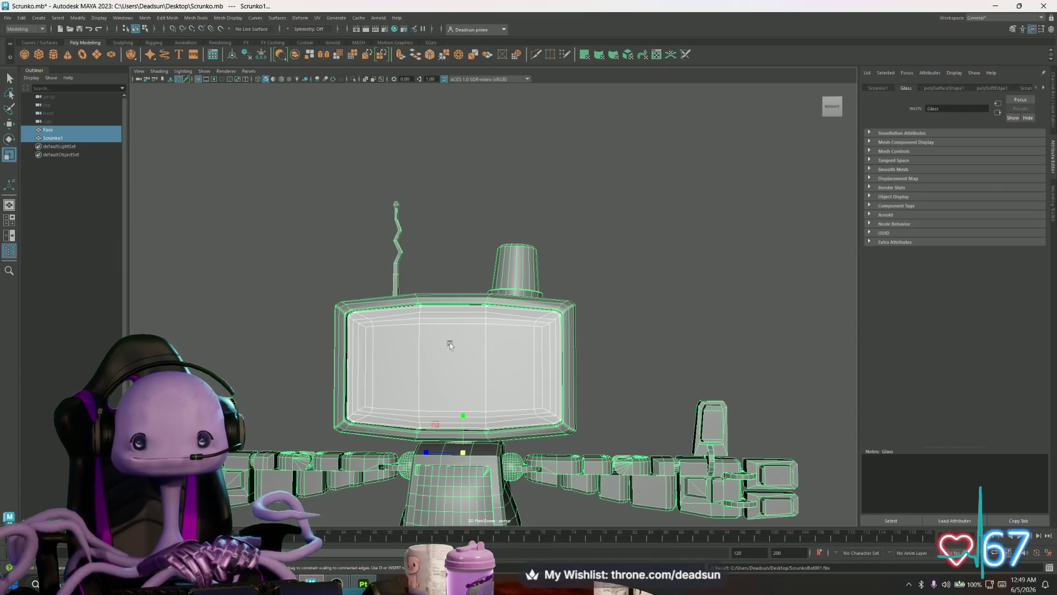
pyautogui.click(450, 345)
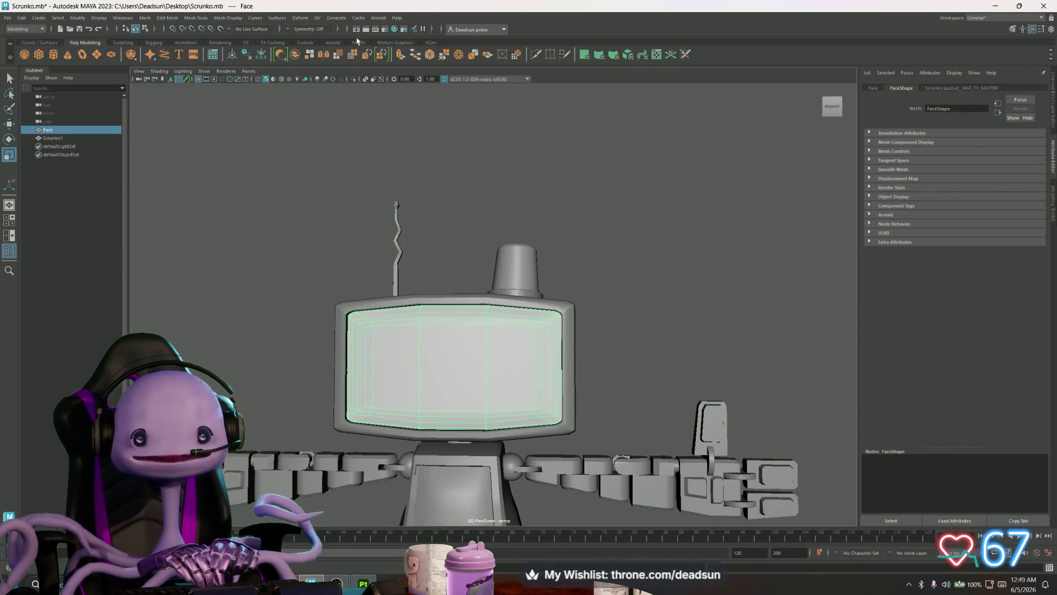
# Select all of Face's UVs in the UV Editor and stretch them slightly taller
pyautogui.click(318, 18)
pyautogui.click(333, 31)
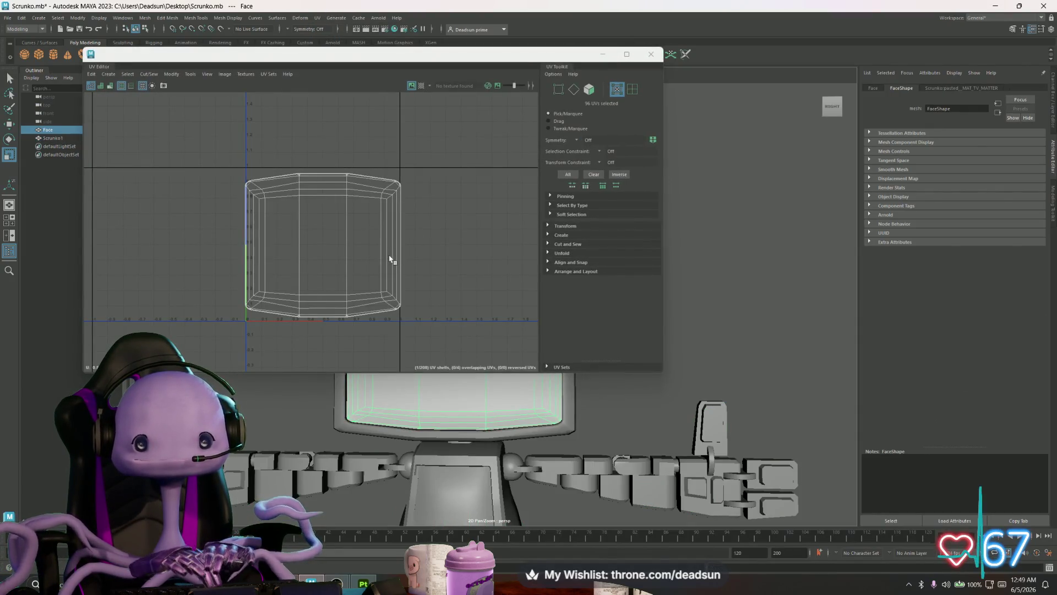
pyautogui.rightClick(334, 198)
pyautogui.click(340, 198)
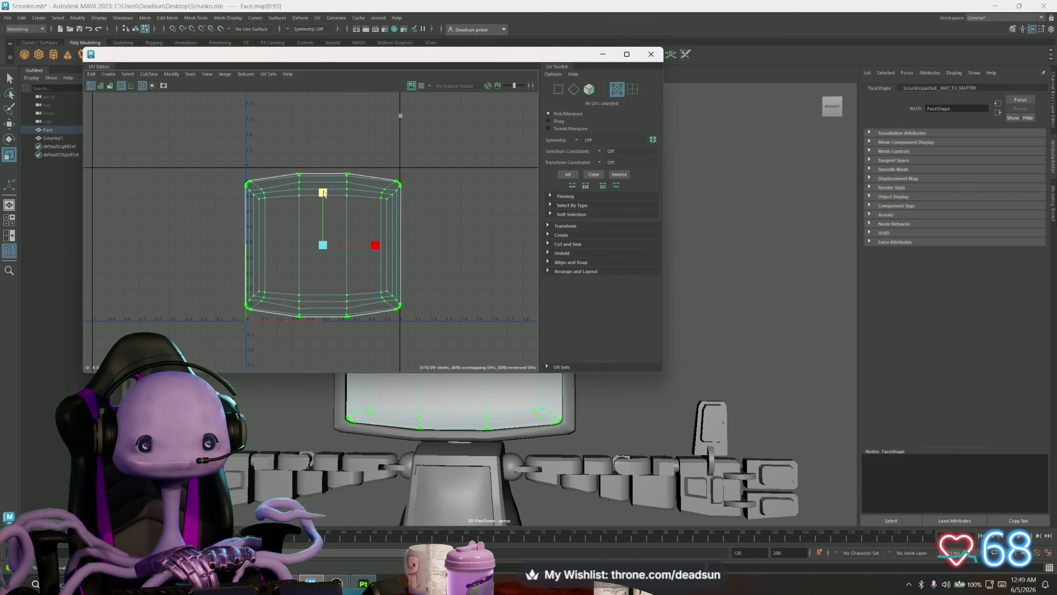
pyautogui.moveTo(324, 194); pyautogui.dragTo(325, 189)
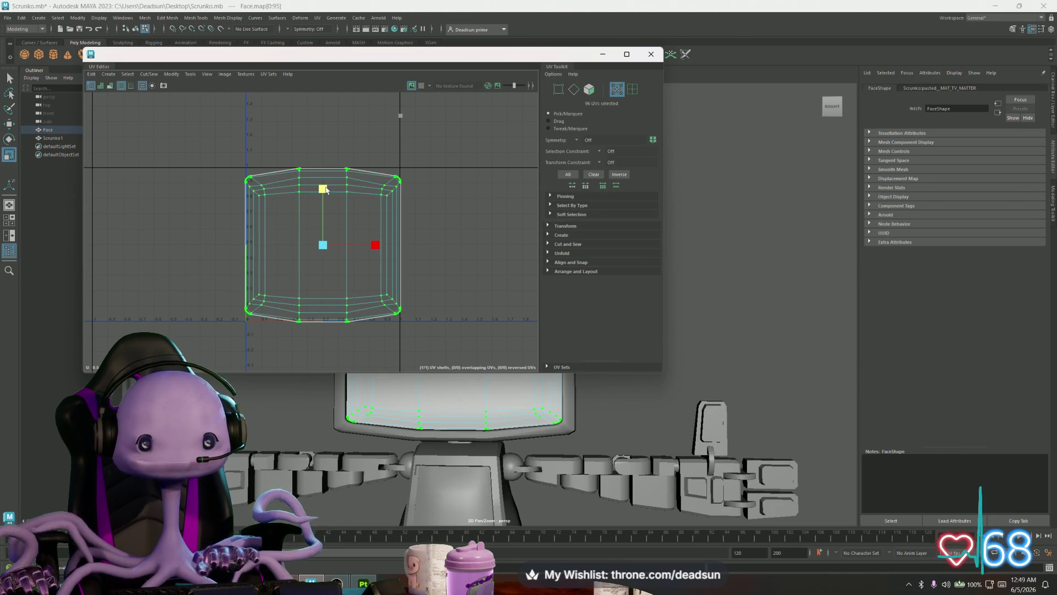
pyautogui.press('w')
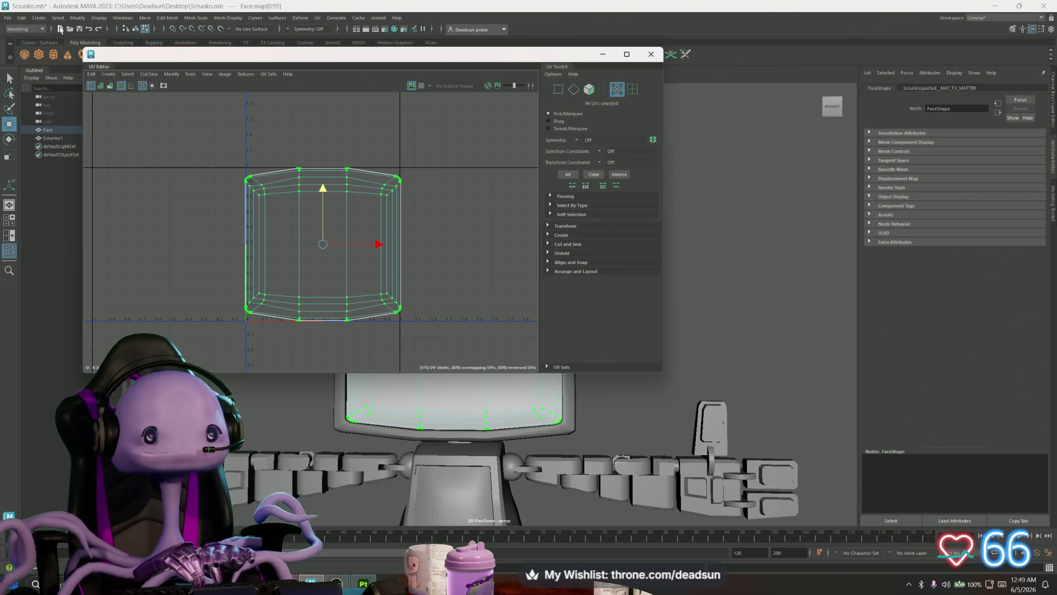
pyautogui.click(651, 54)
# Add Scrunko1 to the selection and export both over ScrunkoBot001.fbx, replacing it
pyautogui.rightClick(420, 345)
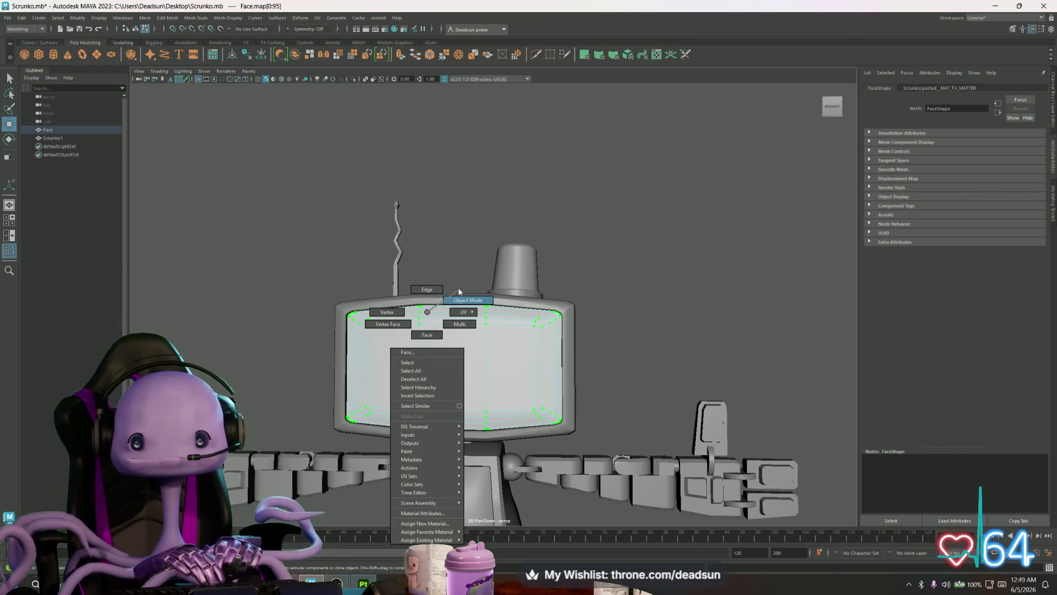
pyautogui.keyDown('ctrl'); pyautogui.click(53, 138); pyautogui.keyUp('ctrl')
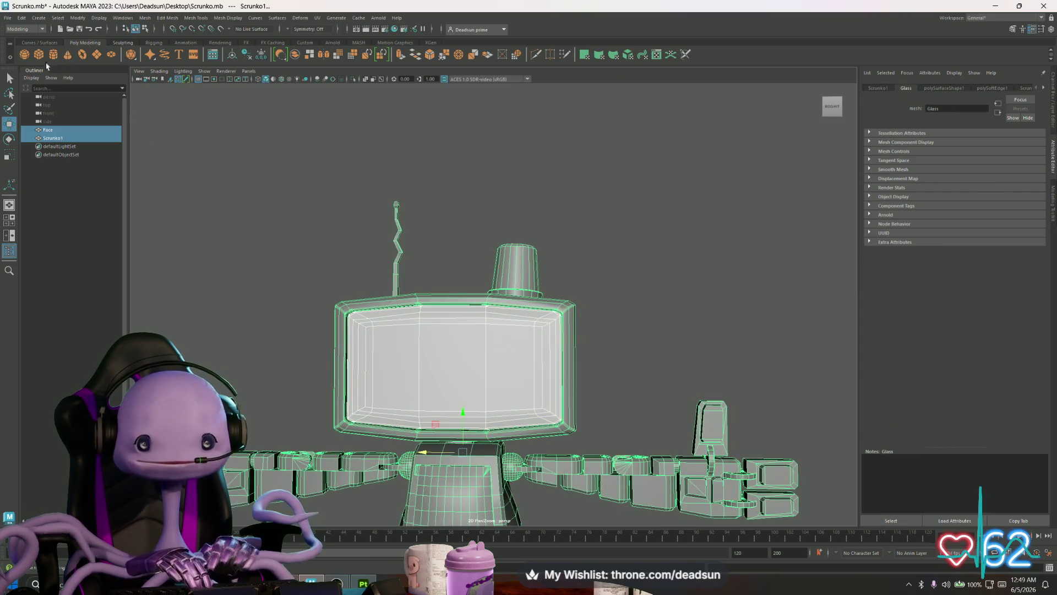
pyautogui.click(7, 18)
pyautogui.click(33, 130)
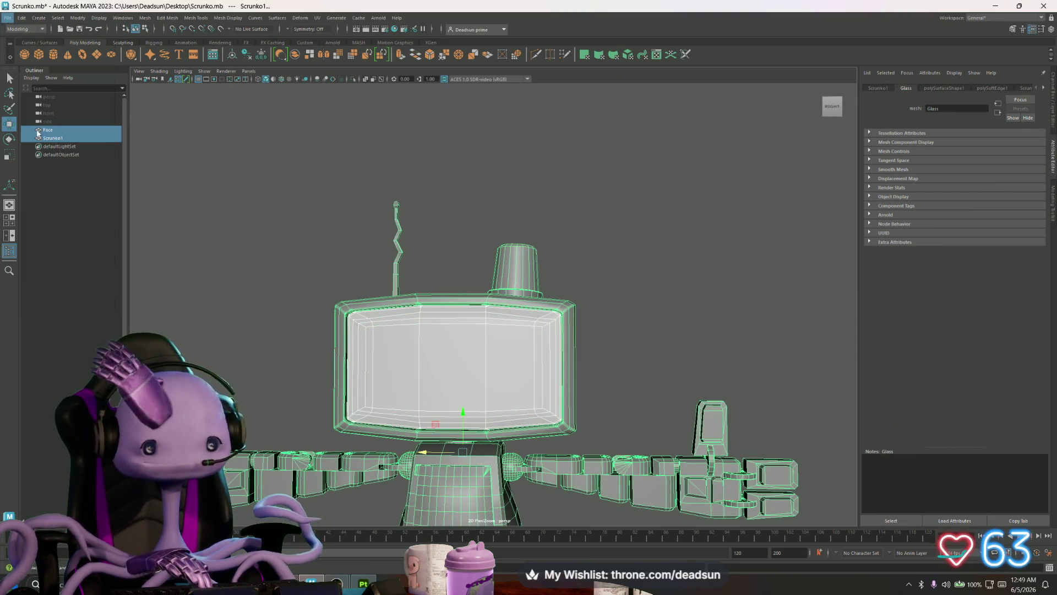
pyautogui.click(179, 191)
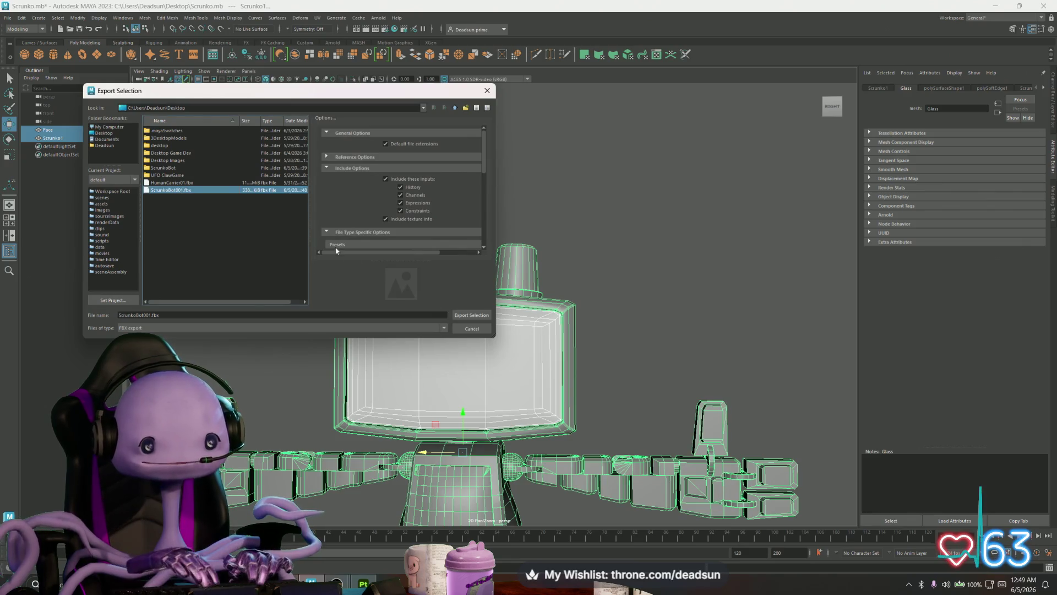
pyautogui.click(459, 316)
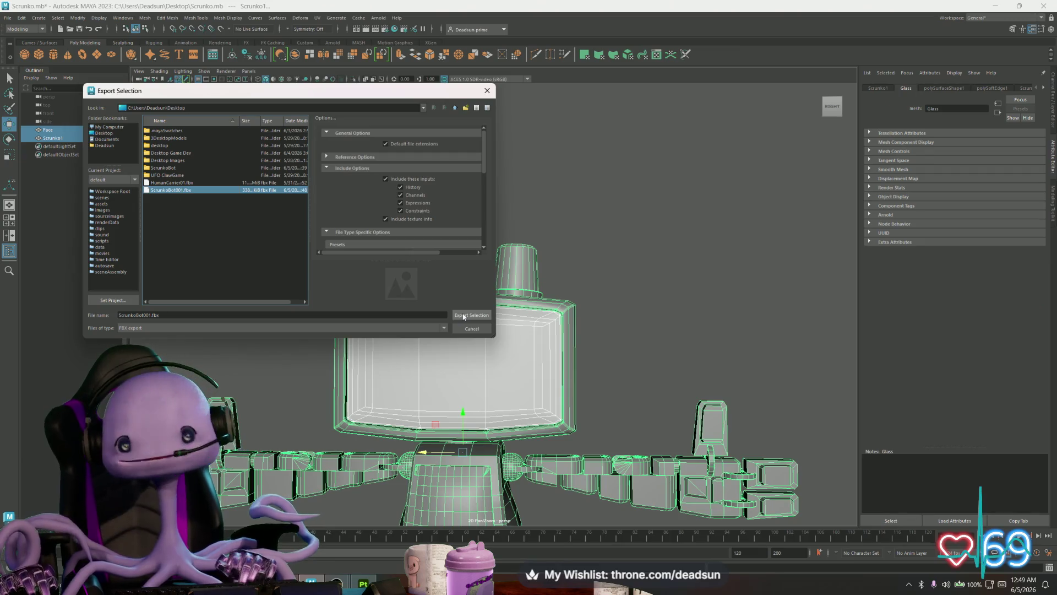
pyautogui.click(465, 316)
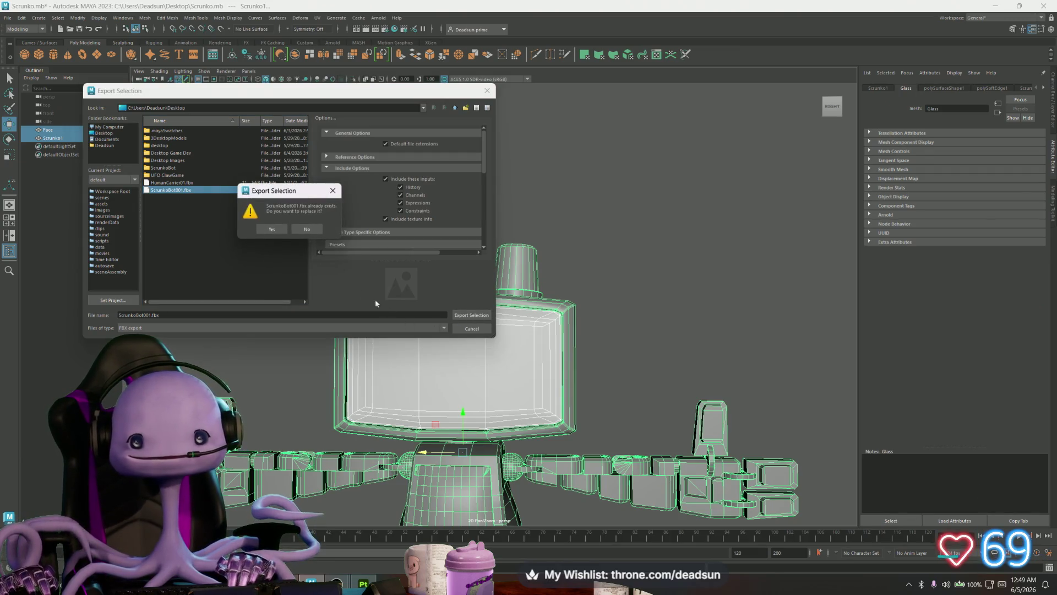
pyautogui.click(272, 230)
pyautogui.hotkey('alt', 'Tab')
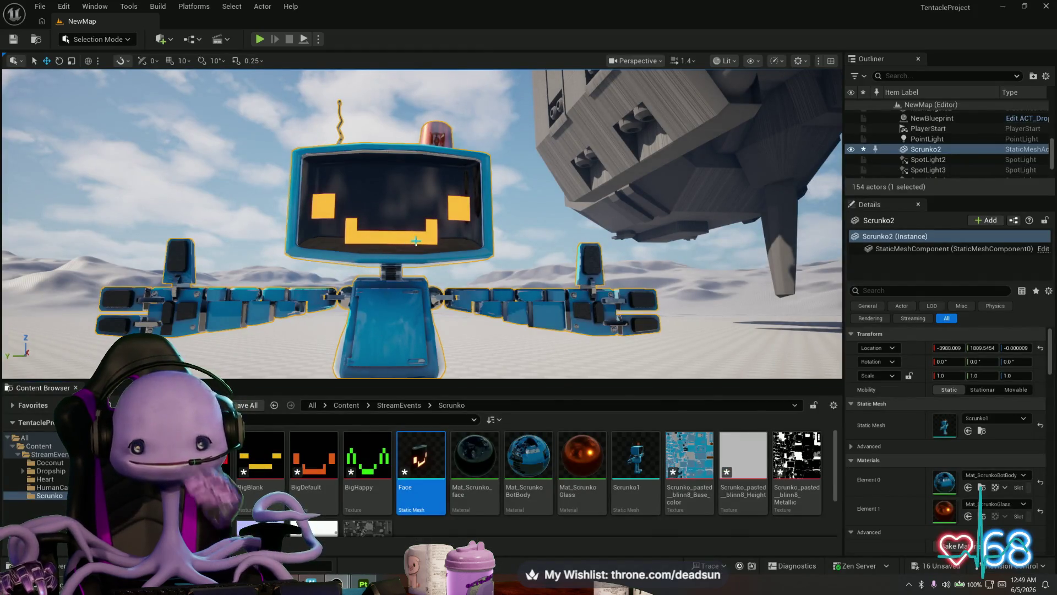
# Reimport the Face mesh from a new file, inspect the robot, and reopen Mat_ScrunkoBotBody
pyautogui.rightClick(427, 455)
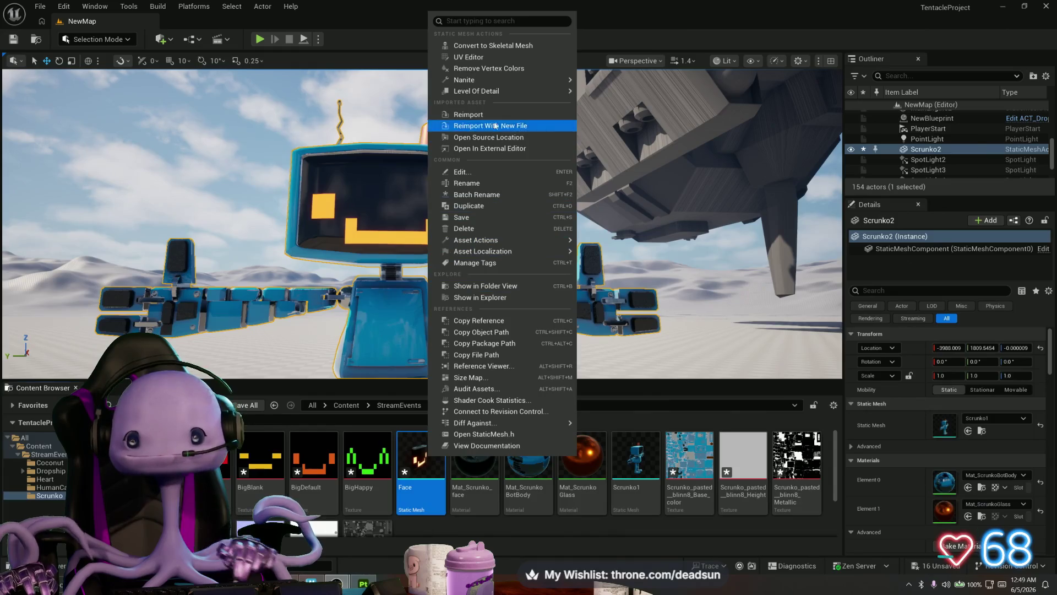
pyautogui.click(495, 126)
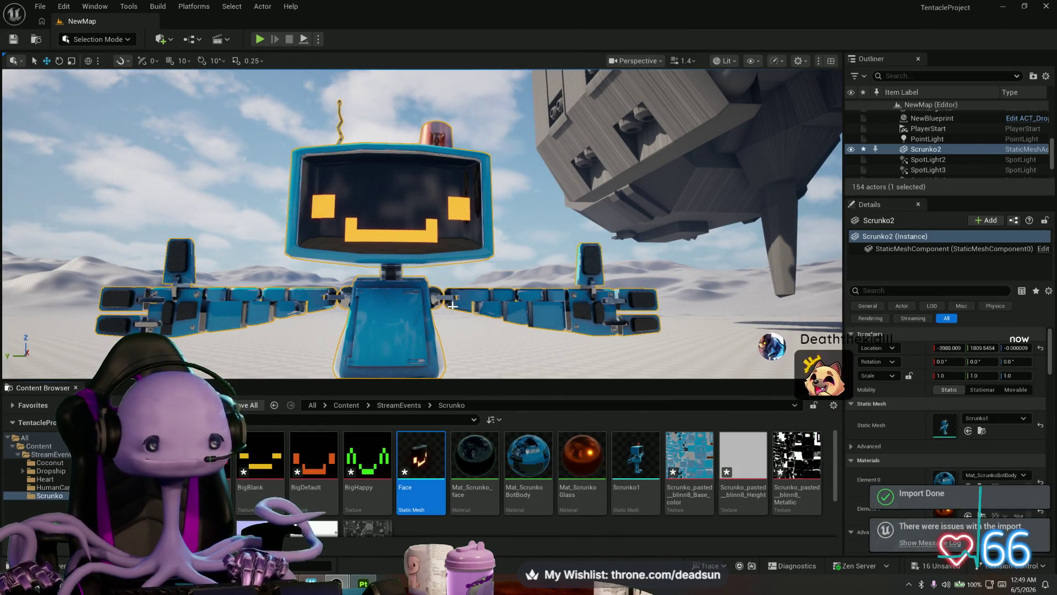
pyautogui.moveTo(452, 305)
pyautogui.mouseDown()
pyautogui.moveTo(463, 300)
pyautogui.moveTo(444, 300)
pyautogui.mouseUp()
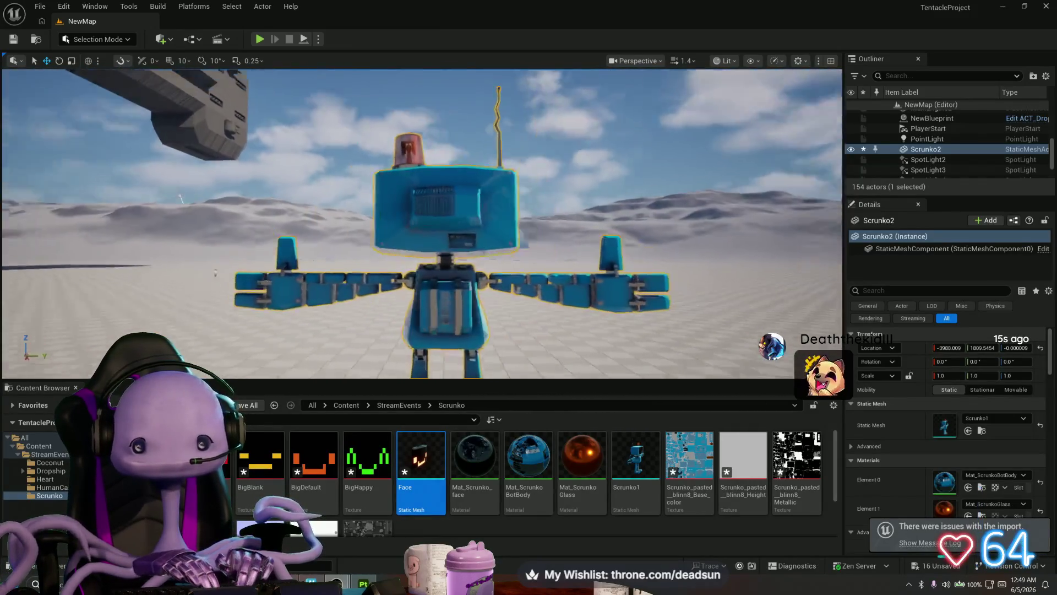
pyautogui.moveTo(444, 300); pyautogui.dragTo(445, 300)
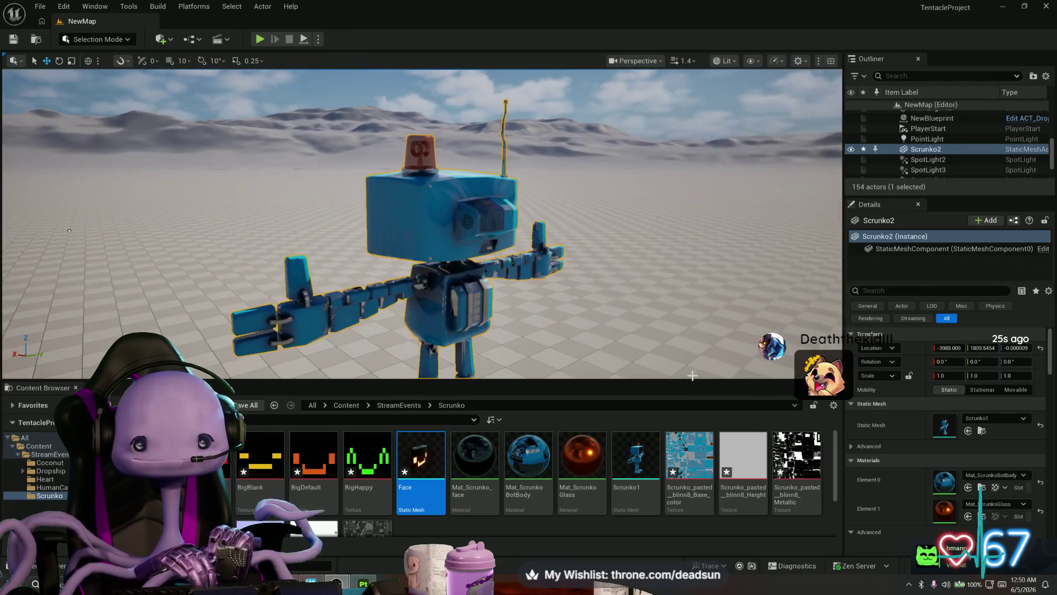
pyautogui.doubleClick(533, 456)
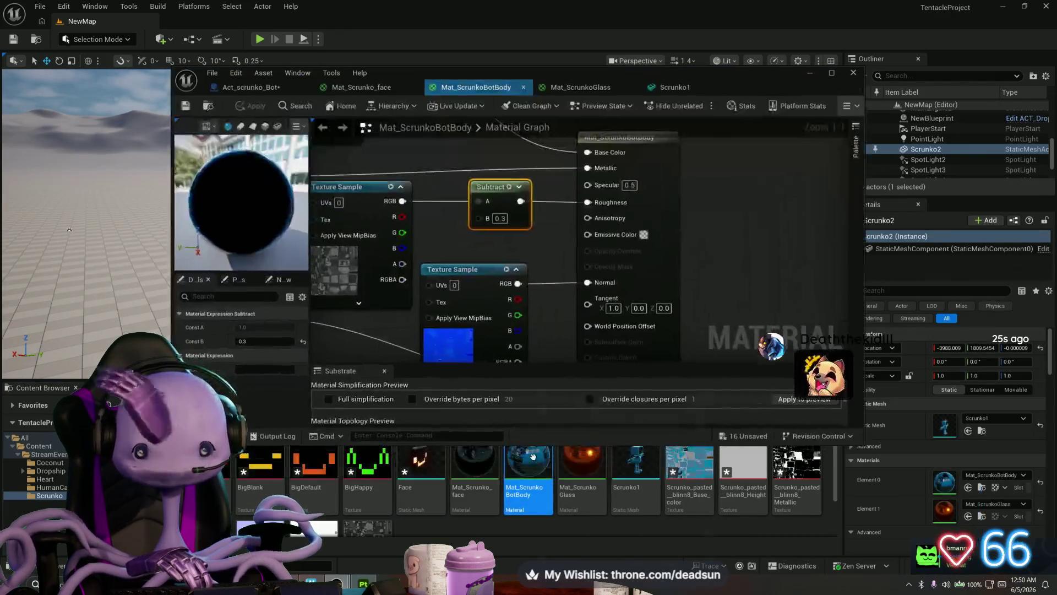
# Set the Subtract node's value to 0.5, then delete the Subtract node
pyautogui.click(503, 218)
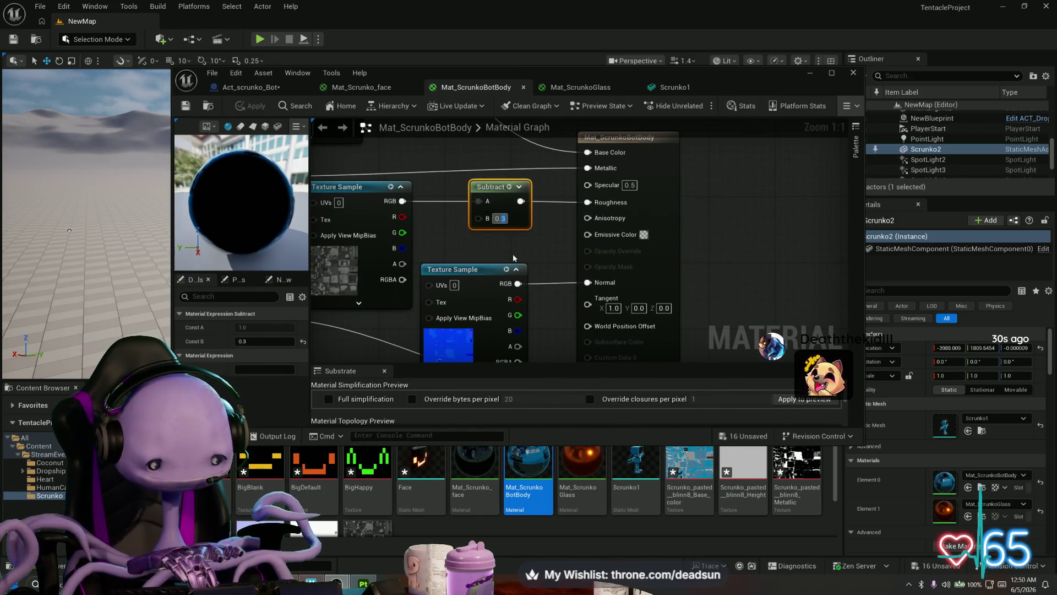
pyautogui.write('0.5')
pyautogui.press('Return')
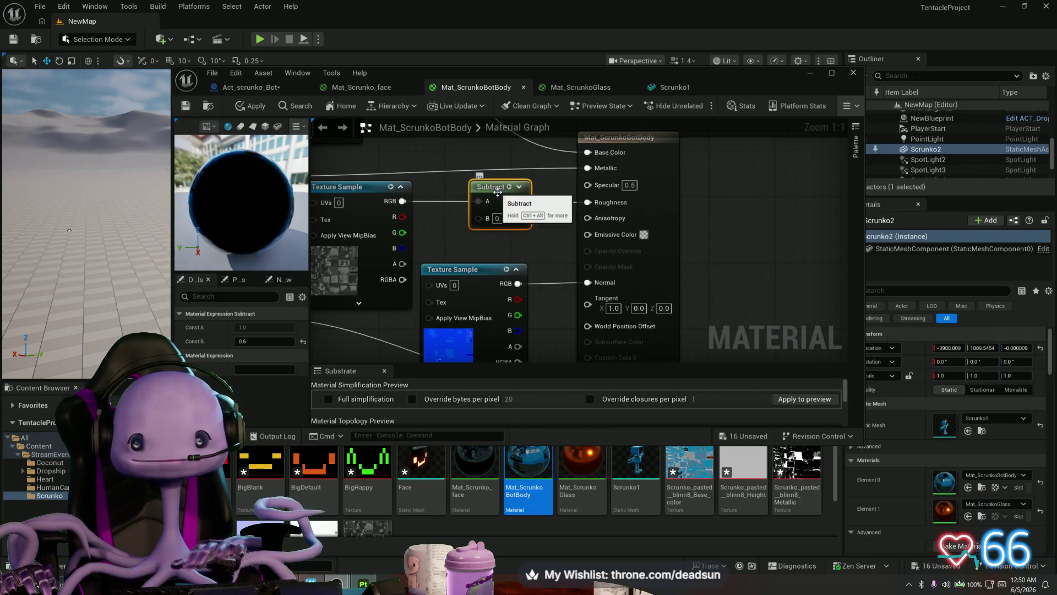
pyautogui.press('Delete')
# Add a Divide node off the Texture Sample RGB output and wire it into Roughness
pyautogui.moveTo(402, 201); pyautogui.dragTo(472, 193)
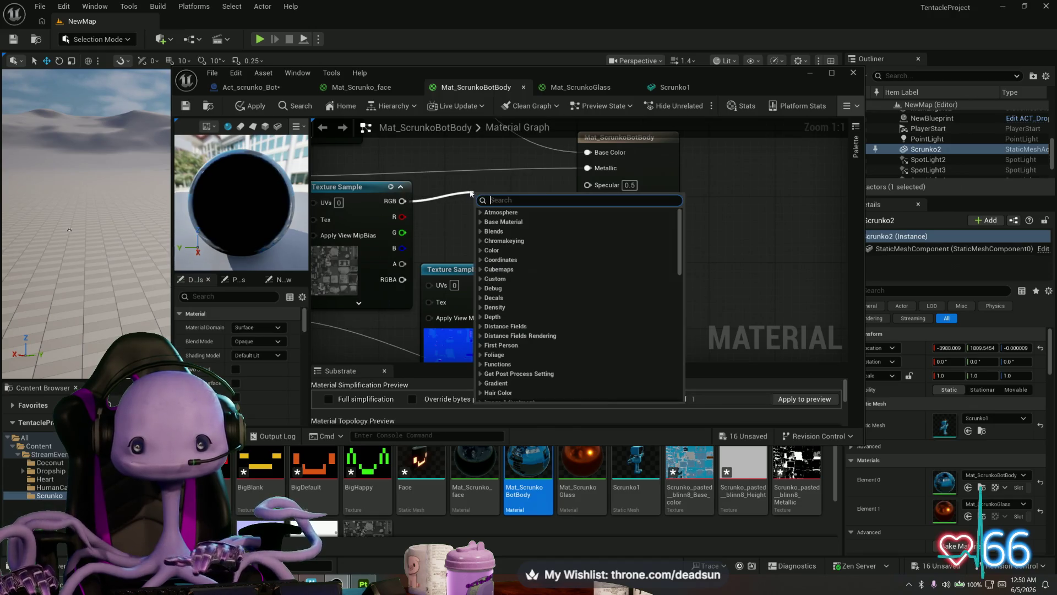
pyautogui.write('t')
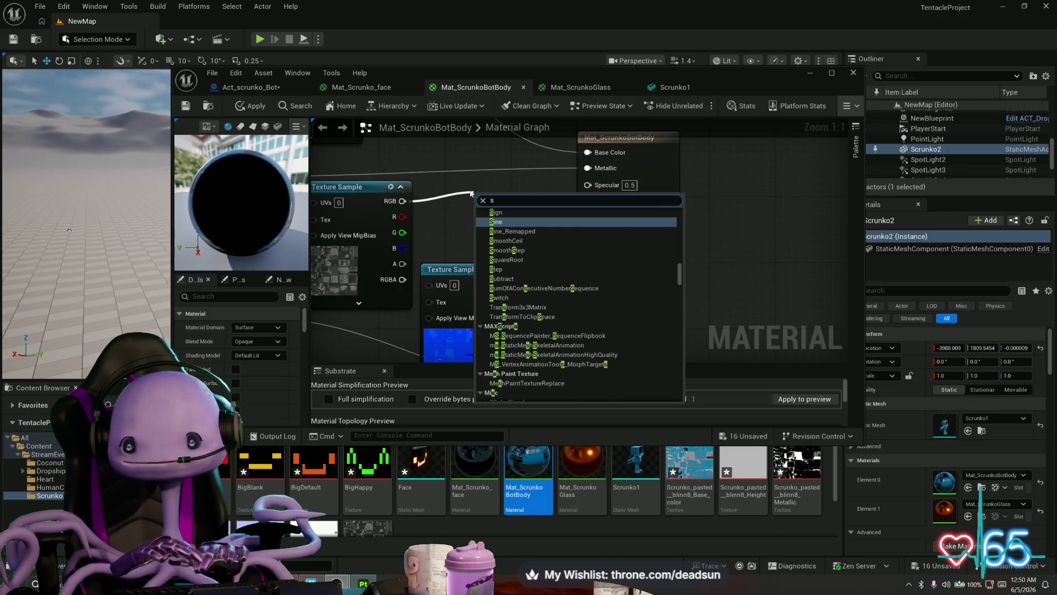
pyautogui.press('BackSpace')
pyautogui.write('de')
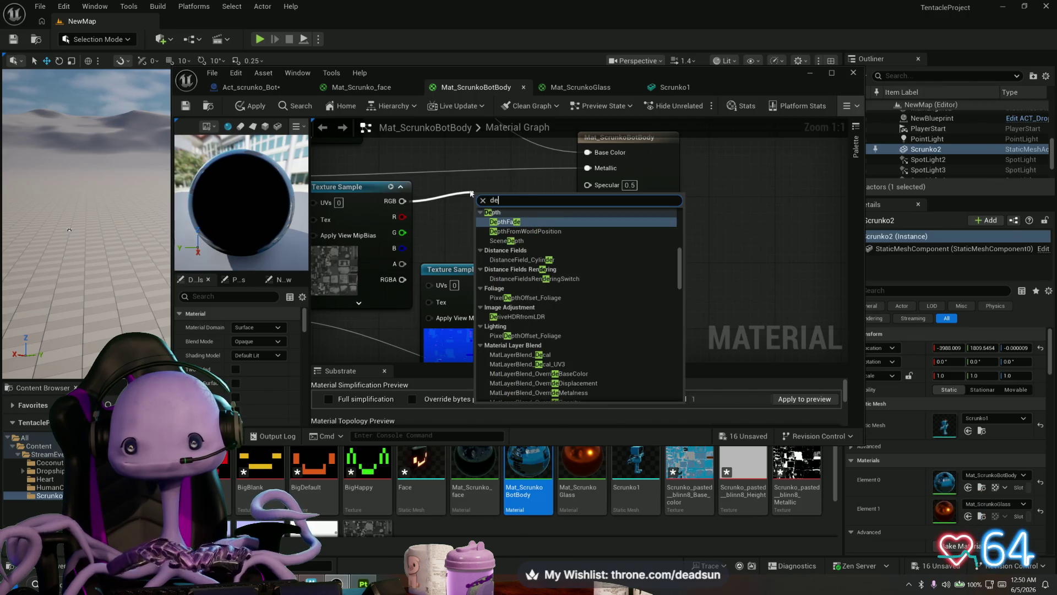
pyautogui.press('BackSpace')
pyautogui.write('ivid')
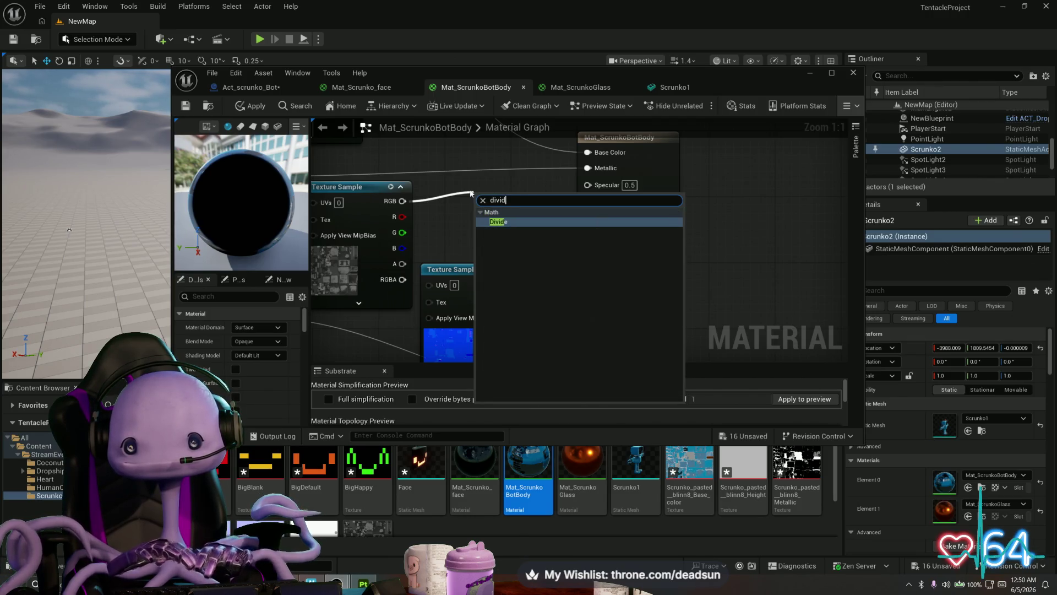
pyautogui.press('Return')
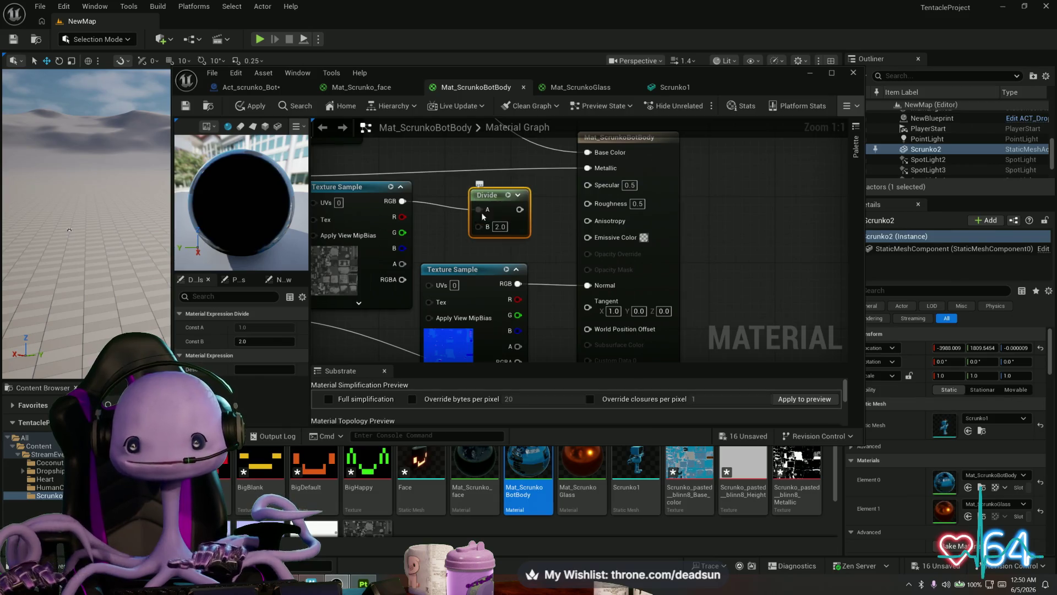
pyautogui.moveTo(517, 209); pyautogui.dragTo(588, 204)
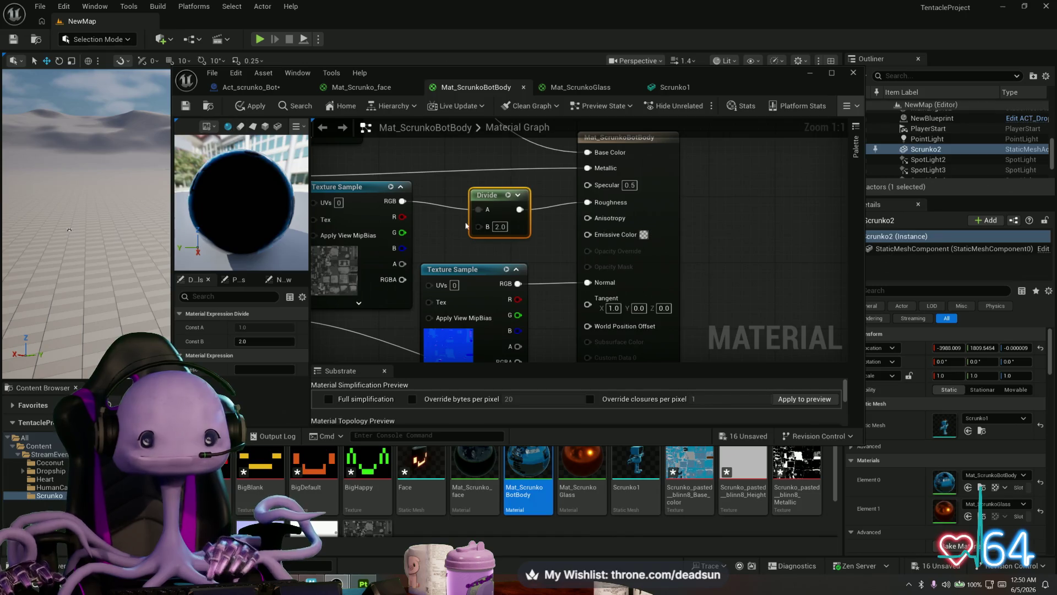
# Set the Multiply factor to 1.0, apply and save the material, then return to Act_scrunko_Bot
pyautogui.scroll(-5, 587, 276)
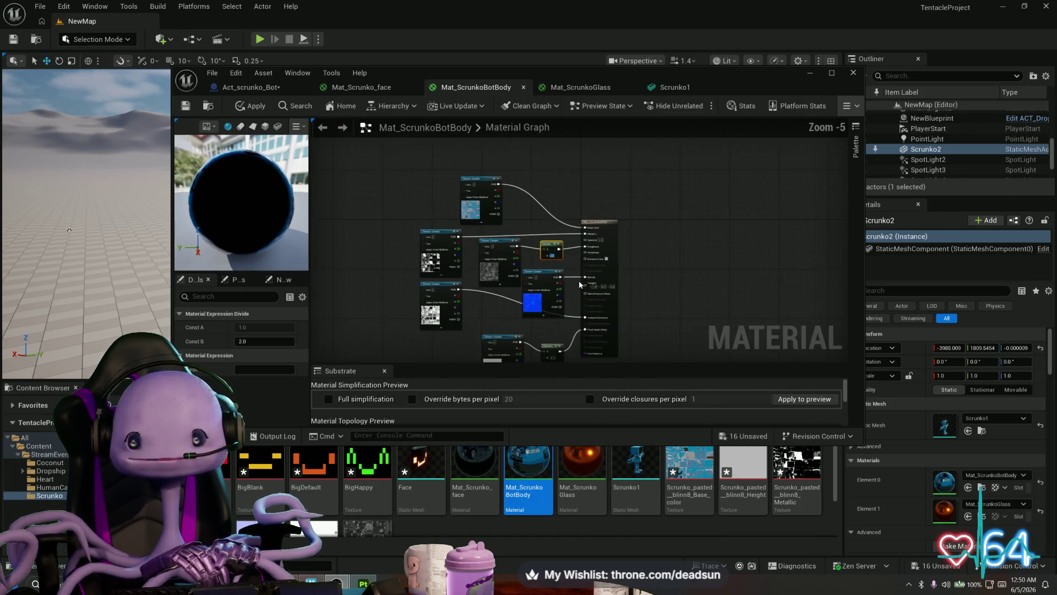
pyautogui.scroll(5, 530, 235)
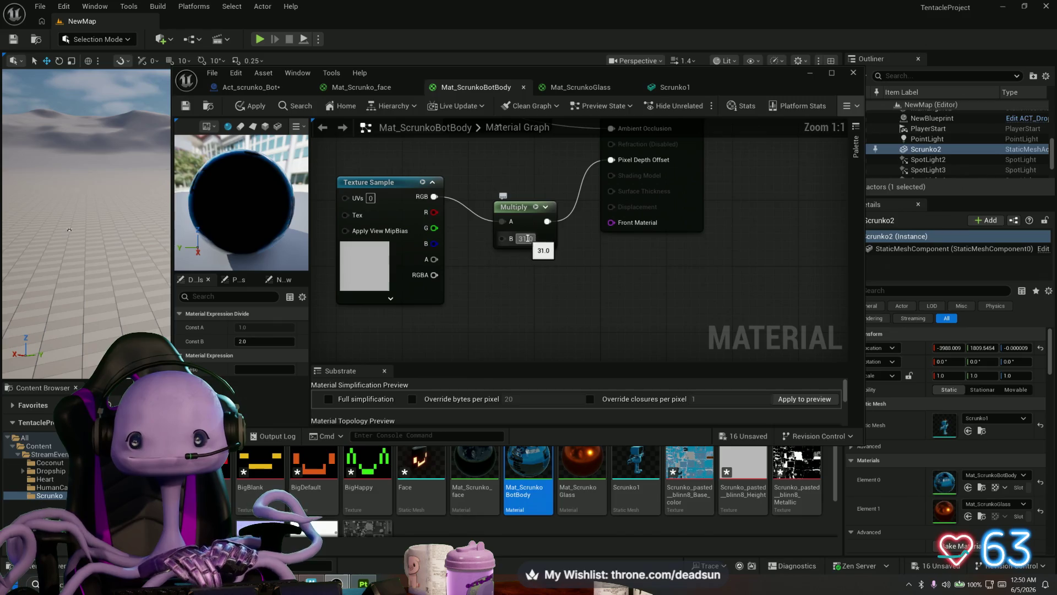
pyautogui.write('1')
pyautogui.press('Return')
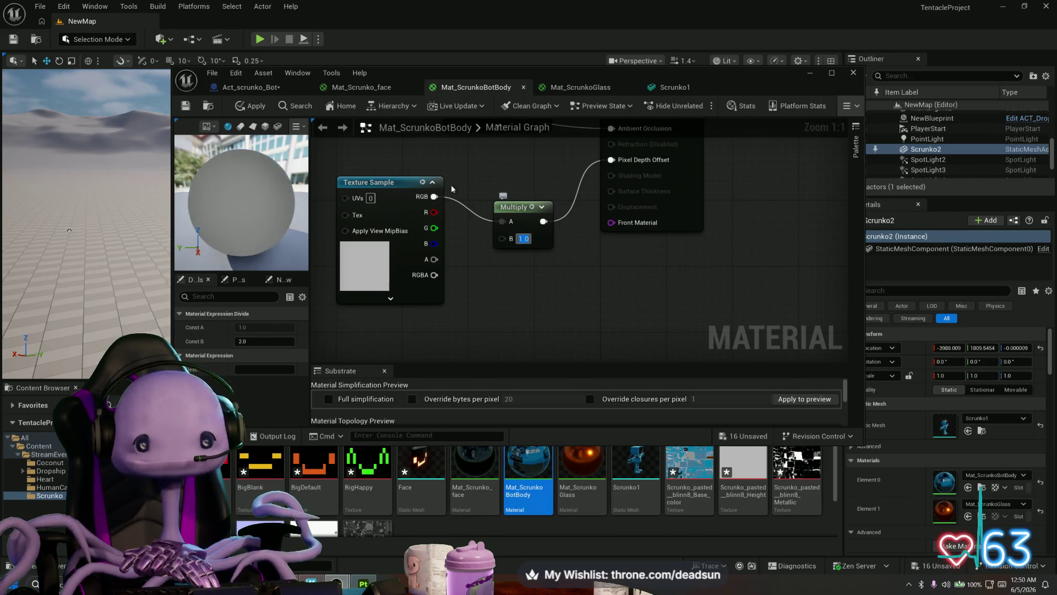
pyautogui.click(256, 106)
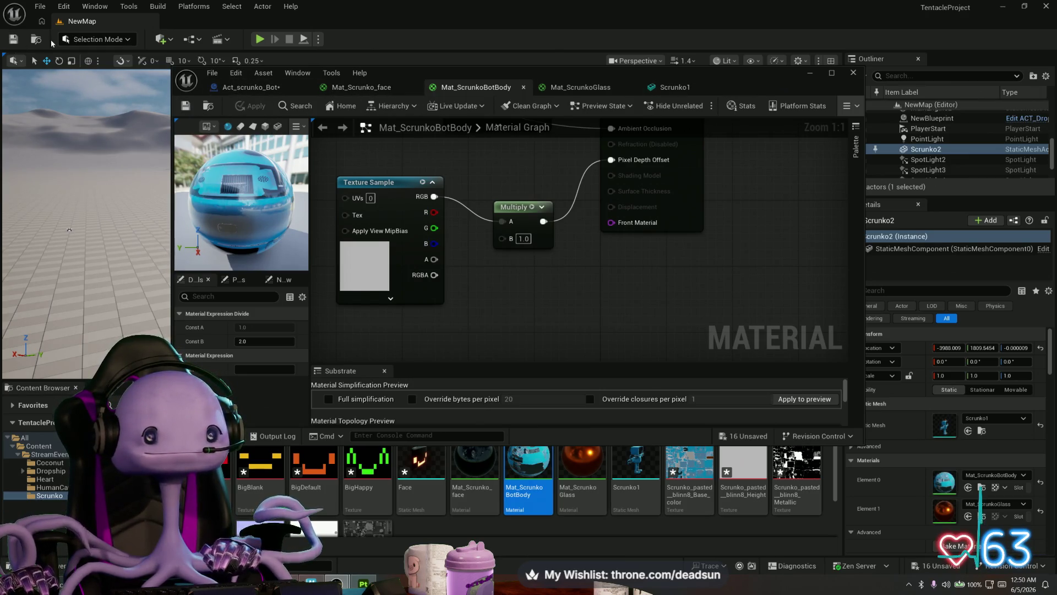
pyautogui.click(13, 39)
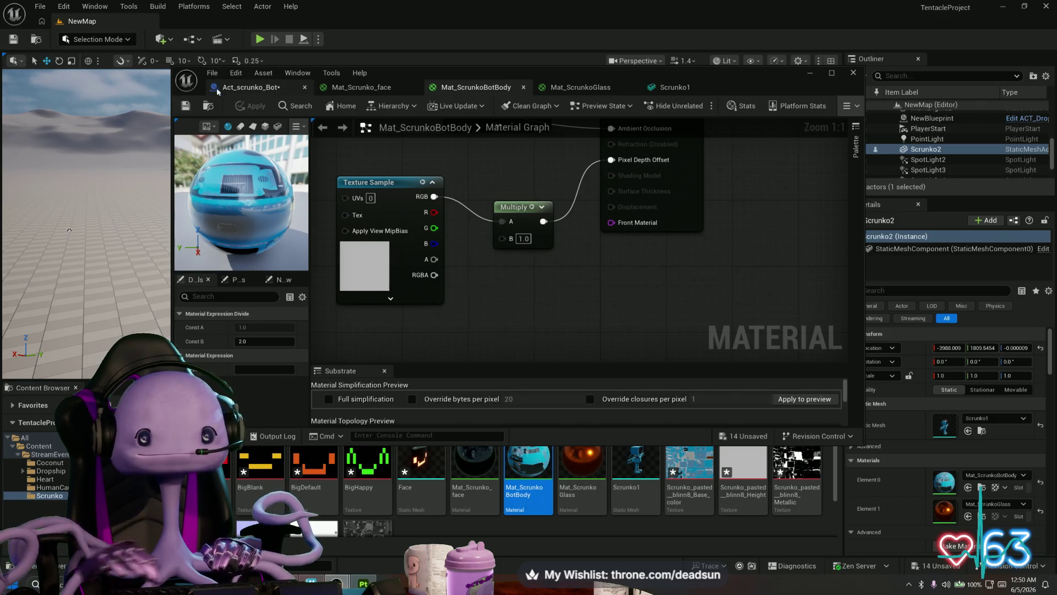
pyautogui.click(219, 87)
pyautogui.scroll(5, 489, 291)
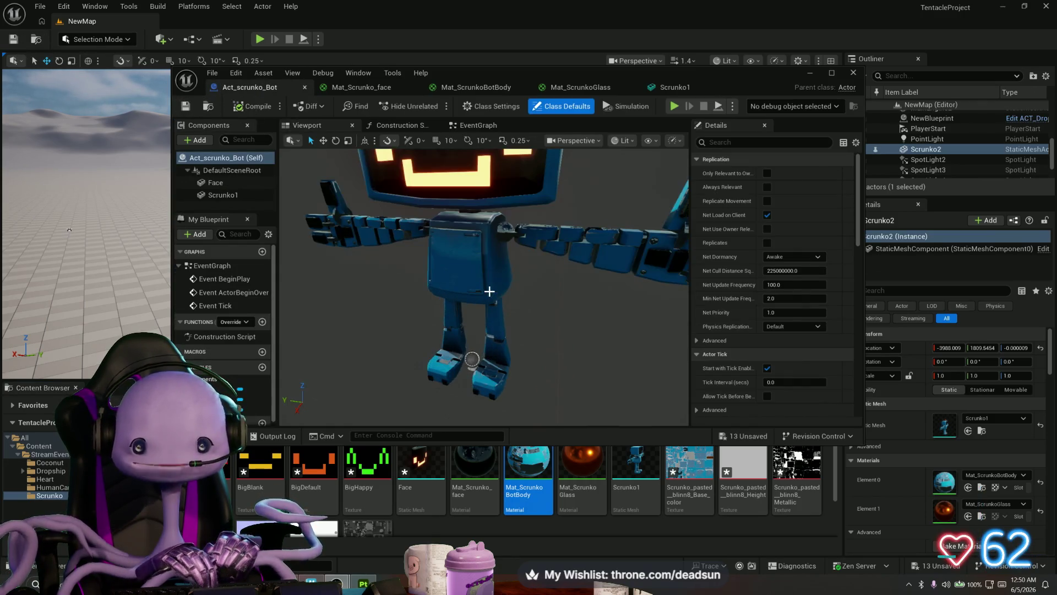
# Orbit the Act_scrunko_Bot preview, then orbit the level view around the glossy blue robot
pyautogui.moveTo(449, 290)
pyautogui.mouseDown()
pyautogui.moveTo(468, 275)
pyautogui.moveTo(509, 289)
pyautogui.mouseUp()
pyautogui.moveTo(511, 356); pyautogui.dragTo(469, 360)
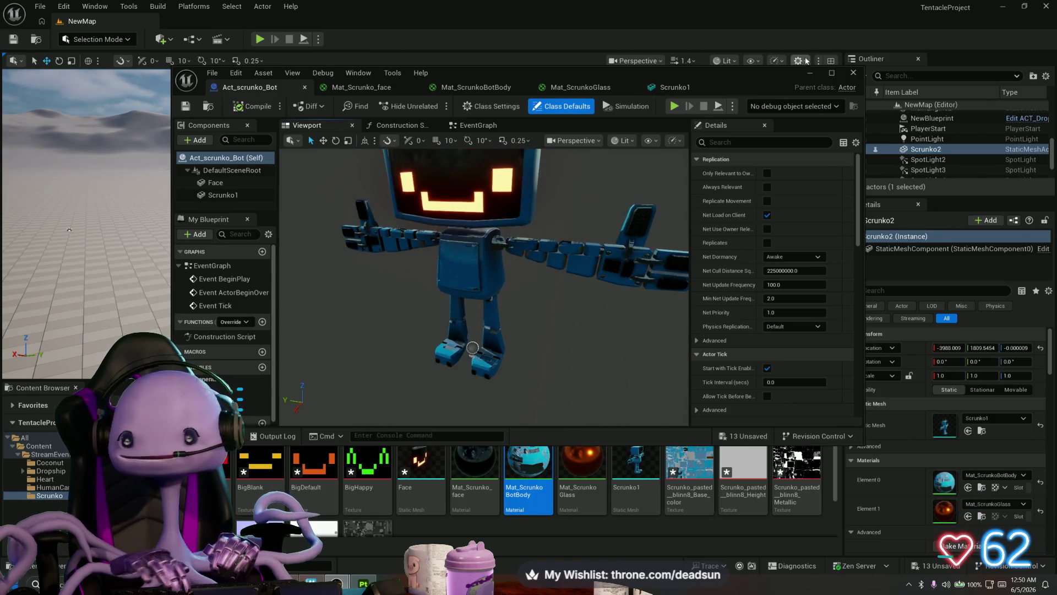
pyautogui.hotkey('alt', 'Tab')
pyautogui.moveTo(472, 348)
pyautogui.mouseDown()
pyautogui.moveTo(484, 341)
pyautogui.moveTo(464, 320)
pyautogui.mouseUp()
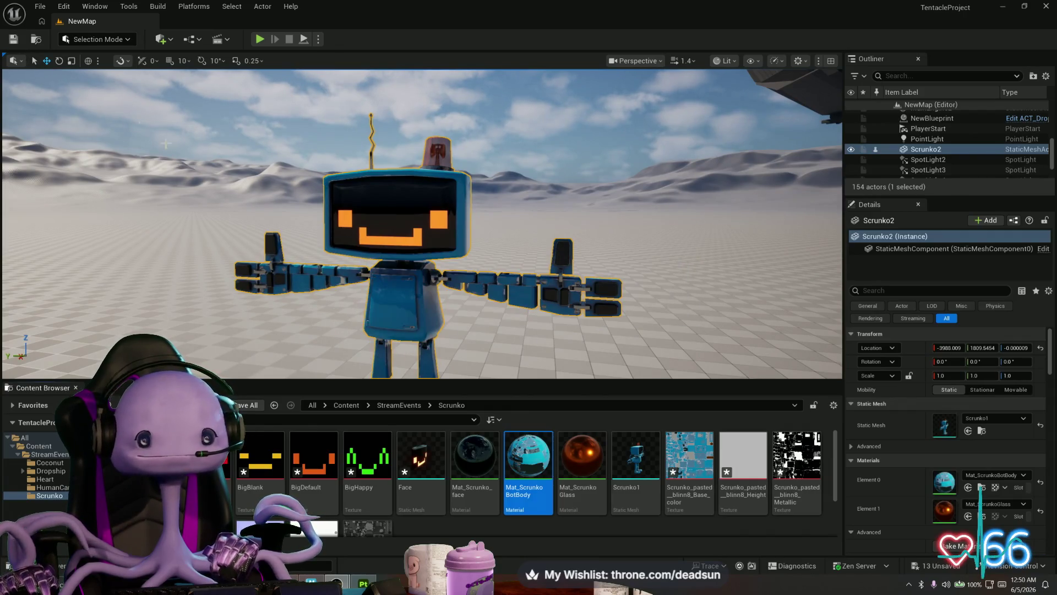
pyautogui.moveTo(434, 284)
pyautogui.mouseDown()
pyautogui.moveTo(470, 341)
pyautogui.moveTo(471, 306)
pyautogui.moveTo(484, 305)
pyautogui.moveTo(471, 305)
pyautogui.moveTo(470, 324)
pyautogui.moveTo(471, 309)
pyautogui.moveTo(470, 319)
pyautogui.moveTo(499, 325)
pyautogui.moveTo(462, 317)
pyautogui.mouseUp()
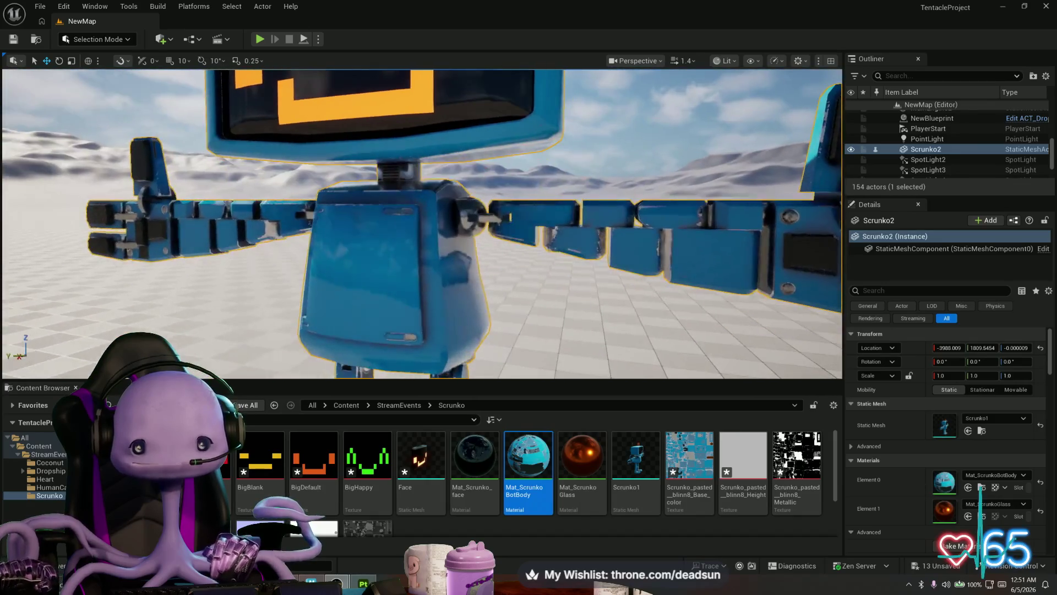
# Unhook the Divide node from Roughness in Mat_ScrunkoBotBody, apply, and frame the robot
pyautogui.doubleClick(539, 452)
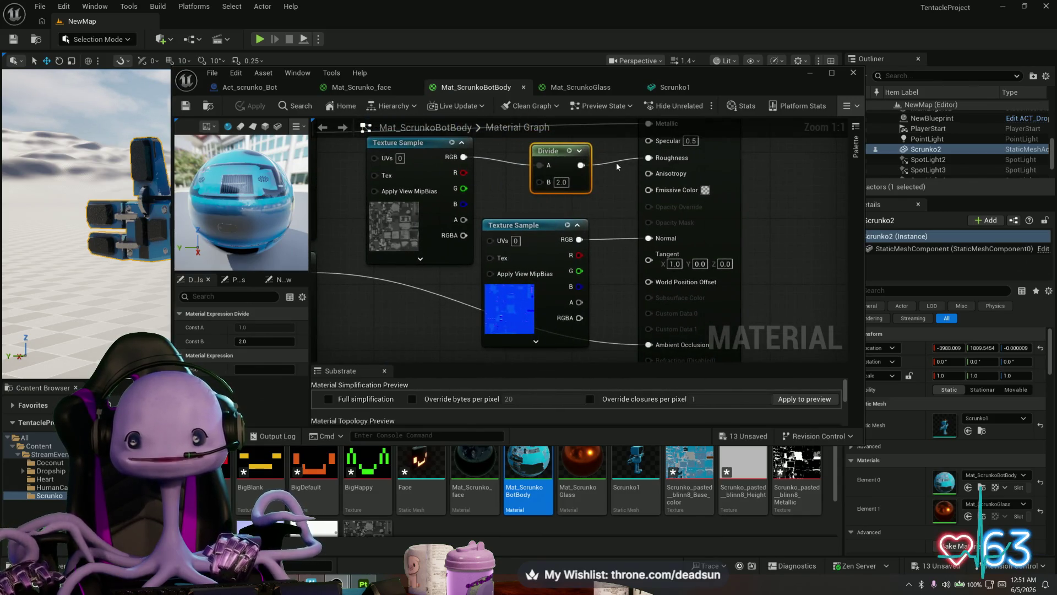
pyautogui.moveTo(610, 175); pyautogui.dragTo(605, 236)
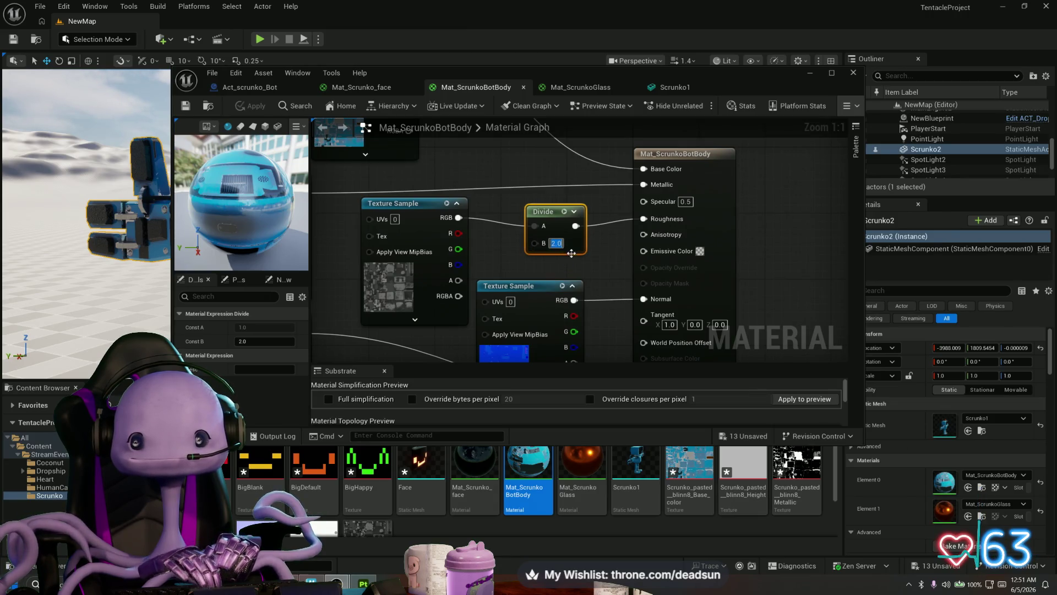
pyautogui.press('space')
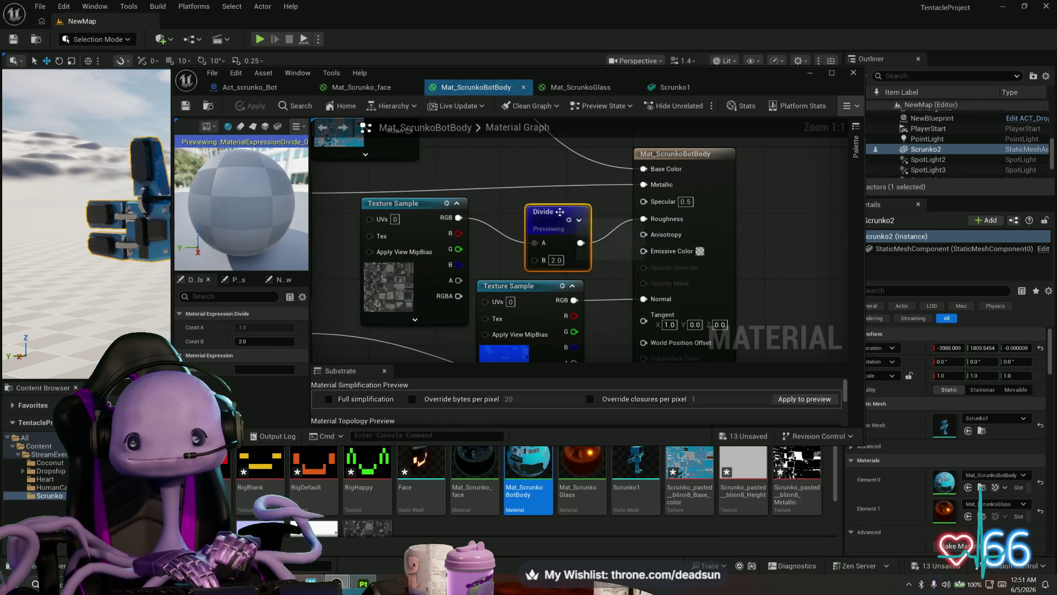
pyautogui.keyDown('alt'); pyautogui.click(609, 218); pyautogui.keyUp('alt')
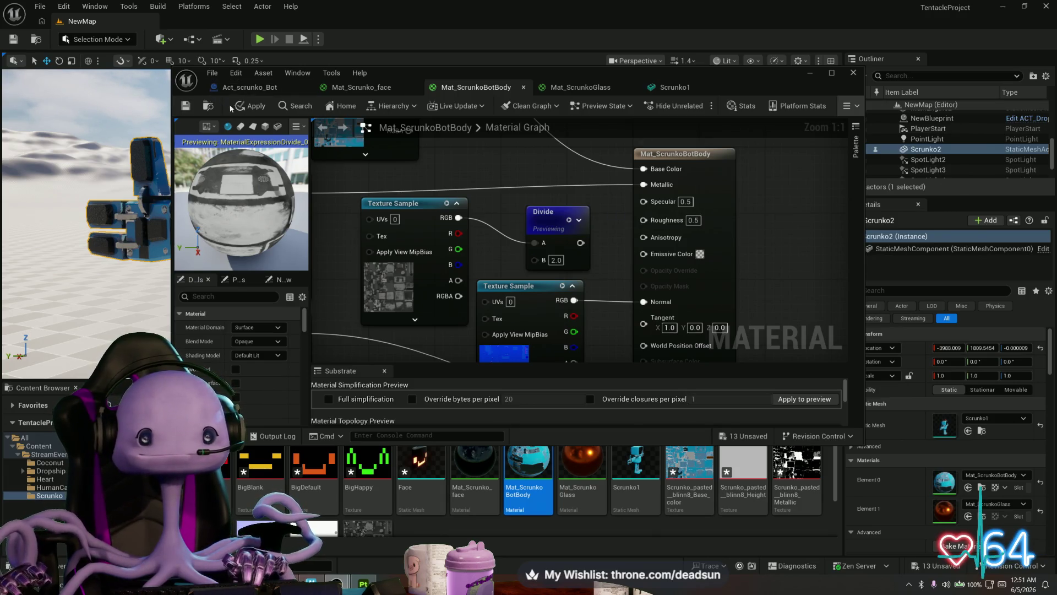
pyautogui.click(247, 105)
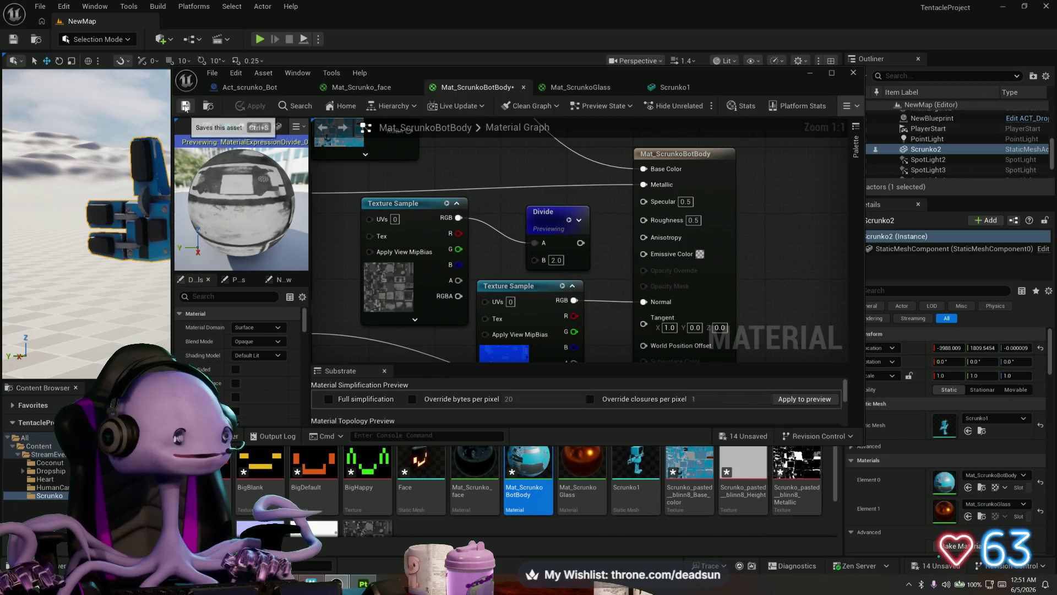
pyautogui.moveTo(415, 77)
pyautogui.mouseDown()
pyautogui.moveTo(699, 186)
pyautogui.moveTo(711, 169)
pyautogui.mouseUp()
pyautogui.press('f')
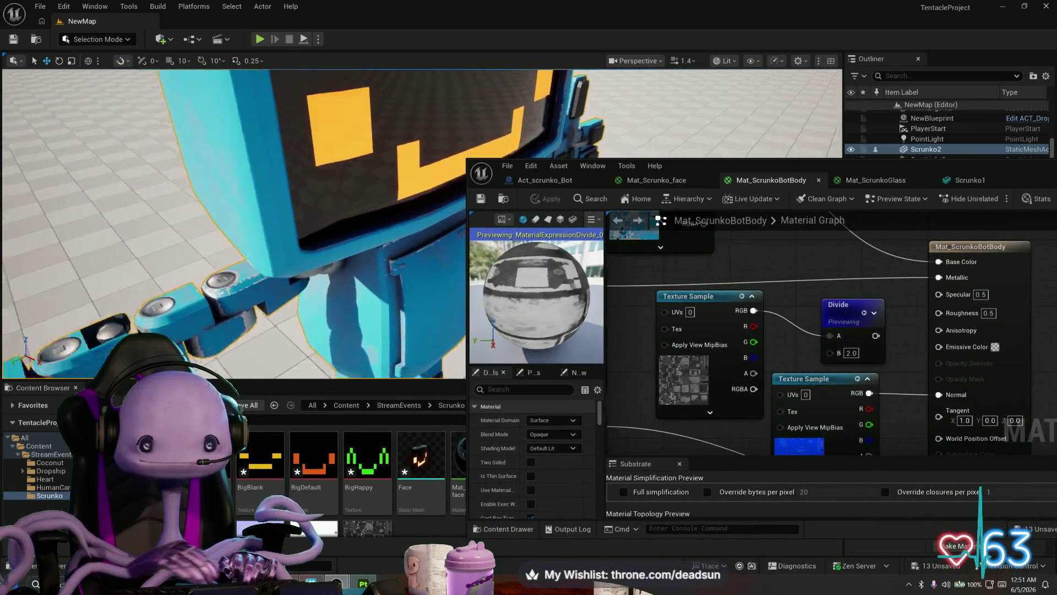
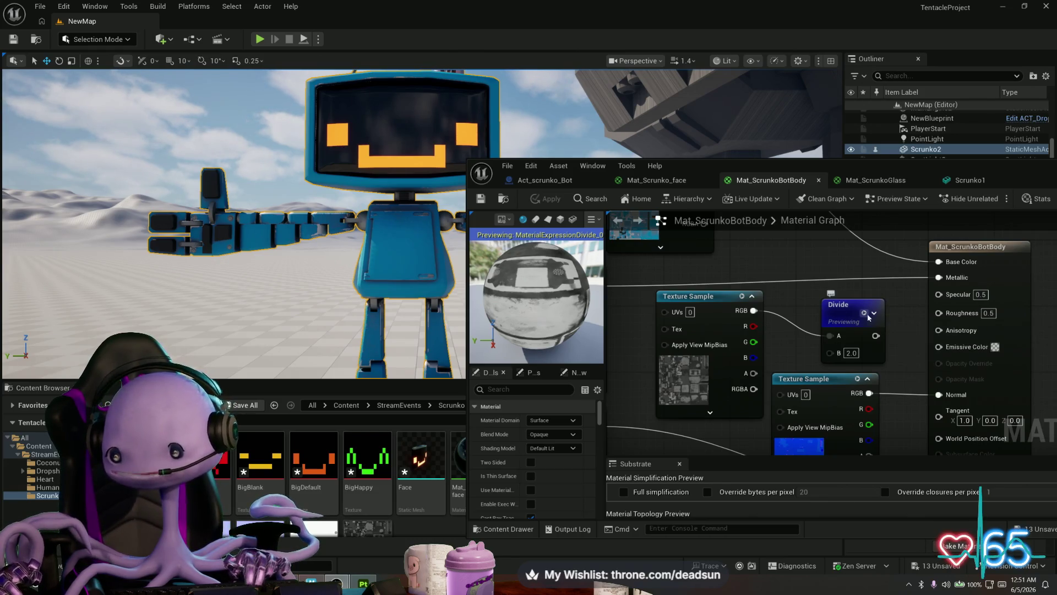
# Set the Divide node's B value to 0.9 in Mat_ScrunkoBotBody and apply the material
pyautogui.moveTo(800, 285)
pyautogui.mouseDown()
pyautogui.moveTo(1050, 246)
pyautogui.moveTo(857, 284)
pyautogui.moveTo(928, 293)
pyautogui.moveTo(647, 279)
pyautogui.moveTo(892, 292)
pyautogui.moveTo(871, 292)
pyautogui.moveTo(919, 302)
pyautogui.moveTo(919, 313)
pyautogui.moveTo(898, 315)
pyautogui.moveTo(900, 334)
pyautogui.moveTo(937, 321)
pyautogui.mouseUp()
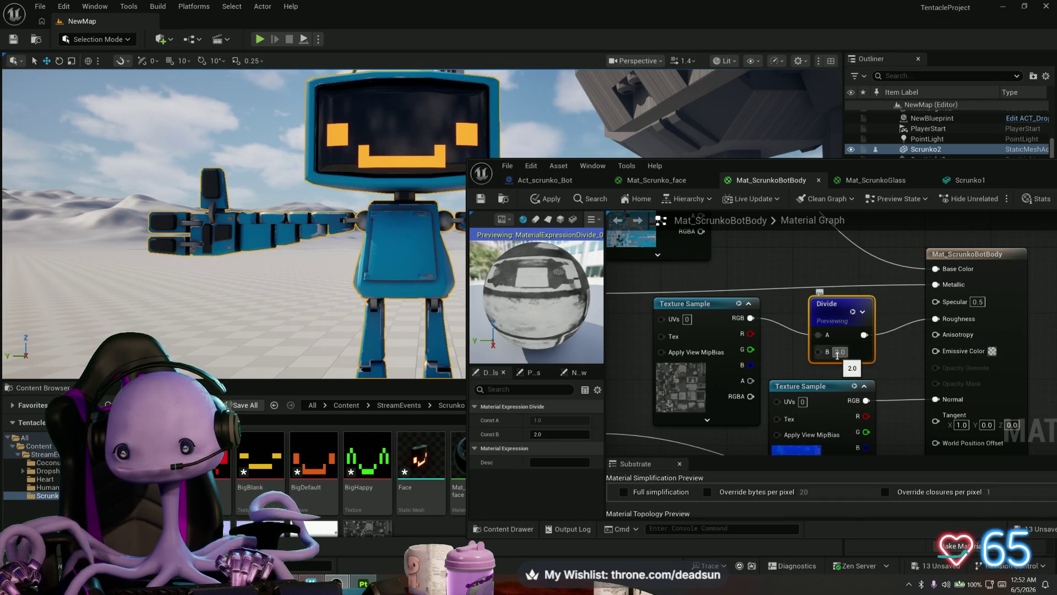
pyautogui.moveTo(837, 355); pyautogui.dragTo(850, 352)
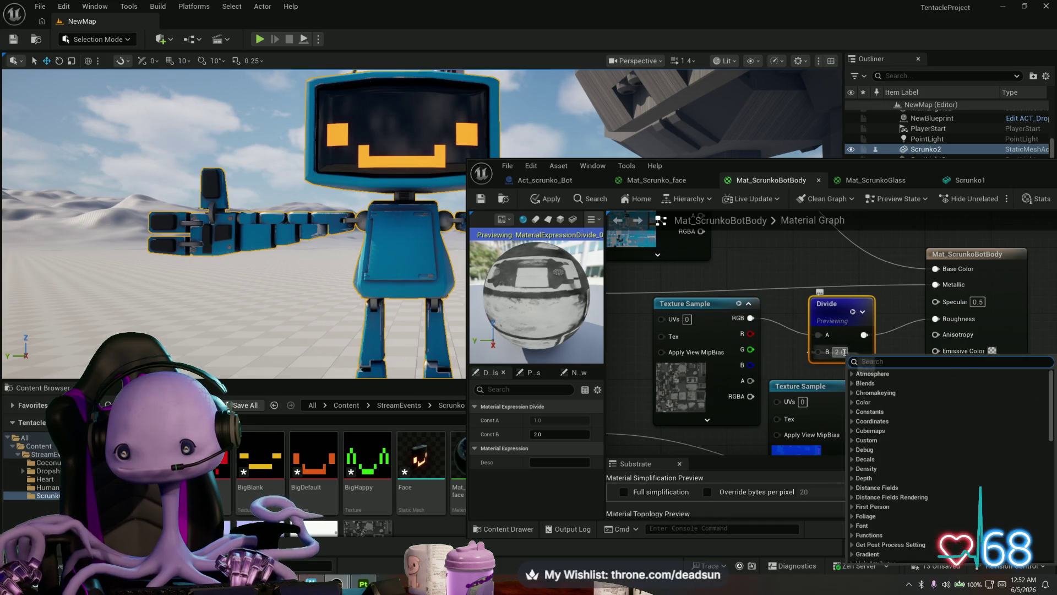
pyautogui.click(843, 352)
pyautogui.write('9')
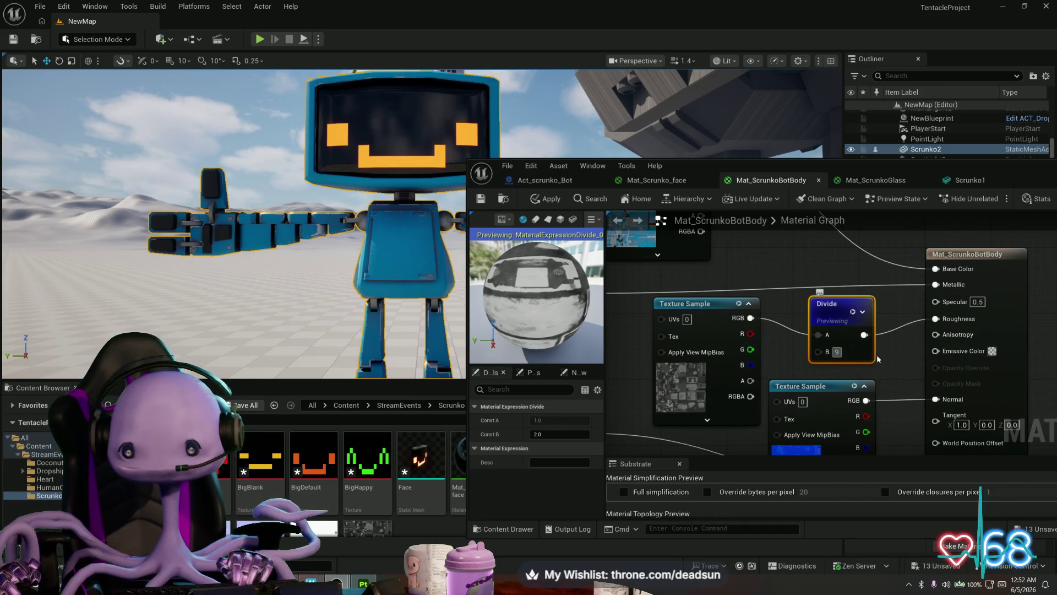
pyautogui.press('Return')
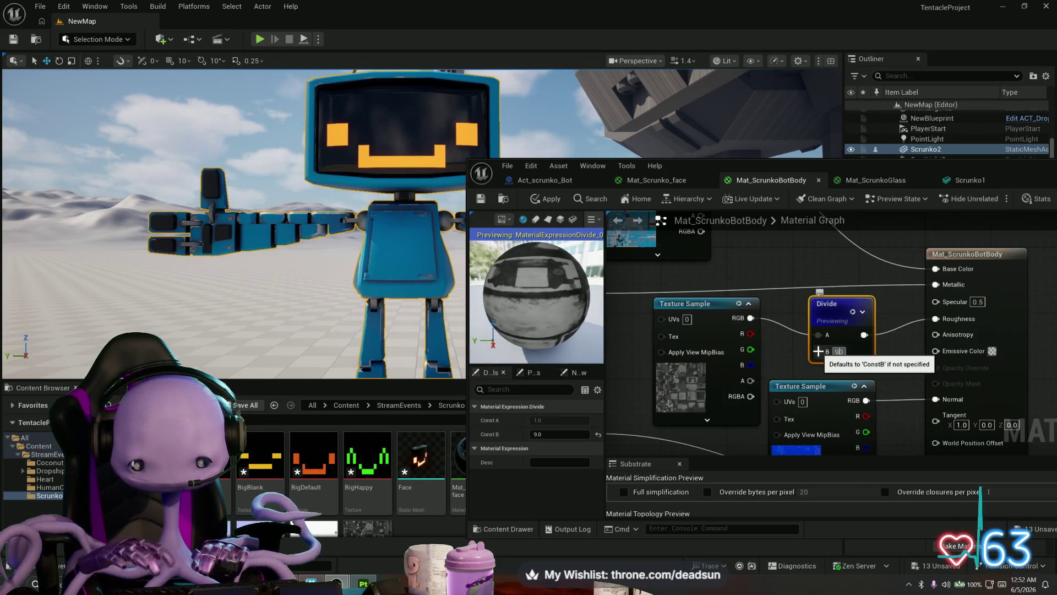
pyautogui.write('0.9')
pyautogui.press('Return')
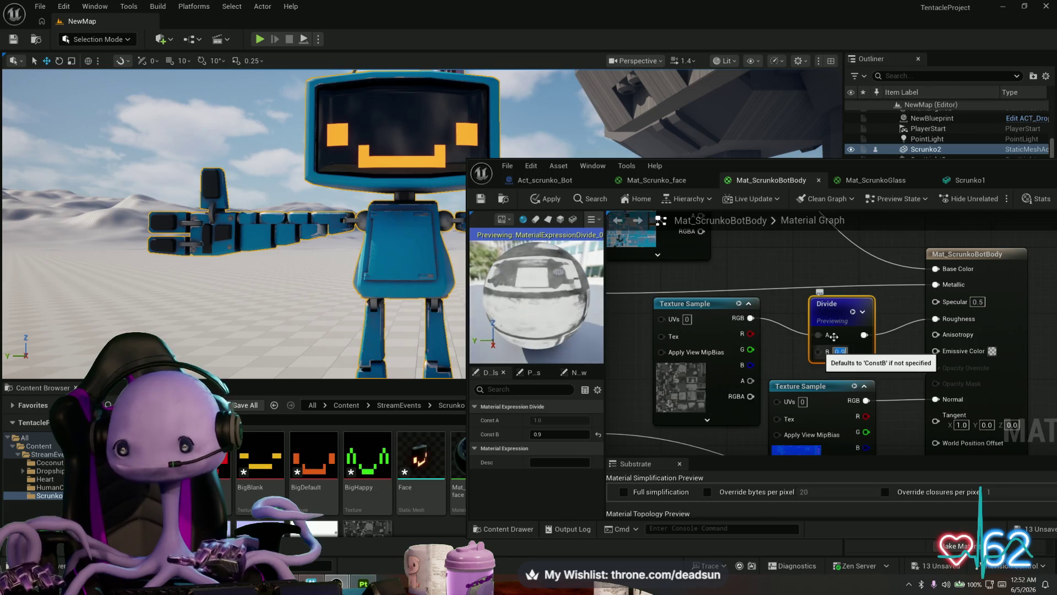
pyautogui.click(550, 199)
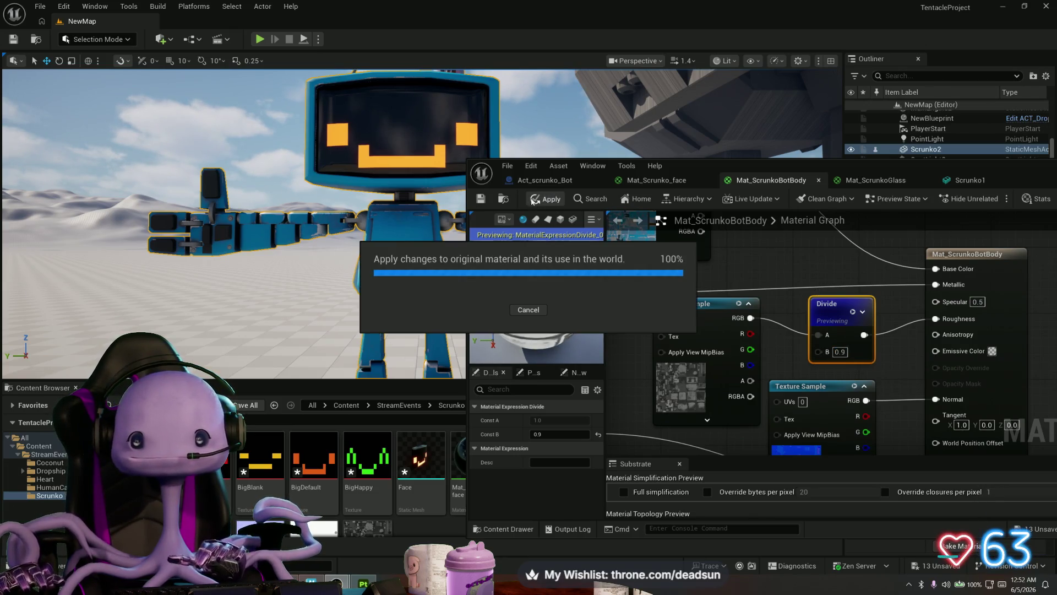
pyautogui.moveTo(379, 252)
pyautogui.mouseDown()
pyautogui.moveTo(309, 236)
pyautogui.moveTo(308, 281)
pyautogui.moveTo(303, 226)
pyautogui.moveTo(259, 226)
pyautogui.moveTo(259, 210)
pyautogui.moveTo(247, 225)
pyautogui.mouseUp()
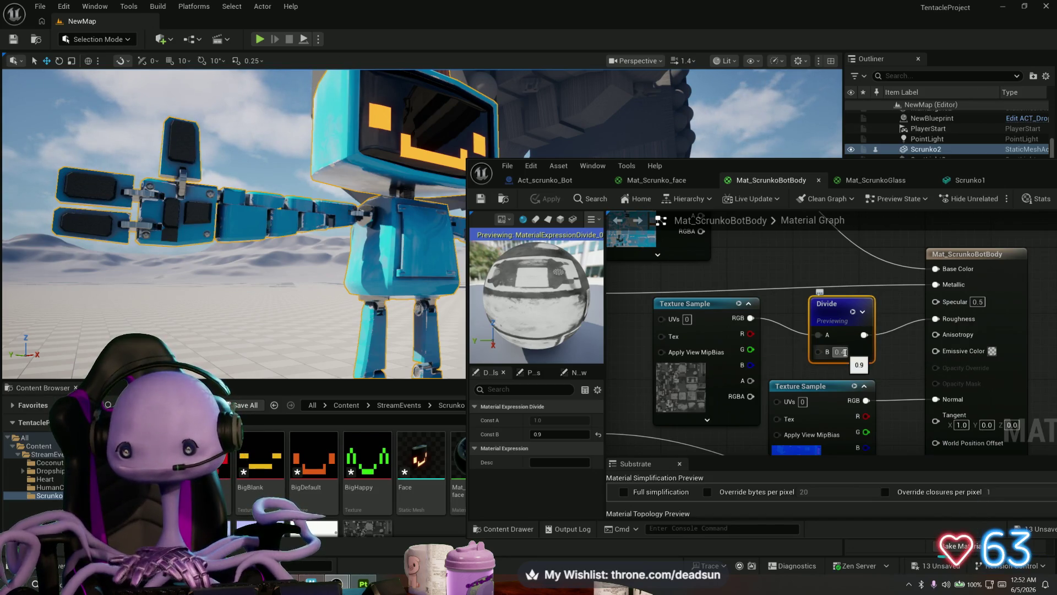
# Lower the Divide B value to 0.4, apply it, and close the Material Editor
pyautogui.press('Return')
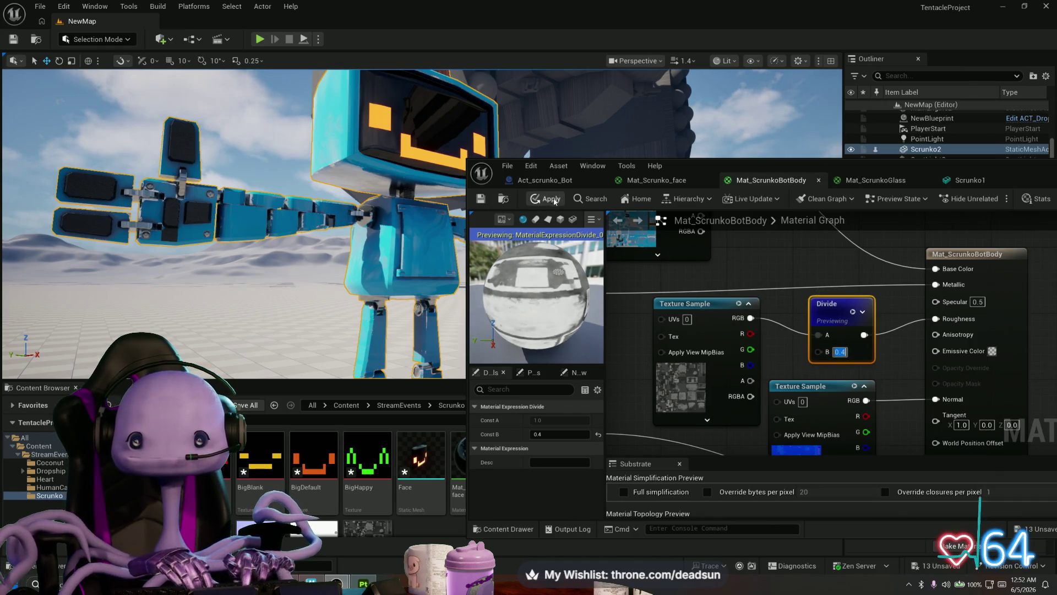
pyautogui.click(552, 200)
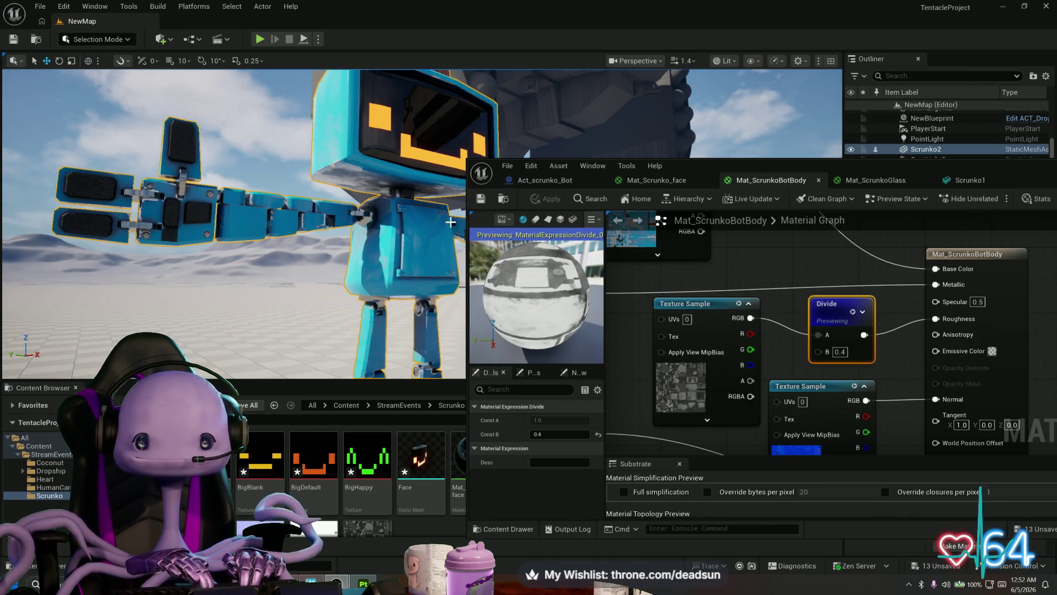
pyautogui.moveTo(450, 222)
pyautogui.mouseDown()
pyautogui.moveTo(432, 242)
pyautogui.moveTo(452, 258)
pyautogui.moveTo(131, 154)
pyautogui.moveTo(221, 193)
pyautogui.mouseUp()
pyautogui.moveTo(955, 185); pyautogui.dragTo(652, 190)
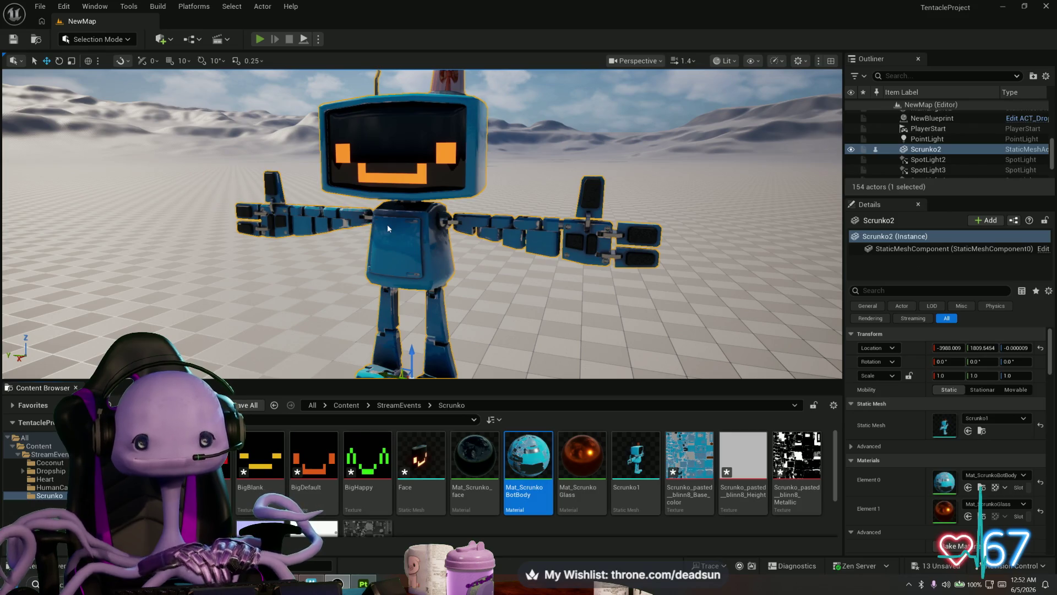
pyautogui.hotkey('alt', 'p')
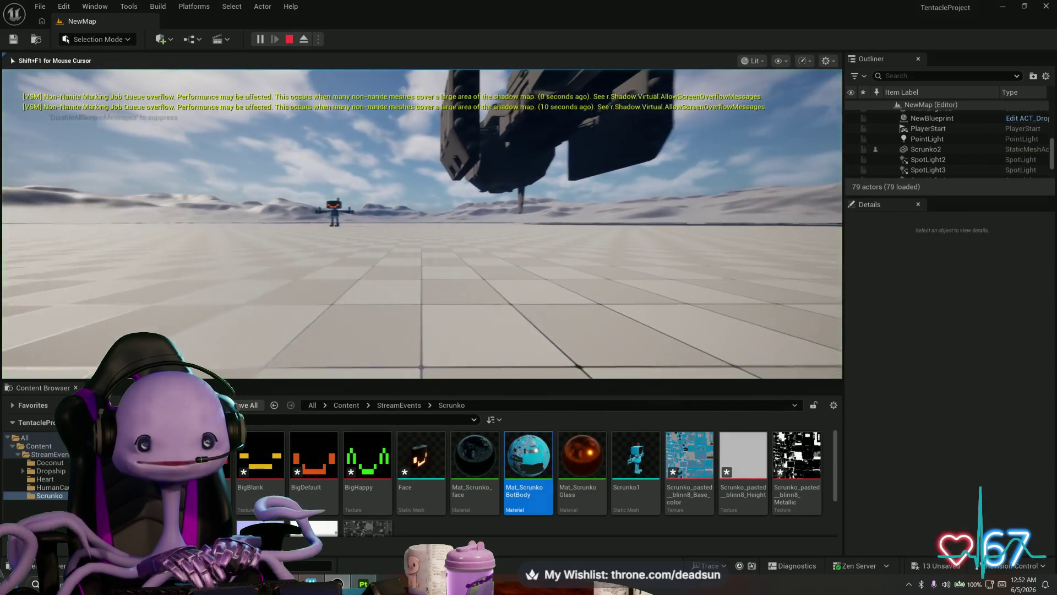
pyautogui.press('w')
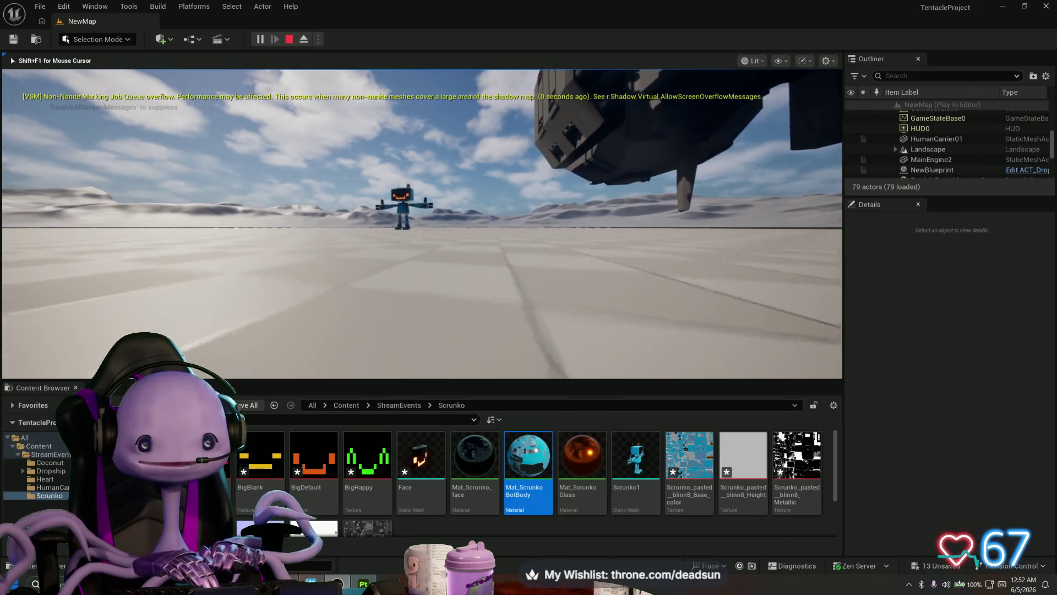
pyautogui.press('w')
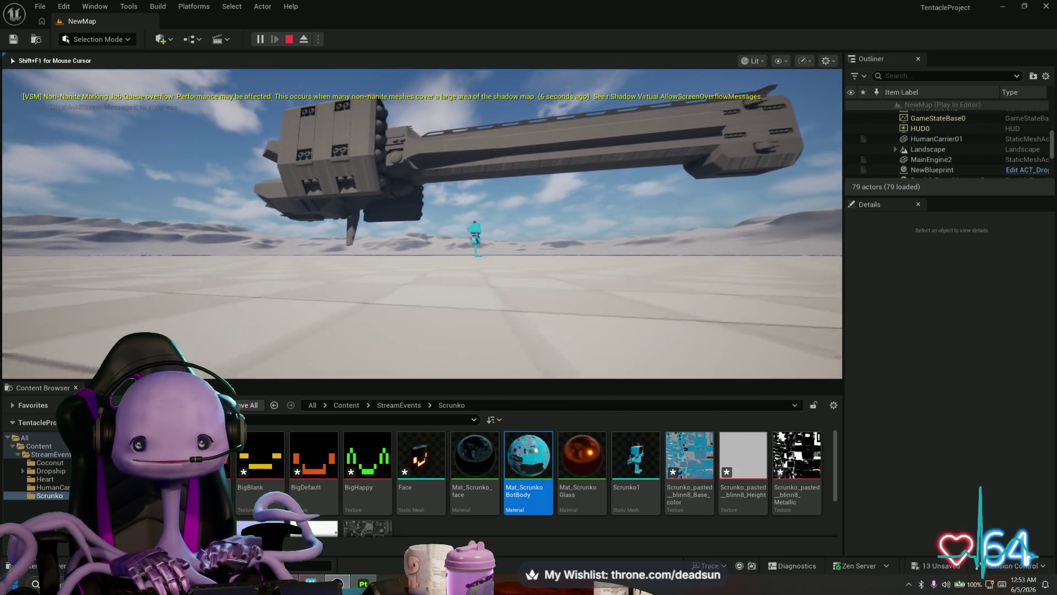
pyautogui.press('Escape')
pyautogui.click(437, 463)
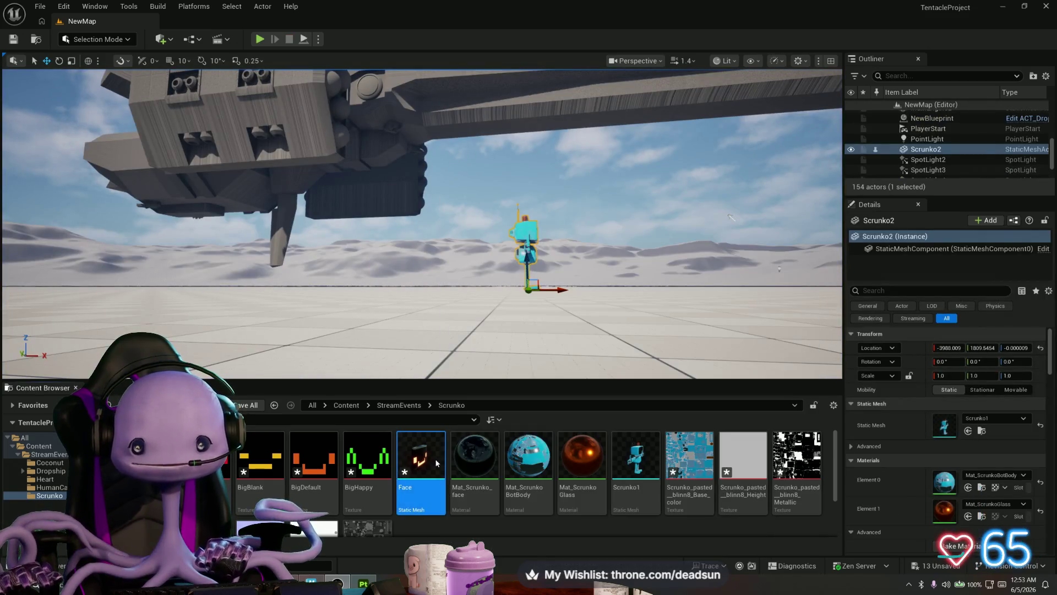
# Replace the Face mesh's old collision with a 10DOP-Z simplified collision
pyautogui.doubleClick(436, 463)
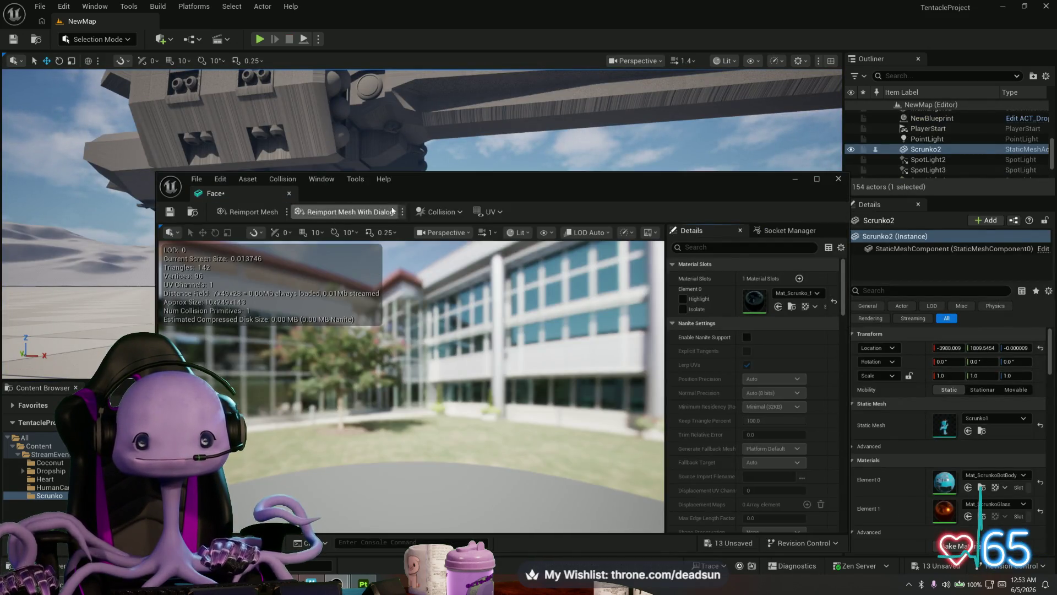
pyautogui.click(440, 212)
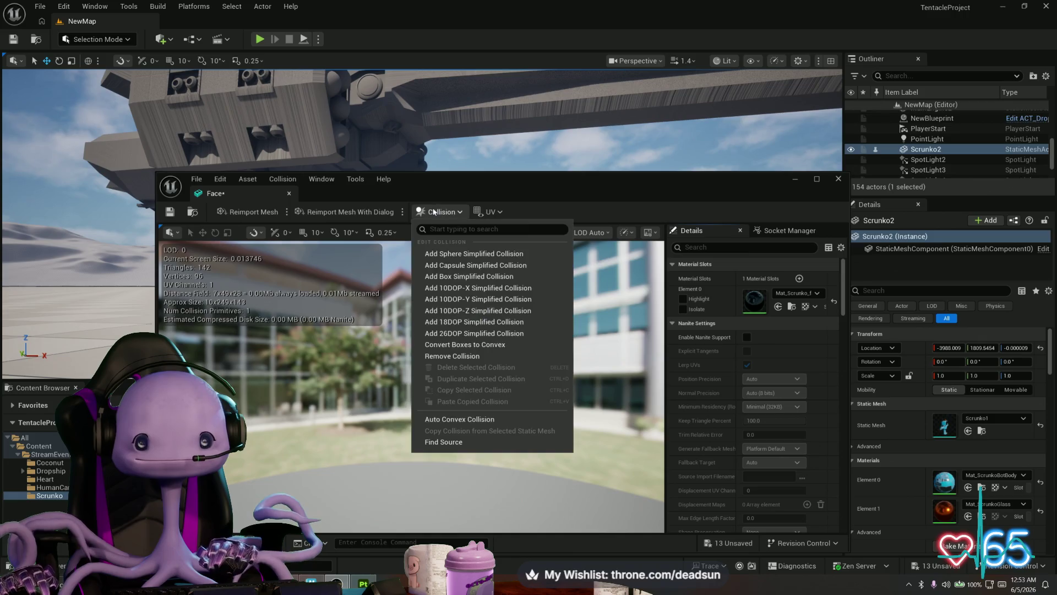
pyautogui.click(478, 356)
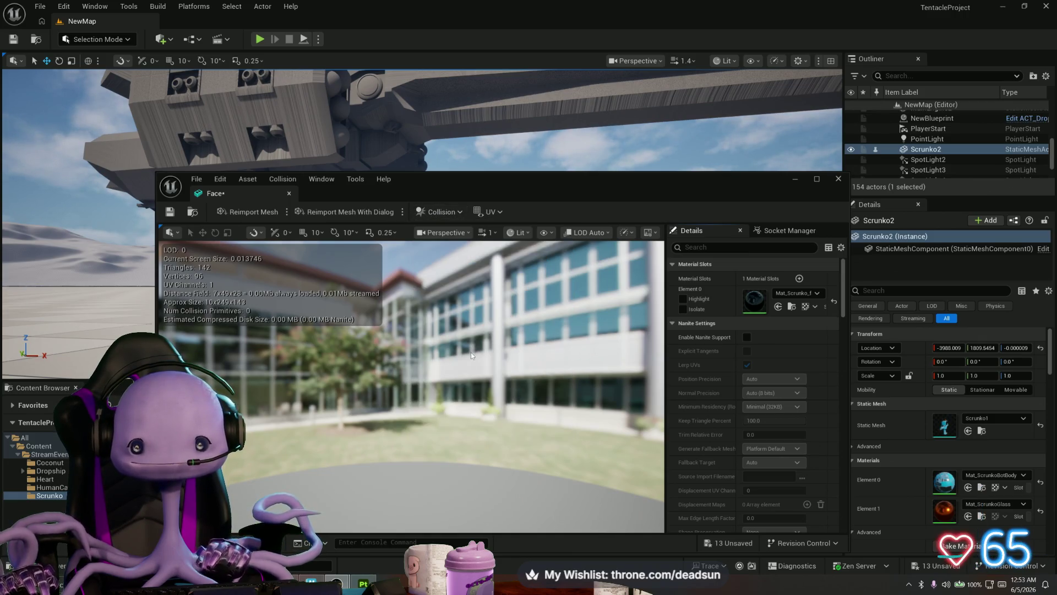
pyautogui.click(440, 212)
pyautogui.click(464, 312)
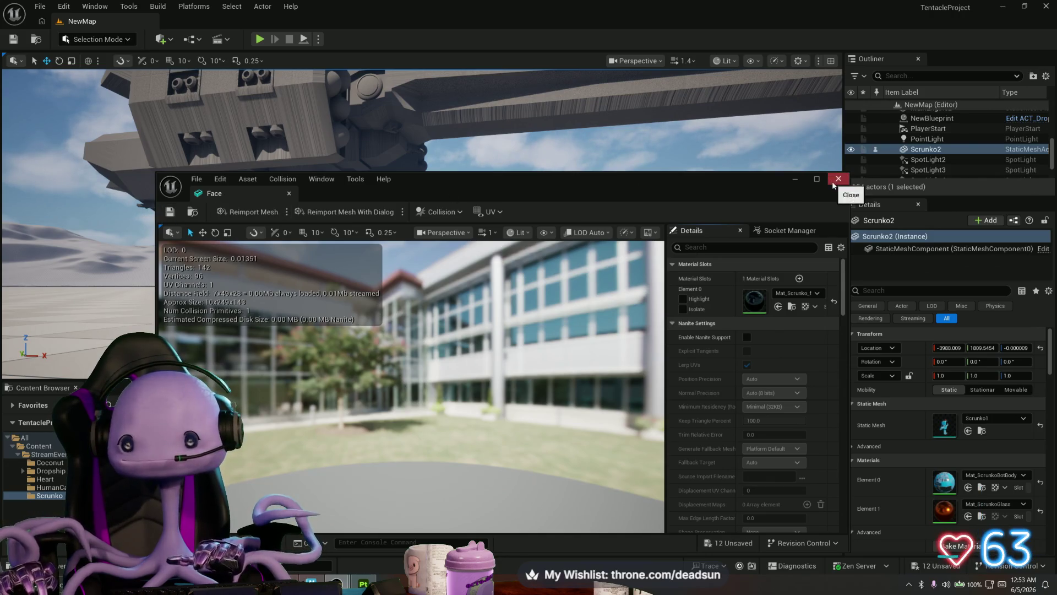
pyautogui.click(836, 179)
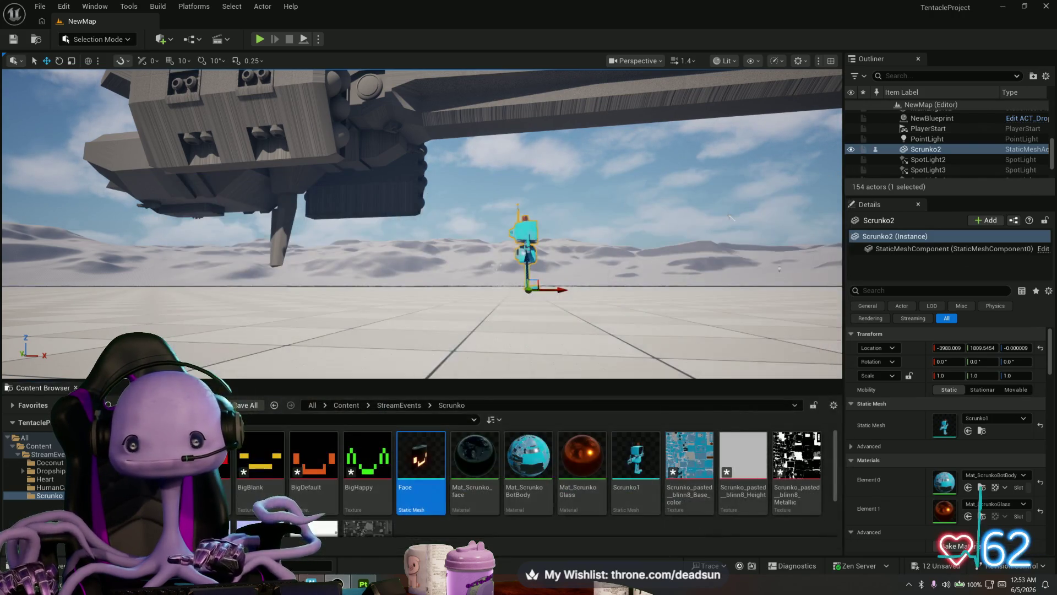
# Add a box simplified collision to Scrunko1, then delete the selected collision primitive
pyautogui.doubleClick(633, 456)
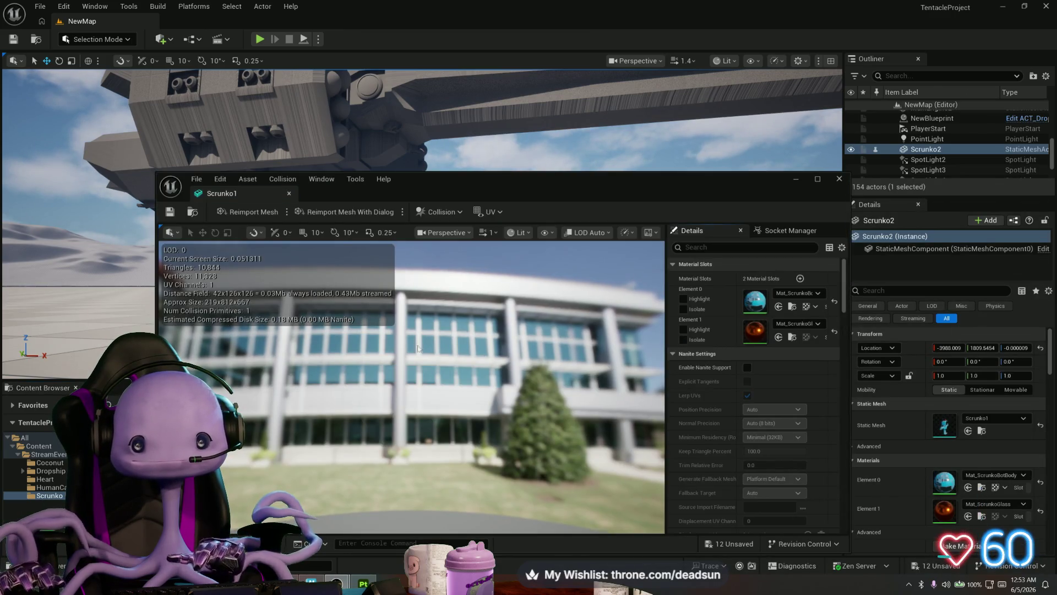
pyautogui.click(439, 212)
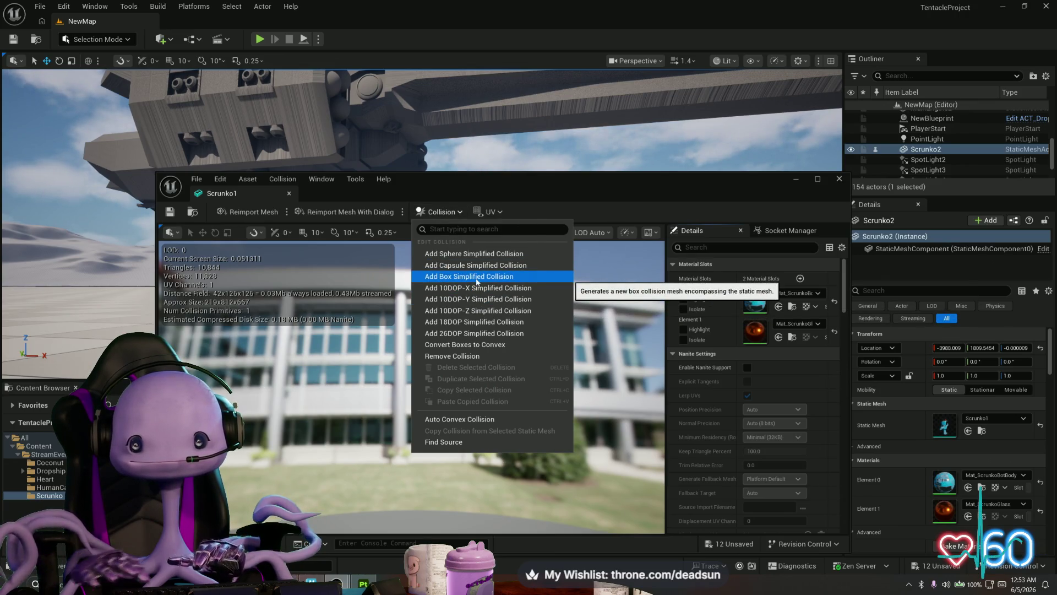
pyautogui.click(478, 277)
pyautogui.moveTo(460, 397)
pyautogui.mouseDown()
pyautogui.moveTo(435, 363)
pyautogui.moveTo(410, 393)
pyautogui.moveTo(397, 386)
pyautogui.mouseUp()
pyautogui.click(439, 211)
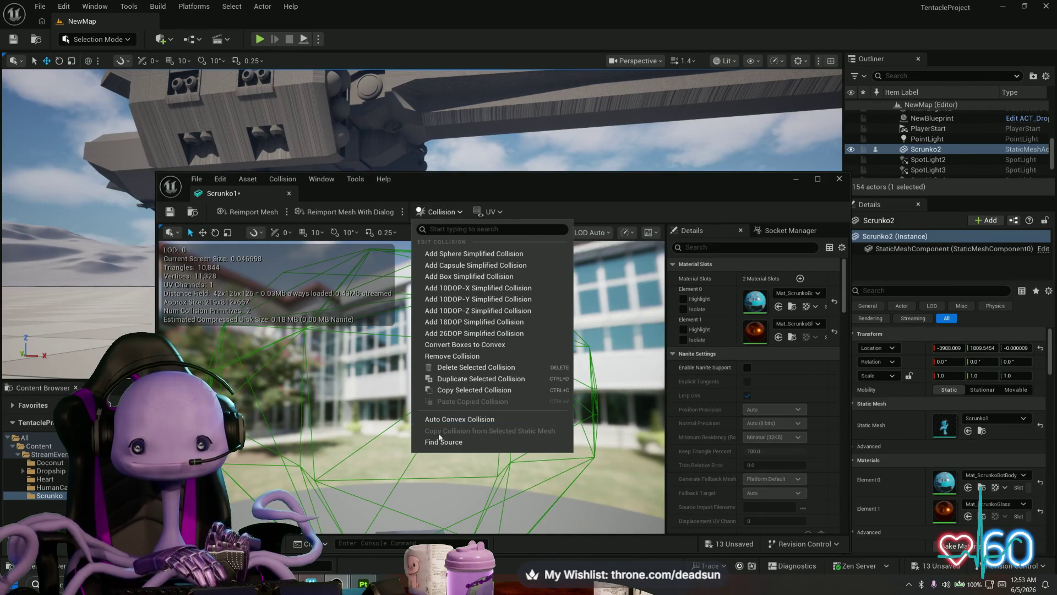
pyautogui.click(475, 367)
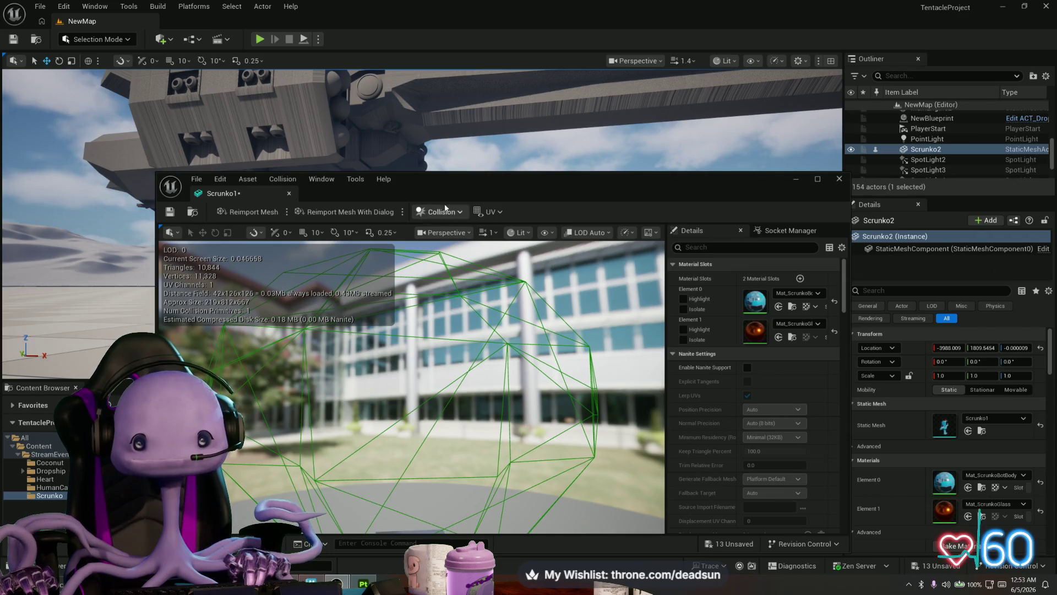
# Remove all Scrunko1 collision, add one new simplified collision, and save the mesh
pyautogui.click(440, 212)
pyautogui.click(474, 356)
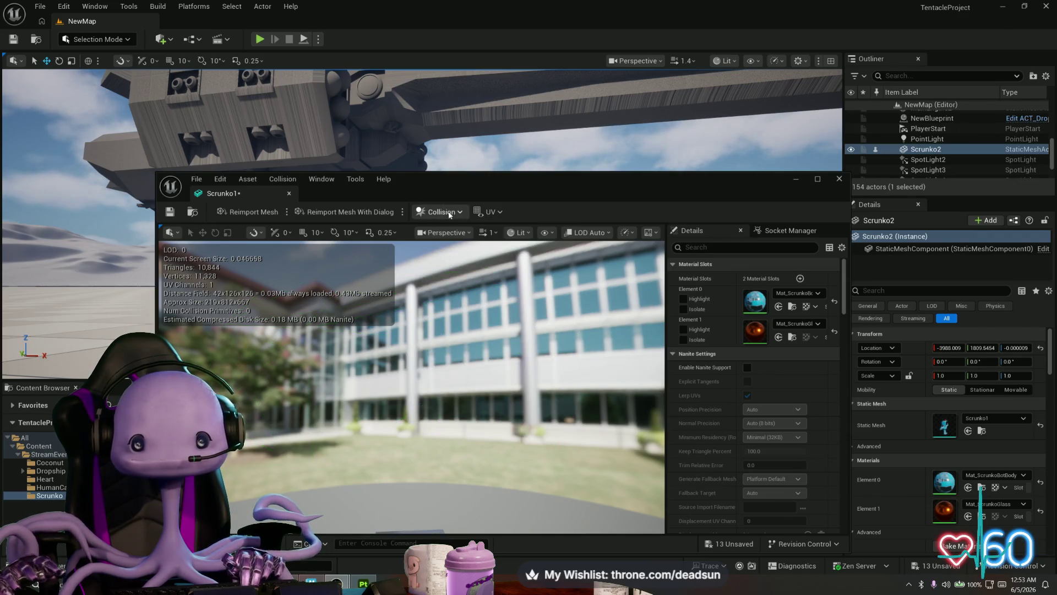
pyautogui.click(449, 213)
pyautogui.click(474, 293)
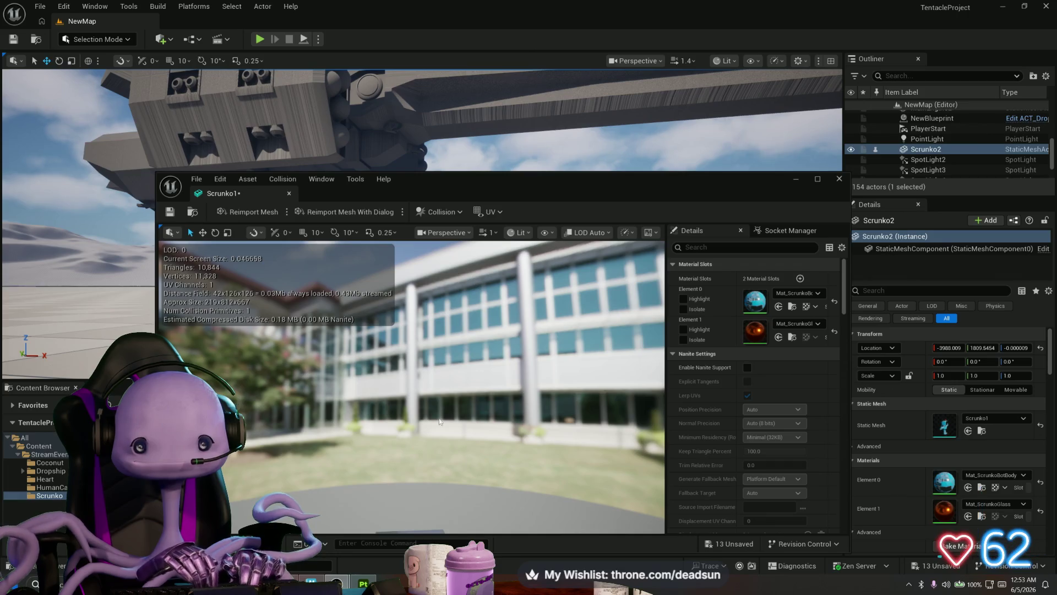
pyautogui.moveTo(440, 422)
pyautogui.mouseDown()
pyautogui.moveTo(439, 394)
pyautogui.moveTo(431, 431)
pyautogui.mouseUp()
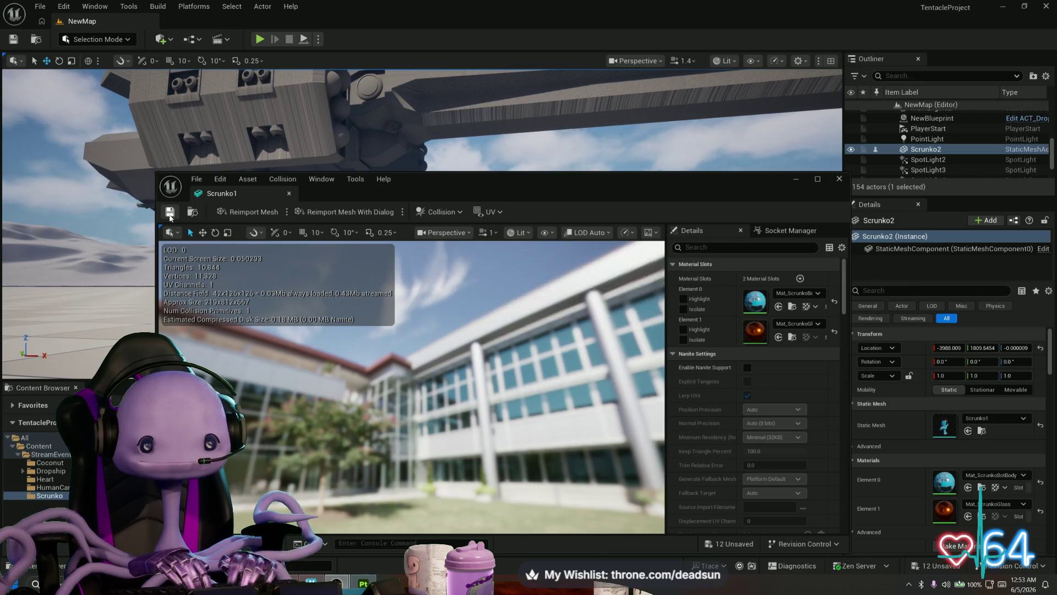
pyautogui.click(171, 215)
pyautogui.click(839, 179)
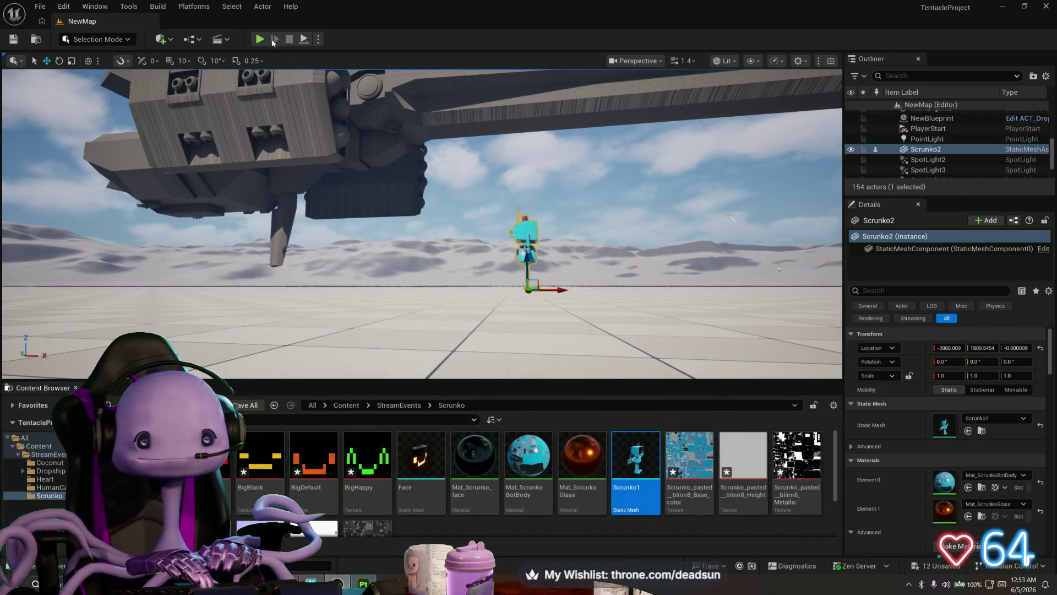
pyautogui.click(259, 39)
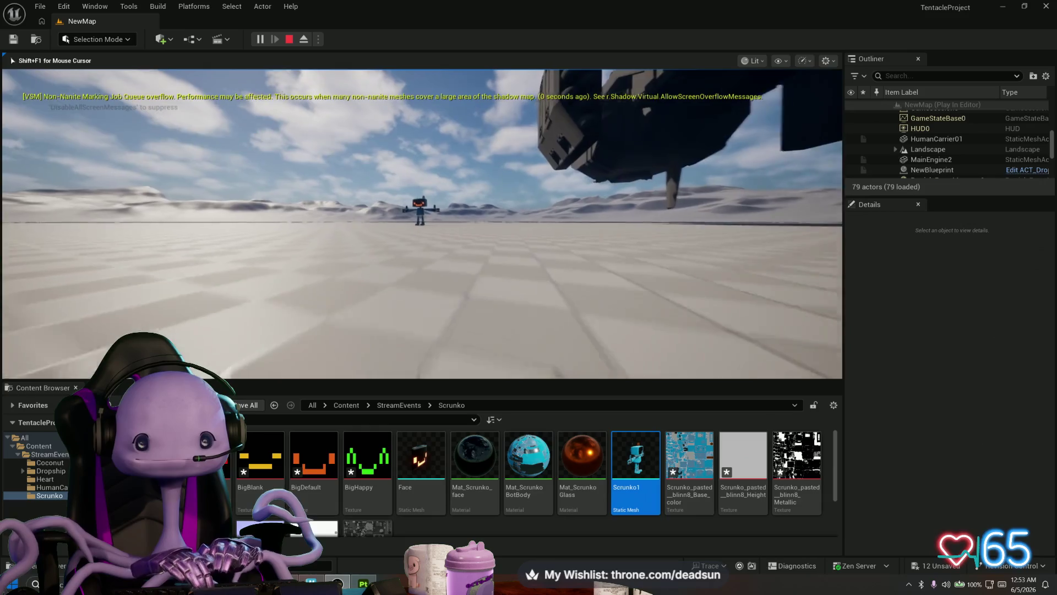
pyautogui.press('w')
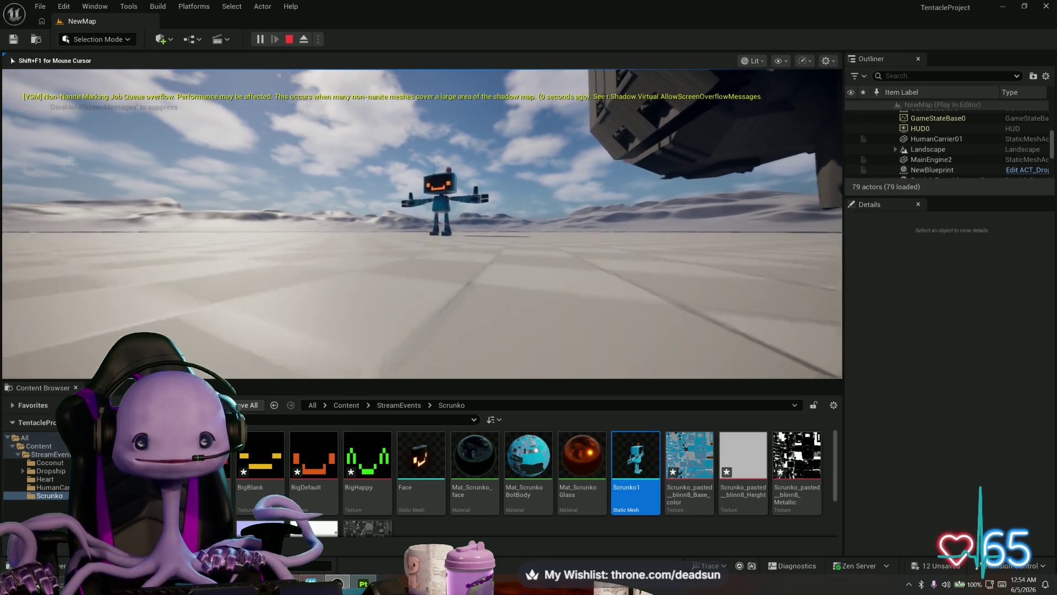
pyautogui.press('w')
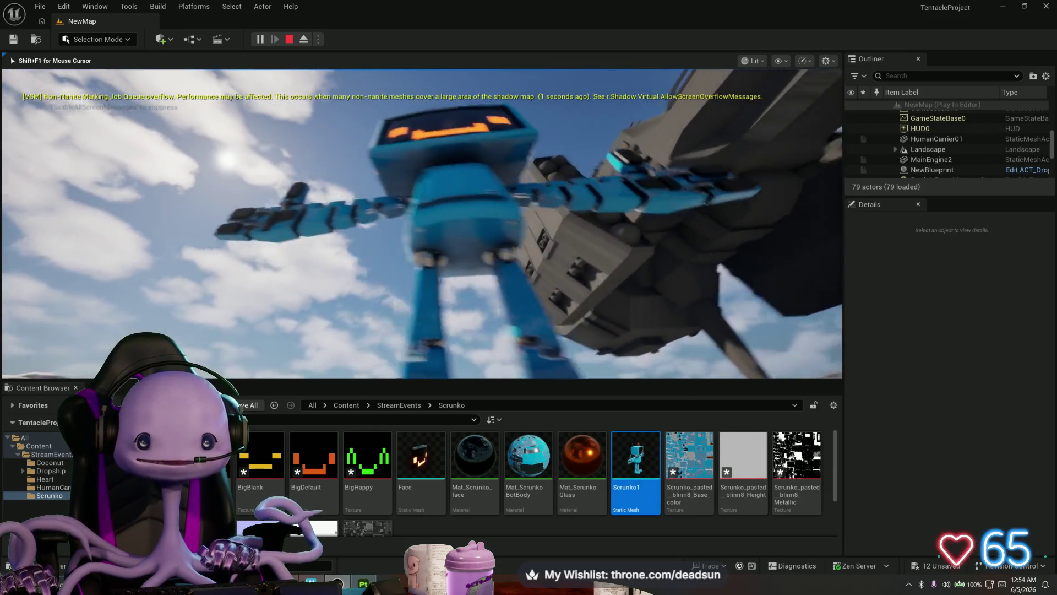
pyautogui.press('a')
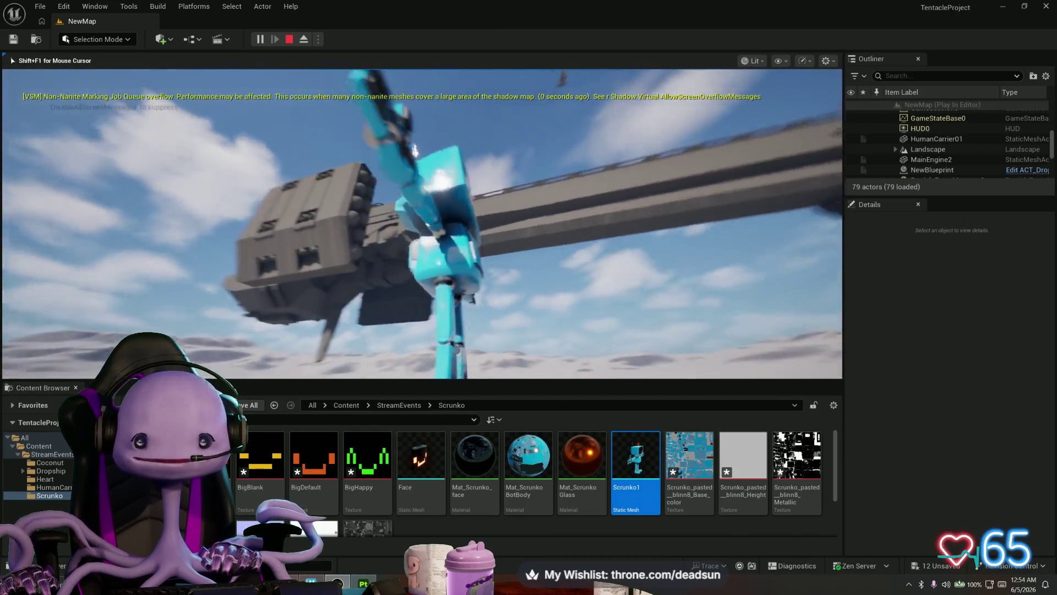
pyautogui.press('s')
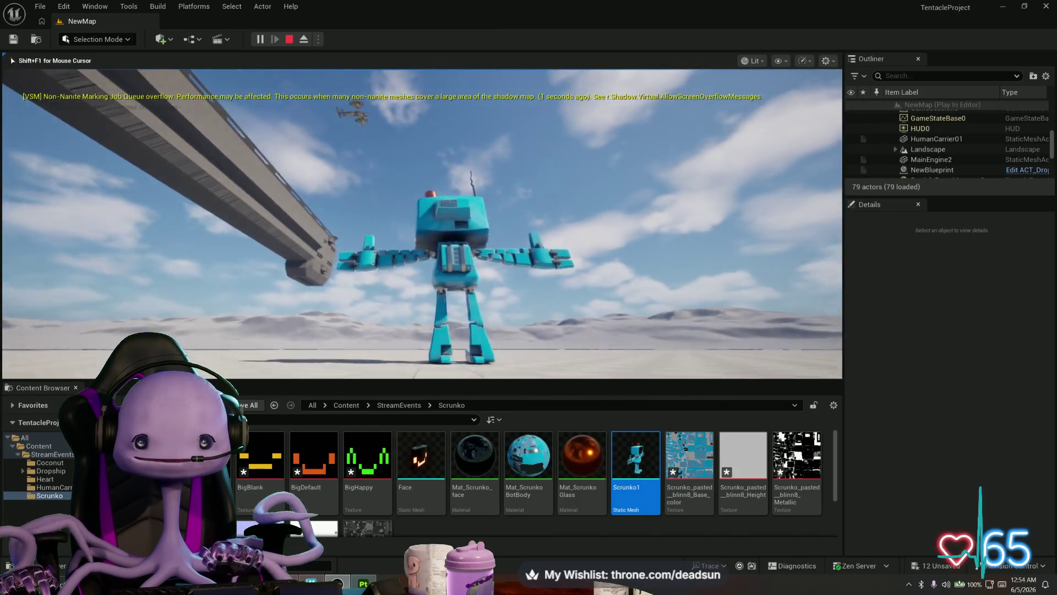
pyautogui.press('w')
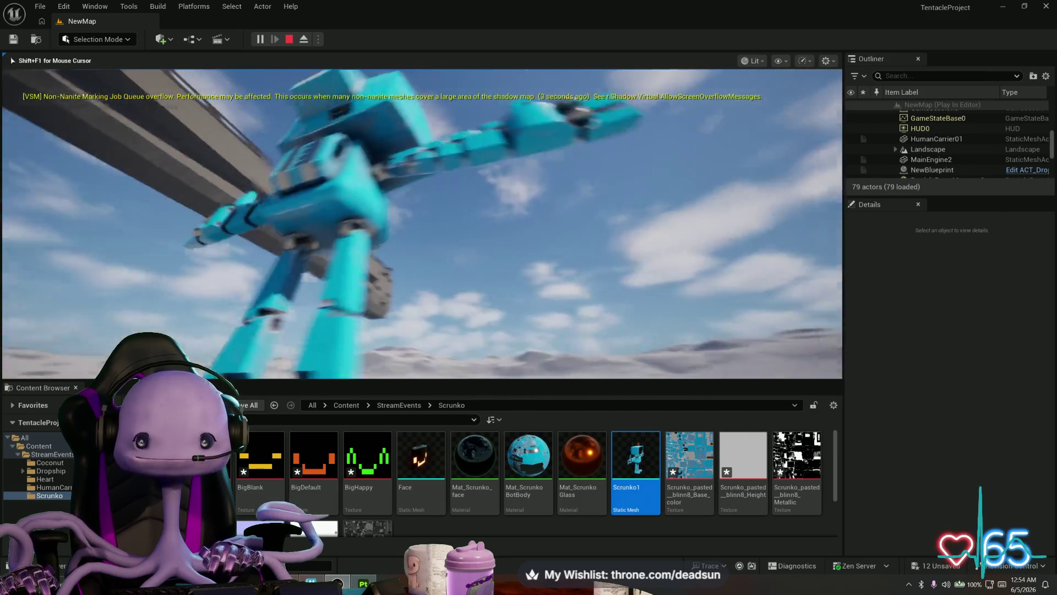
pyautogui.press('s')
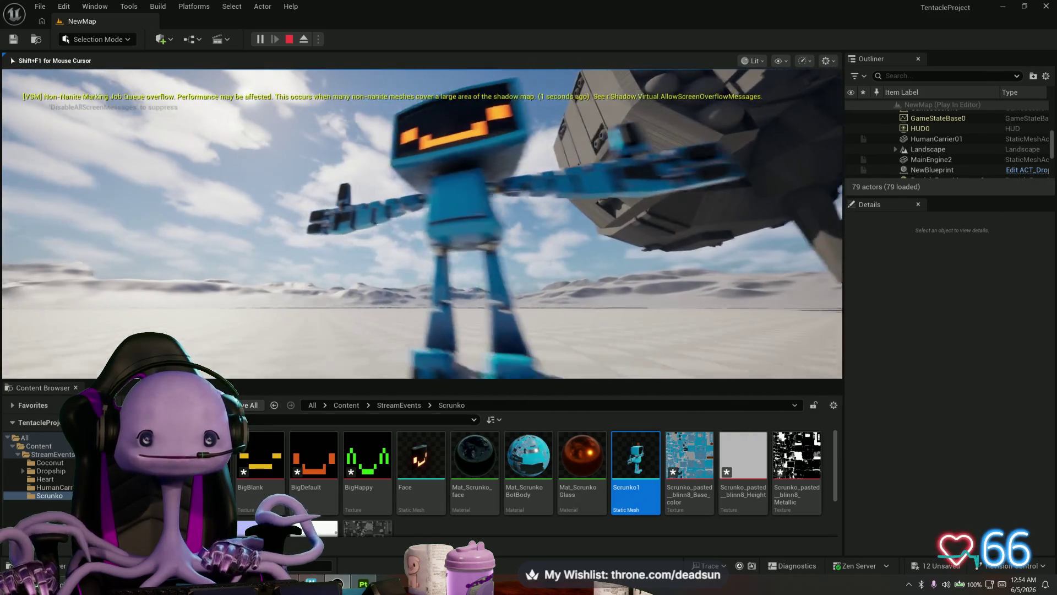
pyautogui.press('w')
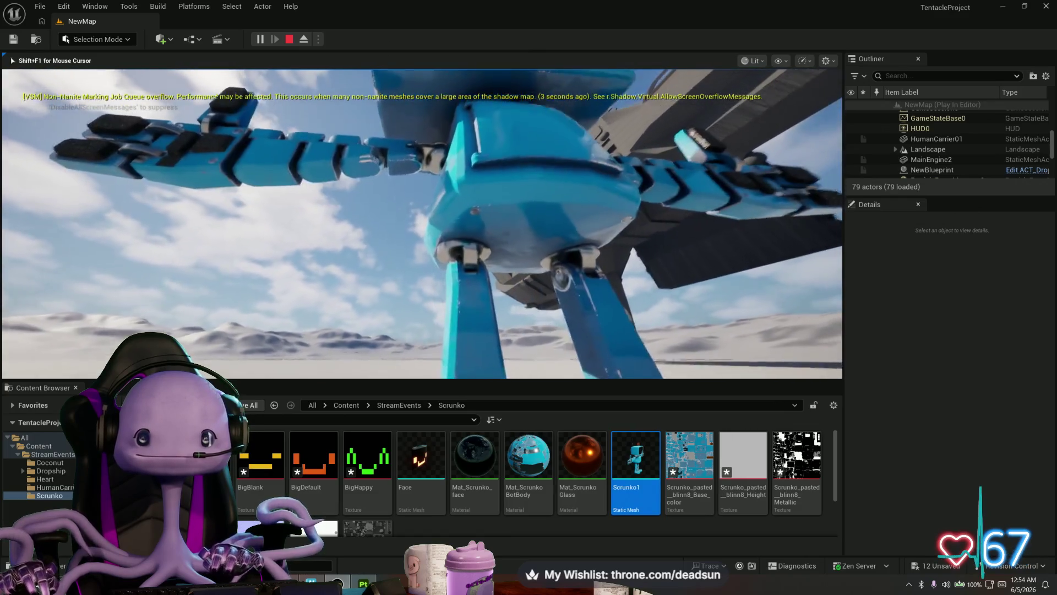
pyautogui.press('s')
pyautogui.press('s')
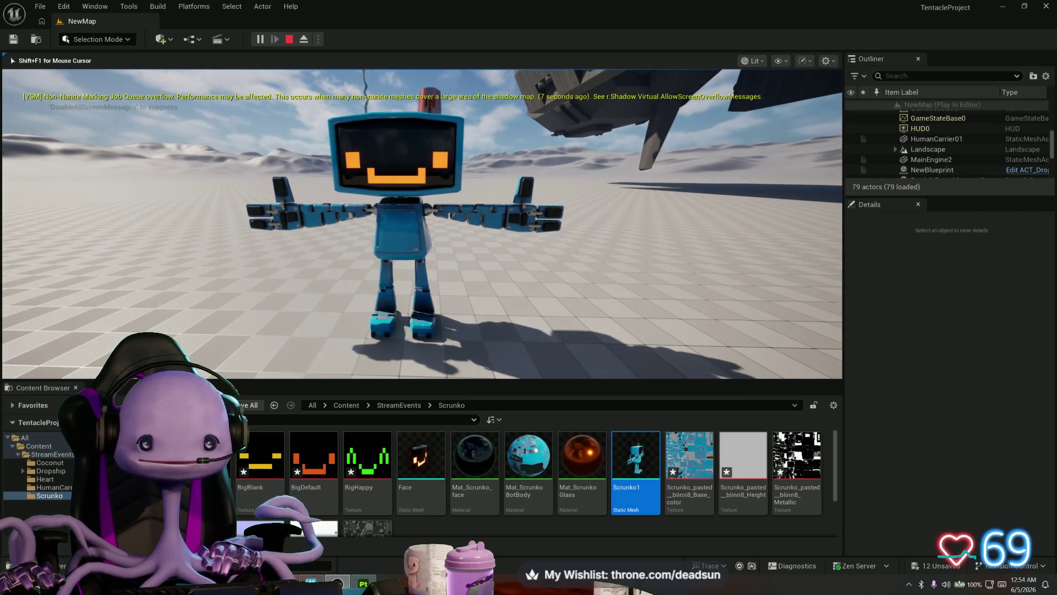
pyautogui.press('w')
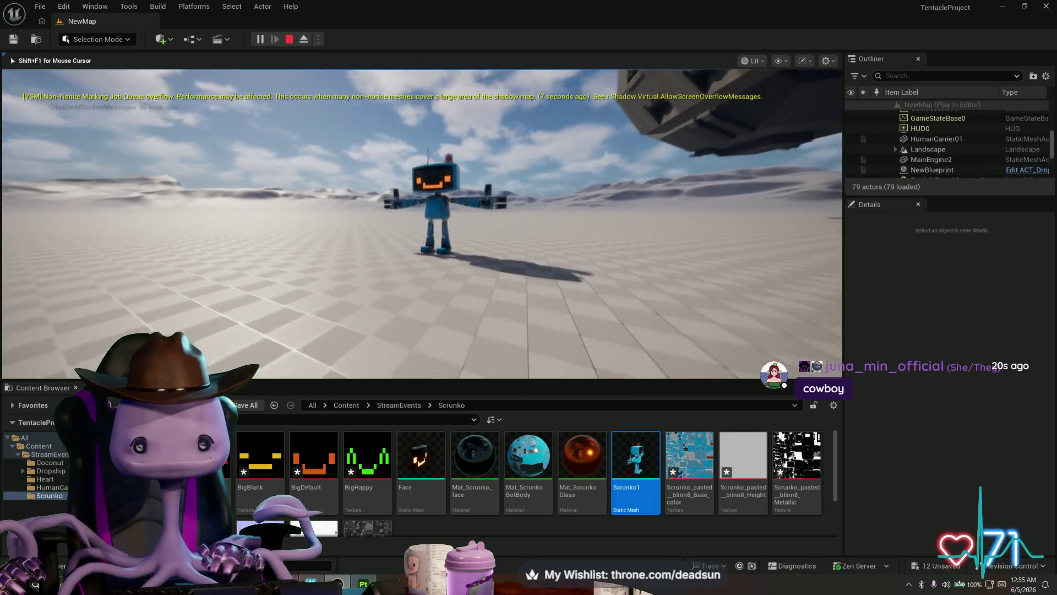
# Stop the play test and trial two smaller scales on Scrunko2, undoing both back to 1.0
pyautogui.press('Escape')
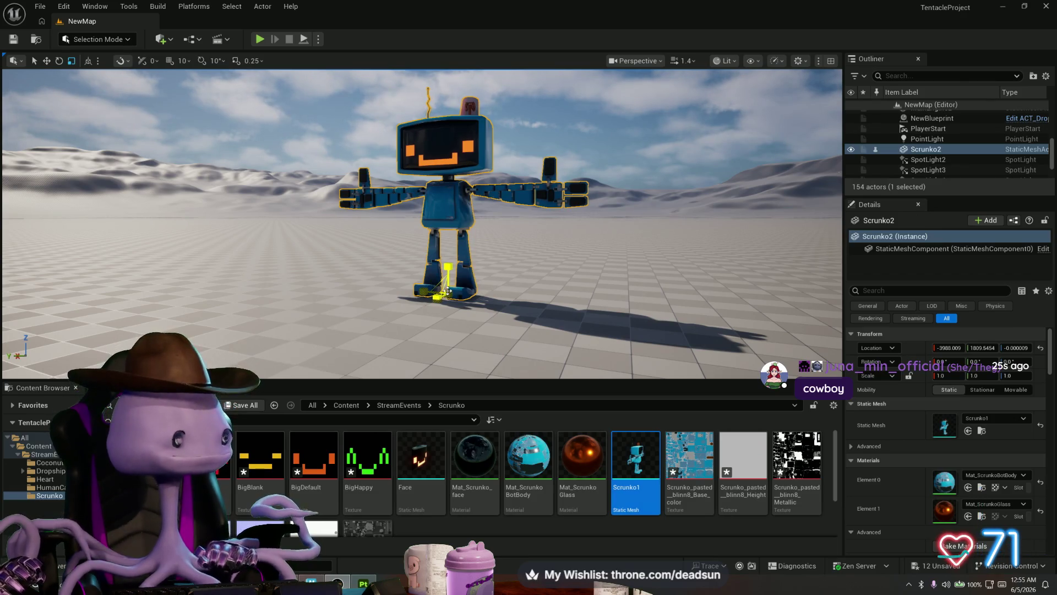
pyautogui.moveTo(447, 291)
pyautogui.mouseDown()
pyautogui.moveTo(454, 278)
pyautogui.moveTo(443, 297)
pyautogui.moveTo(450, 286)
pyautogui.mouseUp()
pyautogui.hotkey('ctrl', 'z')
pyautogui.hotkey('ctrl', 'z')
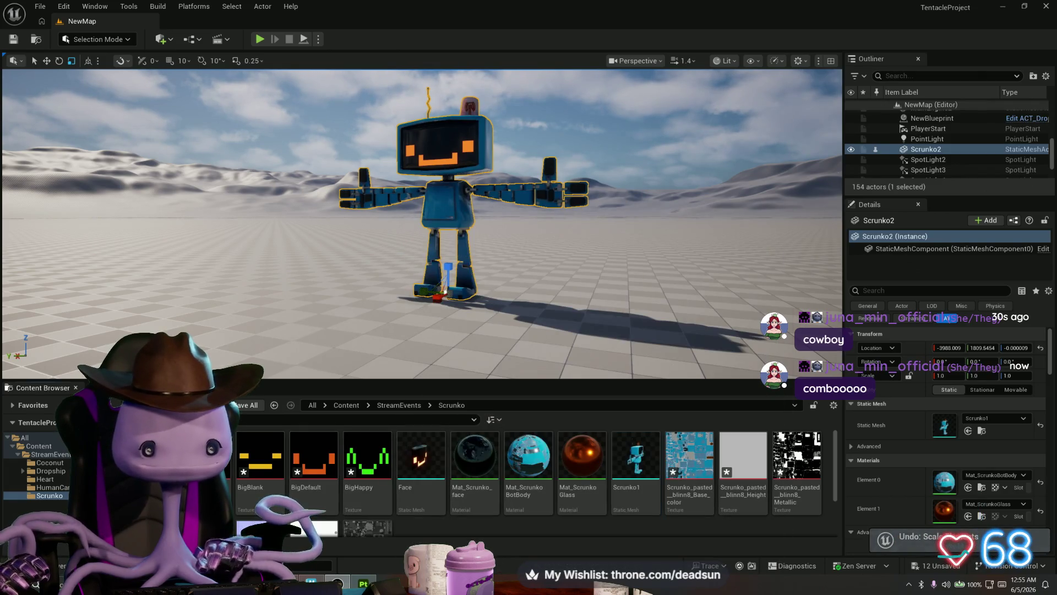
pyautogui.moveTo(450, 294)
pyautogui.mouseDown()
pyautogui.moveTo(452, 285)
pyautogui.moveTo(443, 293)
pyautogui.mouseUp()
pyautogui.hotkey('ctrl', 'z')
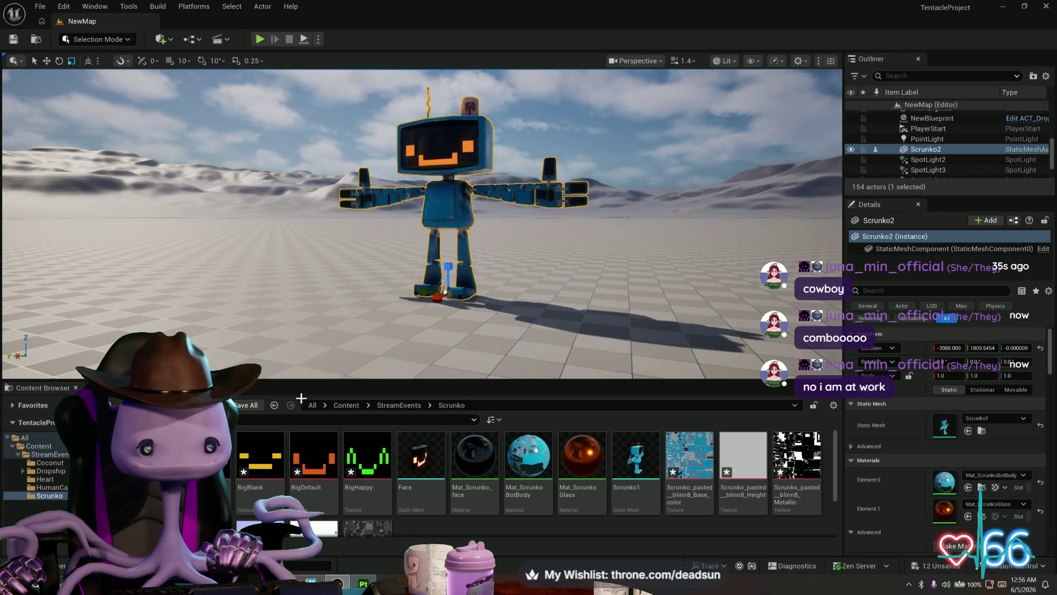
# Open the Act_scrunko_Bot Blueprint's viewport and select the Scrunko1 robot mesh
pyautogui.doubleClick(206, 457)
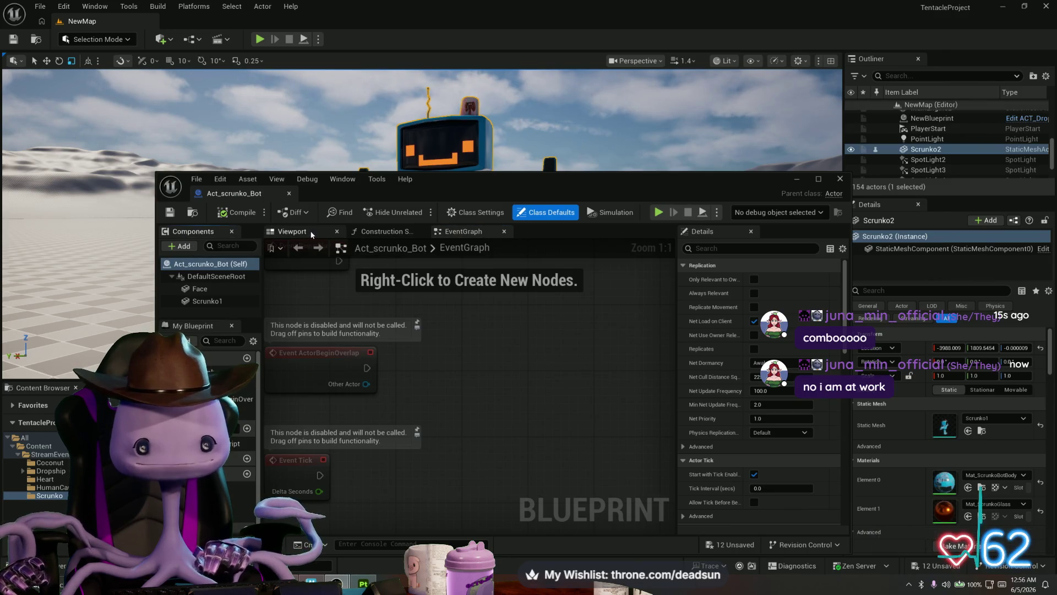
pyautogui.click(290, 232)
pyautogui.moveTo(449, 345); pyautogui.dragTo(493, 358)
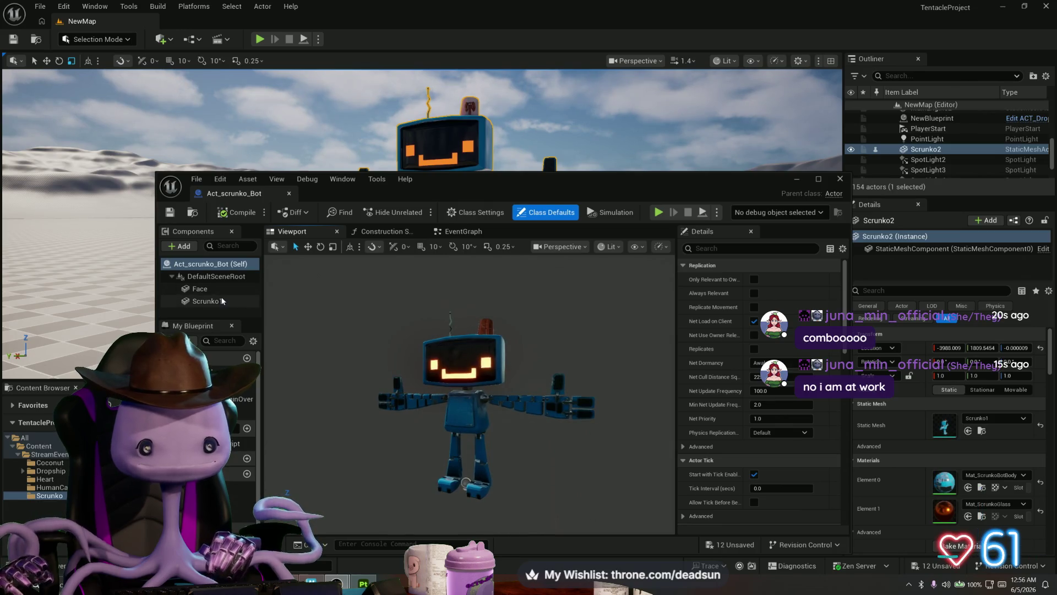
pyautogui.click(207, 288)
pyautogui.click(215, 278)
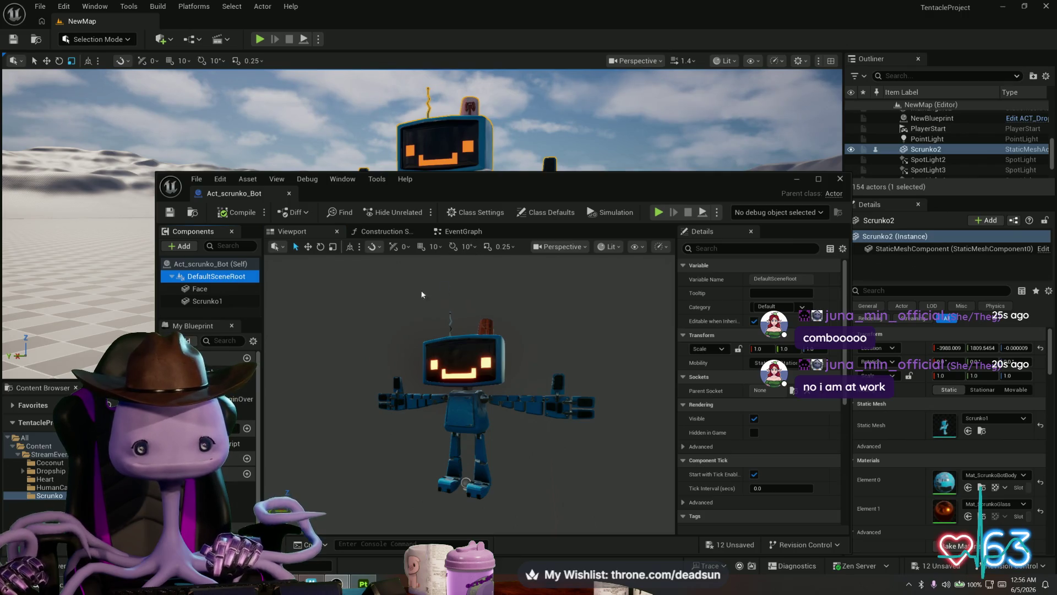
pyautogui.click(466, 483)
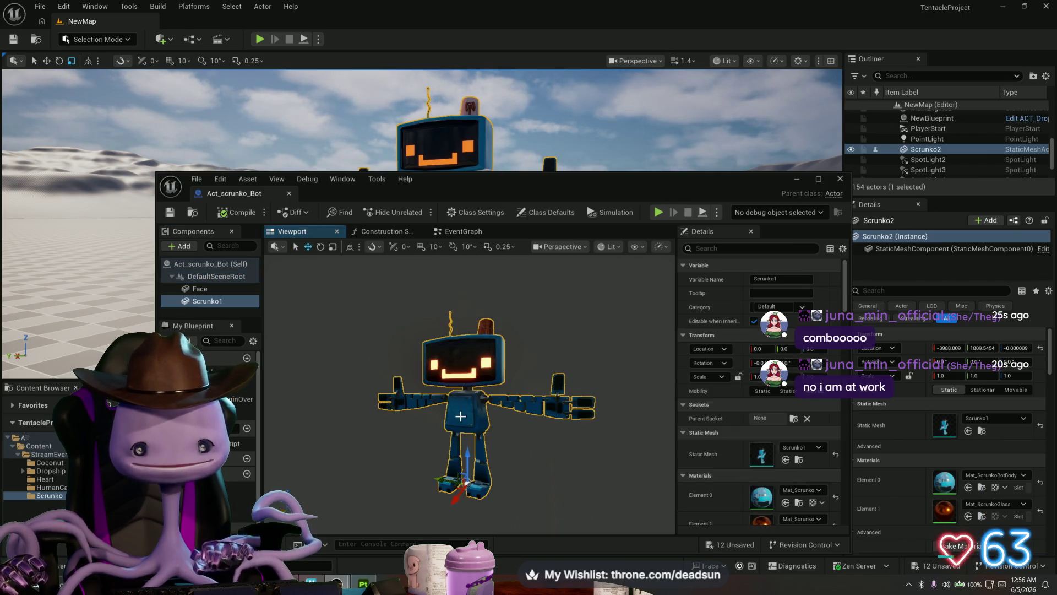
# Scale Scrunko1 and Face together down to about 0.117 and start playing the level
pyautogui.scroll(2, 465, 482)
pyautogui.moveTo(467, 484); pyautogui.dragTo(455, 499)
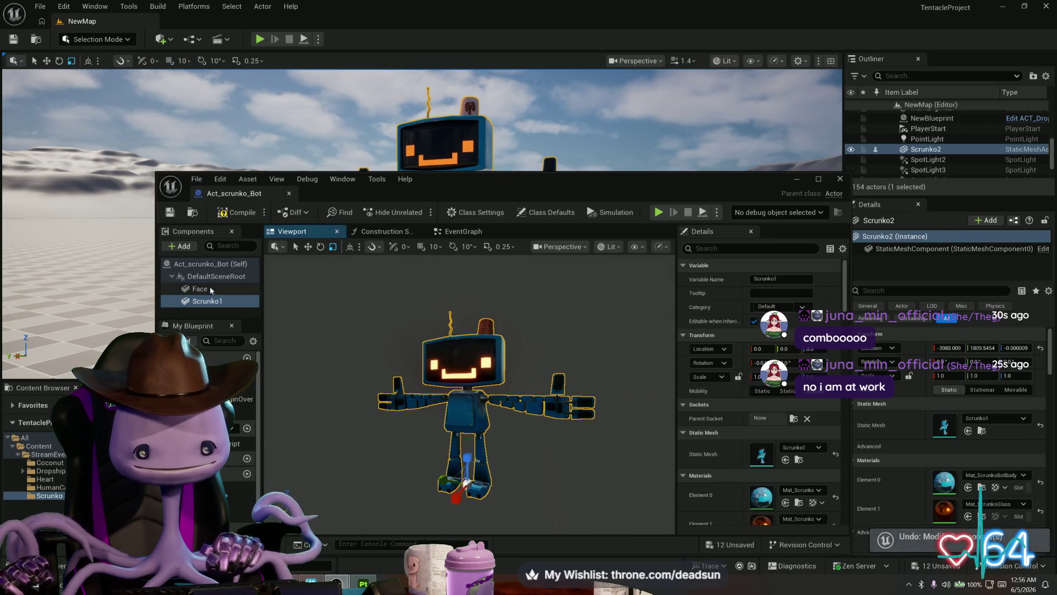
pyautogui.keyDown('ctrl'); pyautogui.click(211, 291); pyautogui.keyUp('ctrl')
pyautogui.moveTo(469, 486); pyautogui.dragTo(473, 475)
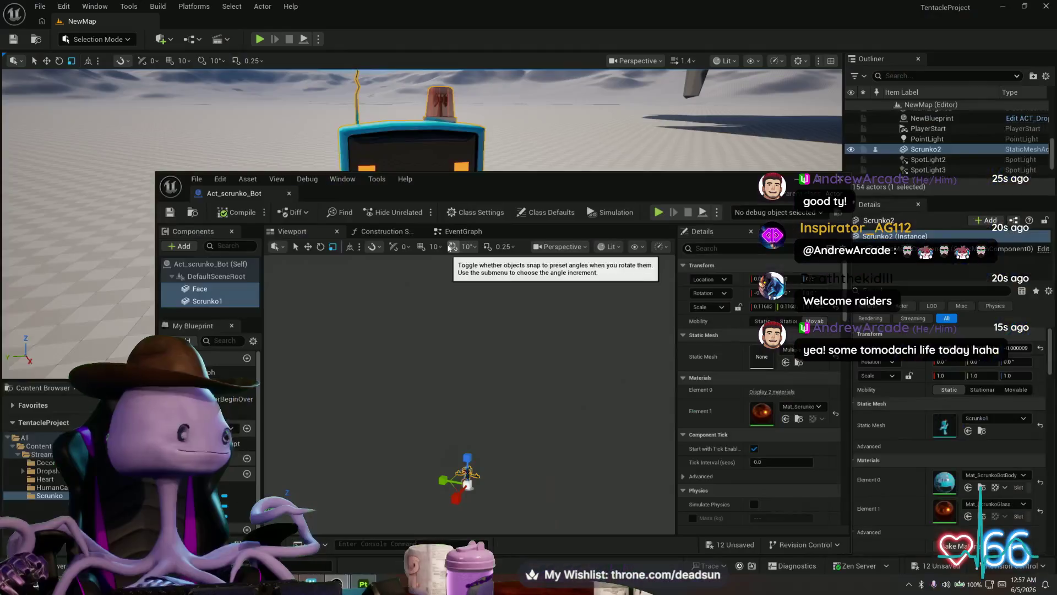
pyautogui.hotkey('alt', 'Tab')
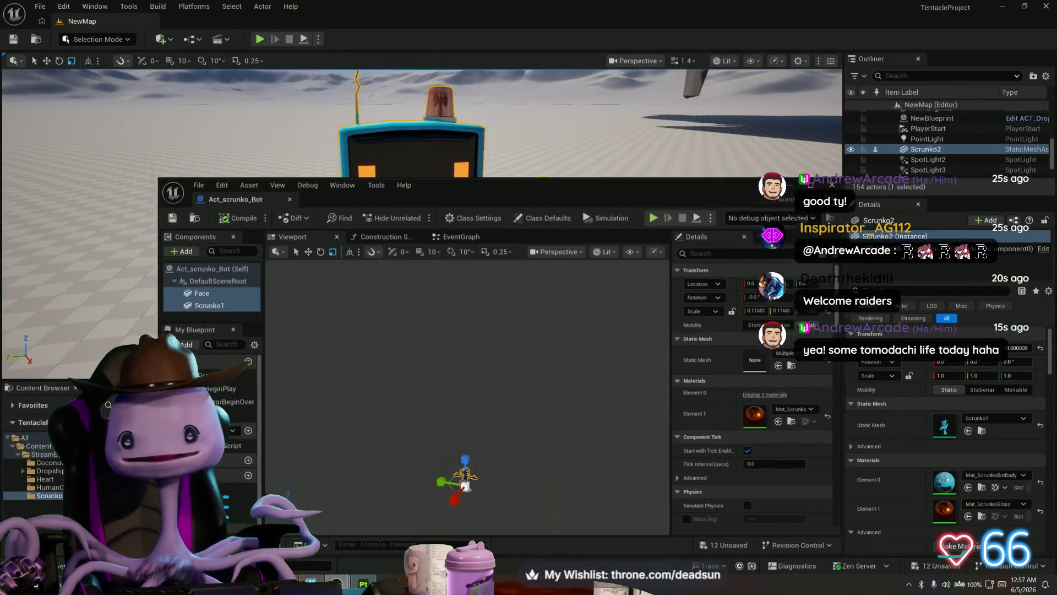
pyautogui.click(259, 39)
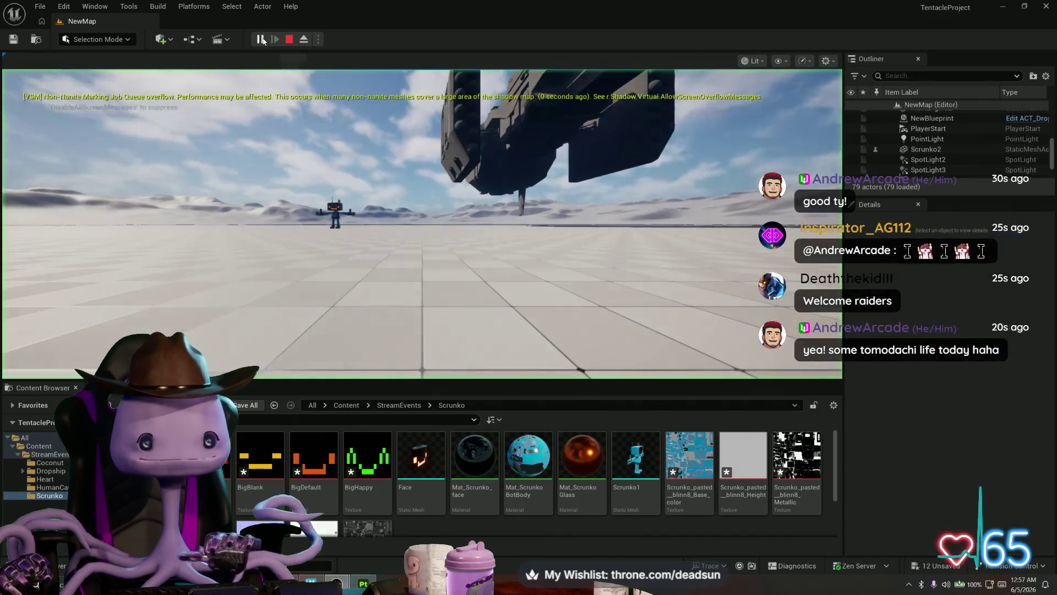
# Walk the game camera up to the robot, then stop the play test
pyautogui.press('w')
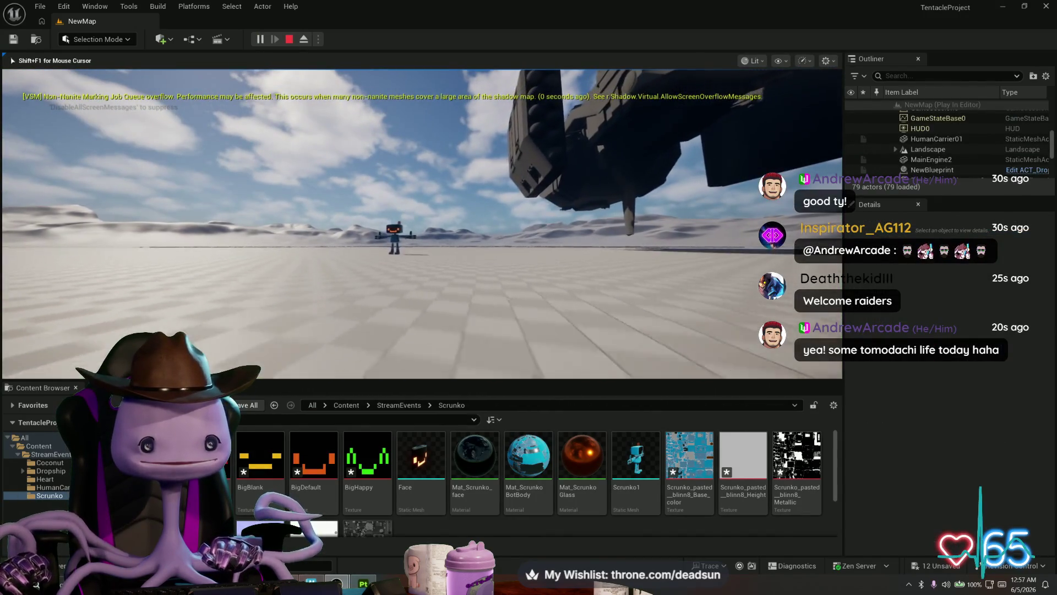
pyautogui.press('w')
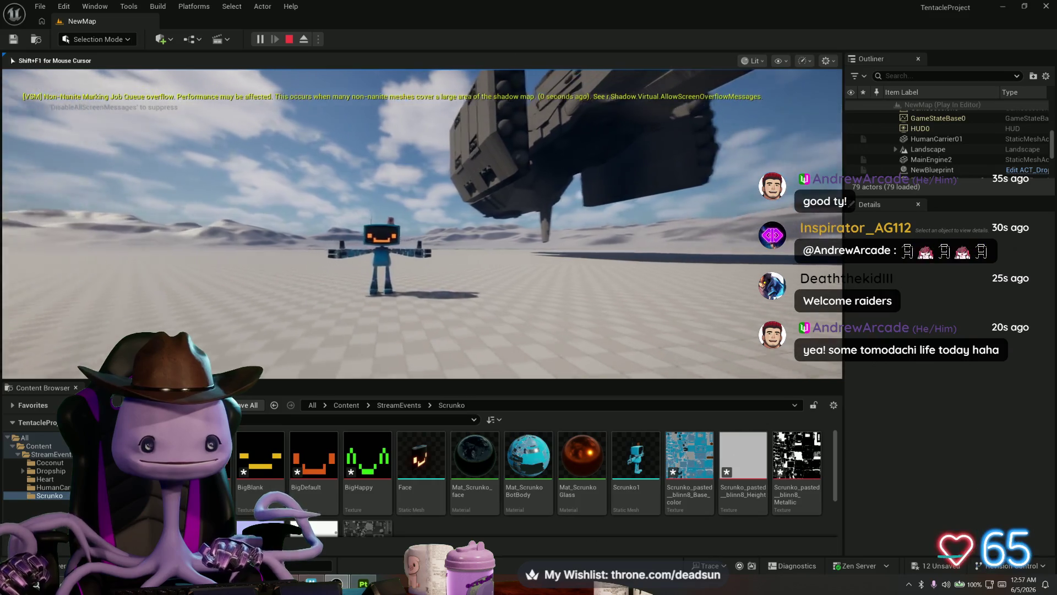
pyautogui.press('w')
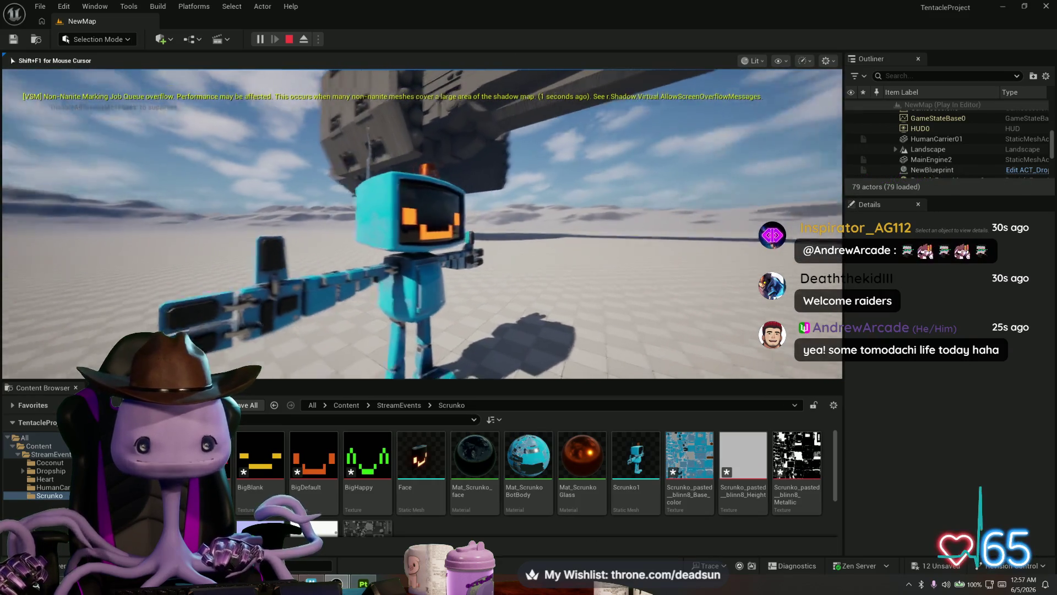
pyautogui.press('s')
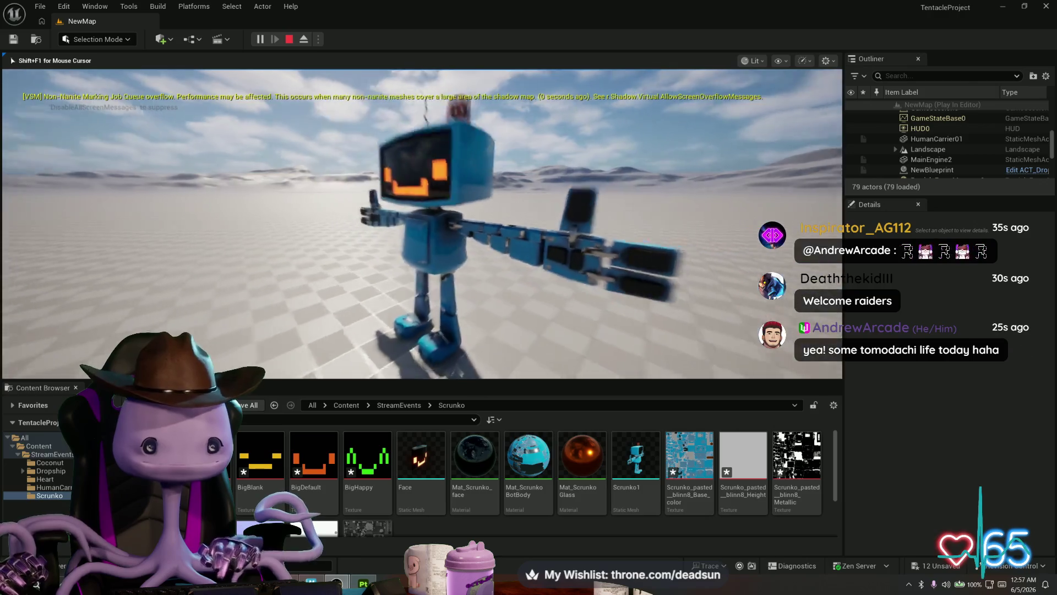
pyautogui.press('Escape')
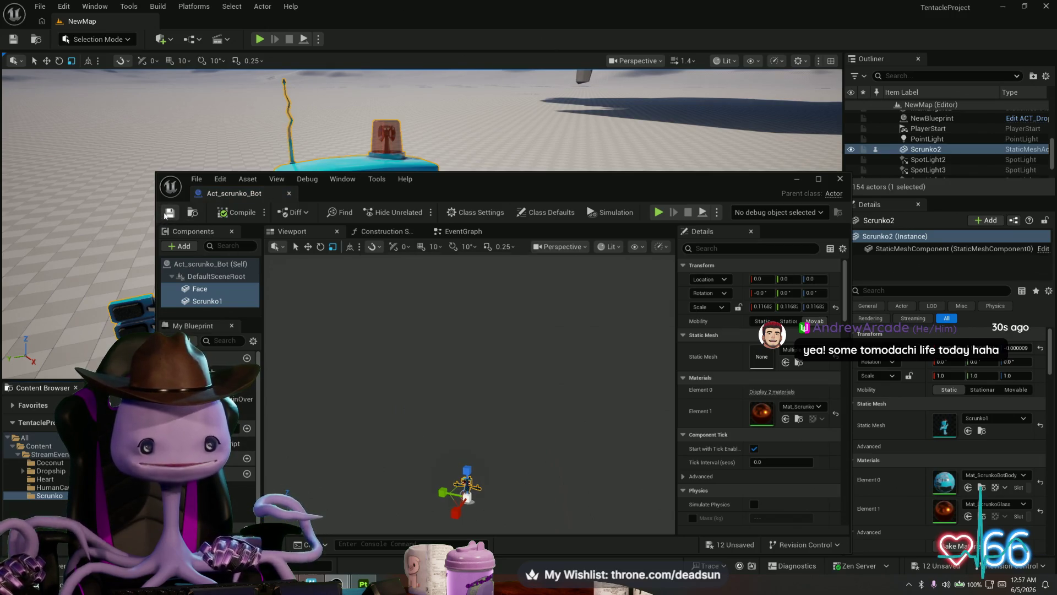
# Delete the Scrunko2 robot body and its Face actor from the level
pyautogui.click(840, 180)
pyautogui.click(330, 255)
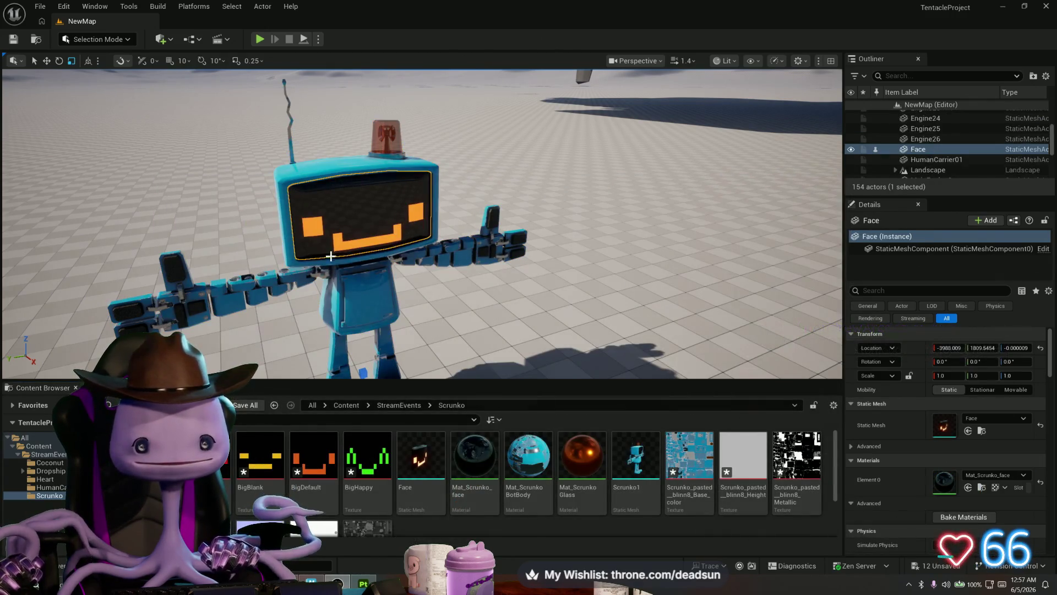
pyautogui.click(369, 304)
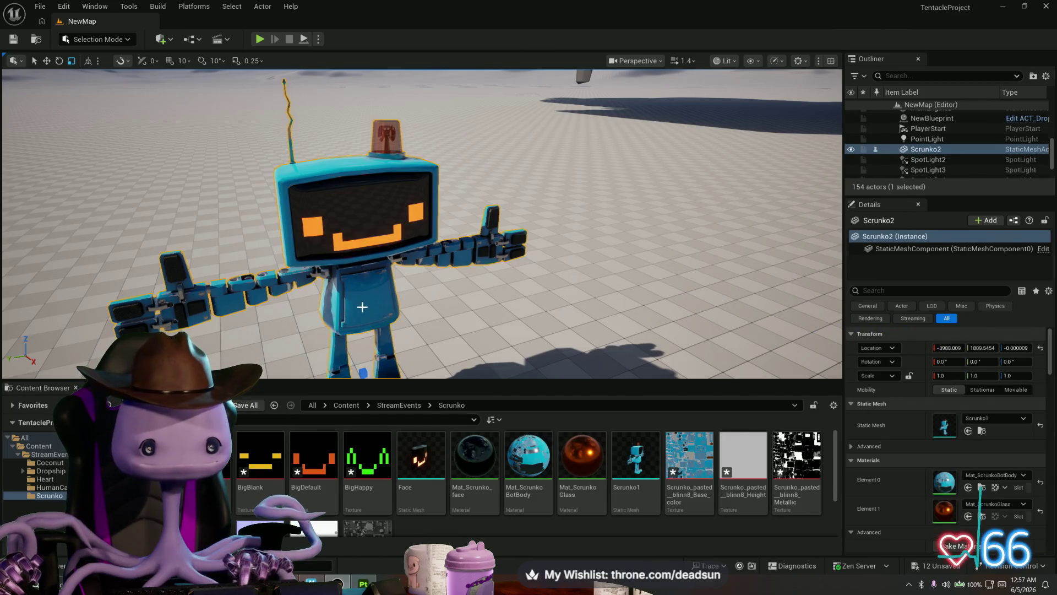
pyautogui.press('Delete')
pyautogui.click(349, 229)
pyautogui.press('Delete')
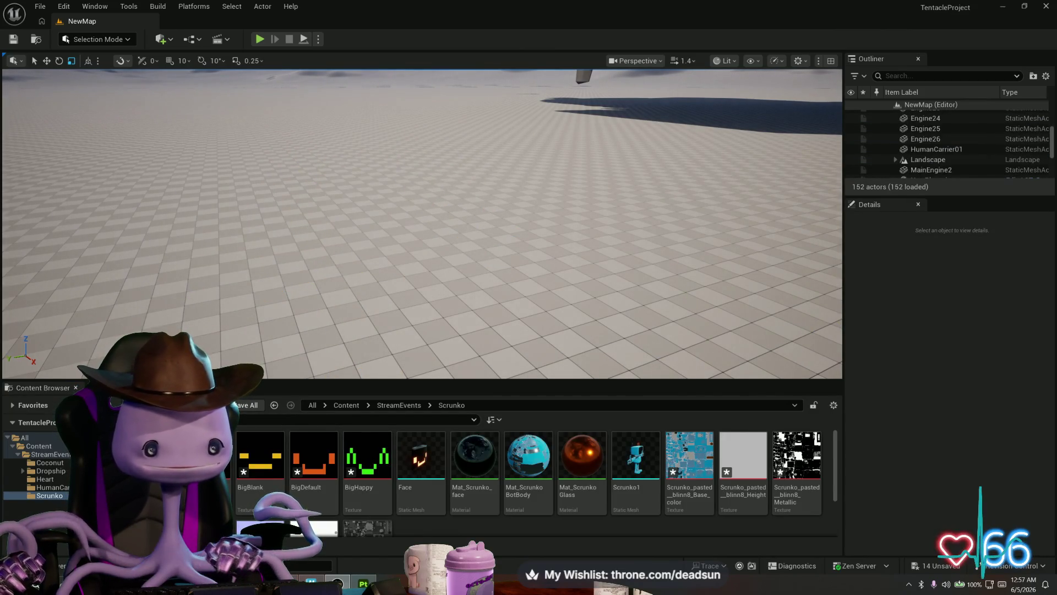
# Place an Act_scrunko_Bot instance in the level and play-test it
pyautogui.moveTo(259, 528)
pyautogui.mouseDown()
pyautogui.moveTo(307, 303)
pyautogui.moveTo(371, 298)
pyautogui.moveTo(426, 316)
pyautogui.mouseUp()
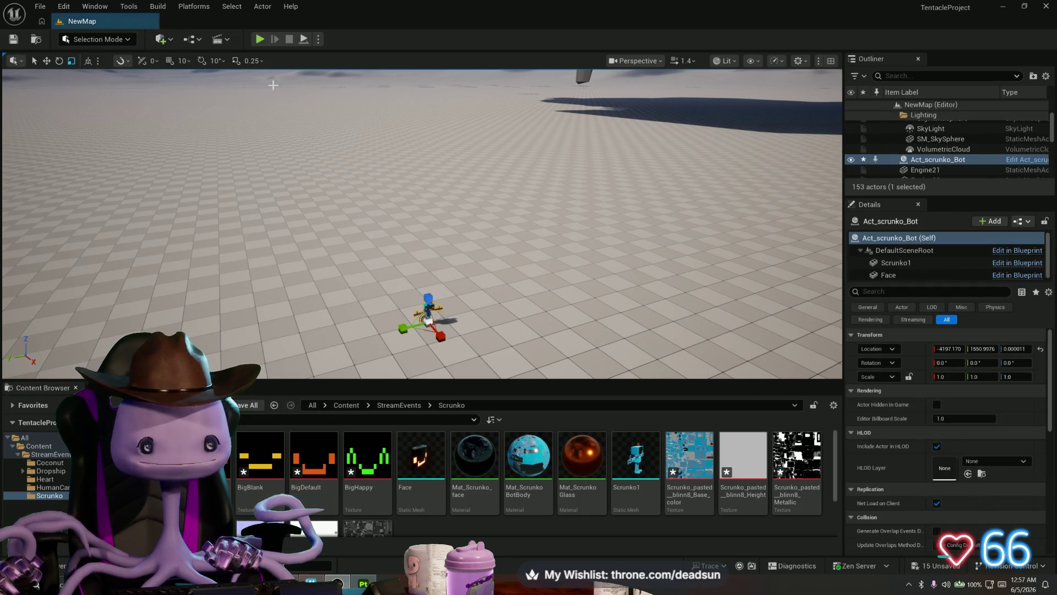
pyautogui.click(261, 40)
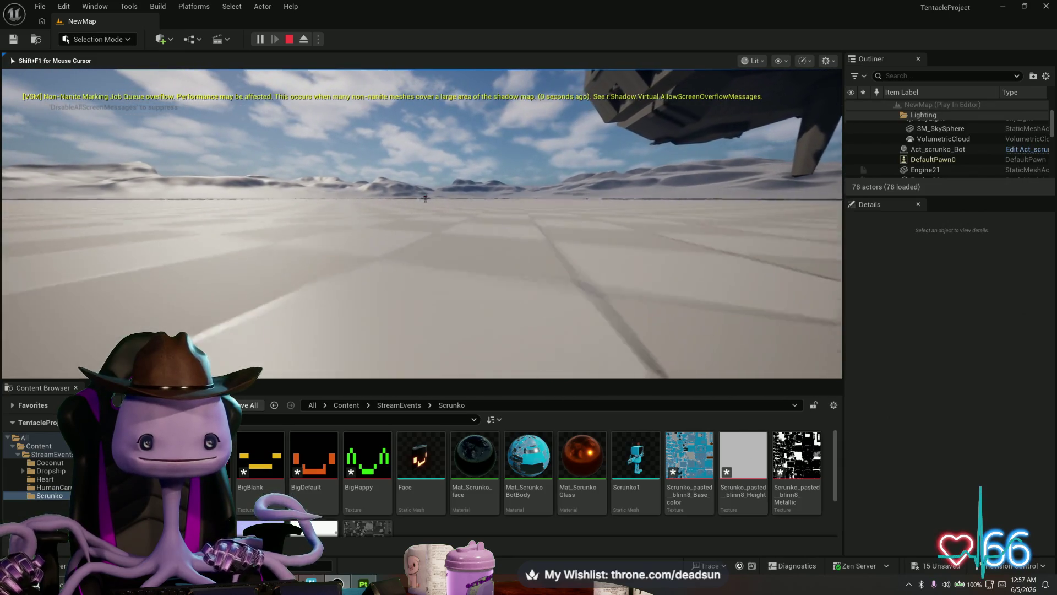
pyautogui.press('w')
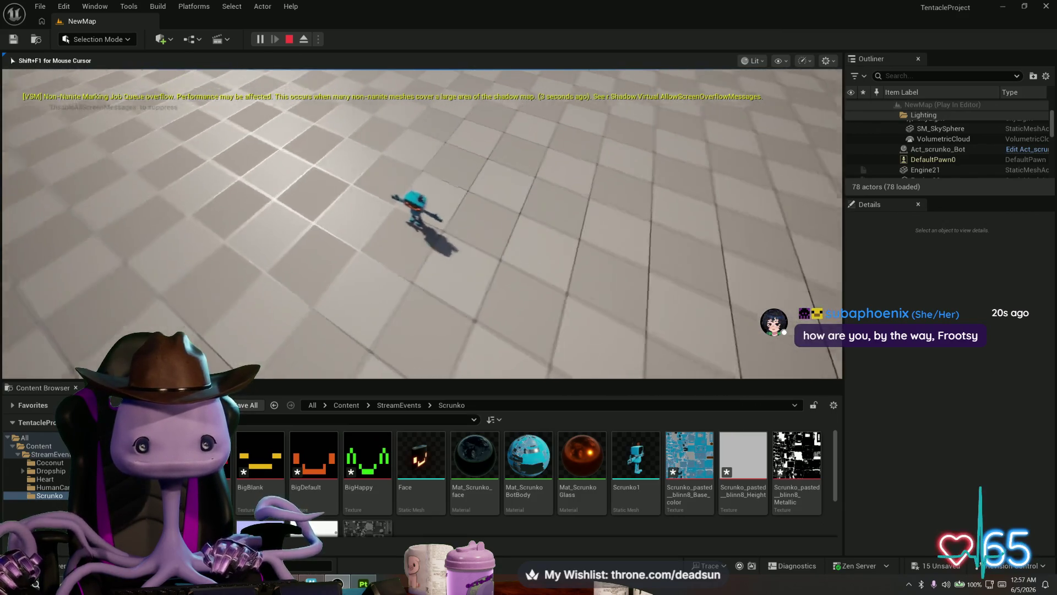
pyautogui.press('Escape')
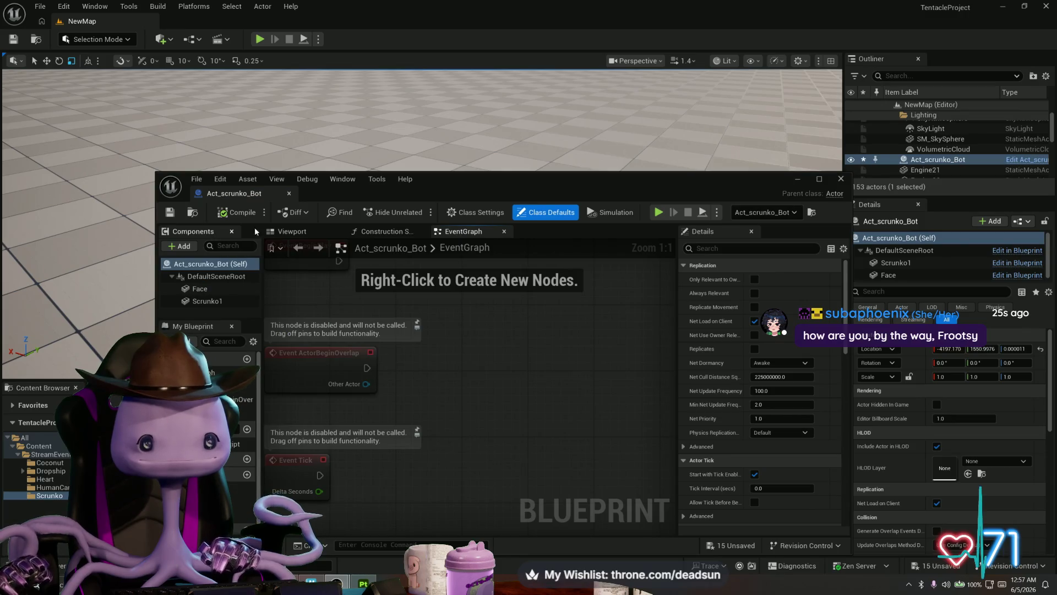
# Add a Point Light component to the Act_scrunko_Bot Blueprint via a 'point' search
pyautogui.click(291, 232)
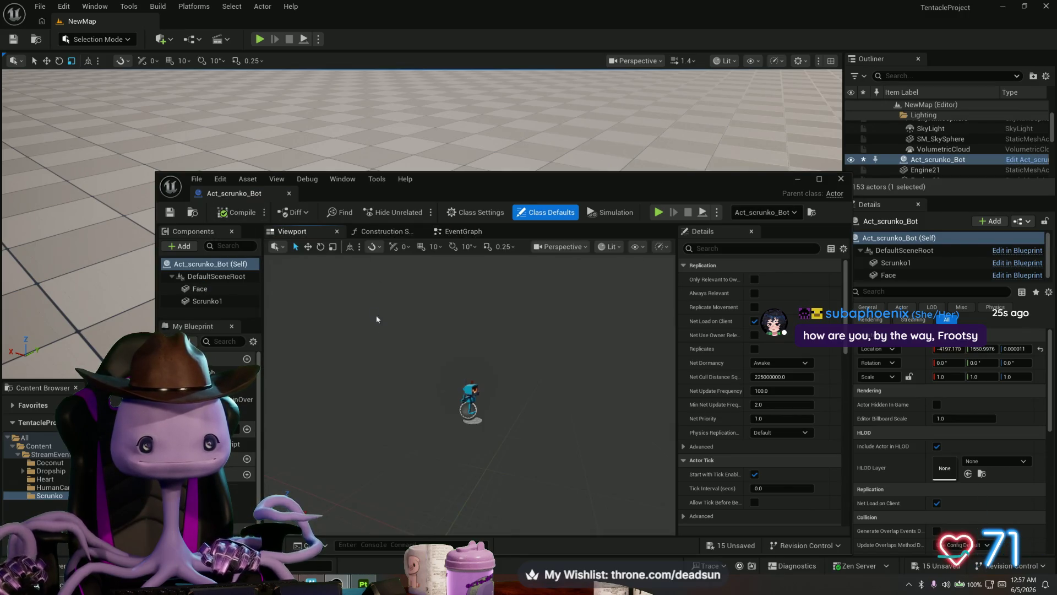
pyautogui.scroll(5, 456, 391)
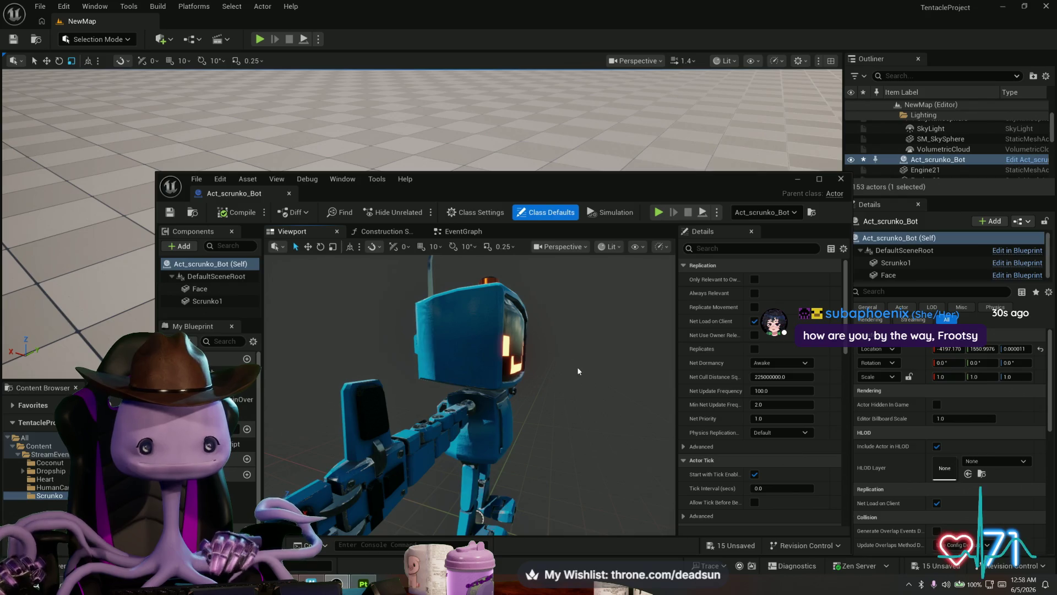
pyautogui.moveTo(578, 371); pyautogui.dragTo(484, 373)
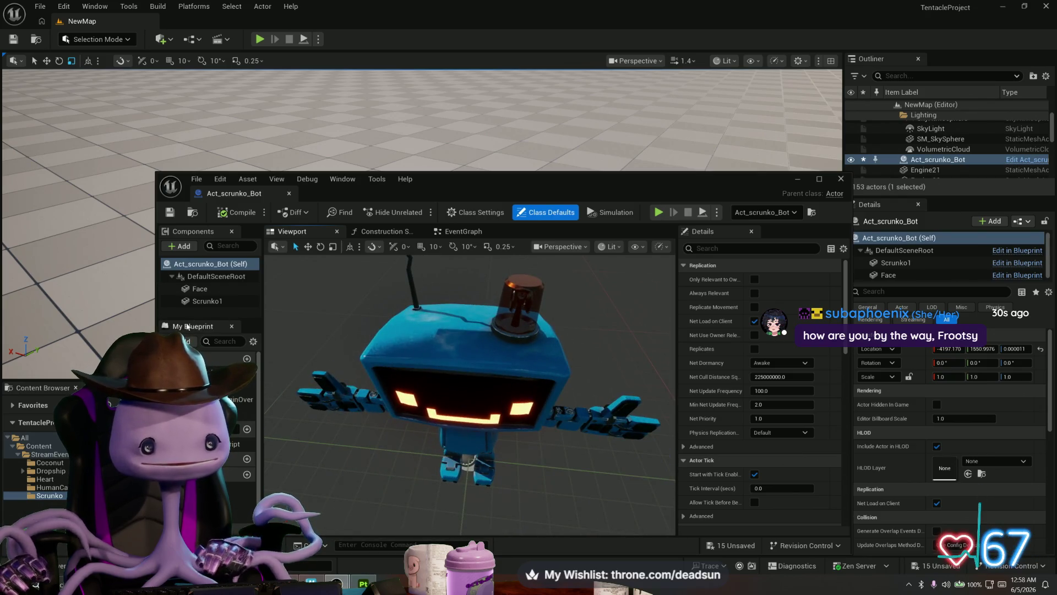
pyautogui.click(179, 246)
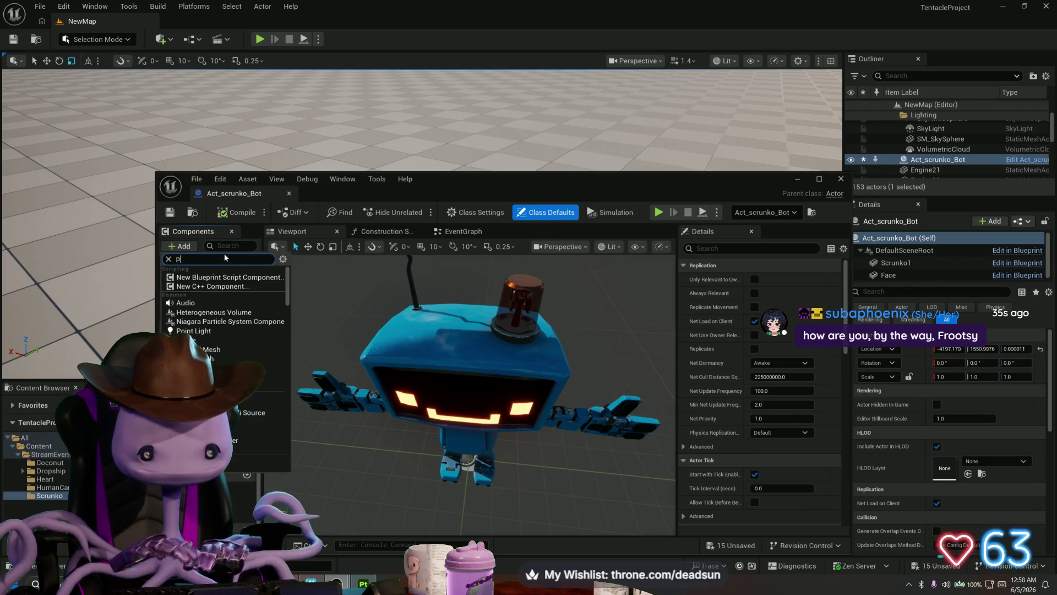
pyautogui.write('point')
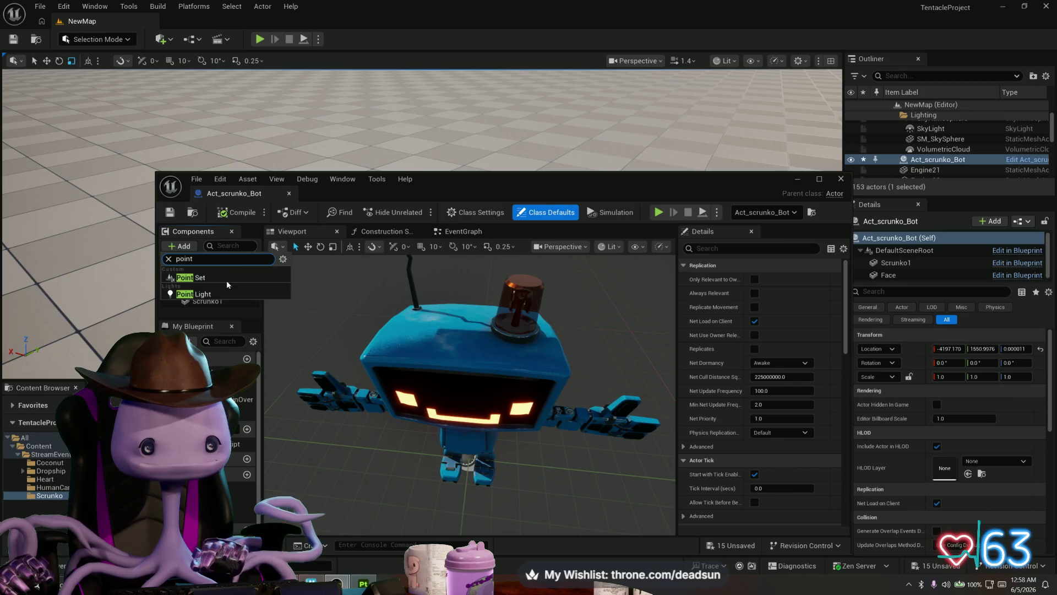
pyautogui.click(195, 295)
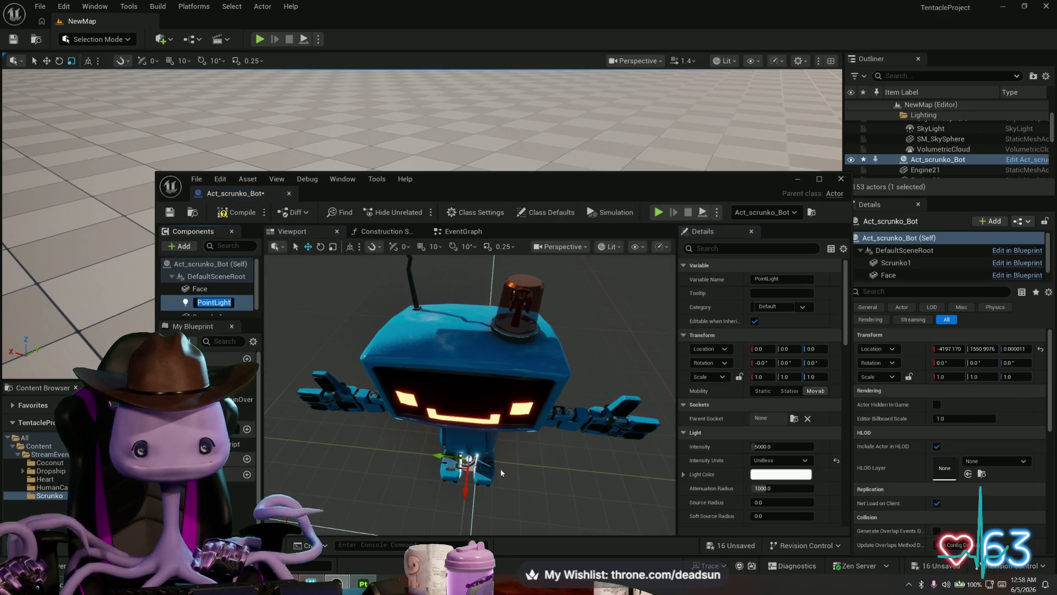
# Move the point light up inside the head's red beacon dome and compile the Blueprint
pyautogui.moveTo(487, 484)
pyautogui.mouseDown()
pyautogui.moveTo(467, 512)
pyautogui.moveTo(472, 287)
pyautogui.moveTo(525, 321)
pyautogui.moveTo(508, 327)
pyautogui.mouseUp()
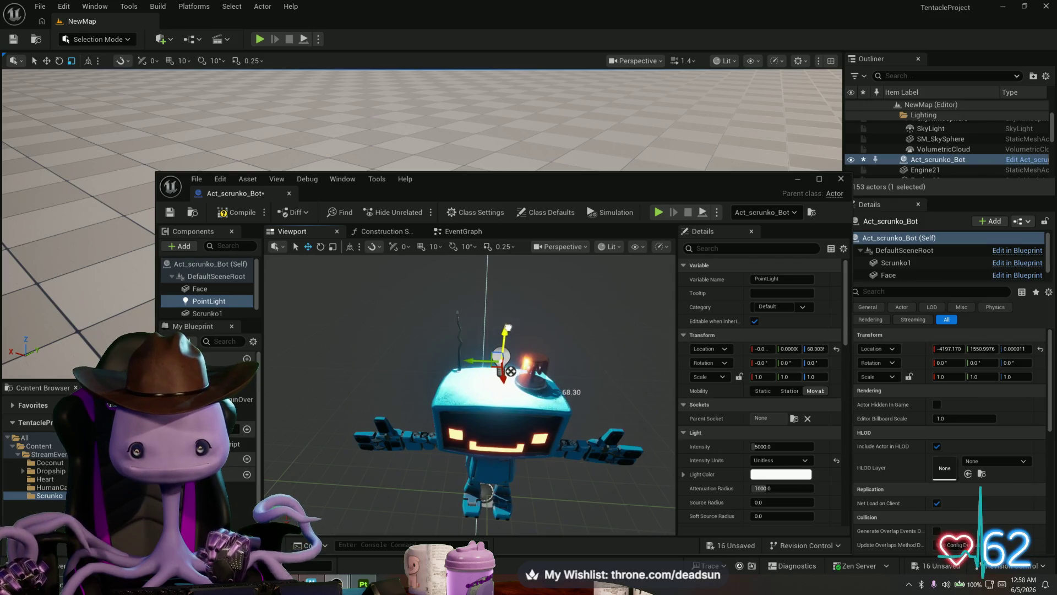
pyautogui.moveTo(468, 358); pyautogui.dragTo(503, 364)
pyautogui.press('f')
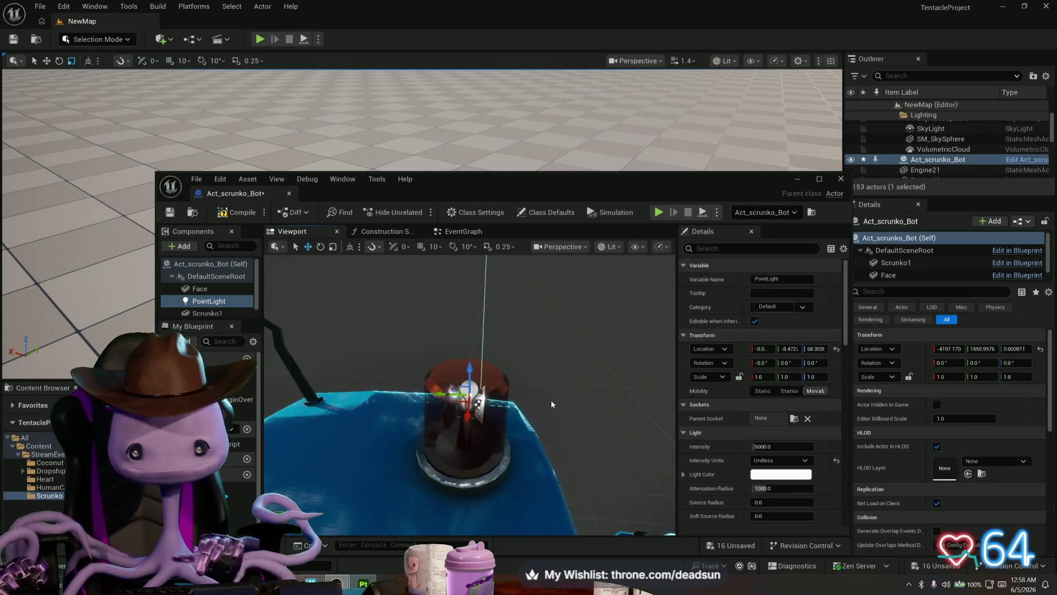
pyautogui.moveTo(477, 403); pyautogui.dragTo(526, 448)
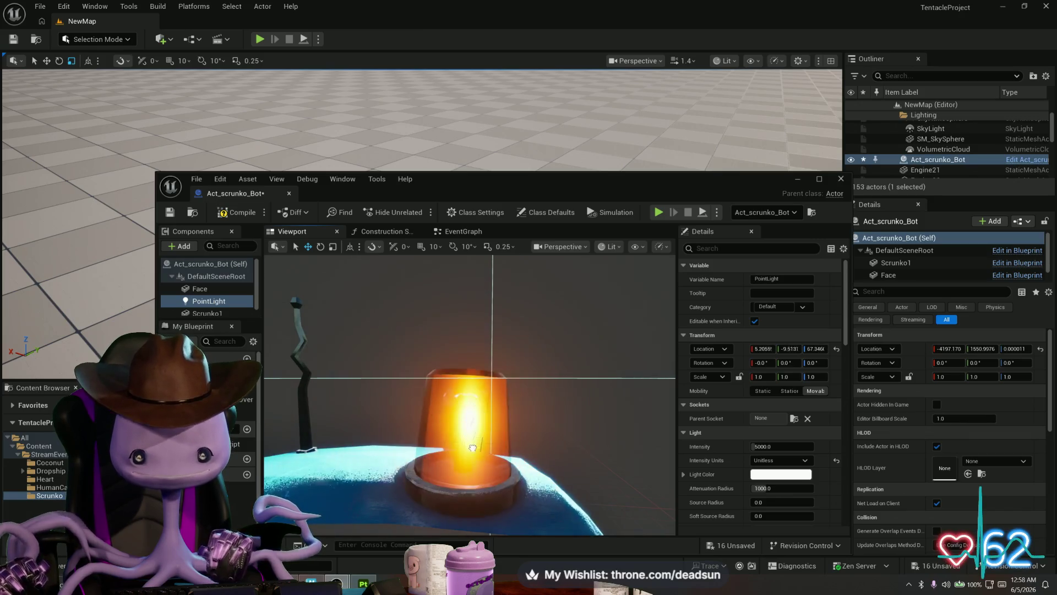
pyautogui.hotkey('ctrl', 'z')
pyautogui.moveTo(427, 362); pyautogui.dragTo(427, 397)
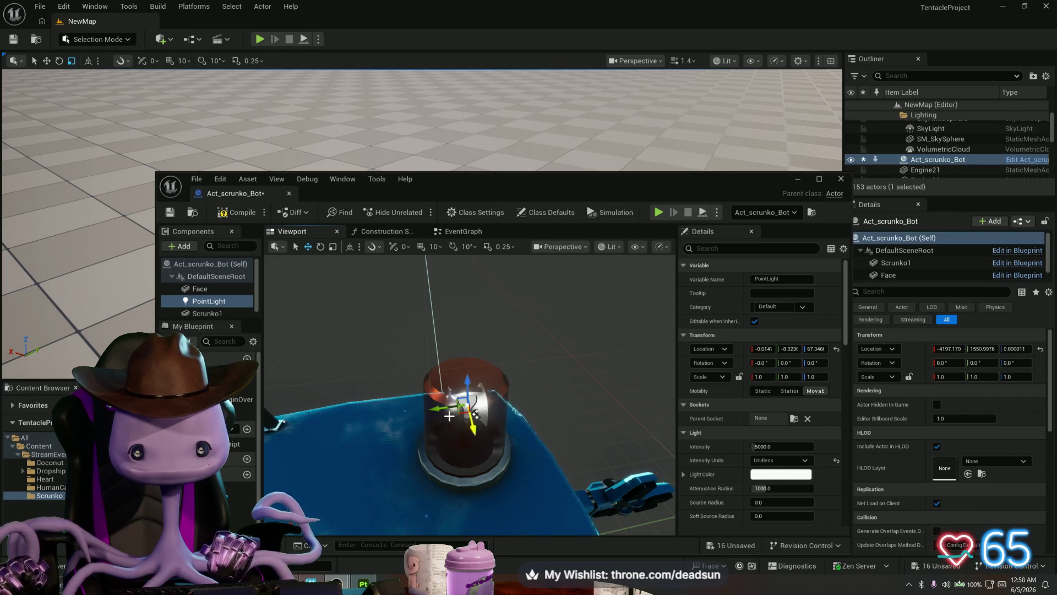
pyautogui.moveTo(461, 433); pyautogui.dragTo(469, 380)
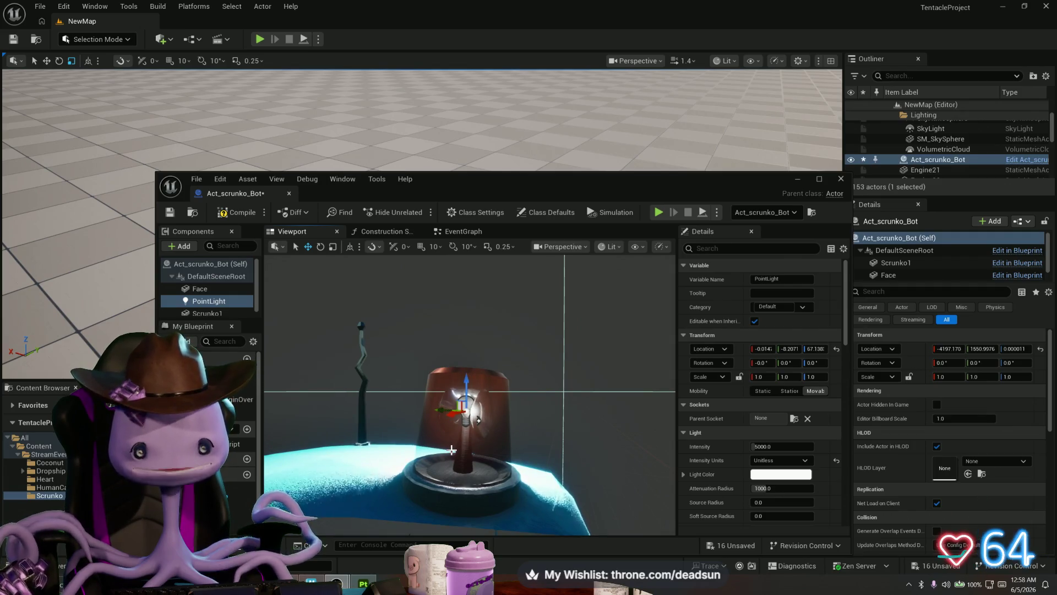
pyautogui.click(242, 211)
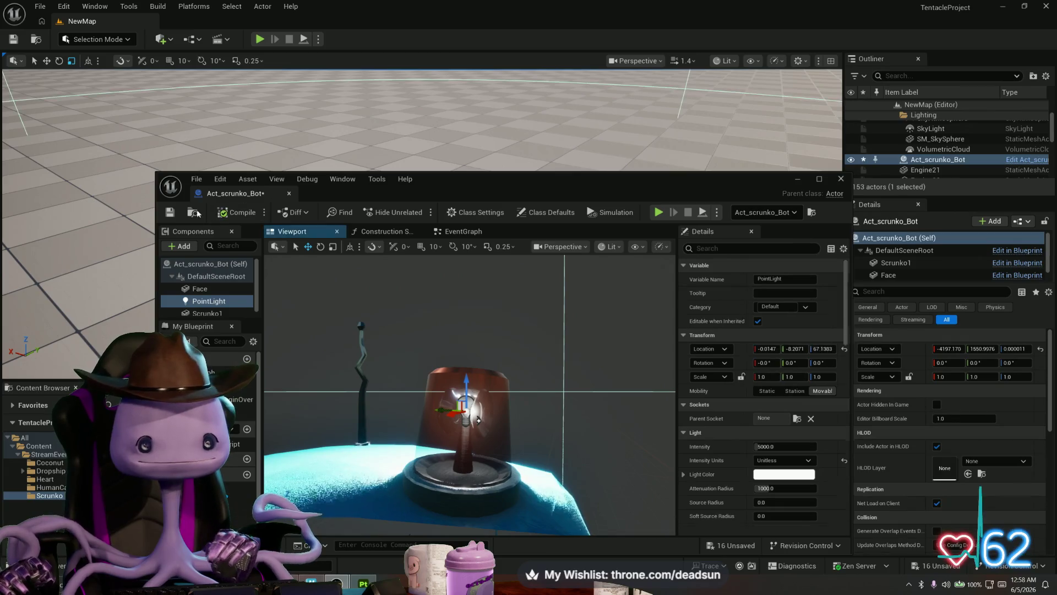
pyautogui.moveTo(468, 397)
pyautogui.mouseDown()
pyautogui.moveTo(440, 392)
pyautogui.moveTo(485, 391)
pyautogui.moveTo(450, 417)
pyautogui.moveTo(469, 411)
pyautogui.moveTo(432, 421)
pyautogui.moveTo(438, 391)
pyautogui.moveTo(421, 429)
pyautogui.mouseUp()
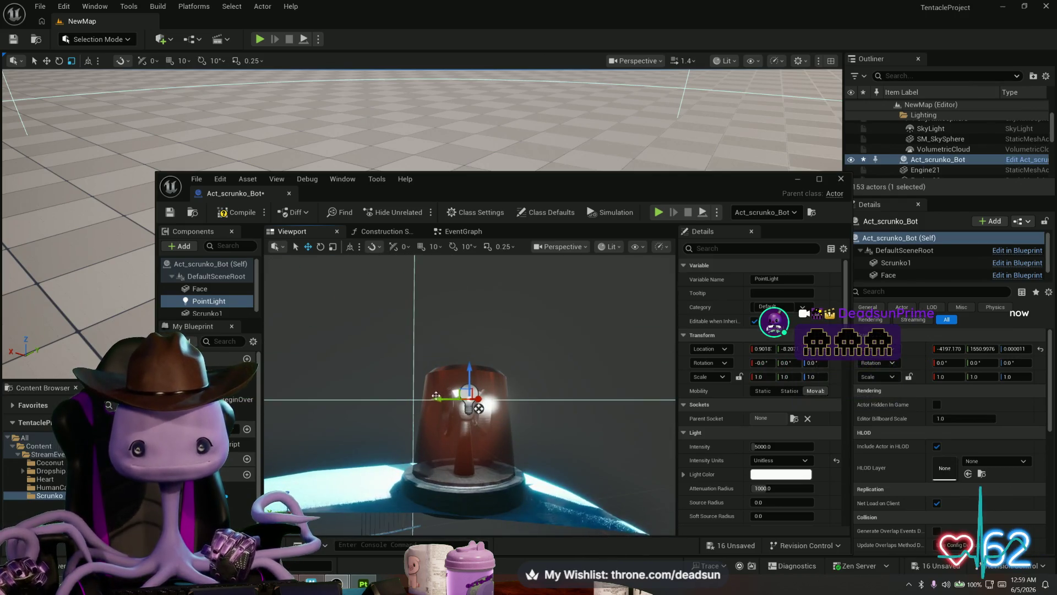
pyautogui.click(460, 379)
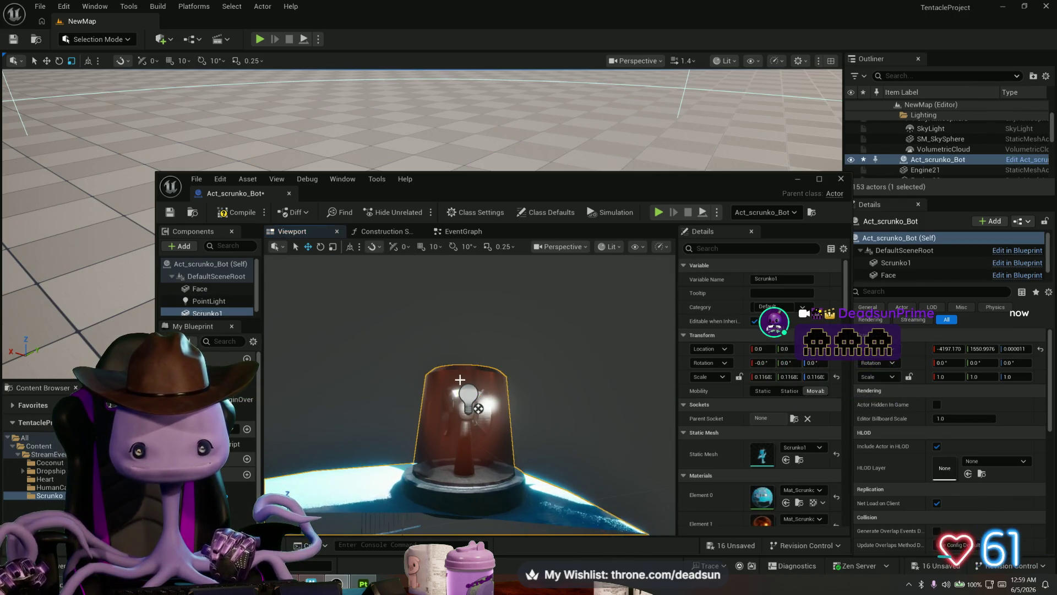
# Compile and save the bot Blueprint, then put its editor window away
pyautogui.click(241, 214)
pyautogui.click(173, 214)
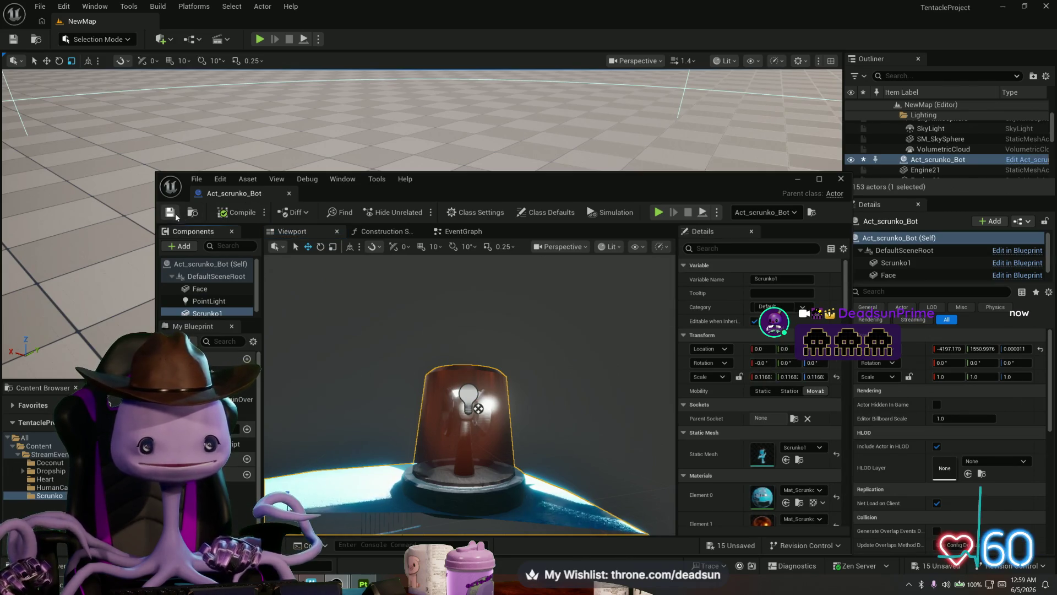
pyautogui.click(798, 180)
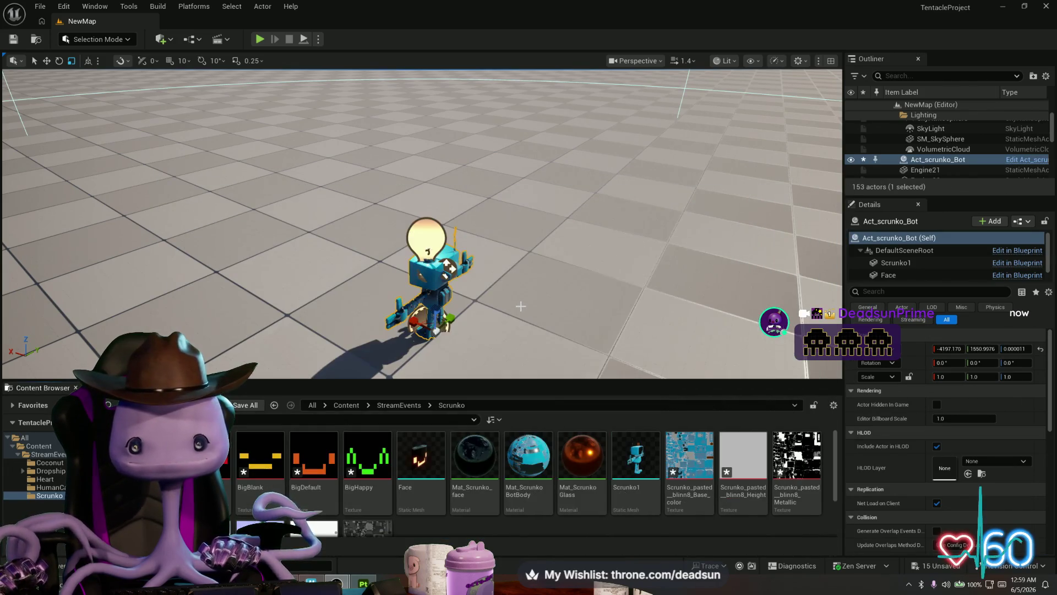
pyautogui.moveTo(521, 307); pyautogui.dragTo(255, 56)
# Play-test the level with the glowing beacon, then select and focus the SkyLight
pyautogui.click(261, 39)
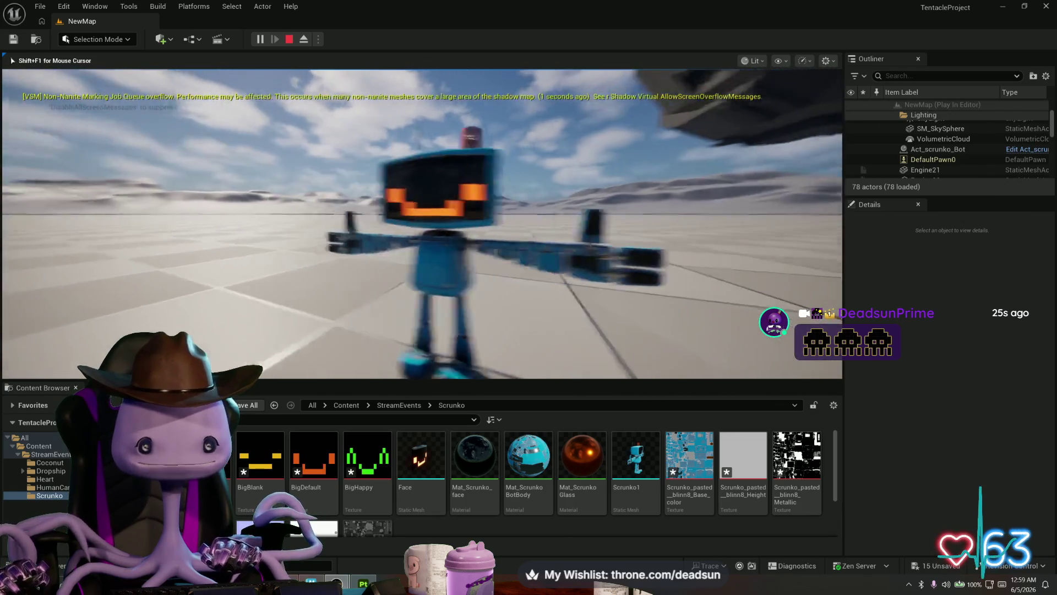
pyautogui.press('Escape')
pyautogui.click(501, 217)
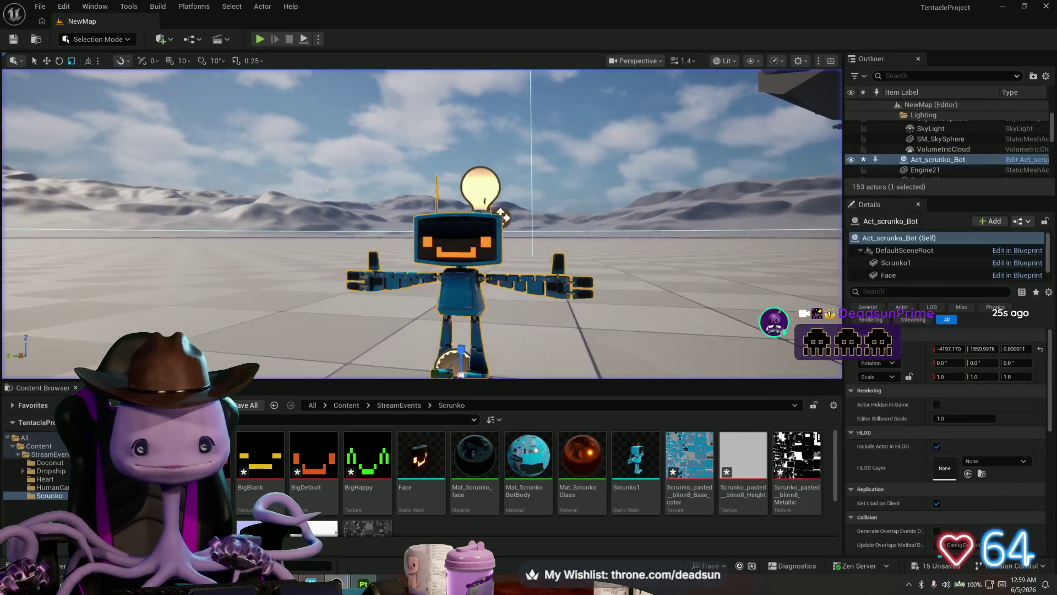
pyautogui.click(931, 129)
pyautogui.doubleClick(930, 128)
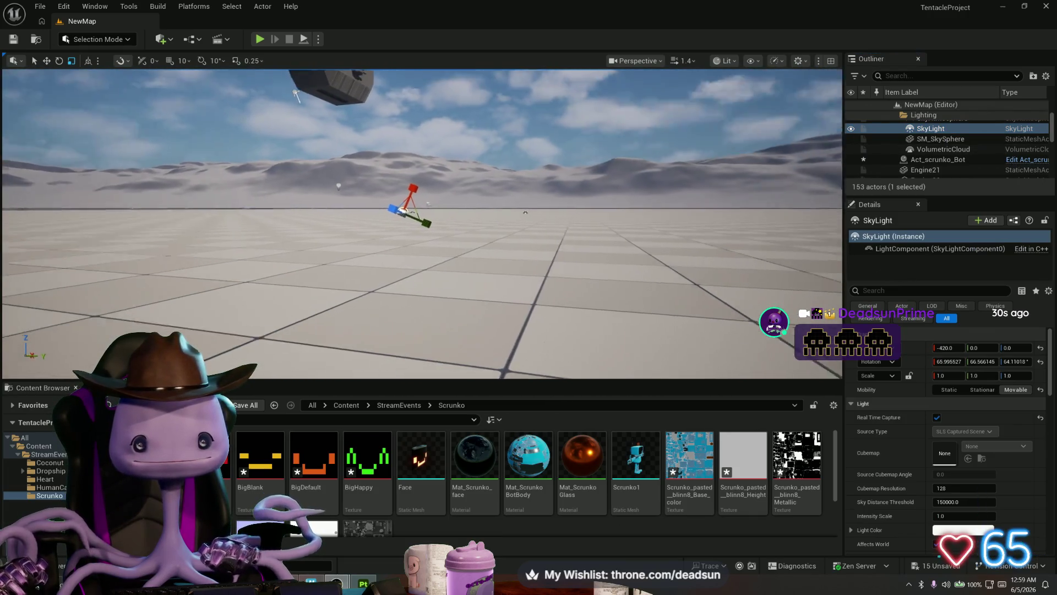
# Select the DirectionalLight and rotate it down toward the horizon for a pink sky
pyautogui.press('e')
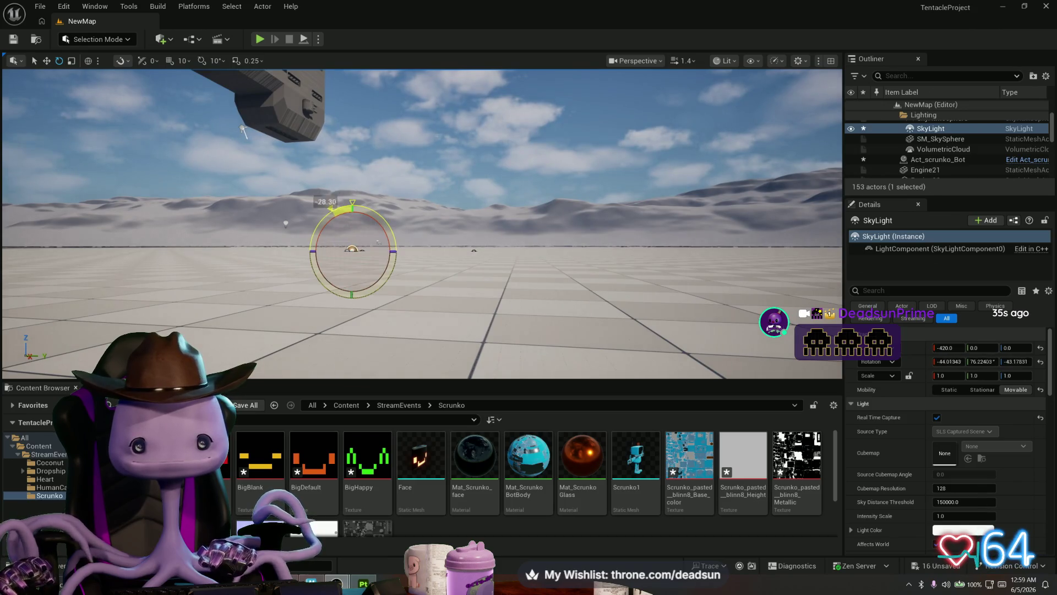
pyautogui.click(940, 139)
pyautogui.click(950, 152)
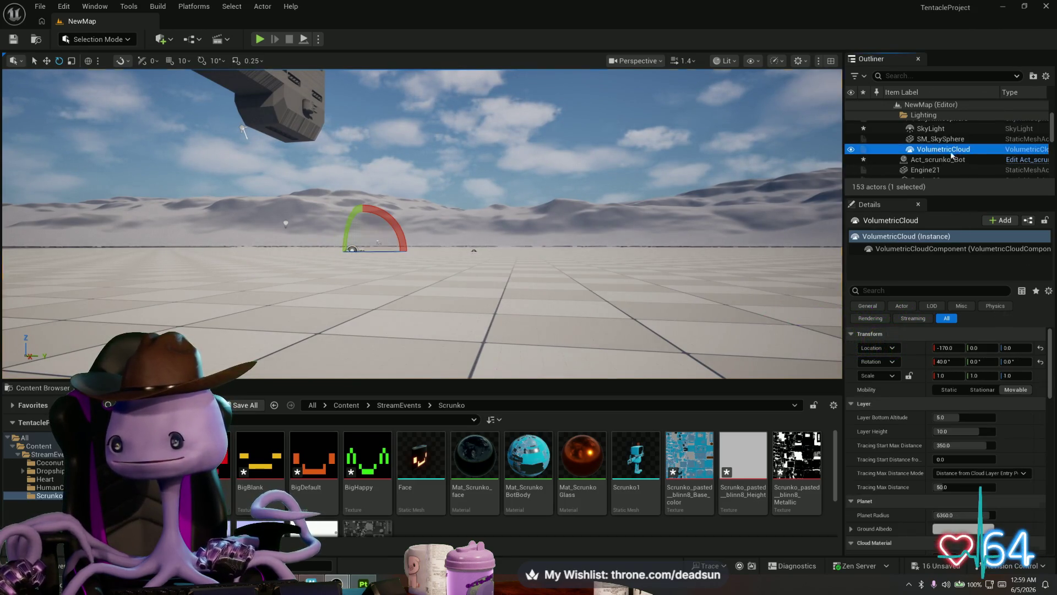
pyautogui.scroll(1, 948, 158)
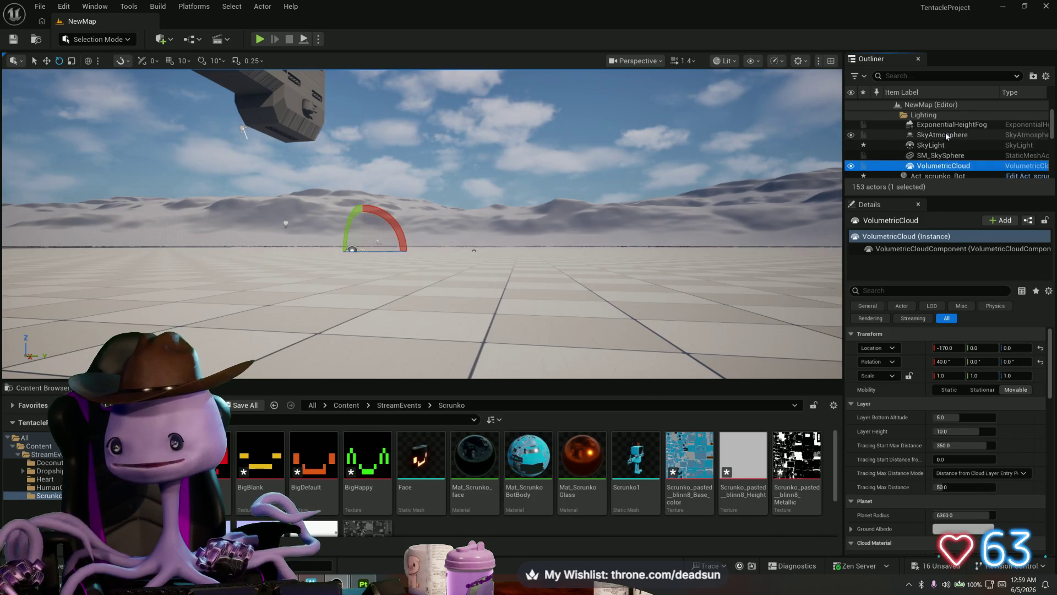
pyautogui.click(948, 142)
pyautogui.click(942, 120)
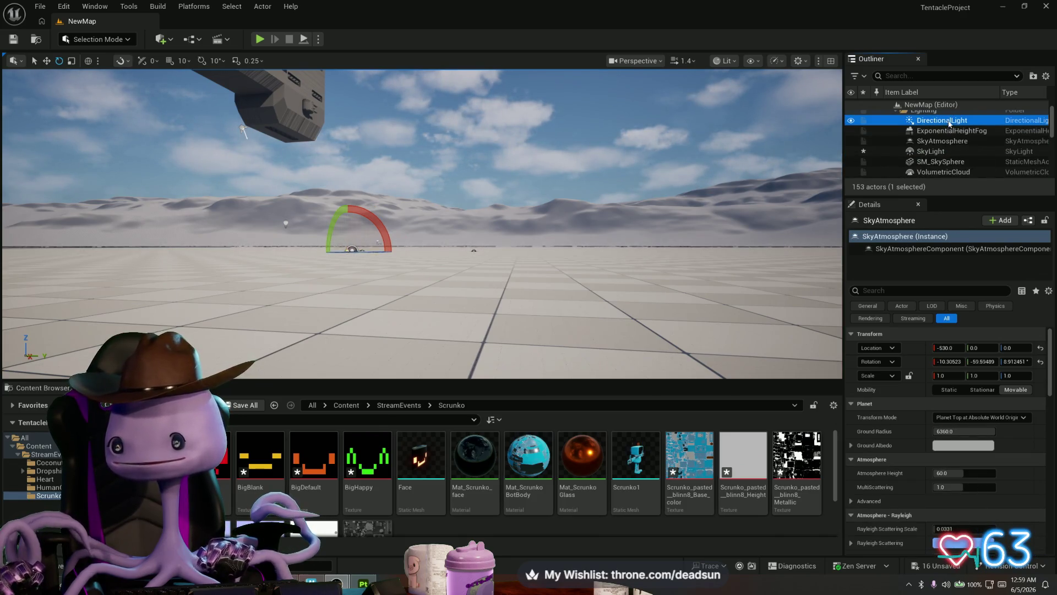
pyautogui.moveTo(515, 225); pyautogui.dragTo(553, 227)
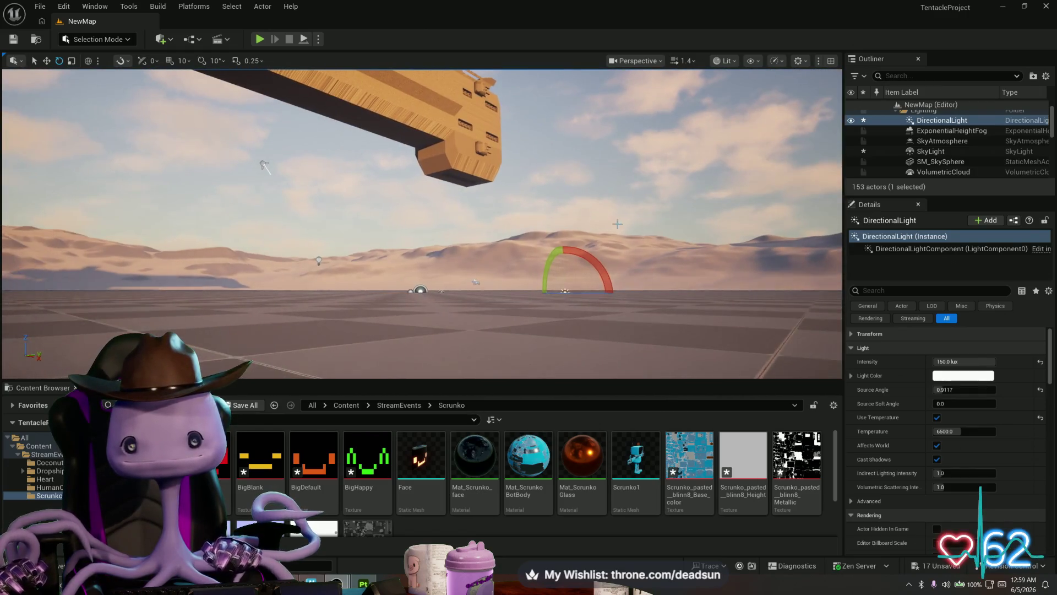
pyautogui.moveTo(600, 264); pyautogui.dragTo(601, 269)
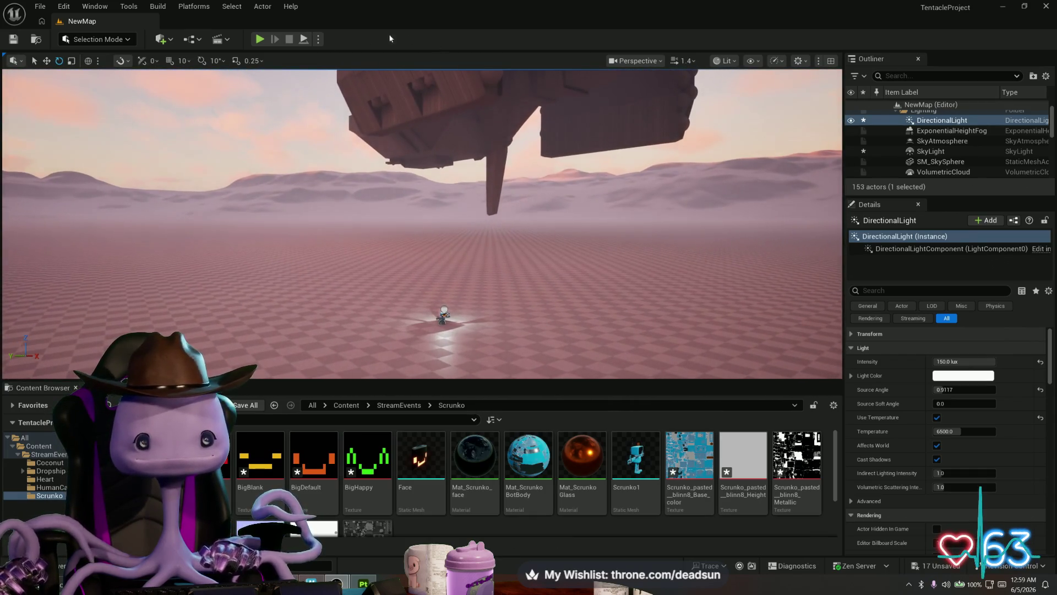
# Play-test the sunset level, clear the 'man' asset search, and browse to the Dropship folder
pyautogui.click(259, 39)
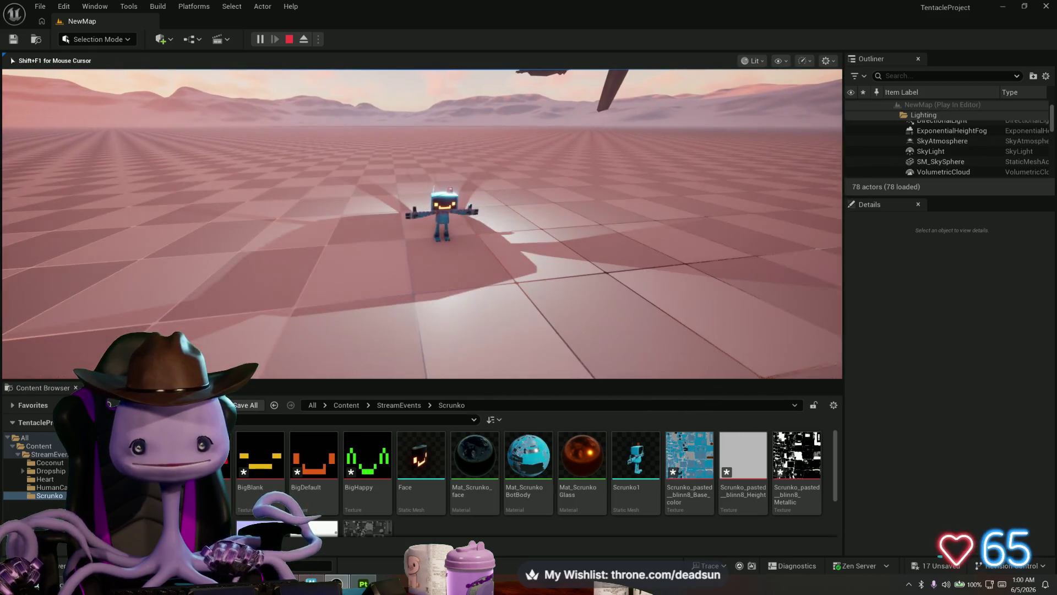
pyautogui.press('Escape')
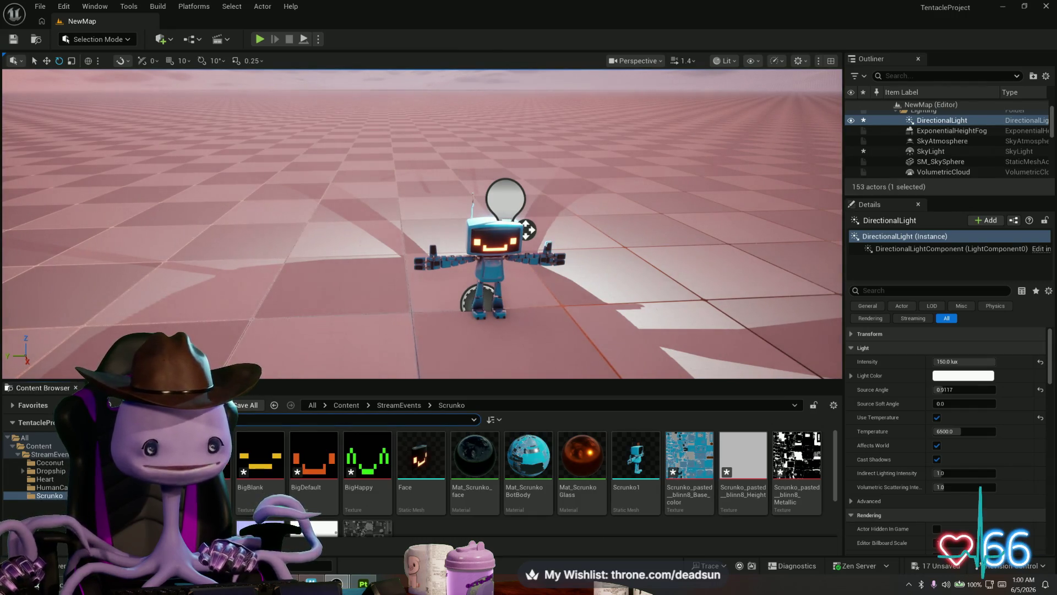
pyautogui.write('man')
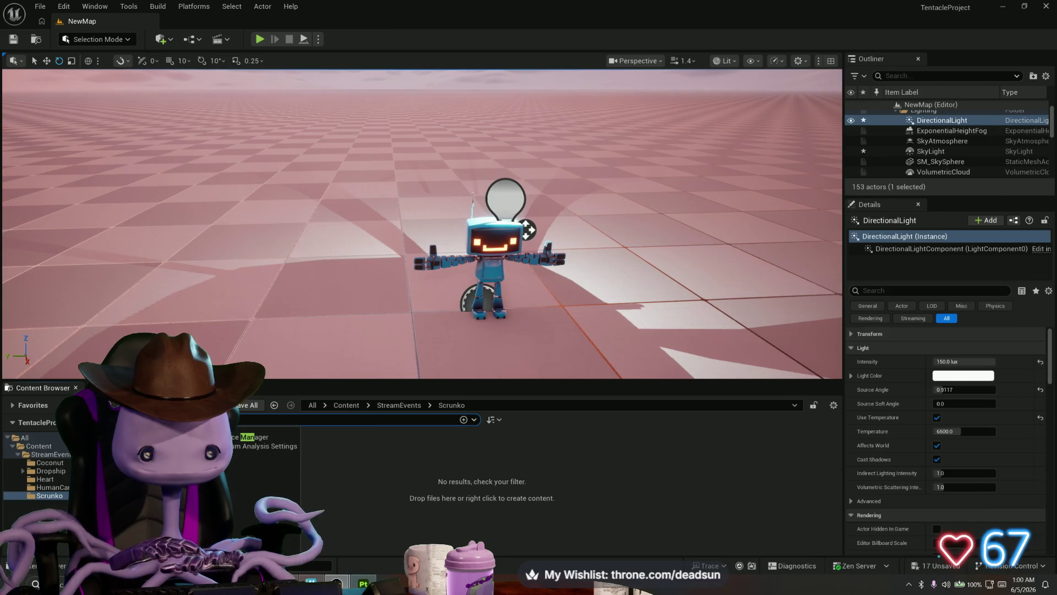
pyautogui.press('Escape')
pyautogui.press('Escape')
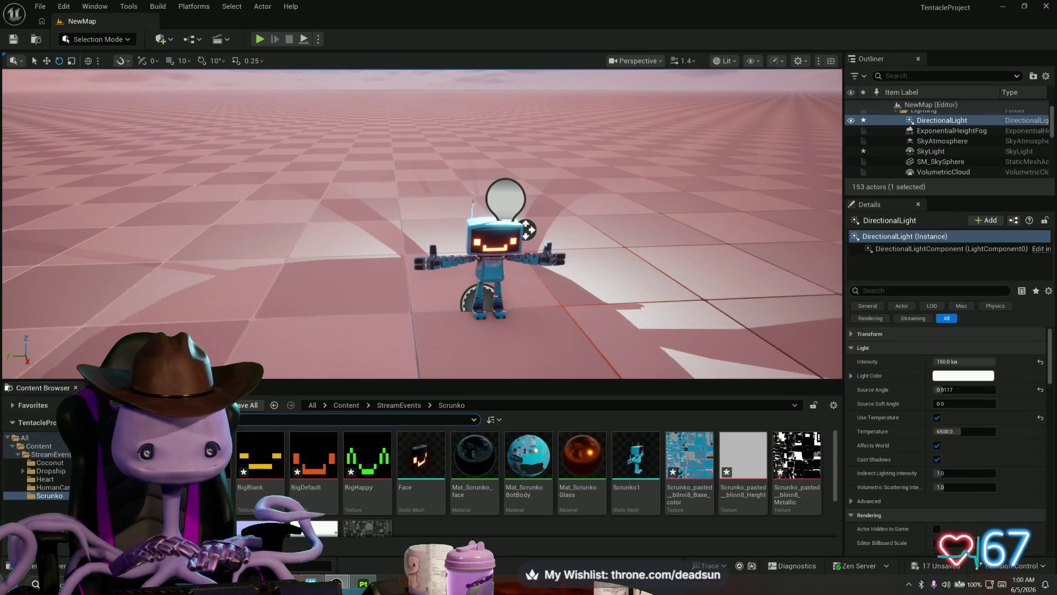
pyautogui.write('man')
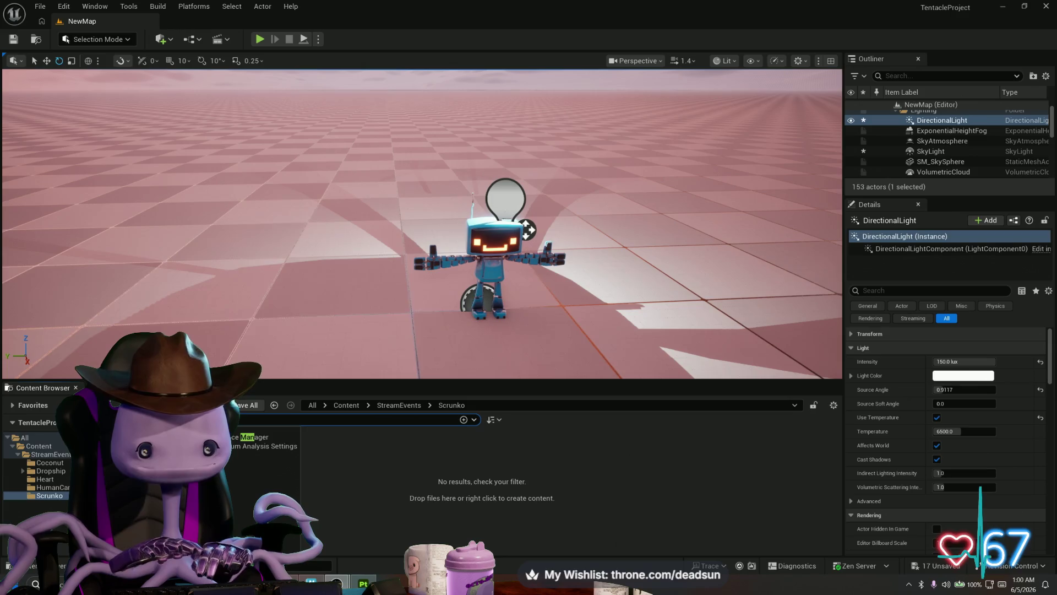
pyautogui.press('Escape')
pyautogui.press('Escape')
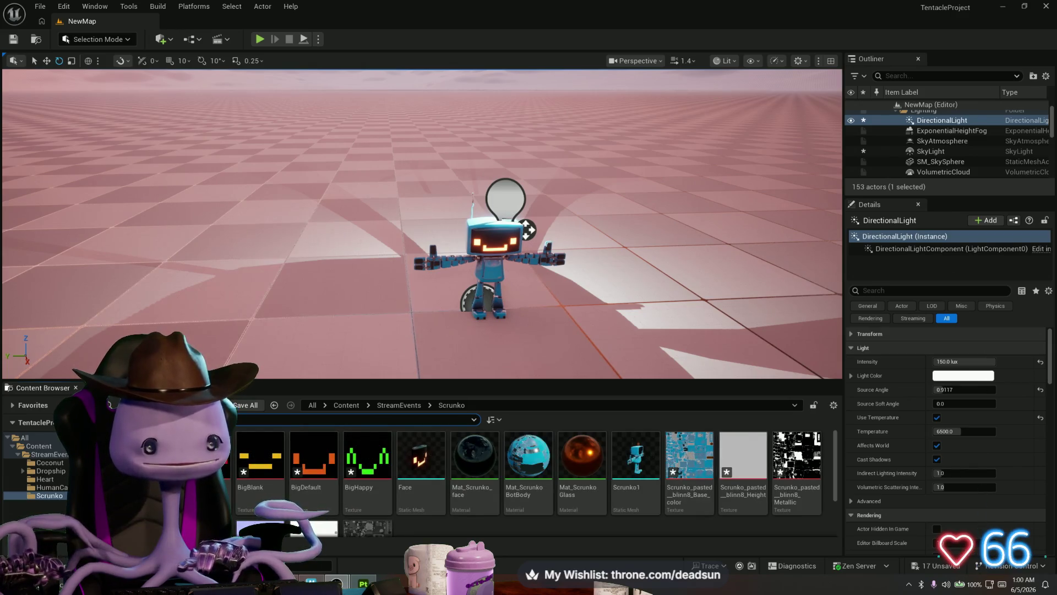
pyautogui.click(49, 462)
pyautogui.click(52, 471)
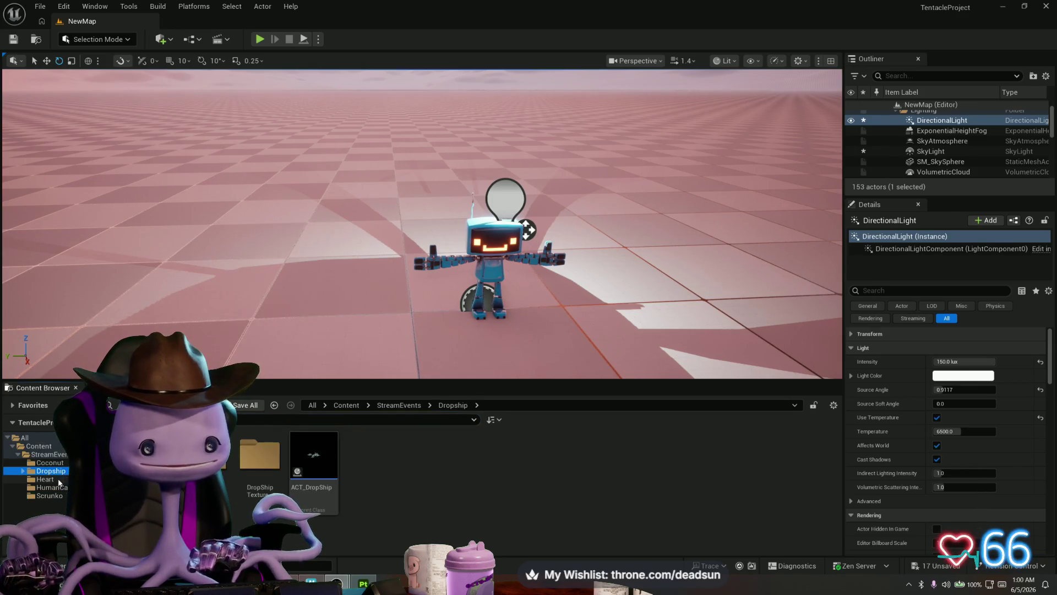
# Place an ACT_Coconut actor from the Coconut folder beside the robot
pyautogui.click(61, 463)
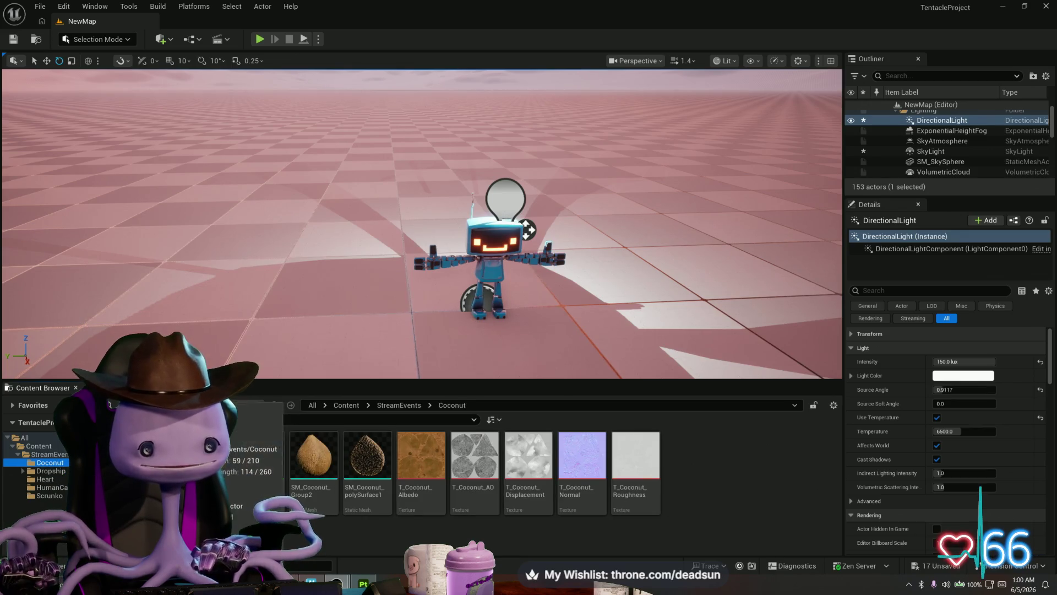
pyautogui.moveTo(207, 455)
pyautogui.mouseDown()
pyautogui.moveTo(318, 288)
pyautogui.moveTo(374, 286)
pyautogui.mouseUp()
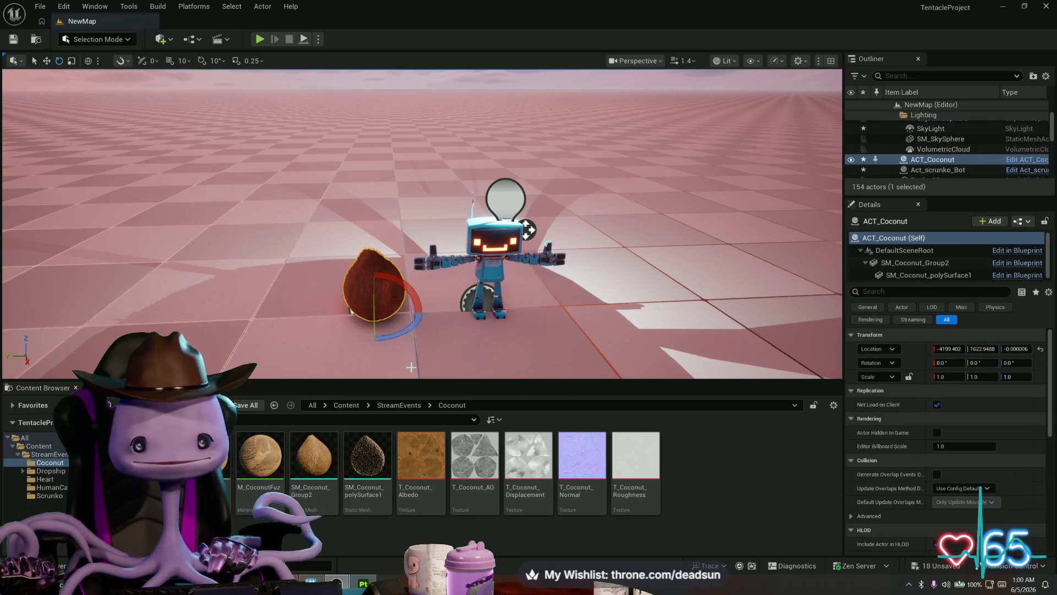
pyautogui.moveTo(455, 349); pyautogui.dragTo(454, 317)
pyautogui.click(506, 247)
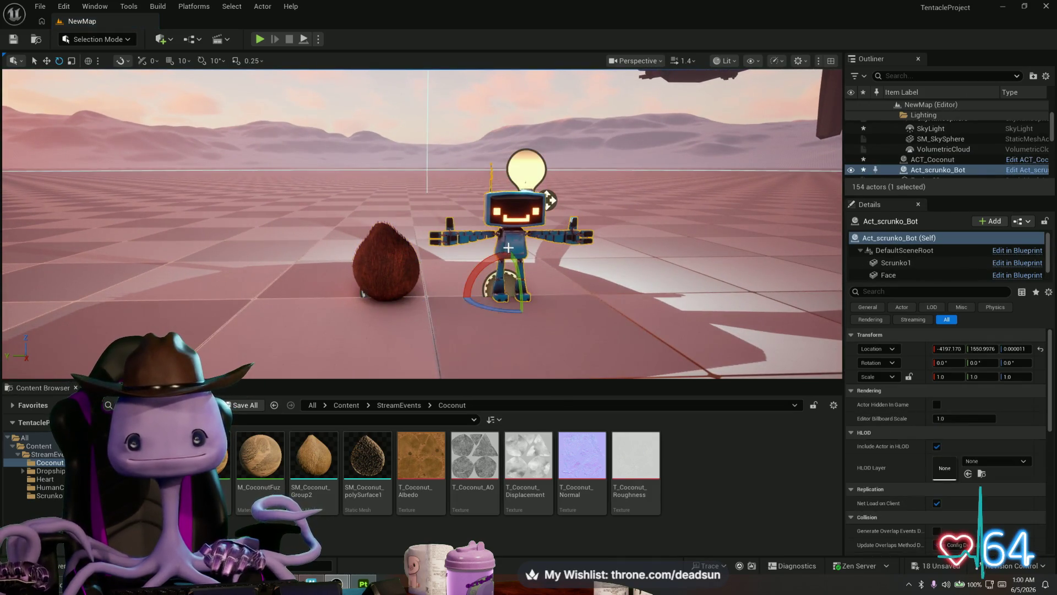
# Browse through Content and StreamEvents into the Scrunko folder and open Act_scrunko_Bot
pyautogui.click(59, 487)
pyautogui.click(53, 448)
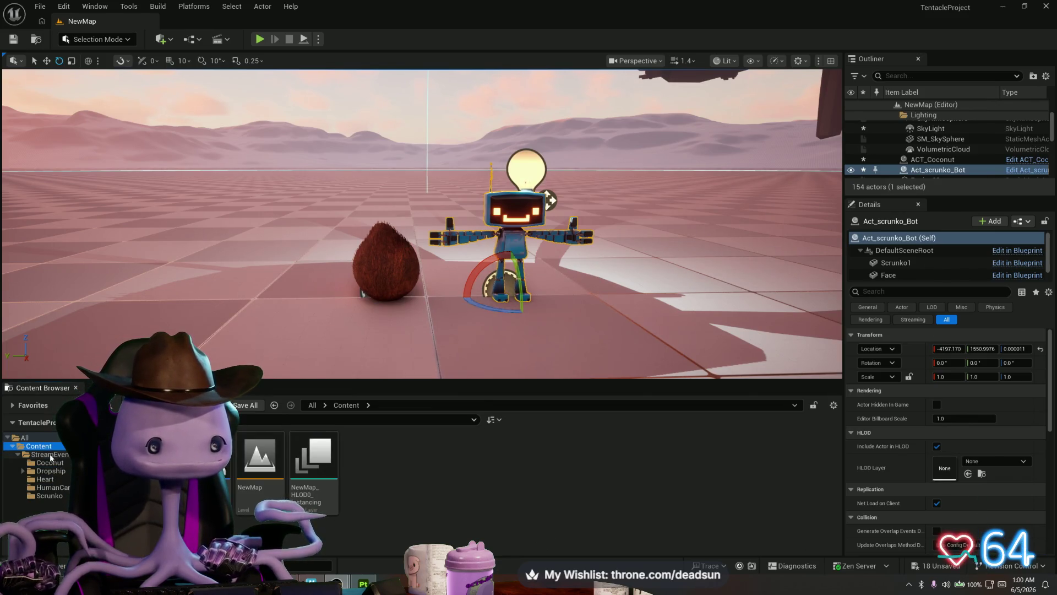
pyautogui.click(50, 455)
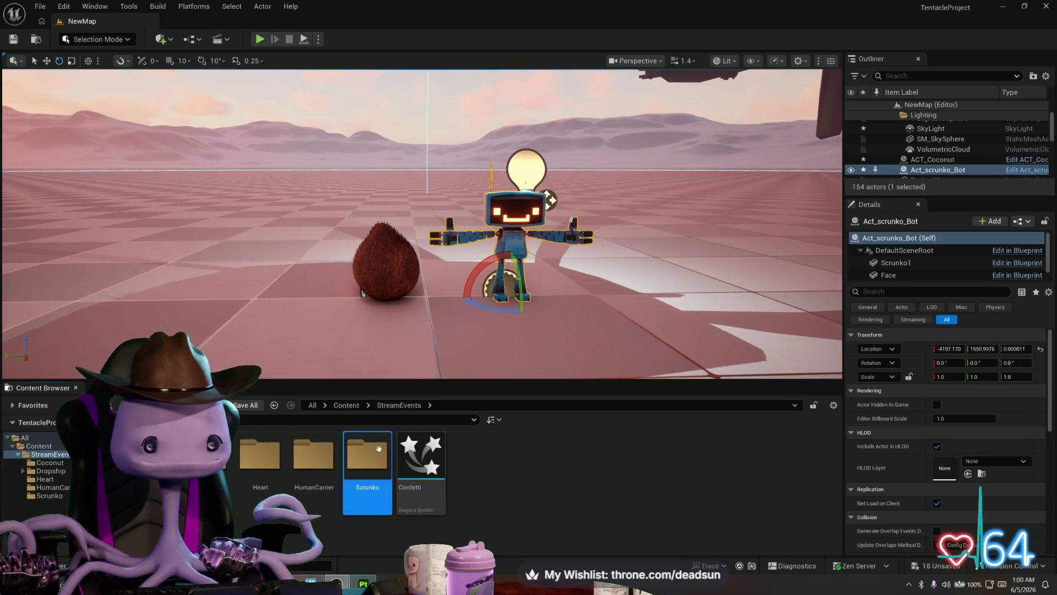
pyautogui.doubleClick(364, 455)
pyautogui.doubleClick(206, 455)
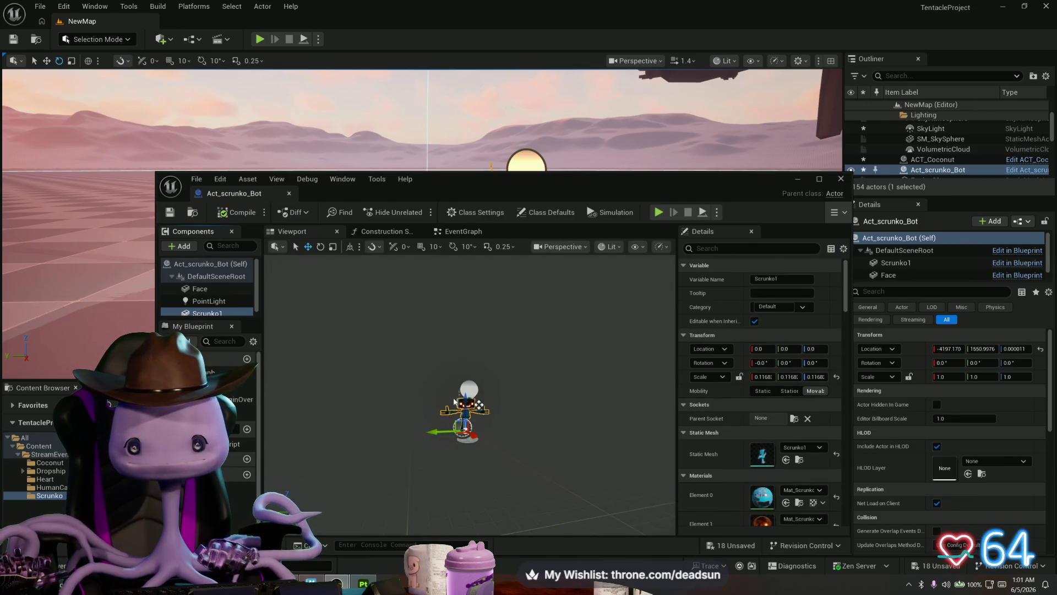
# Select the Face, PointLight and Scrunko1 components in the robot blueprint
pyautogui.scroll(3, 456, 400)
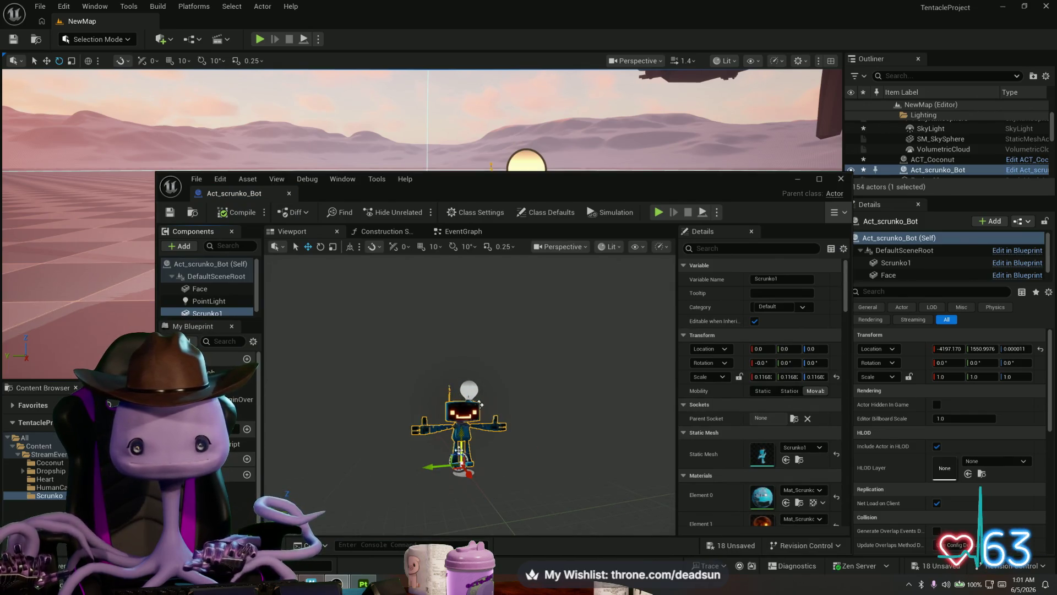
pyautogui.click(204, 289)
pyautogui.keyDown('ctrl'); pyautogui.click(208, 301); pyautogui.keyUp('ctrl')
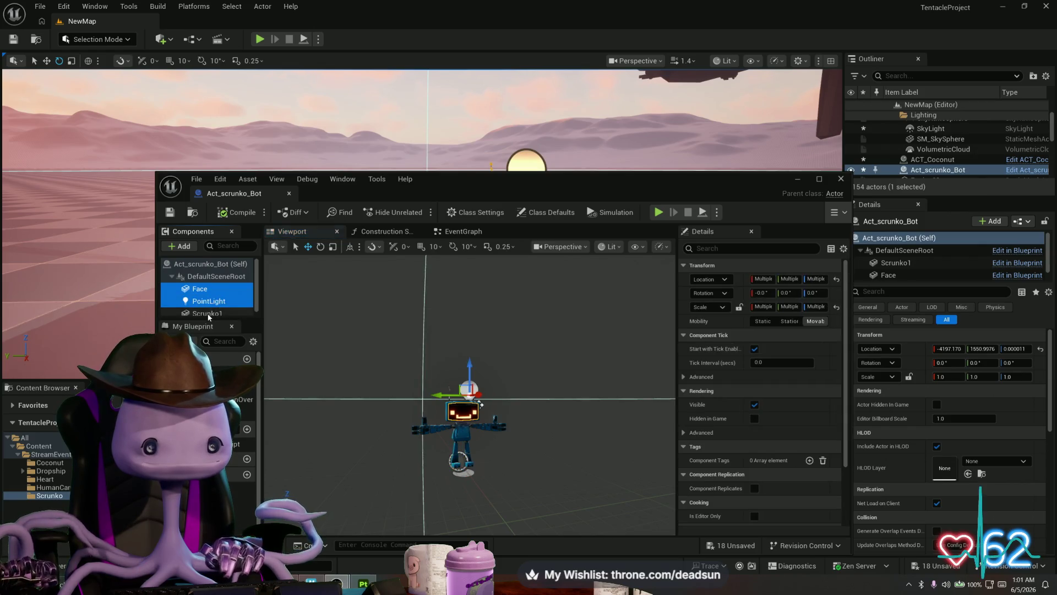
pyautogui.keyDown('ctrl'); pyautogui.click(208, 313); pyautogui.keyUp('ctrl')
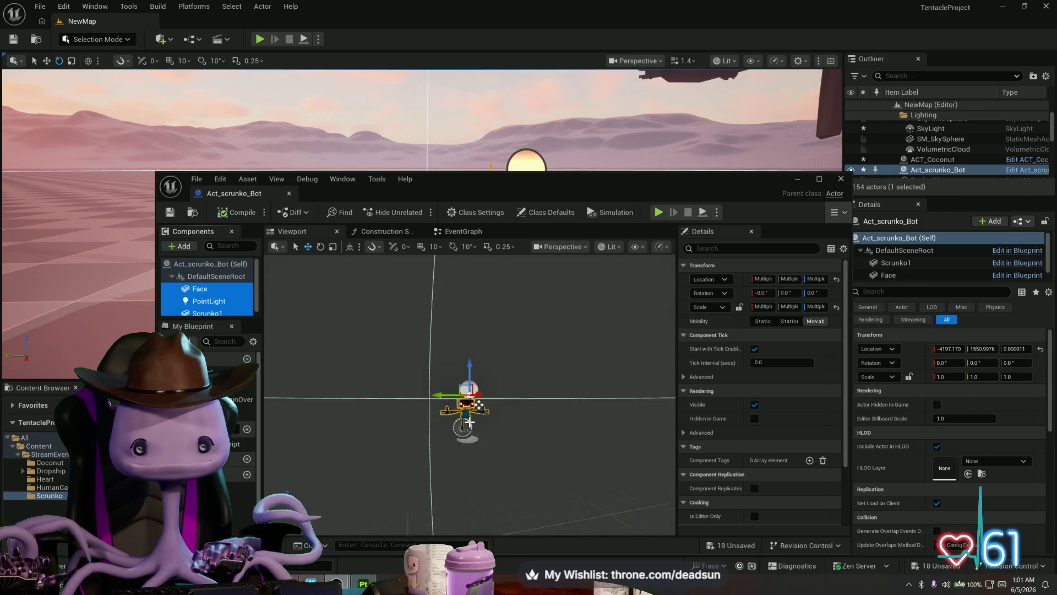
# Set the selected components' scale to 0.3 with the scale lock on
pyautogui.scroll(2, 473, 429)
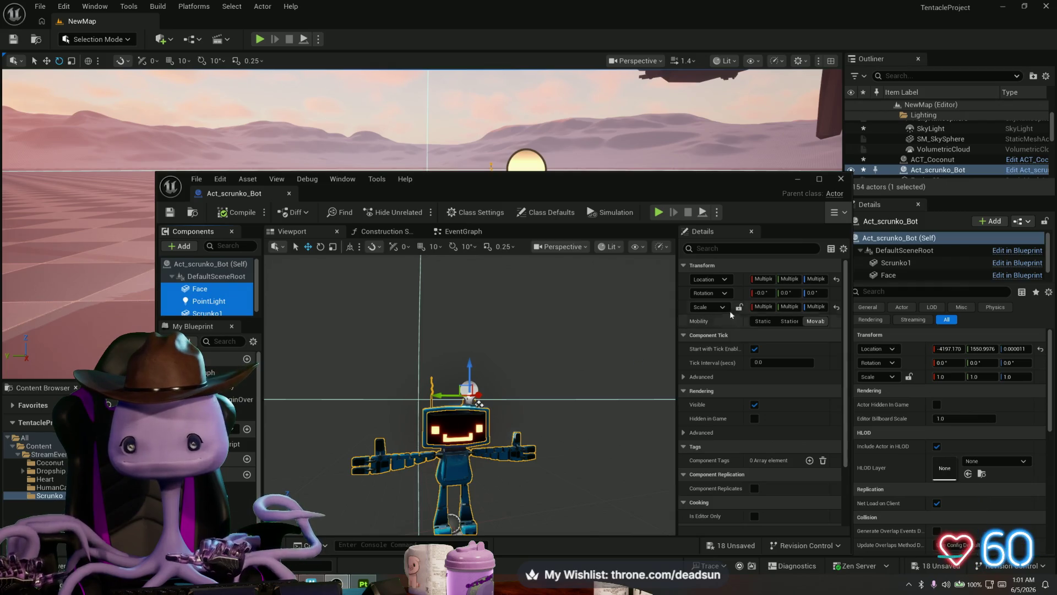
pyautogui.click(757, 306)
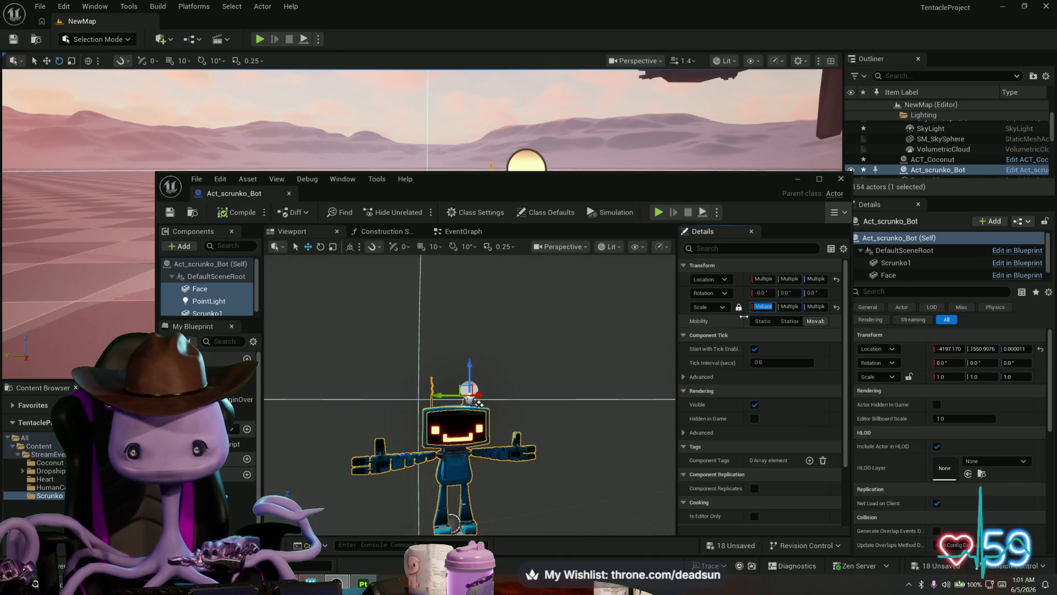
pyautogui.press('Return')
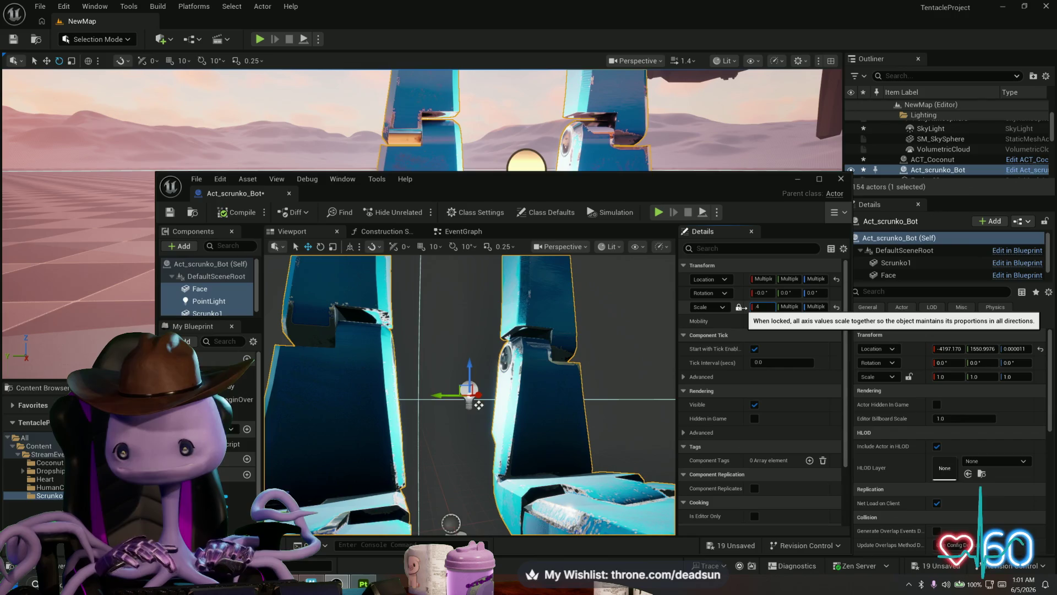
pyautogui.write('0.3')
pyautogui.press('Return')
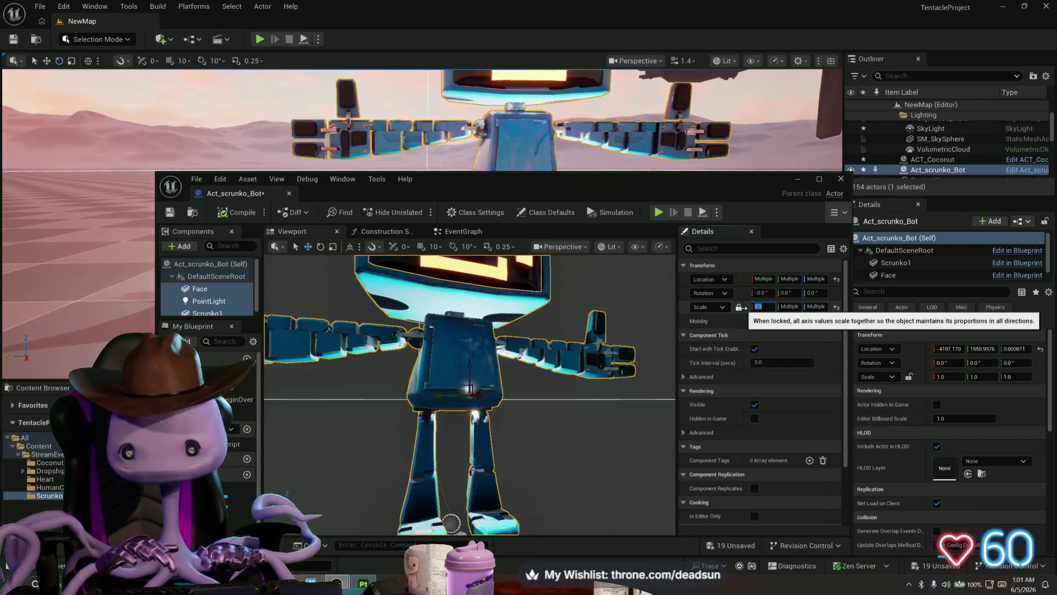
pyautogui.click(739, 307)
pyautogui.moveTo(477, 439)
pyautogui.mouseDown()
pyautogui.moveTo(447, 439)
pyautogui.moveTo(476, 439)
pyautogui.moveTo(477, 424)
pyautogui.moveTo(477, 474)
pyautogui.moveTo(477, 457)
pyautogui.mouseUp()
pyautogui.moveTo(449, 196); pyautogui.dragTo(855, 166)
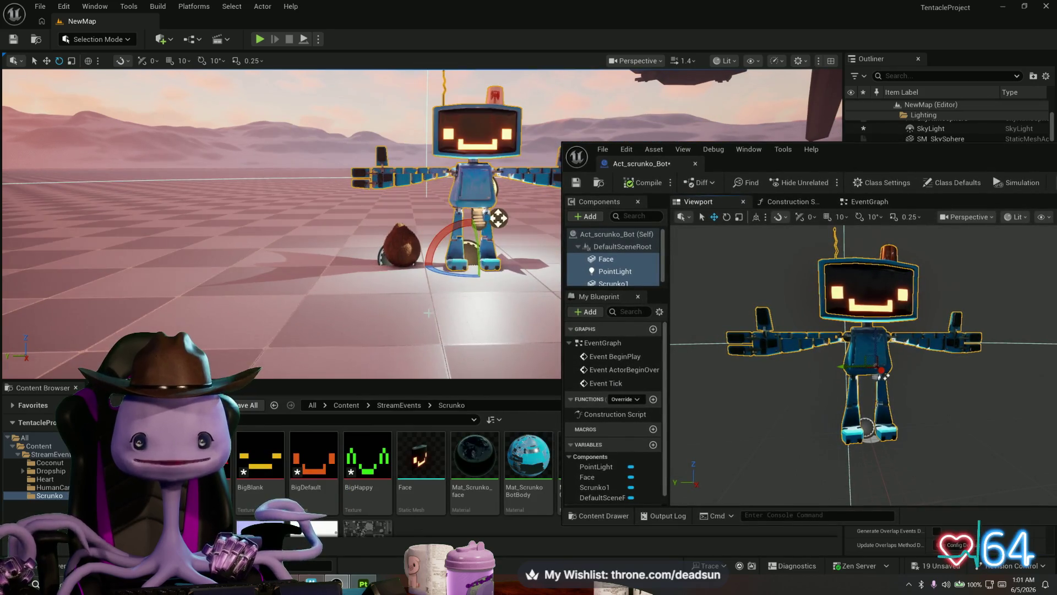
# Move the PointLight up beside the robot's head, undo a stray rotation, and play the level
pyautogui.moveTo(428, 313)
pyautogui.mouseDown()
pyautogui.moveTo(407, 312)
pyautogui.moveTo(441, 308)
pyautogui.moveTo(441, 324)
pyautogui.moveTo(424, 297)
pyautogui.moveTo(462, 285)
pyautogui.moveTo(443, 286)
pyautogui.moveTo(443, 260)
pyautogui.mouseUp()
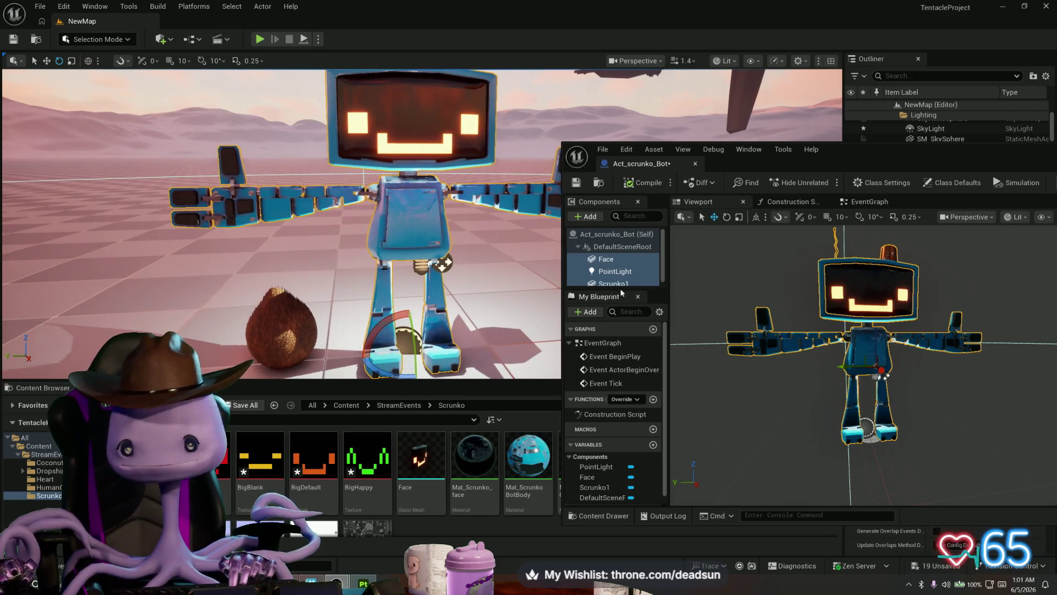
pyautogui.click(614, 270)
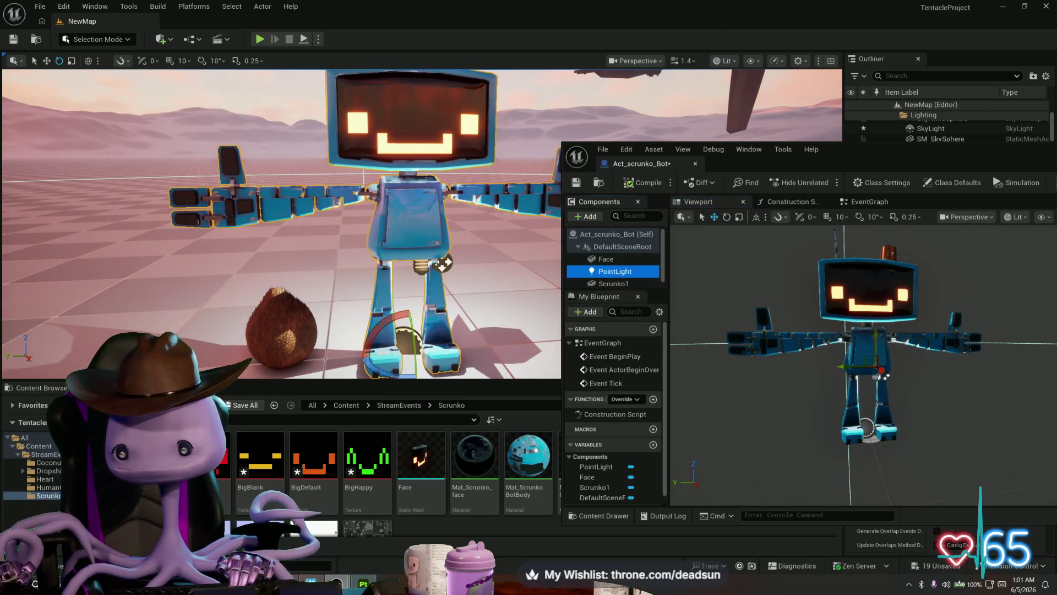
pyautogui.moveTo(882, 376)
pyautogui.mouseDown()
pyautogui.moveTo(876, 249)
pyautogui.moveTo(848, 255)
pyautogui.moveTo(818, 212)
pyautogui.mouseUp()
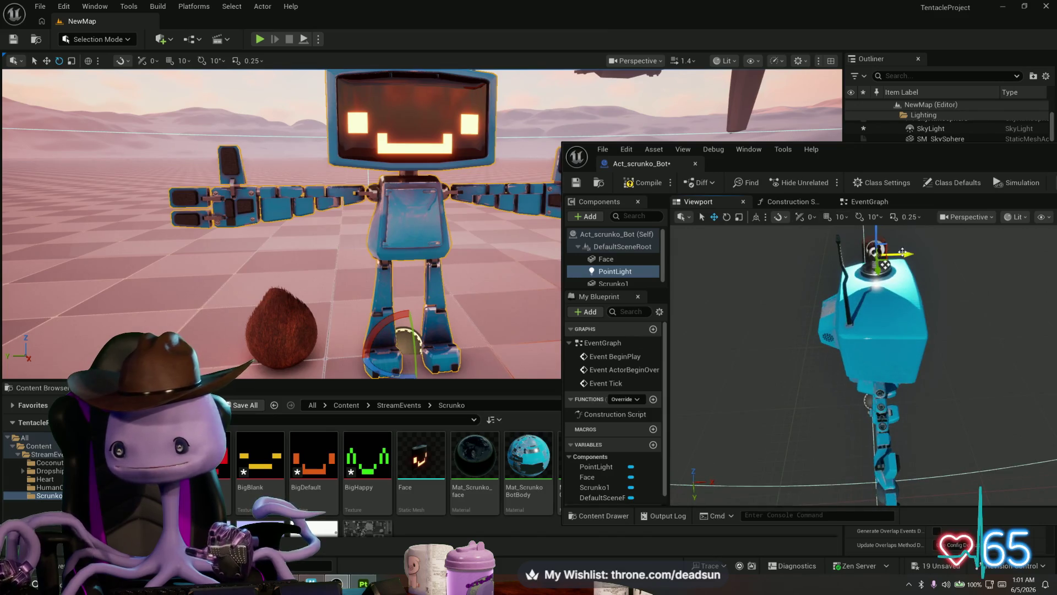
pyautogui.moveTo(903, 251)
pyautogui.mouseDown()
pyautogui.moveTo(943, 243)
pyautogui.moveTo(965, 329)
pyautogui.moveTo(927, 294)
pyautogui.moveTo(922, 266)
pyautogui.moveTo(867, 273)
pyautogui.moveTo(845, 321)
pyautogui.moveTo(922, 319)
pyautogui.moveTo(913, 329)
pyautogui.mouseUp()
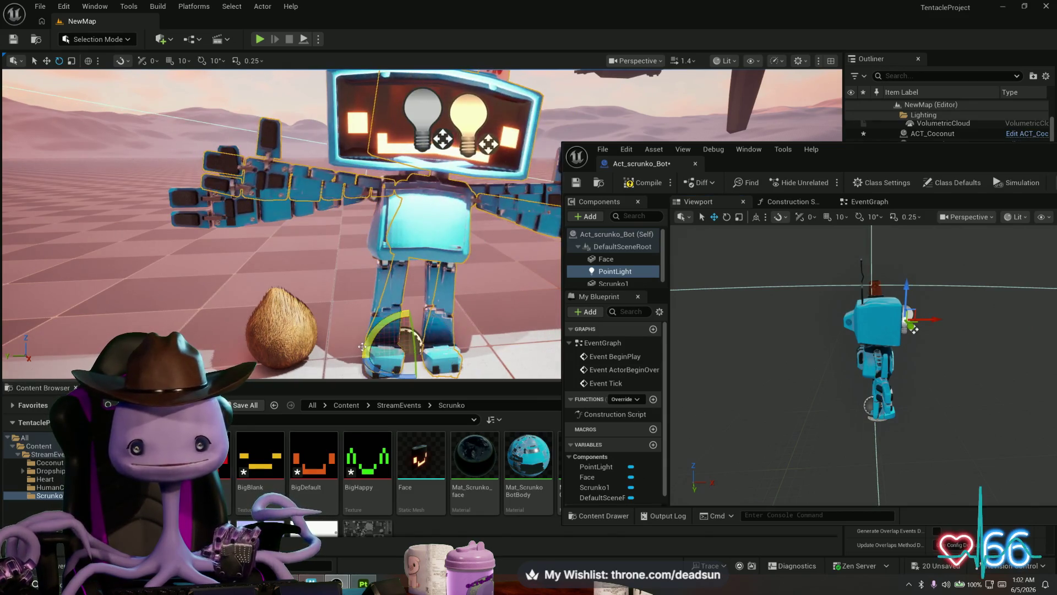
pyautogui.hotkey('ctrl', 'z')
pyautogui.hotkey('ctrl', 'z')
pyautogui.press('f')
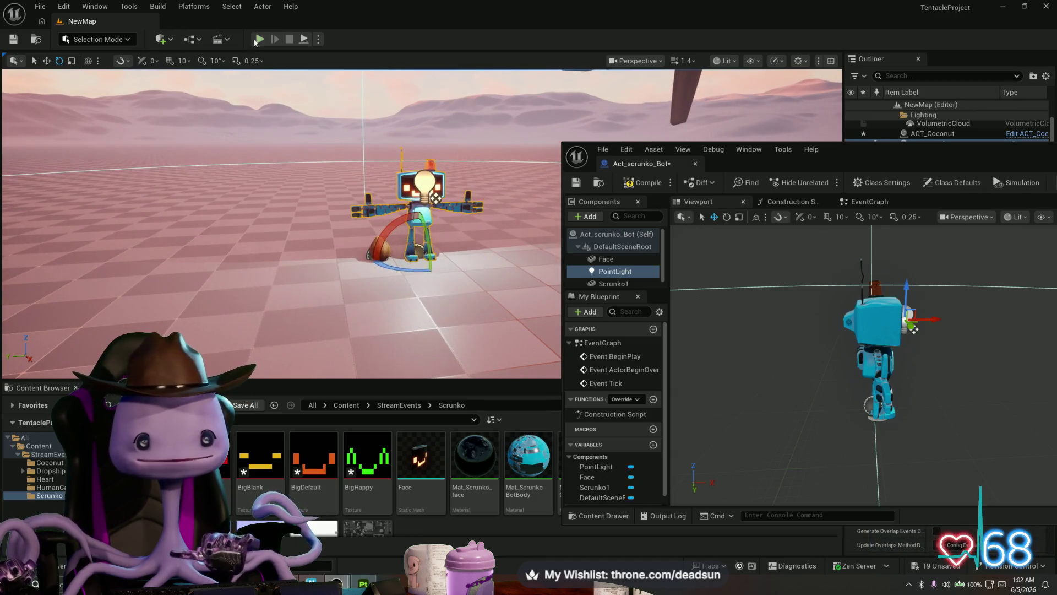
pyautogui.click(259, 40)
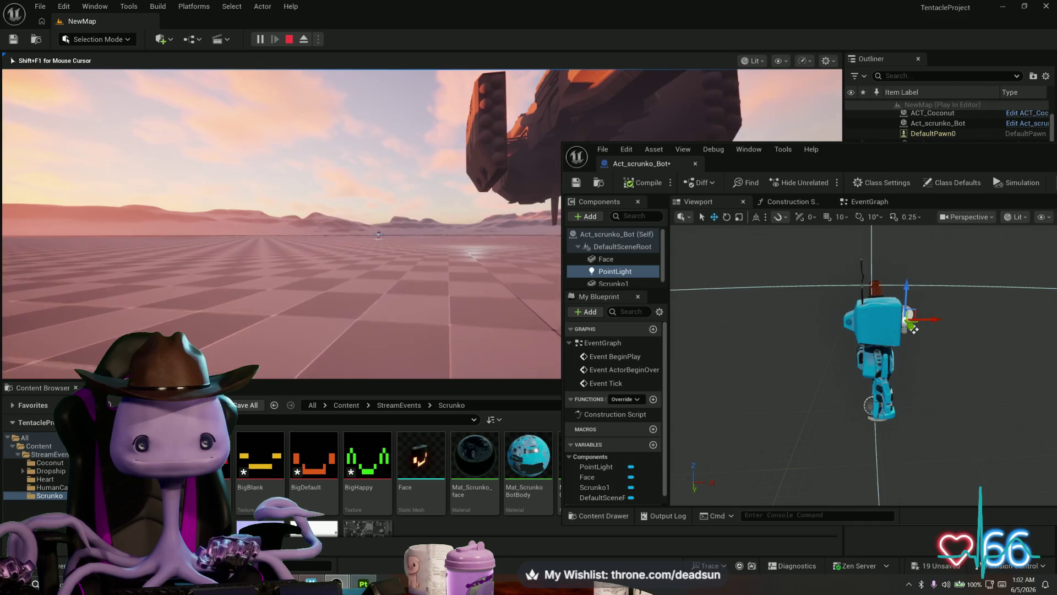
pyautogui.press('w')
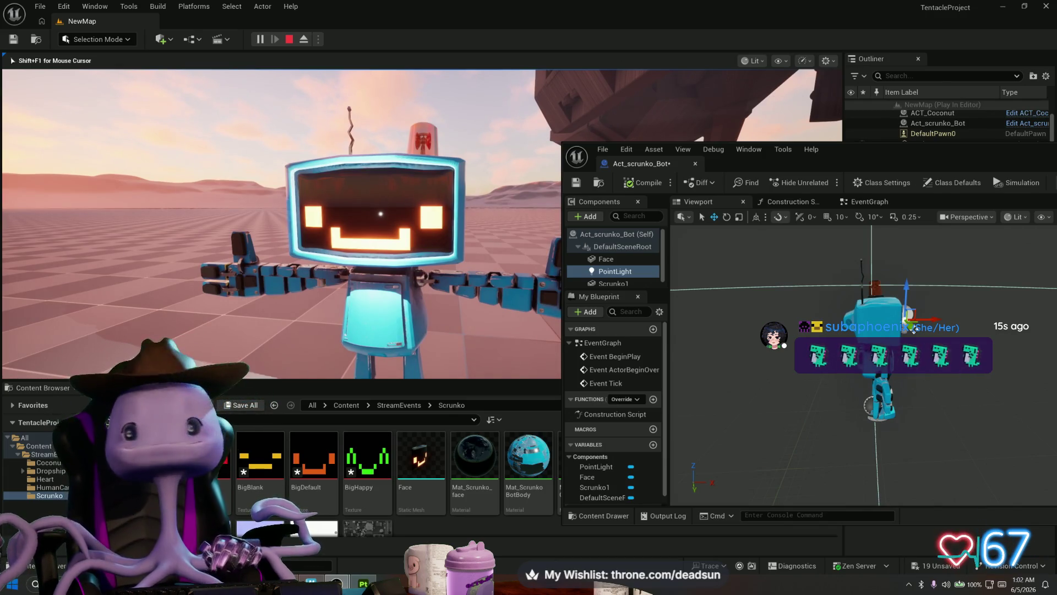
pyautogui.press('Escape')
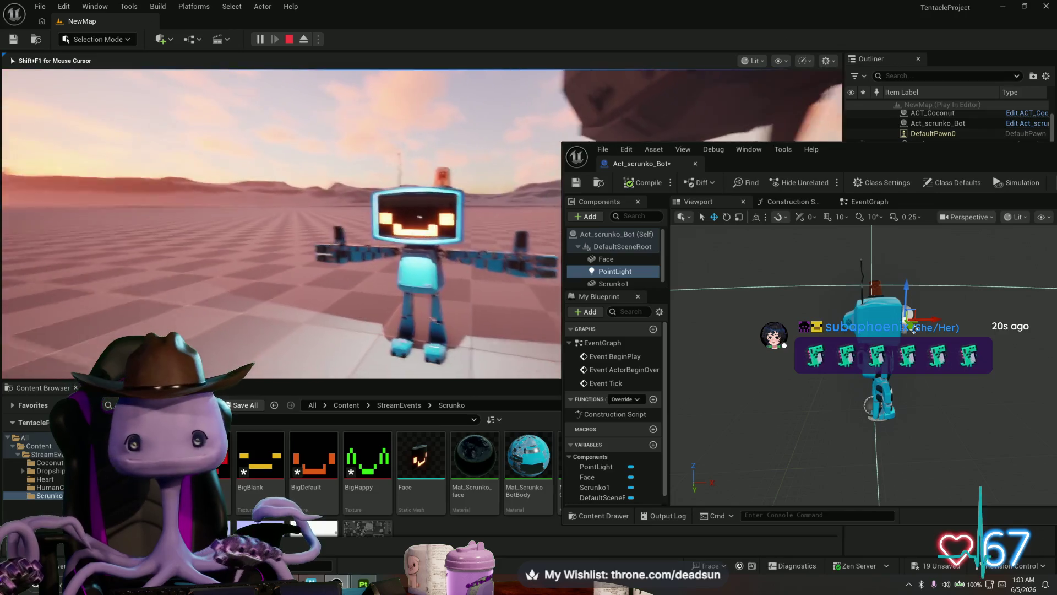
pyautogui.moveTo(869, 385); pyautogui.dragTo(826, 385)
pyautogui.moveTo(685, 284)
pyautogui.mouseDown()
pyautogui.moveTo(663, 284)
pyautogui.moveTo(685, 284)
pyautogui.mouseUp()
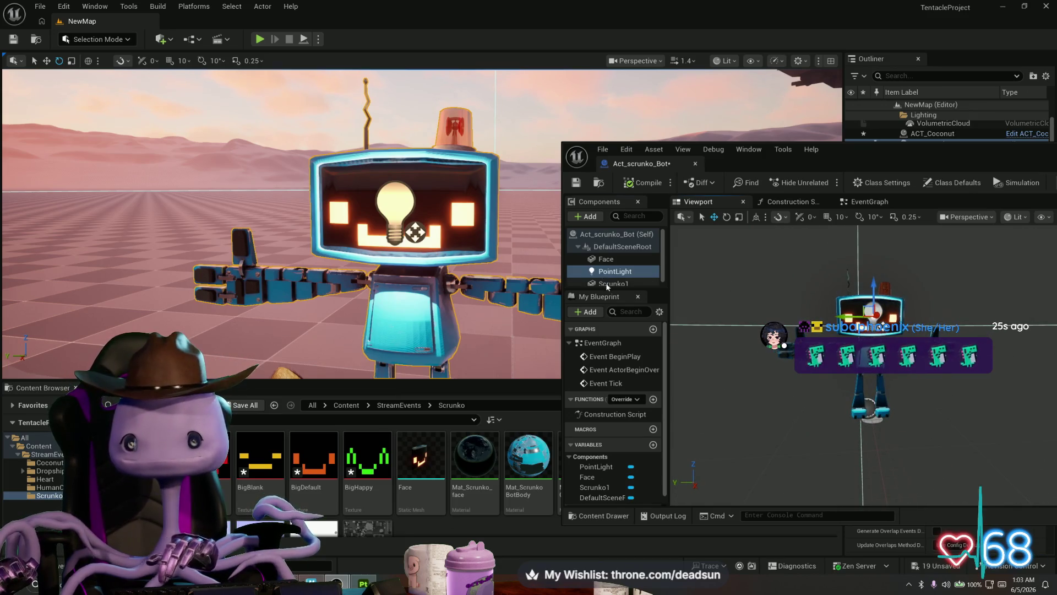
# Delete the PointLight component and close the robot blueprint editor
pyautogui.press('Delete')
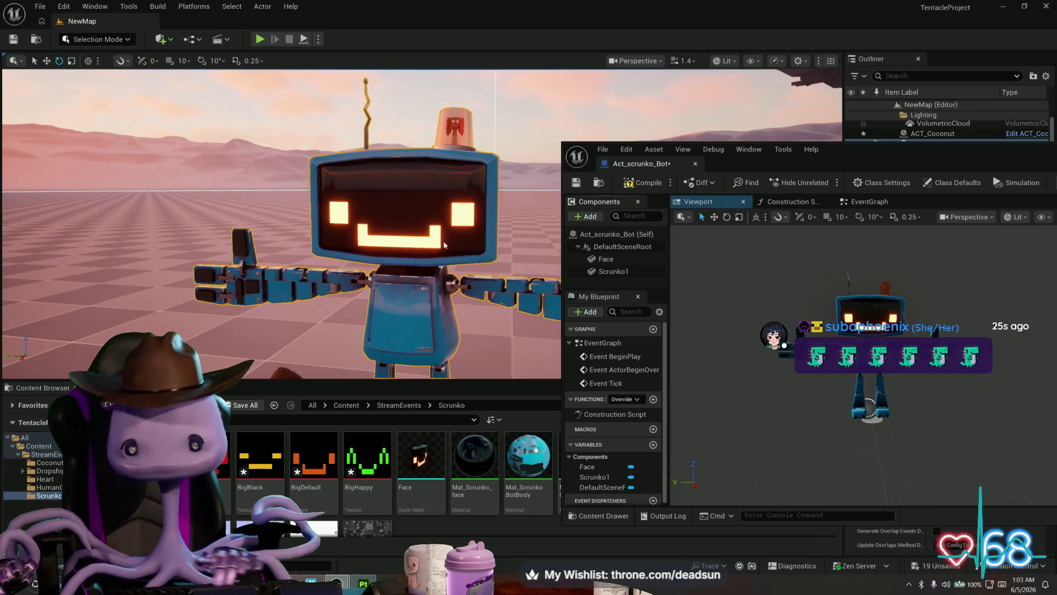
pyautogui.moveTo(331, 220); pyautogui.dragTo(173, 220)
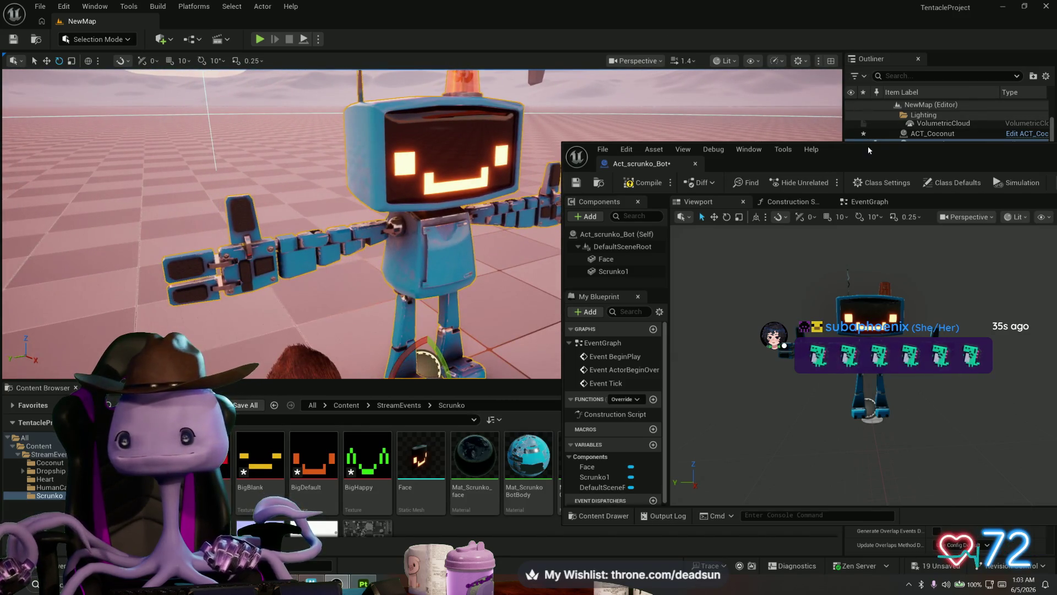
pyautogui.moveTo(868, 147)
pyautogui.mouseDown()
pyautogui.moveTo(399, 206)
pyautogui.moveTo(782, 170)
pyautogui.moveTo(619, 161)
pyautogui.mouseUp()
pyautogui.click(1002, 160)
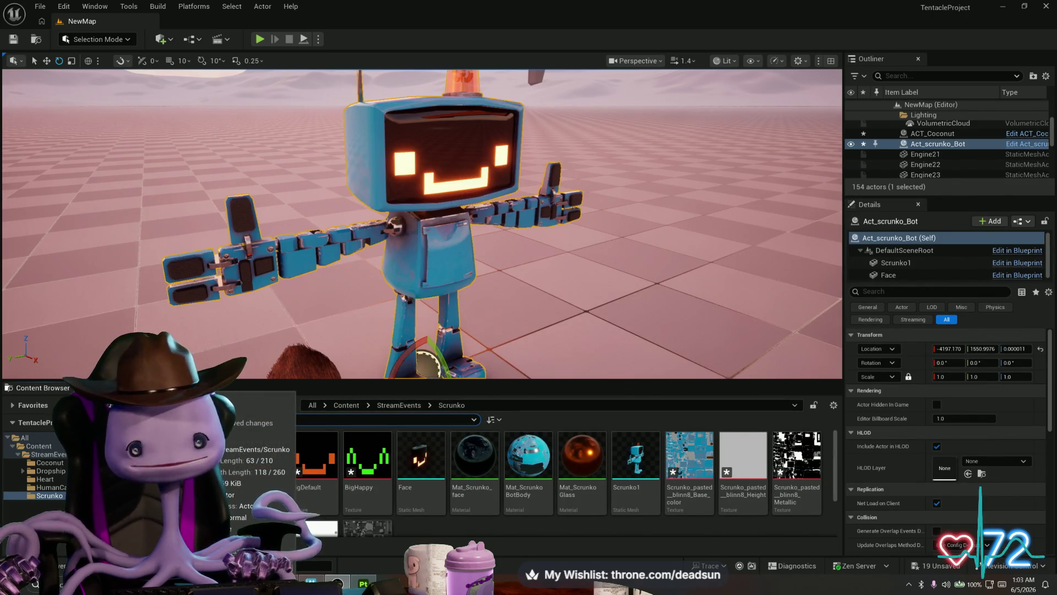
# Reopen the blueprint to check Scrunko1's scale, then open the Scrunko1 mesh editor
pyautogui.doubleClick(182, 457)
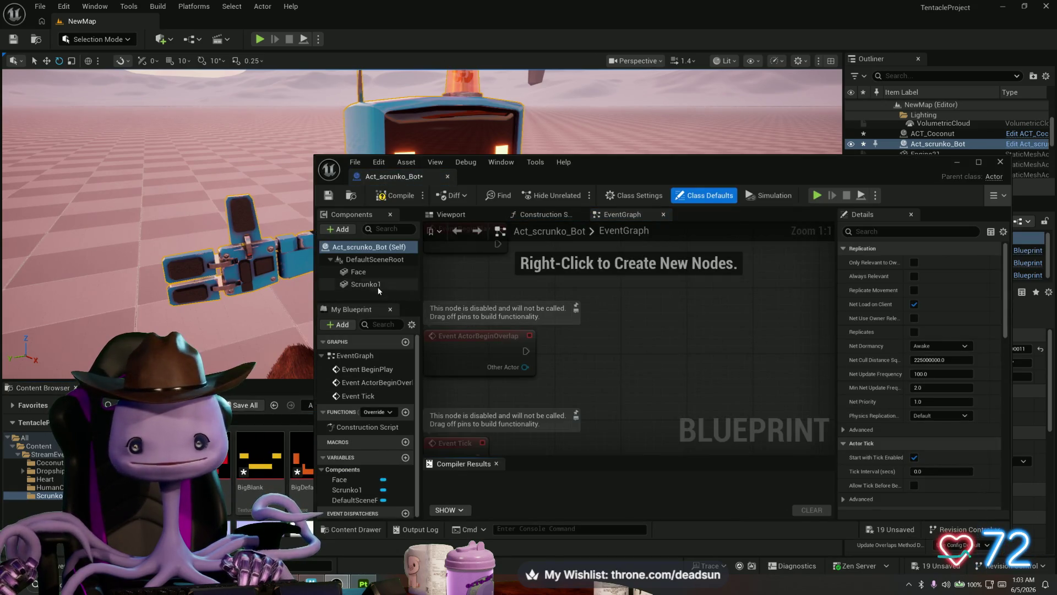
pyautogui.click(374, 285)
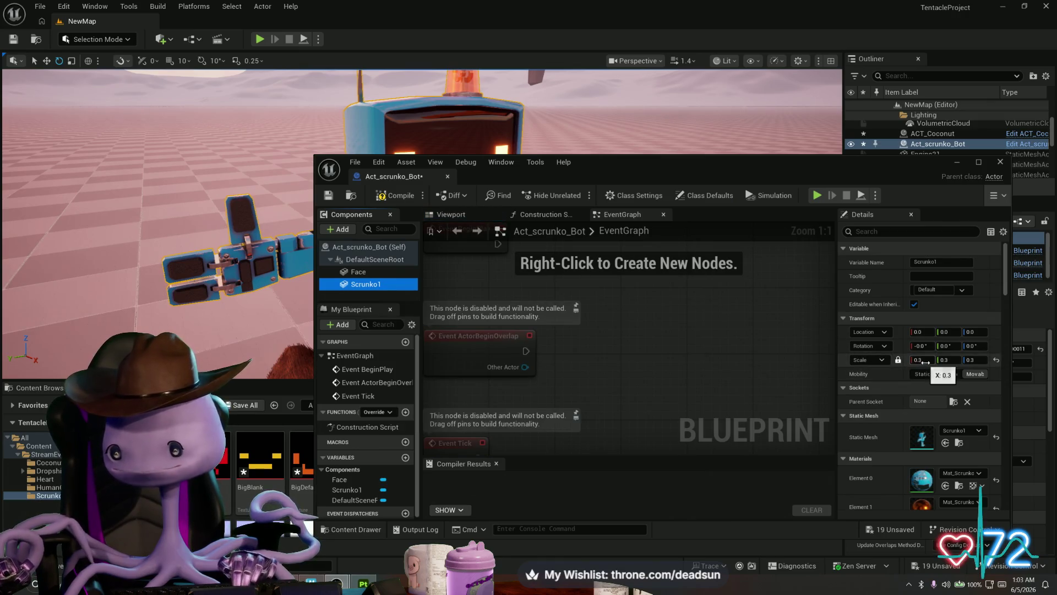
pyautogui.click(1000, 162)
pyautogui.click(629, 461)
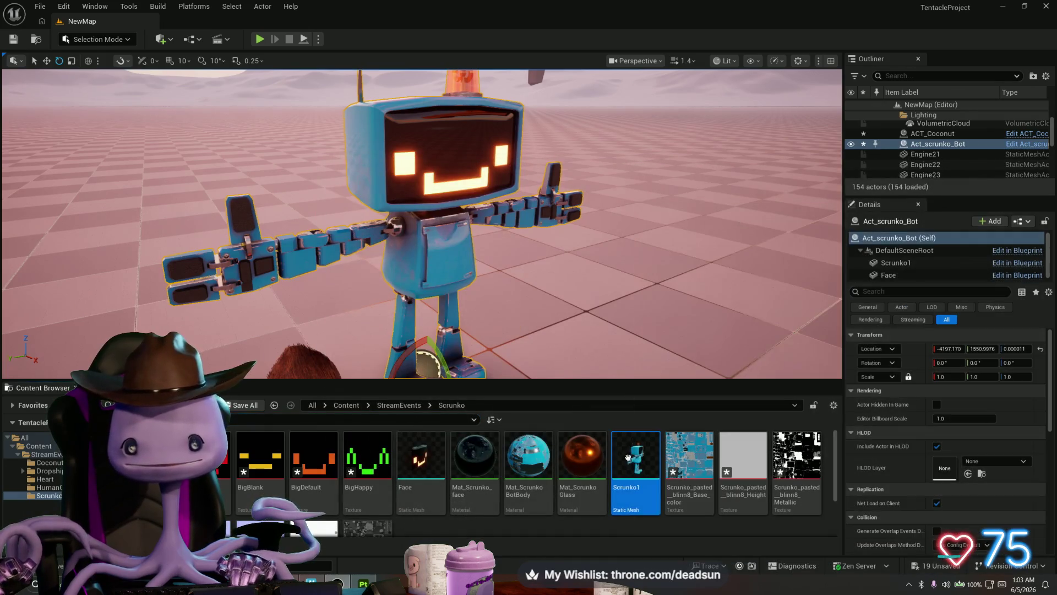
pyautogui.doubleClick(629, 461)
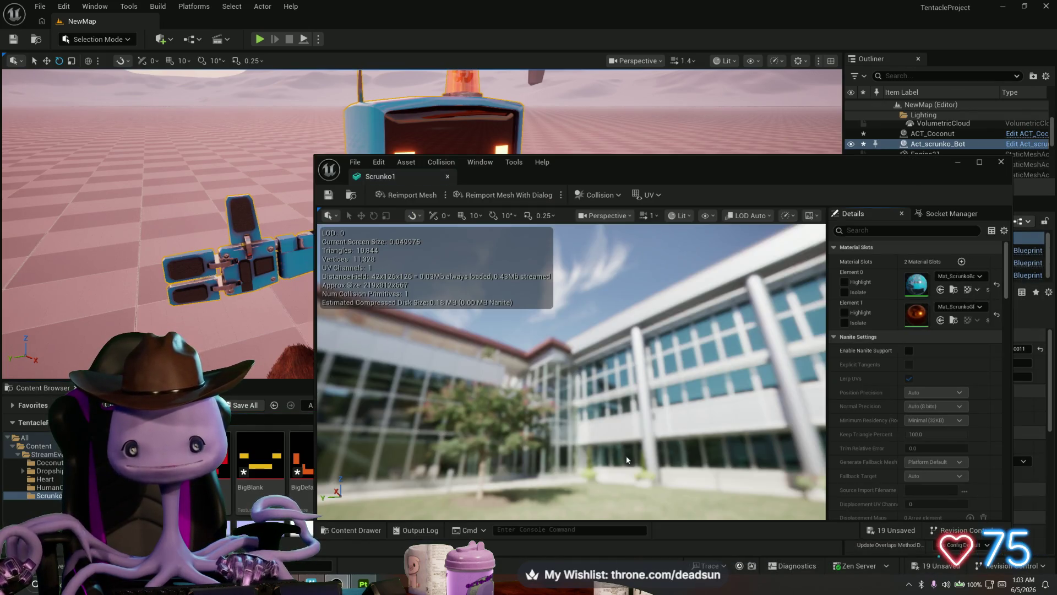
# Cancel the Scrunko1 mesh reimport and switch to Maya with Scrunko.mb
pyautogui.click(496, 198)
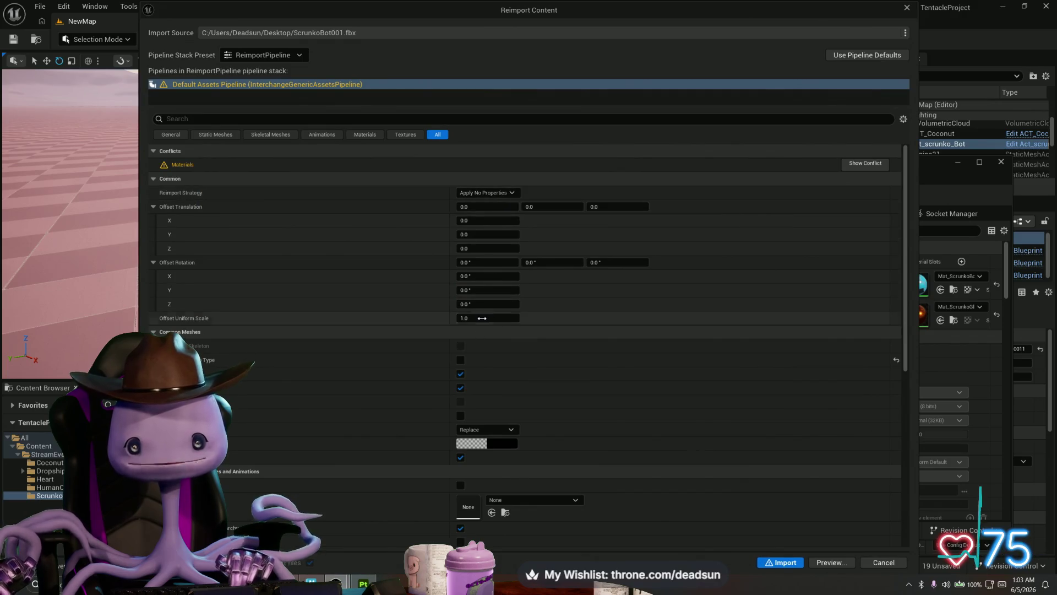
pyautogui.click(898, 9)
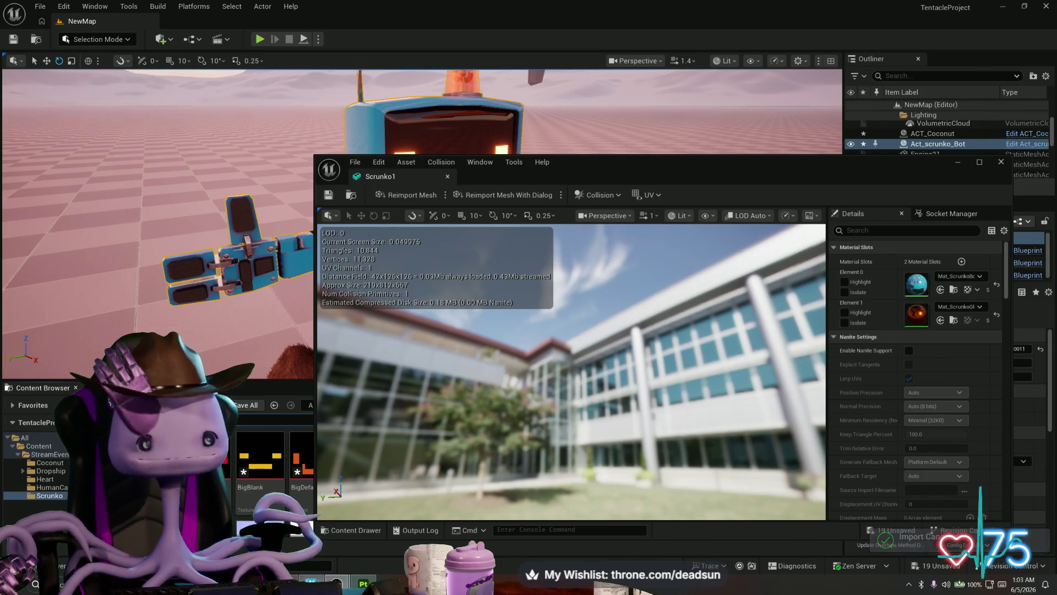
pyautogui.hotkey('alt', 'Tab')
pyautogui.scroll(-5, 605, 331)
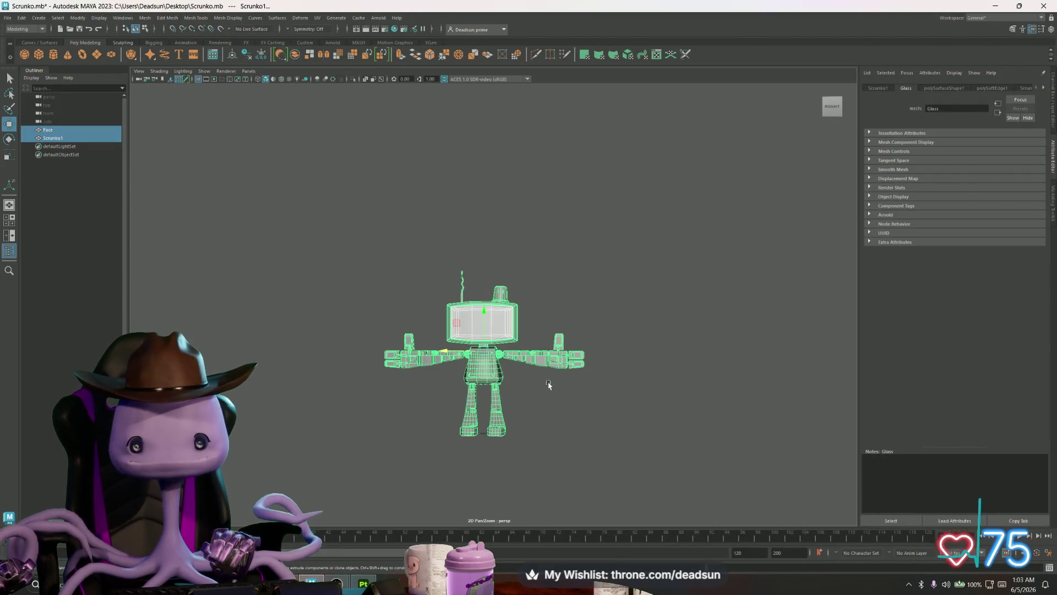
# Combine the robot's parts into a single Face1 mesh
pyautogui.scroll(4, 545, 385)
pyautogui.moveTo(547, 404)
pyautogui.mouseDown()
pyautogui.moveTo(571, 325)
pyautogui.moveTo(559, 366)
pyautogui.moveTo(484, 299)
pyautogui.mouseUp()
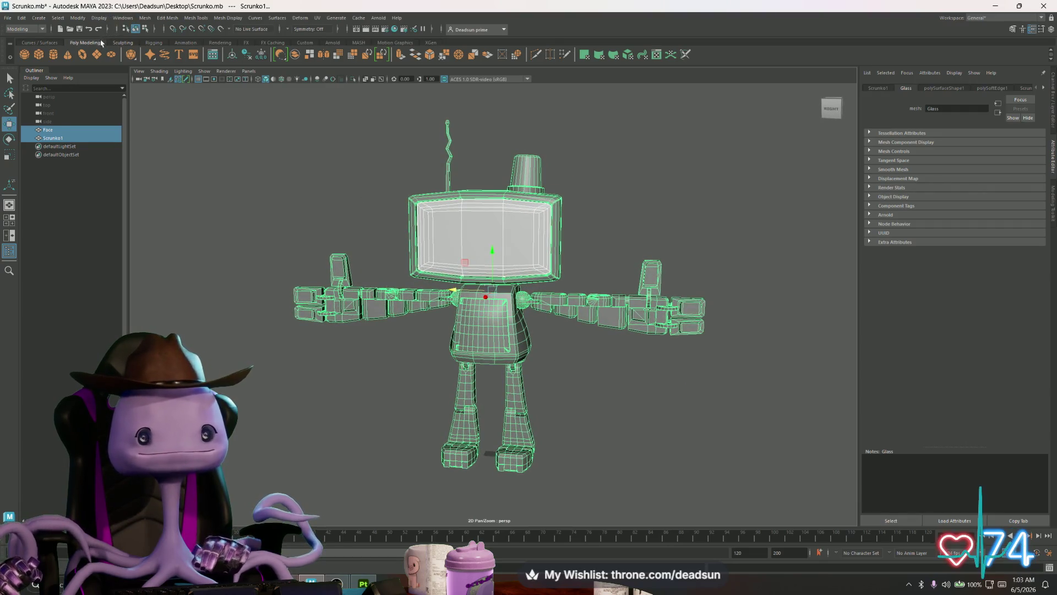
pyautogui.click(22, 18)
pyautogui.moveTo(31, 21)
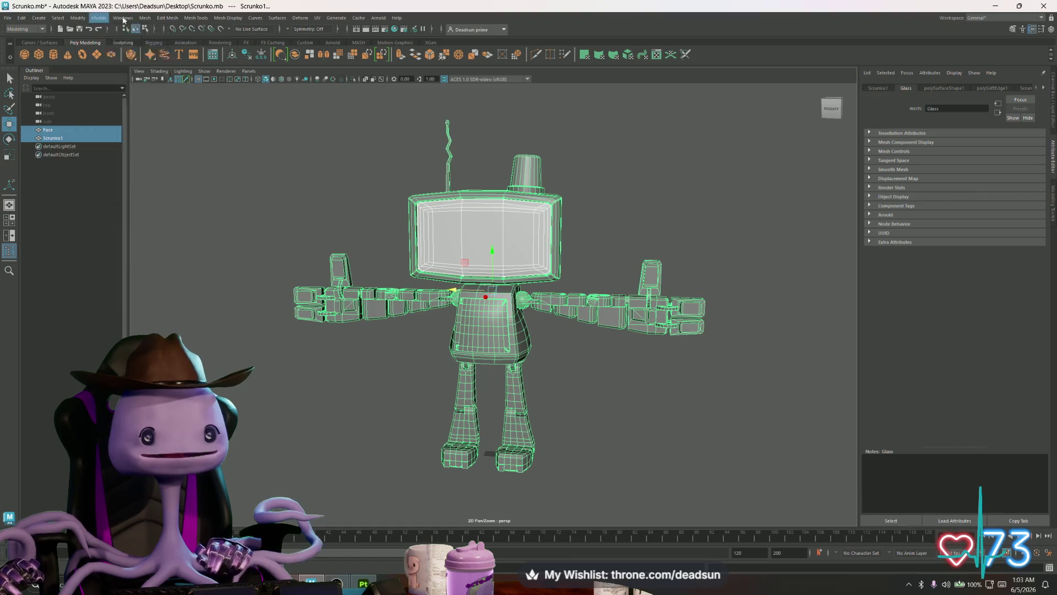
pyautogui.click(145, 17)
pyautogui.click(160, 49)
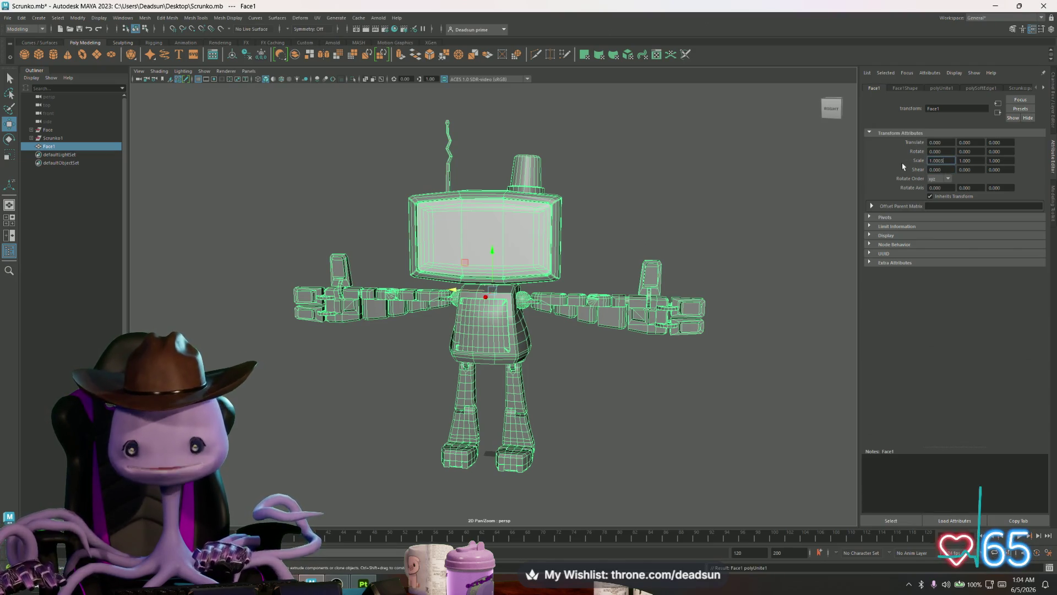
pyautogui.click(631, 222)
pyautogui.click(518, 226)
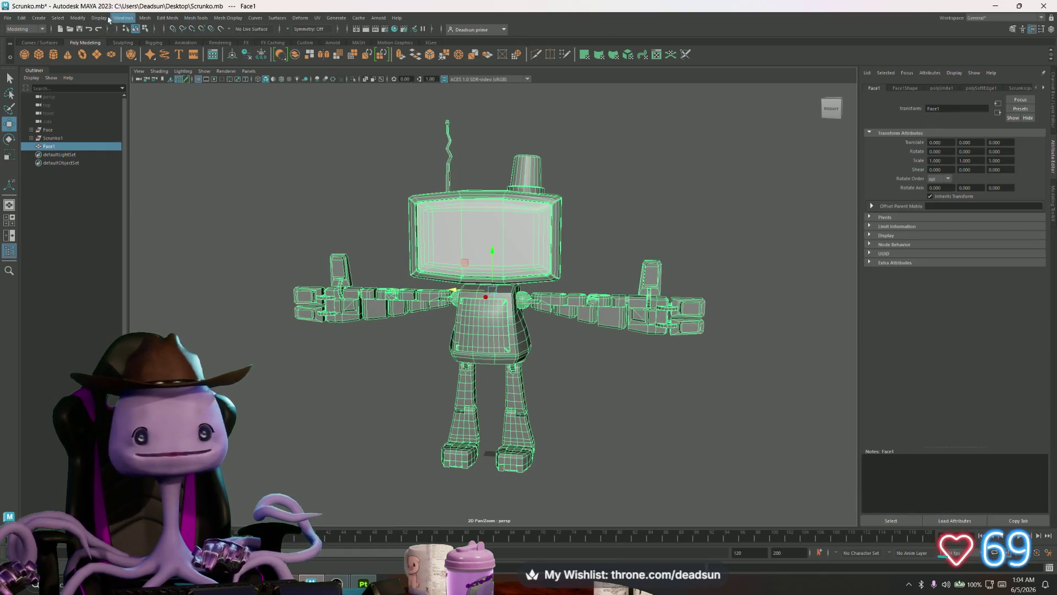
# Freeze the Face1 mesh's transformations
pyautogui.click(77, 17)
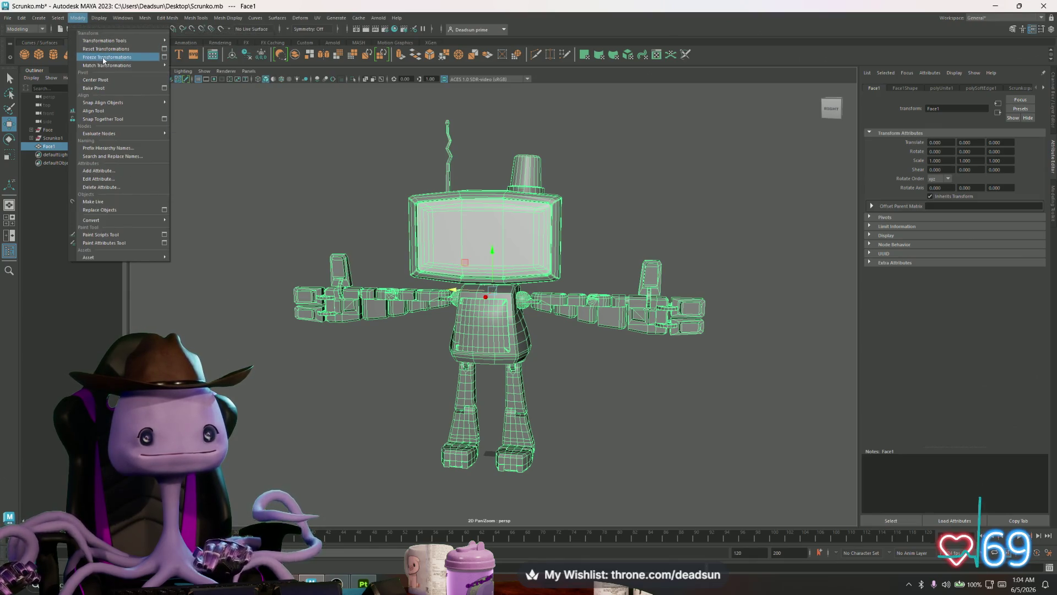
pyautogui.click(103, 60)
pyautogui.click(78, 18)
pyautogui.moveTo(110, 67)
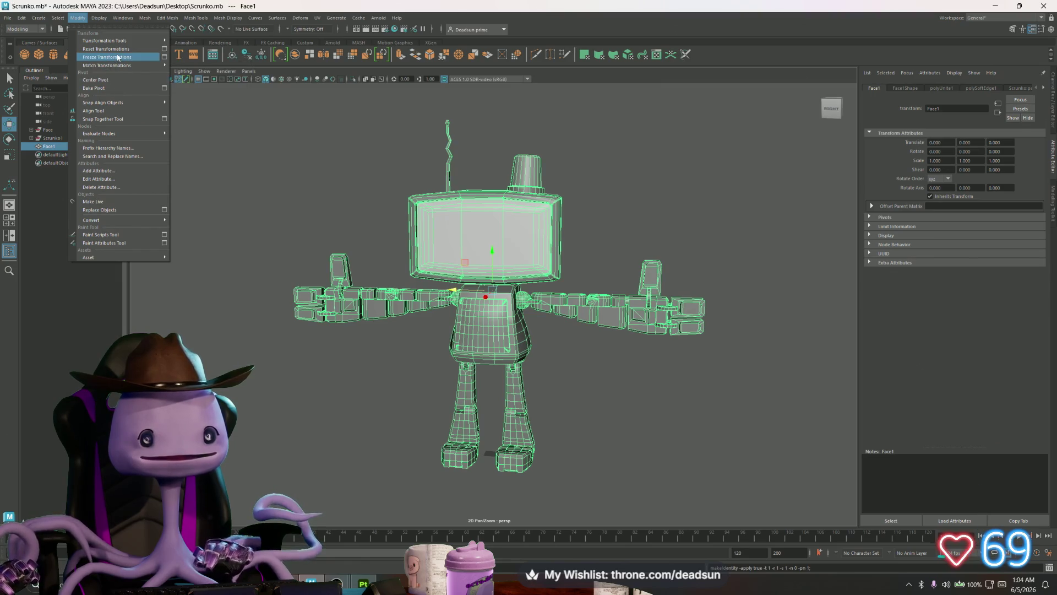
pyautogui.click(117, 56)
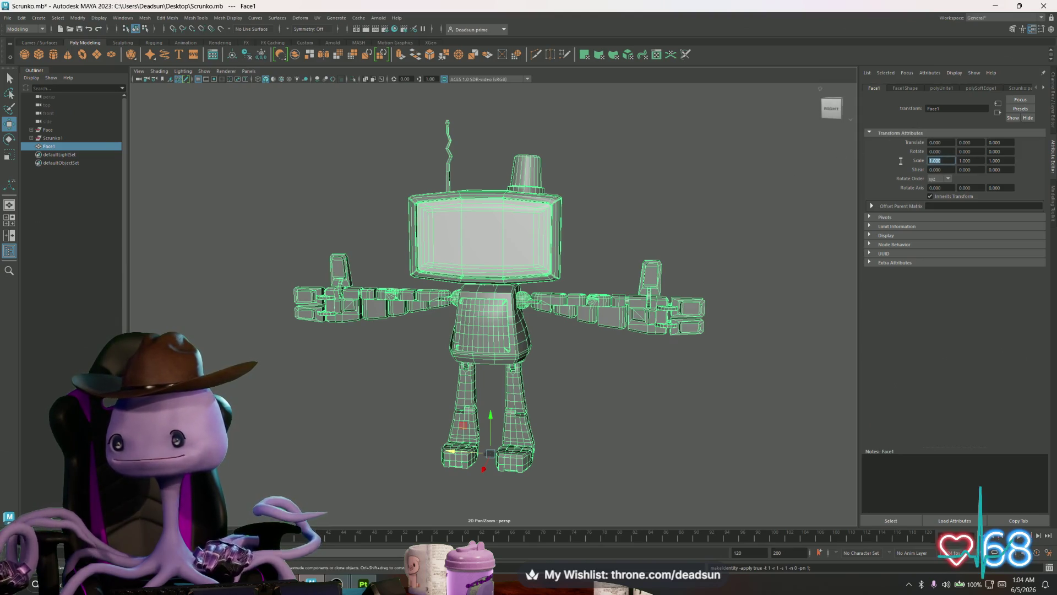
# Scale Face1 to 0.3 on X, Y and Z, correcting a mistyped 0.03 on Y
pyautogui.write('0.3')
pyautogui.press('Return')
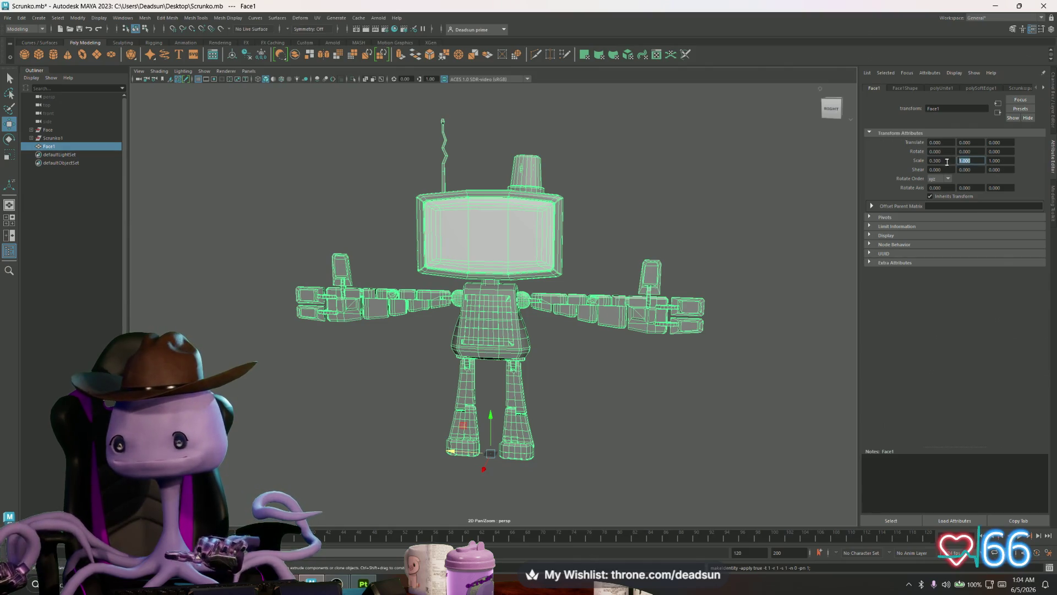
pyautogui.write('0.03')
pyautogui.press('Return')
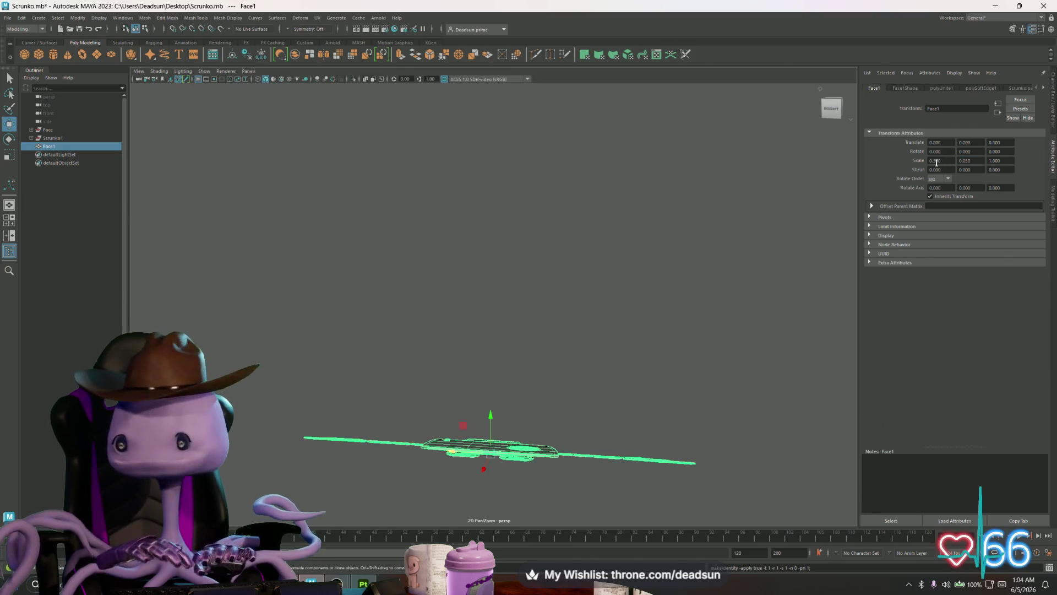
pyautogui.press('Tab')
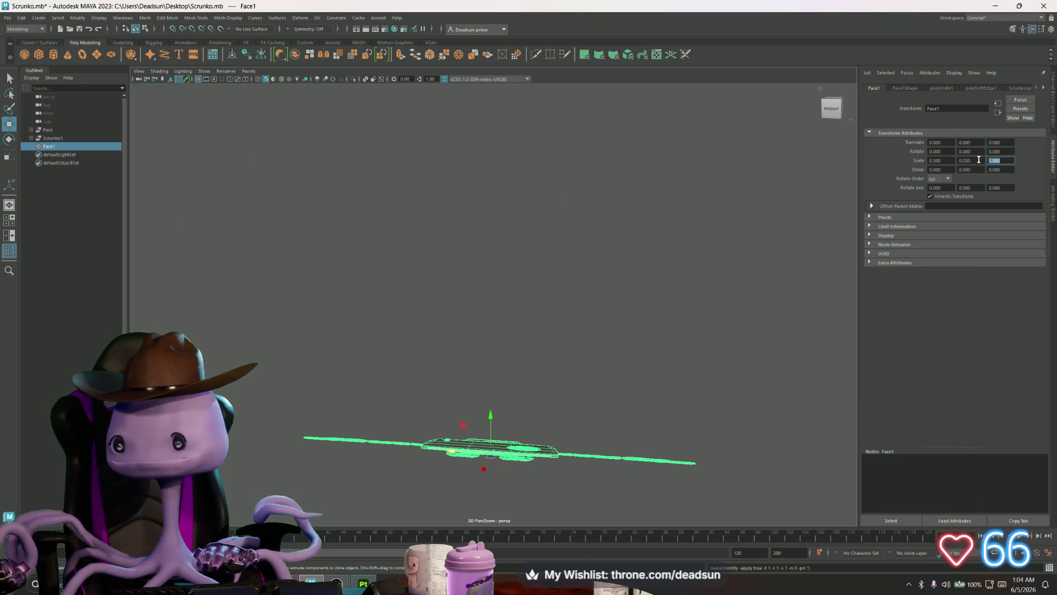
pyautogui.write('0.3')
pyautogui.press('Return')
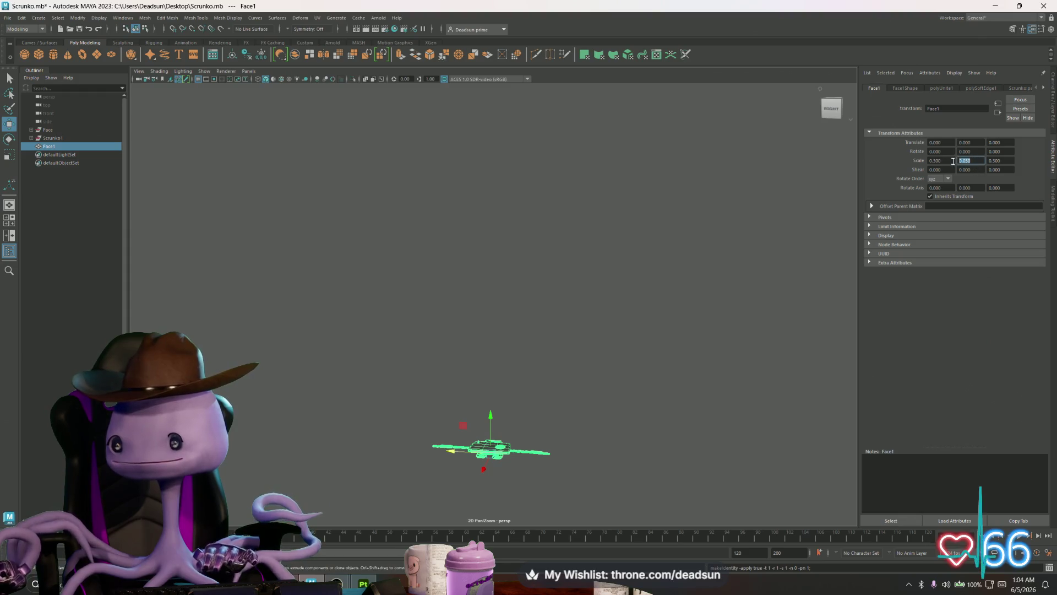
pyautogui.press('Return')
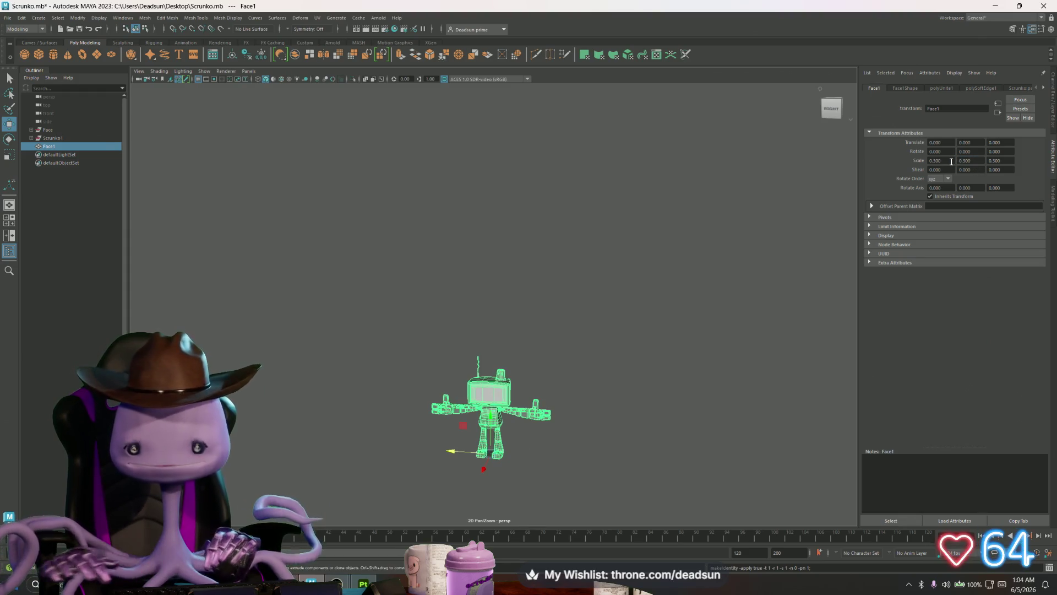
pyautogui.press('f')
pyautogui.moveTo(495, 414)
pyautogui.mouseDown()
pyautogui.moveTo(588, 416)
pyautogui.moveTo(517, 410)
pyautogui.moveTo(498, 435)
pyautogui.moveTo(490, 400)
pyautogui.mouseUp()
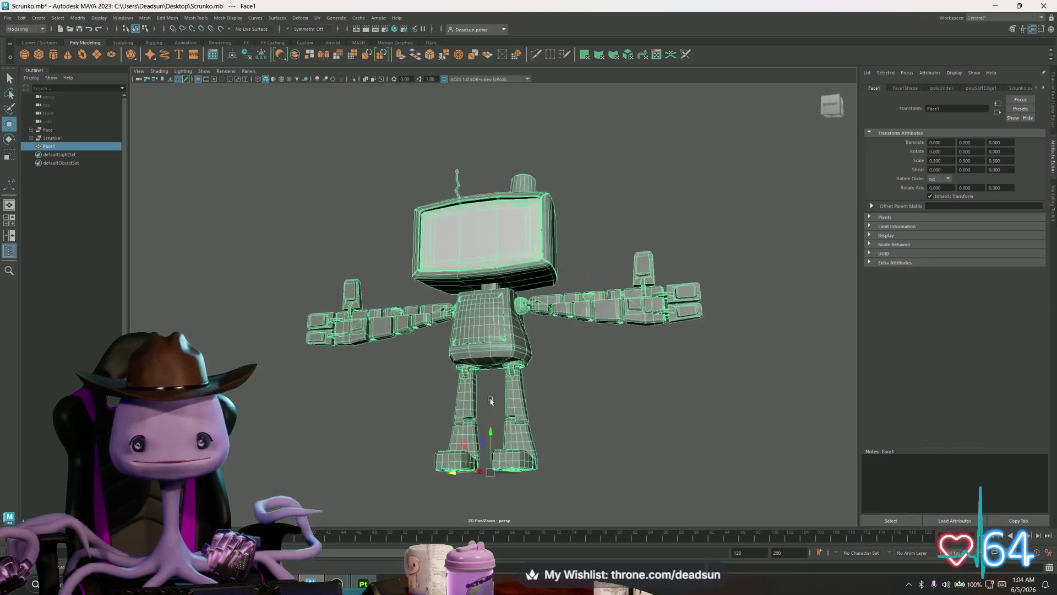
pyautogui.click(642, 420)
pyautogui.moveTo(642, 420)
pyautogui.mouseDown()
pyautogui.moveTo(394, 417)
pyautogui.moveTo(495, 431)
pyautogui.moveTo(606, 427)
pyautogui.moveTo(653, 408)
pyautogui.moveTo(649, 382)
pyautogui.moveTo(604, 420)
pyautogui.moveTo(620, 402)
pyautogui.moveTo(625, 424)
pyautogui.moveTo(618, 391)
pyautogui.moveTo(613, 415)
pyautogui.mouseUp()
# Delete Face1's non-deformer history, then return to Unreal's Scrunko1 mesh editor
pyautogui.click(523, 360)
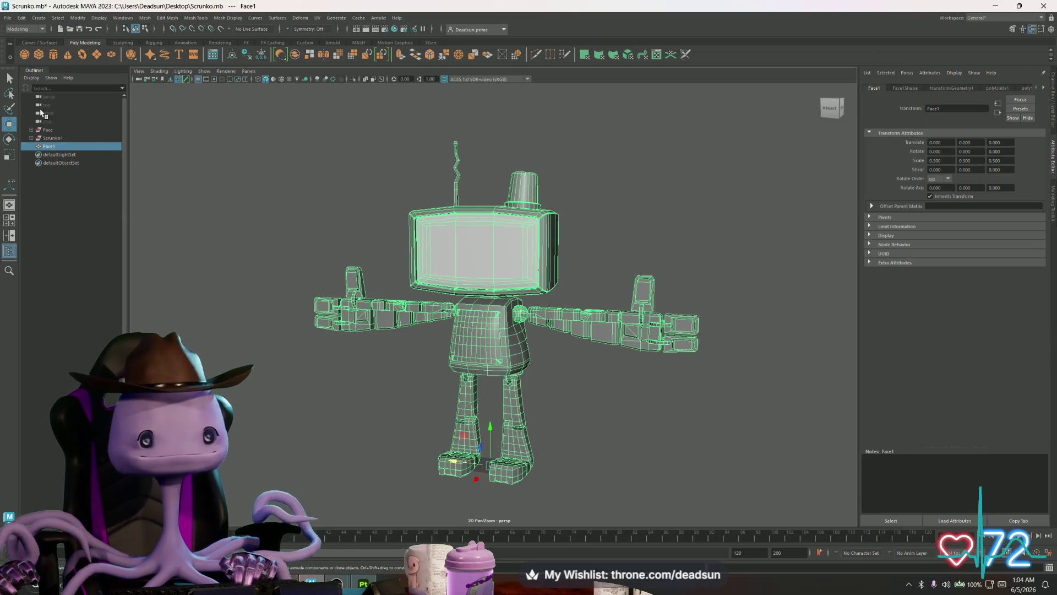
pyautogui.click(21, 18)
pyautogui.moveTo(78, 125)
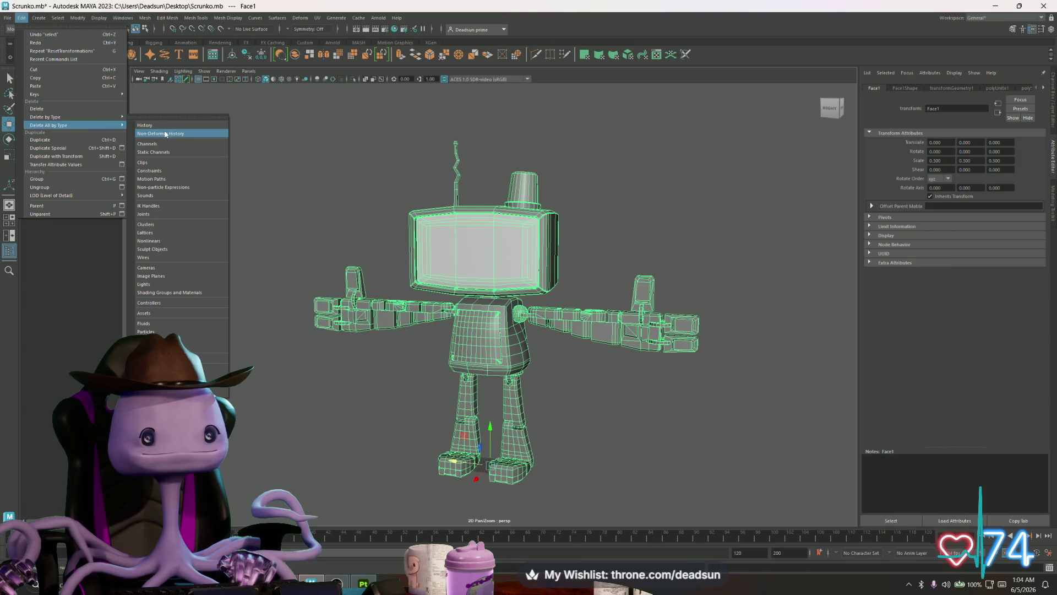
pyautogui.click(170, 126)
pyautogui.click(393, 376)
pyautogui.scroll(2, 461, 411)
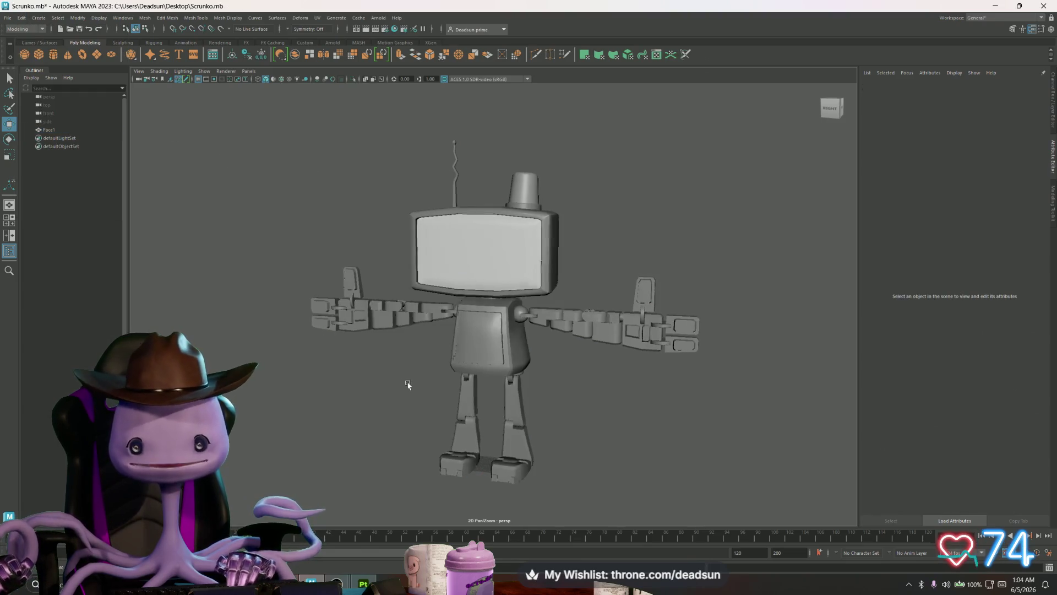
pyautogui.scroll(2, 460, 410)
pyautogui.moveTo(660, 420)
pyautogui.keyDown('alt'); pyautogui.mouseDown()
pyautogui.moveTo(523, 365)
pyautogui.moveTo(450, 405)
pyautogui.moveTo(625, 411)
pyautogui.mouseUp(); pyautogui.keyUp('alt')
pyautogui.hotkey('alt', 'Tab')
pyautogui.click(544, 257)
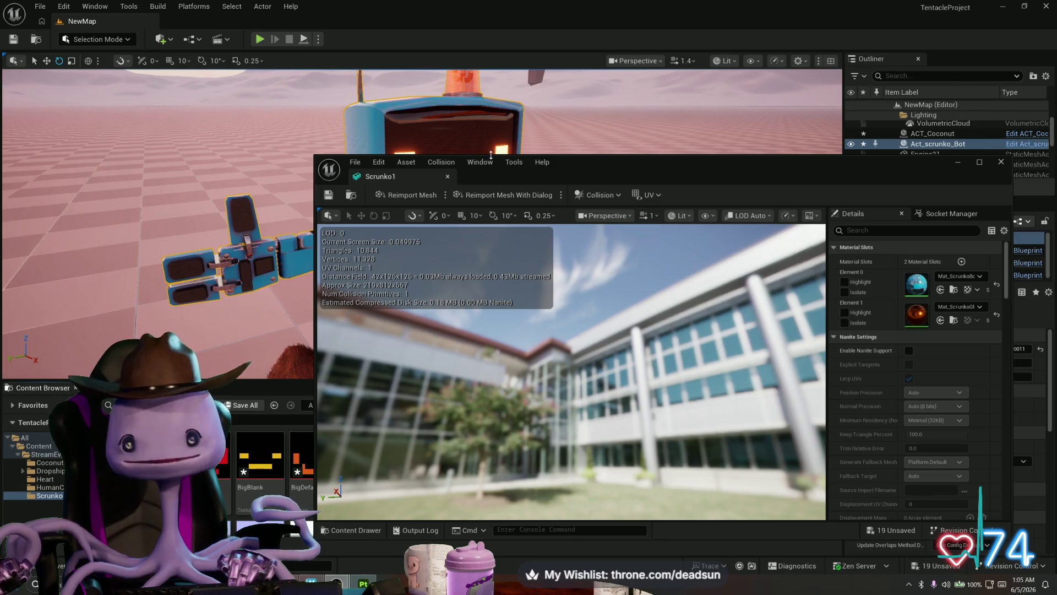
# Close the Scrunko1 mesh editor, view the robot from several angles, and Save All
pyautogui.click(1000, 162)
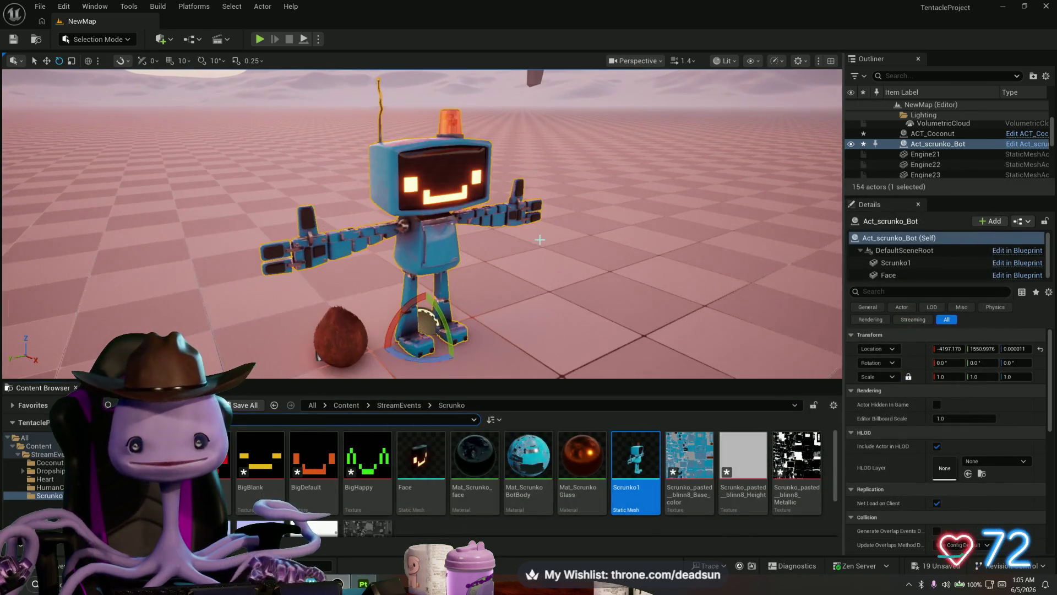
pyautogui.moveTo(539, 239)
pyautogui.mouseDown()
pyautogui.moveTo(462, 244)
pyautogui.moveTo(479, 212)
pyautogui.moveTo(470, 216)
pyautogui.moveTo(486, 232)
pyautogui.mouseUp()
pyautogui.moveTo(556, 227)
pyautogui.mouseDown()
pyautogui.moveTo(529, 253)
pyautogui.moveTo(510, 248)
pyautogui.moveTo(545, 259)
pyautogui.mouseUp()
pyautogui.scroll(5, 556, 254)
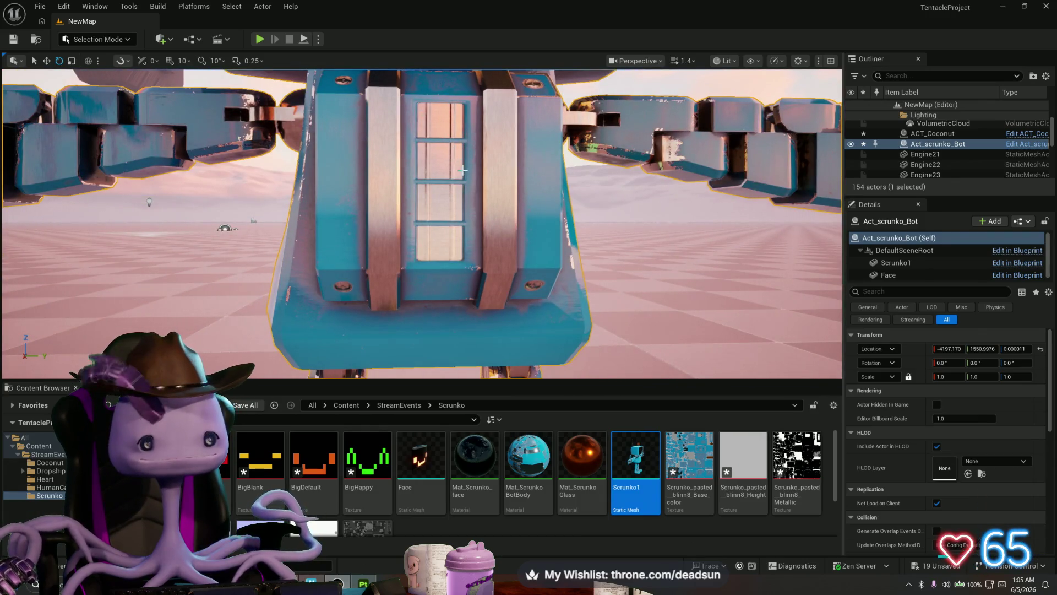
pyautogui.scroll(-5, 462, 209)
pyautogui.scroll(5, 460, 212)
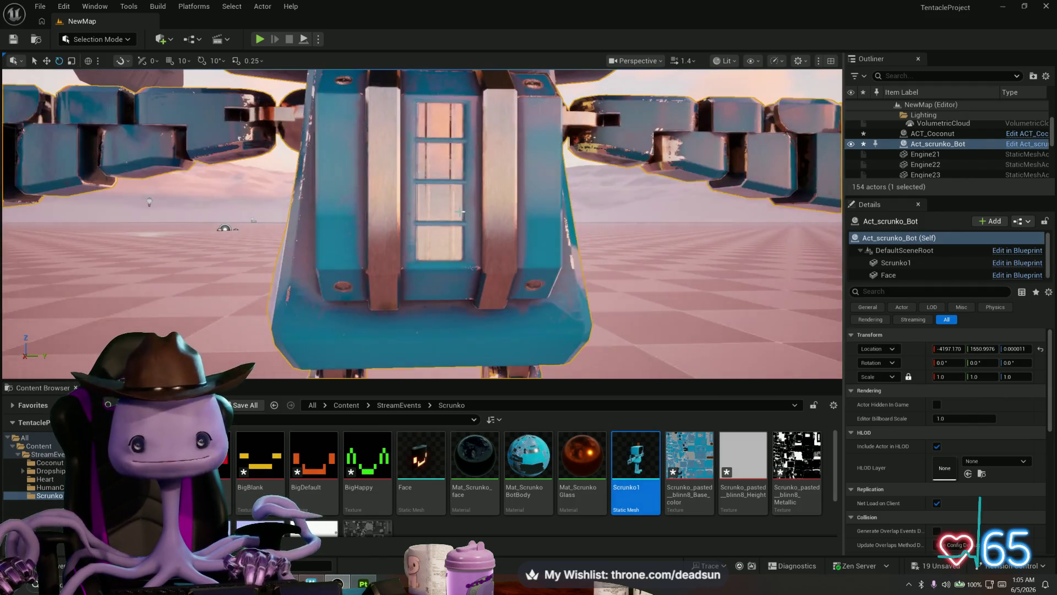
pyautogui.scroll(-5, 460, 211)
pyautogui.moveTo(460, 211)
pyautogui.mouseDown()
pyautogui.moveTo(385, 220)
pyautogui.moveTo(435, 193)
pyautogui.moveTo(435, 209)
pyautogui.moveTo(435, 198)
pyautogui.moveTo(359, 148)
pyautogui.moveTo(346, 152)
pyautogui.mouseUp()
pyautogui.scroll(-3, 435, 192)
pyautogui.scroll(5, 359, 147)
pyautogui.scroll(-3, 364, 152)
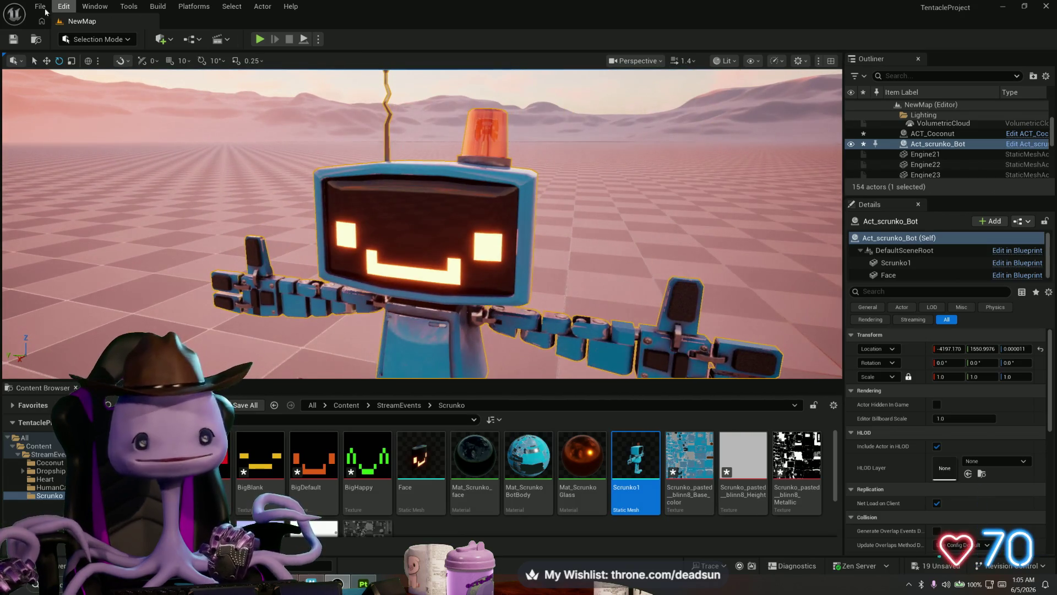
pyautogui.click(13, 39)
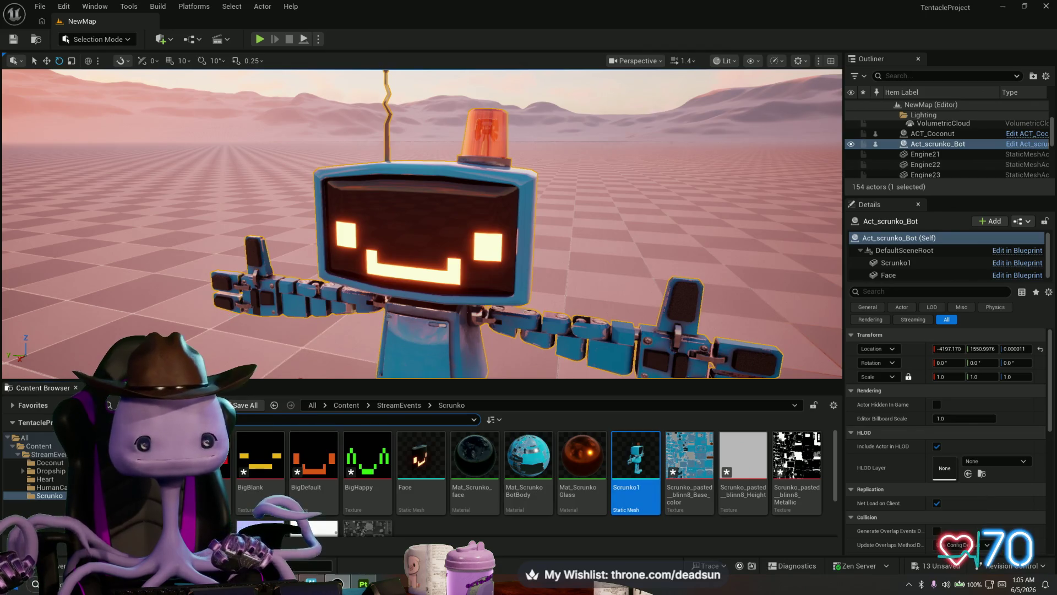
# Switch to Maya and orbit around the robot's monitor head
pyautogui.hotkey('alt', 'Tab')
pyautogui.click(7, 18)
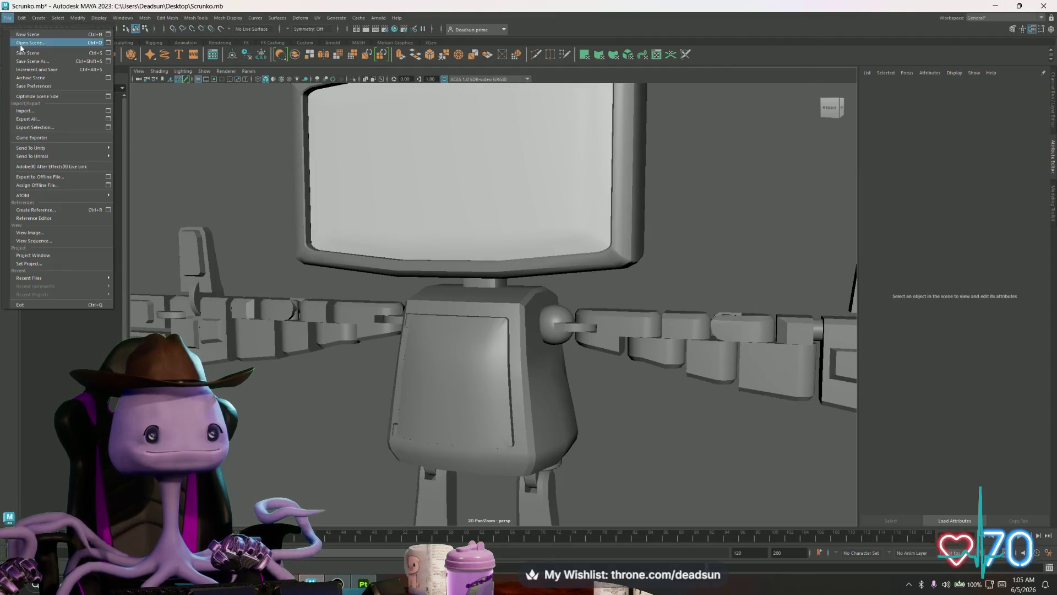
pyautogui.moveTo(400, 311)
pyautogui.mouseDown()
pyautogui.moveTo(341, 310)
pyautogui.moveTo(400, 312)
pyautogui.mouseUp()
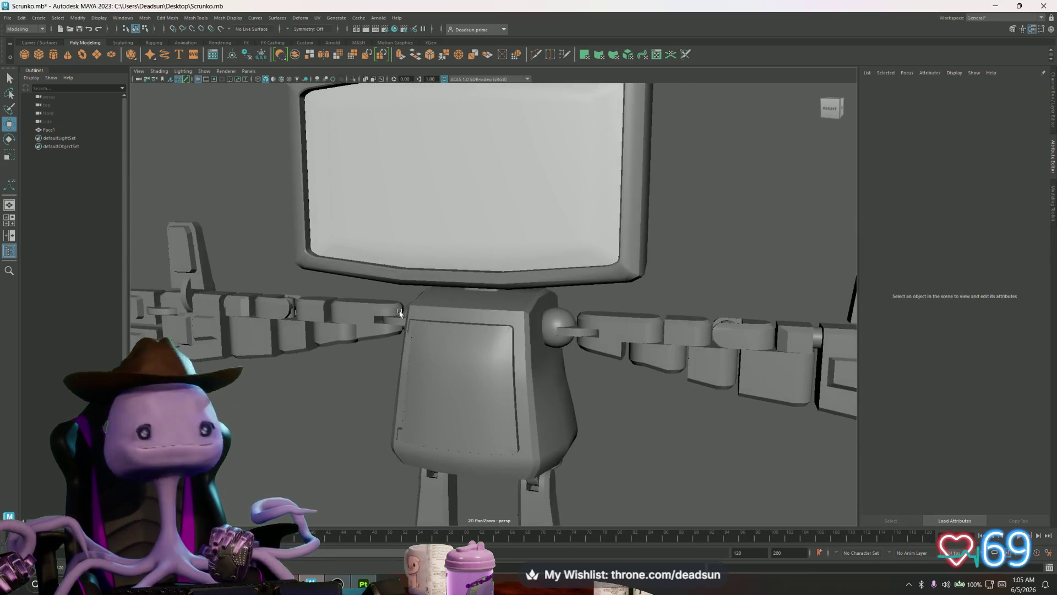
# Close Substance 3D Painter's texture export settings, save the project and exit Painter
pyautogui.click(357, 585)
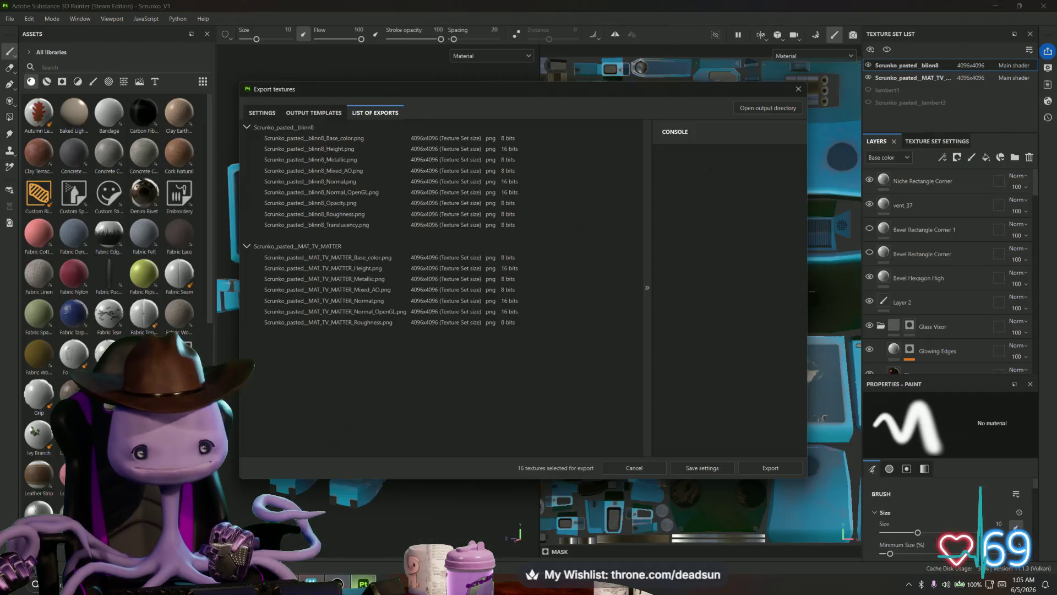
pyautogui.click(798, 89)
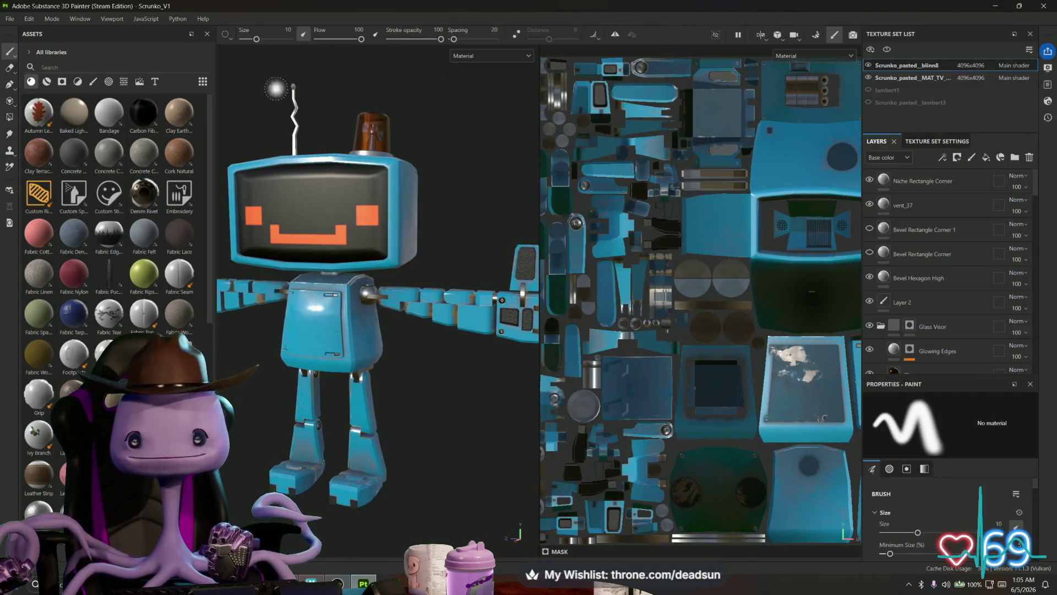
pyautogui.click(10, 19)
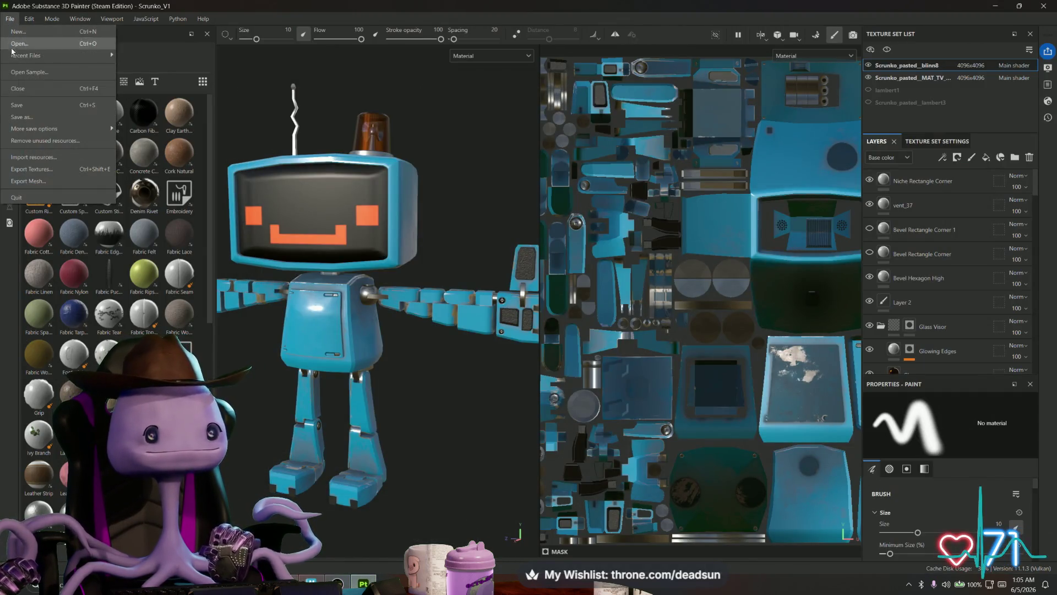
pyautogui.click(23, 104)
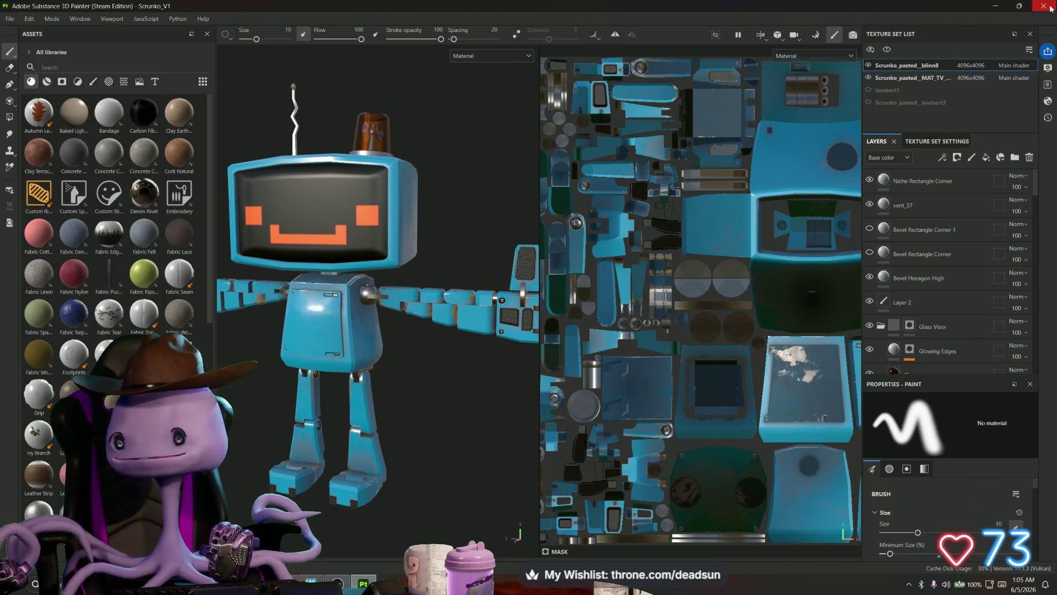
pyautogui.click(1044, 6)
# Orbit to a frontal view of the robot's torso, then raise the Discord browser window
pyautogui.scroll(5, 662, 373)
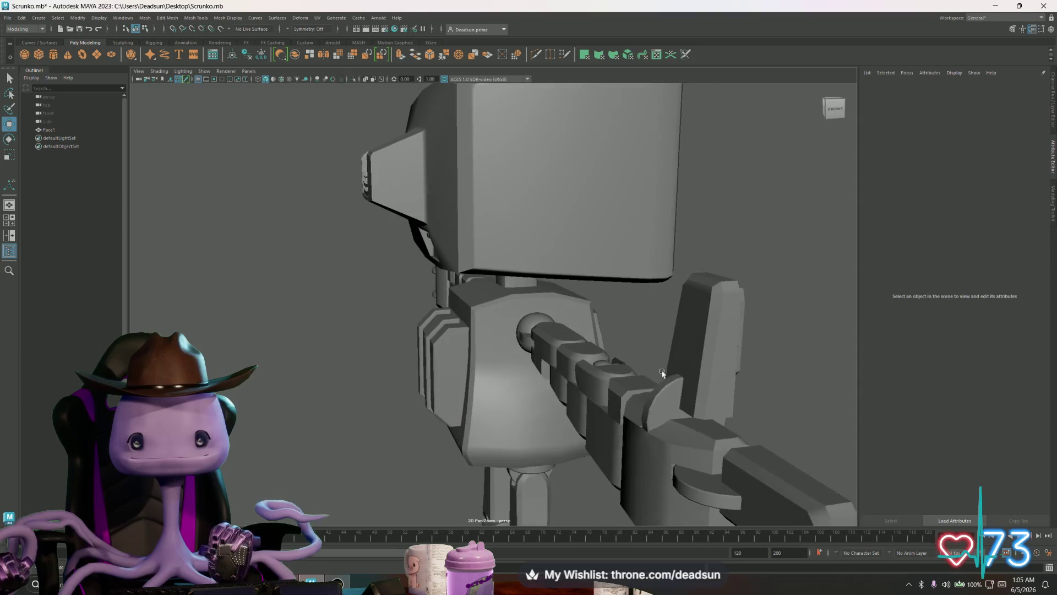
pyautogui.moveTo(662, 373); pyautogui.dragTo(551, 369)
pyautogui.scroll(4, 537, 368)
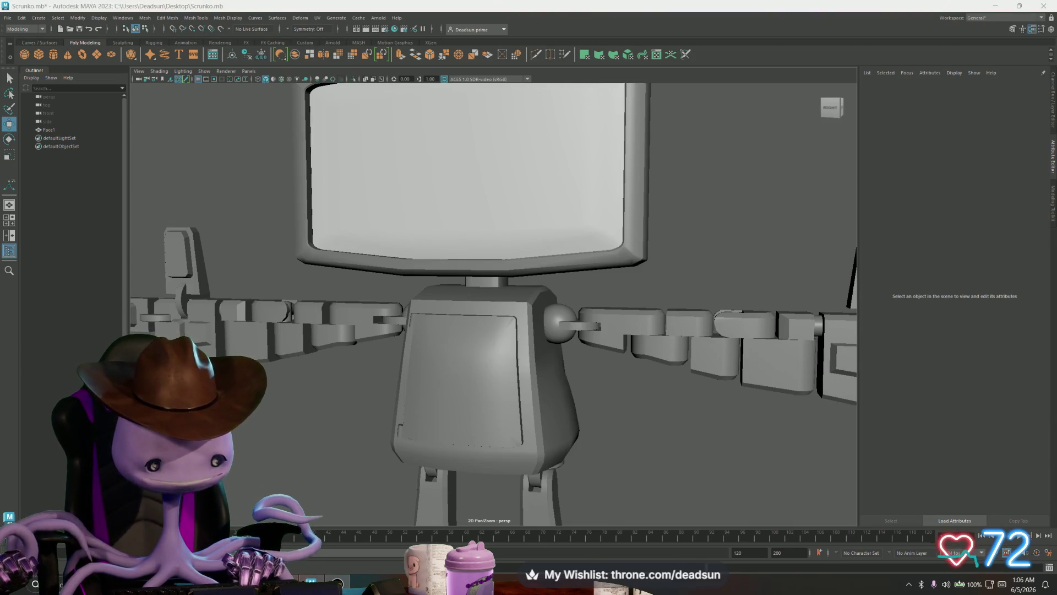
pyautogui.click(337, 582)
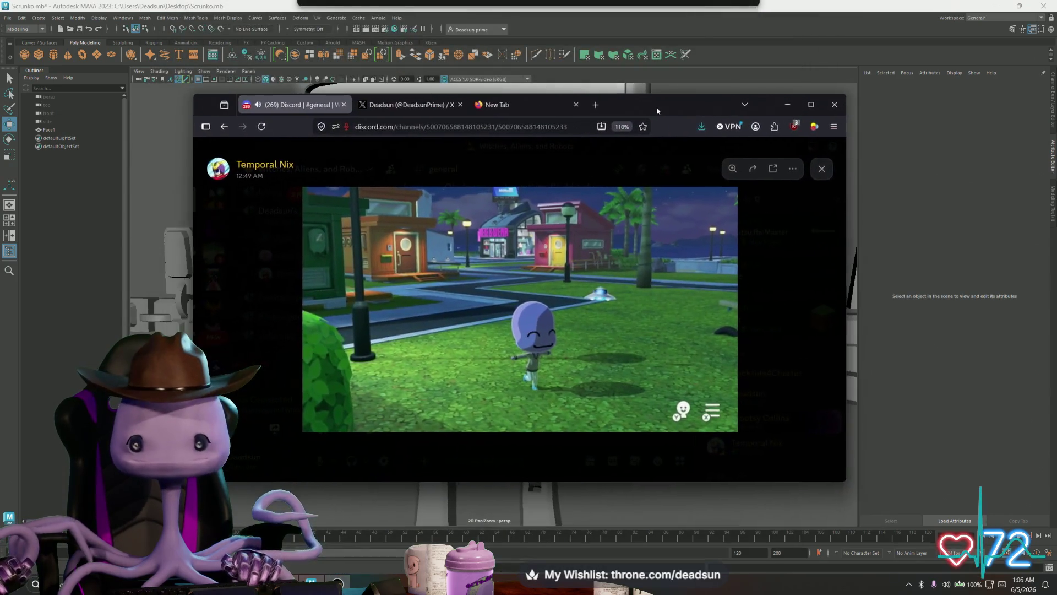
# Maximize the browser, view the screenshot, close the image viewer, and minimize the browser
pyautogui.click(812, 104)
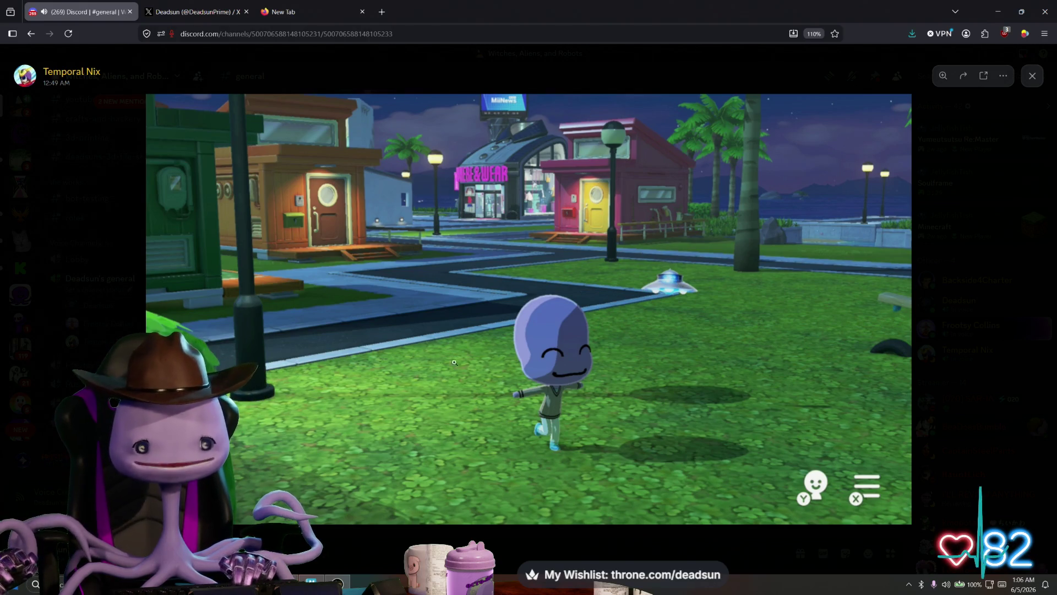
pyautogui.click(449, 542)
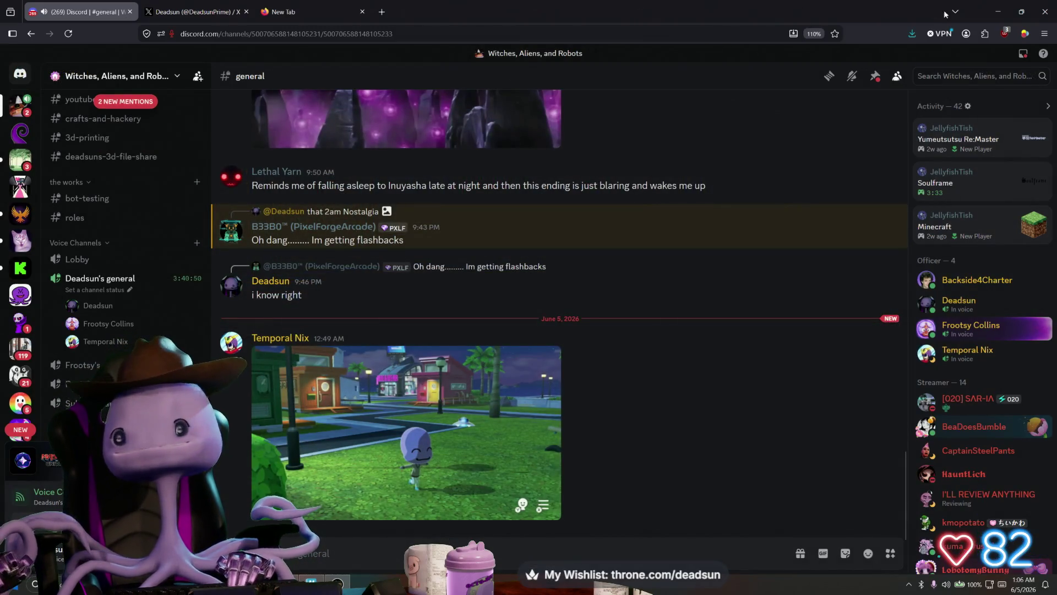
pyautogui.click(996, 9)
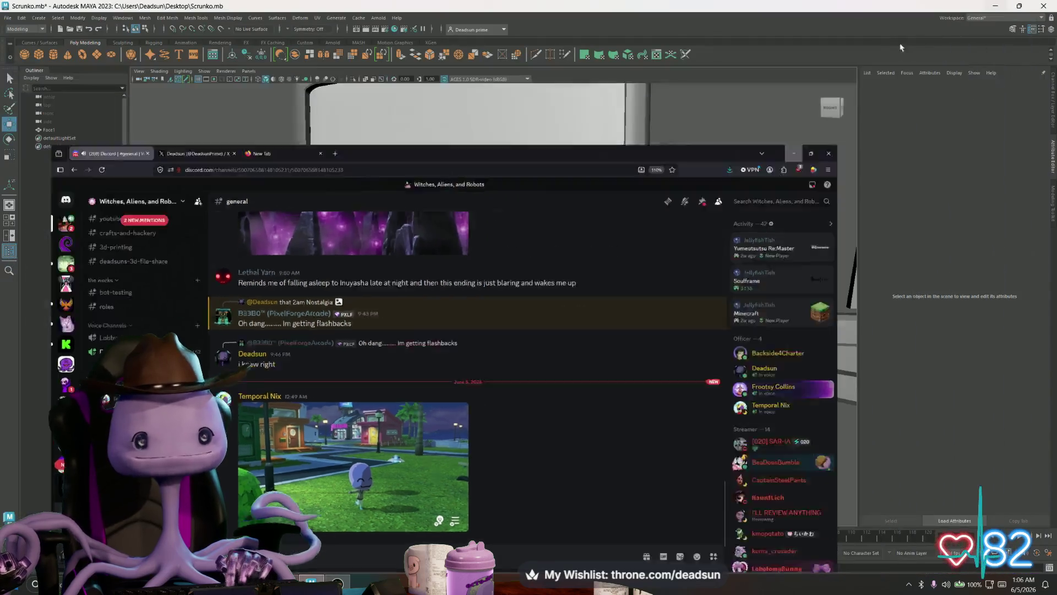
# Select Face1, switch the shelf to Rigging, and start the Create Joints tool
pyautogui.scroll(-5, 401, 307)
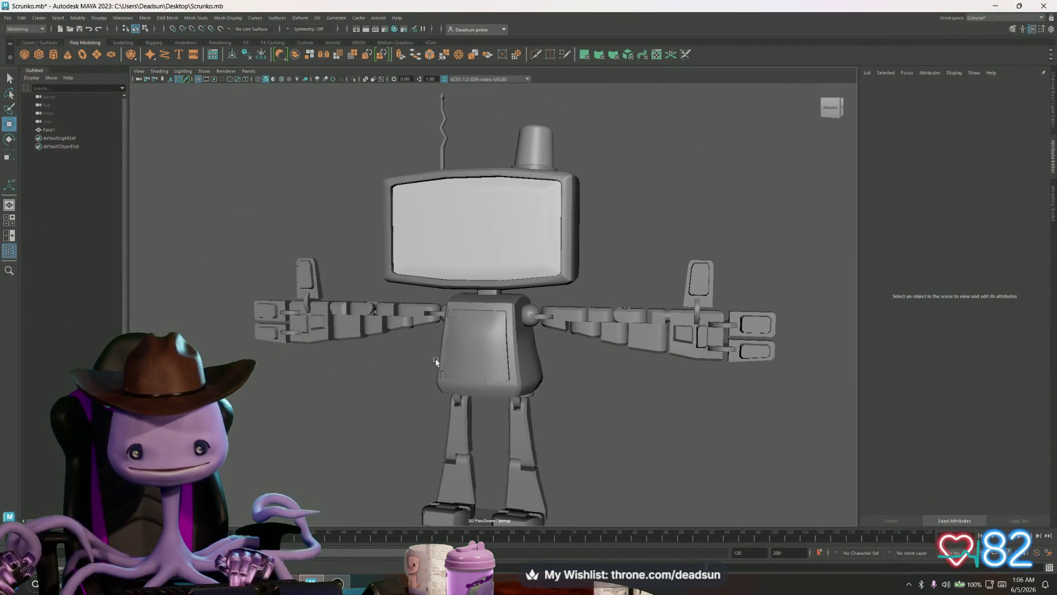
pyautogui.scroll(-2, 413, 395)
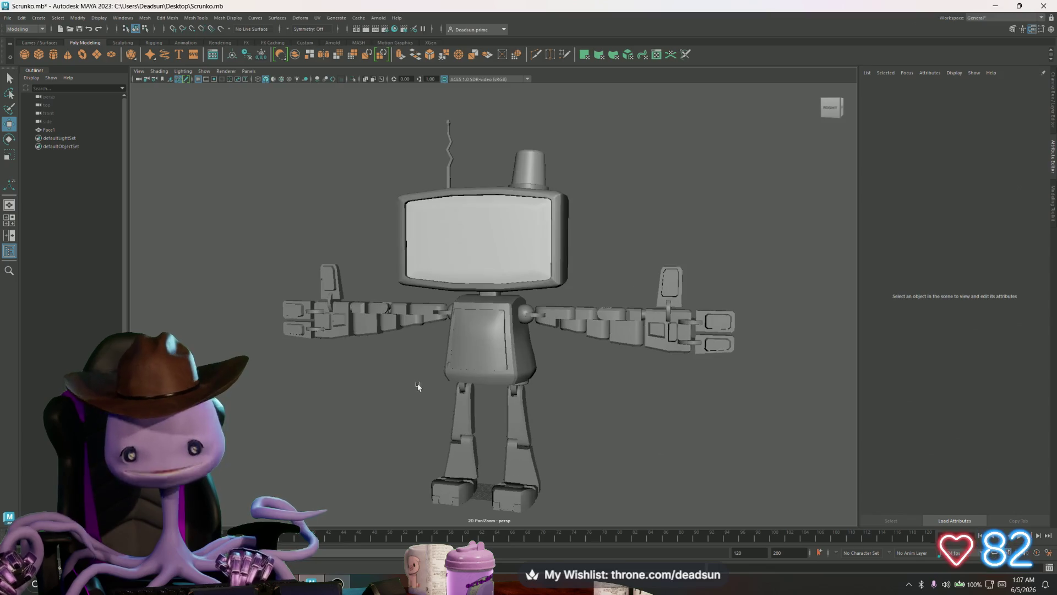
pyautogui.click(471, 382)
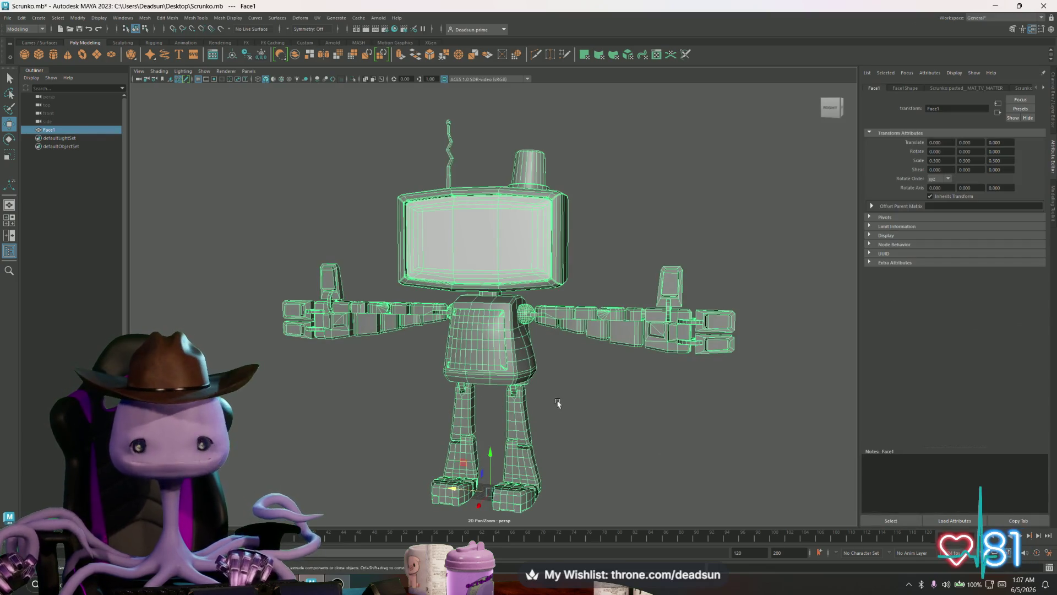
pyautogui.moveTo(557, 403)
pyautogui.mouseDown()
pyautogui.moveTo(567, 413)
pyautogui.moveTo(696, 385)
pyautogui.moveTo(784, 389)
pyautogui.moveTo(694, 401)
pyautogui.moveTo(592, 391)
pyautogui.moveTo(557, 398)
pyautogui.moveTo(527, 421)
pyautogui.moveTo(594, 465)
pyautogui.moveTo(559, 415)
pyautogui.moveTo(570, 420)
pyautogui.moveTo(556, 418)
pyautogui.mouseUp()
pyautogui.click(121, 43)
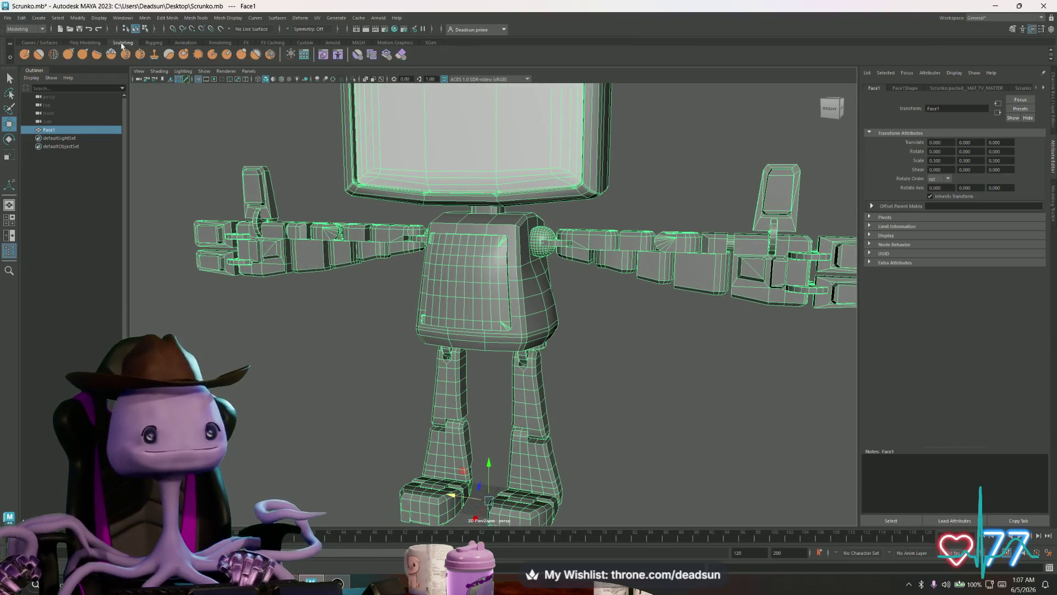
pyautogui.click(160, 43)
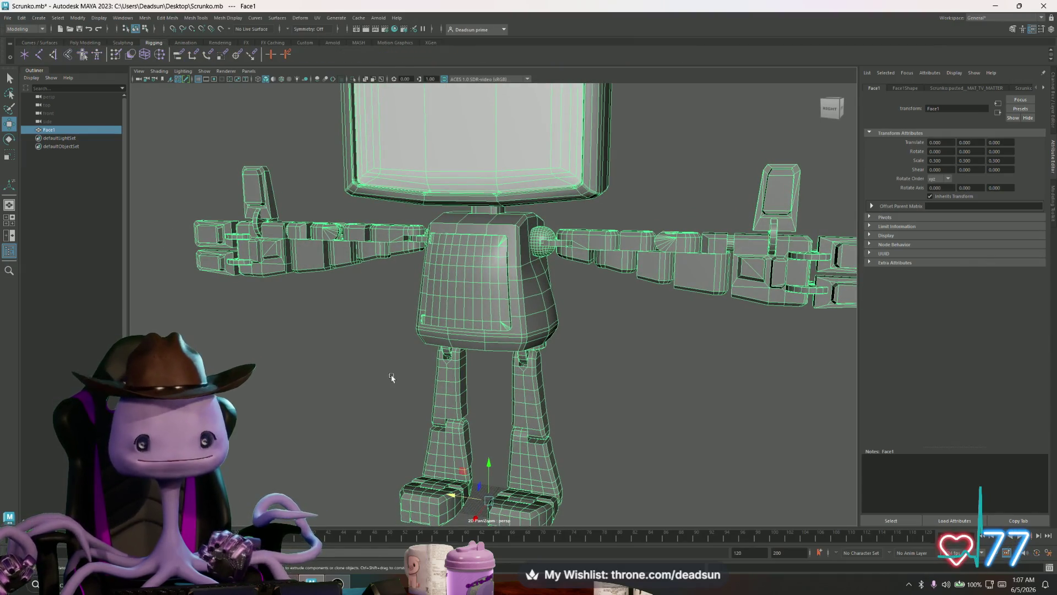
pyautogui.scroll(5, 392, 378)
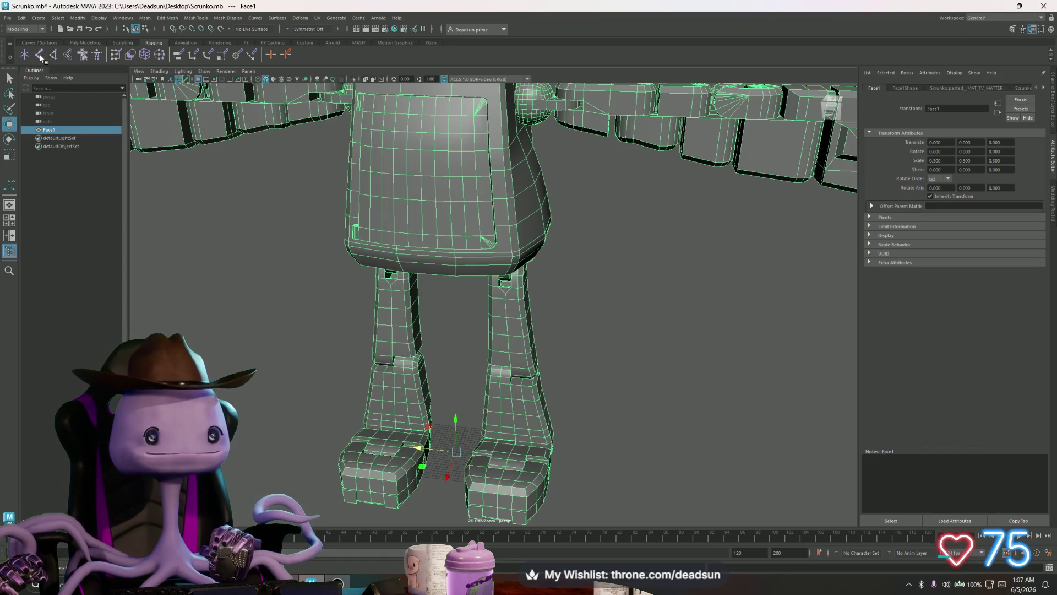
pyautogui.click(40, 56)
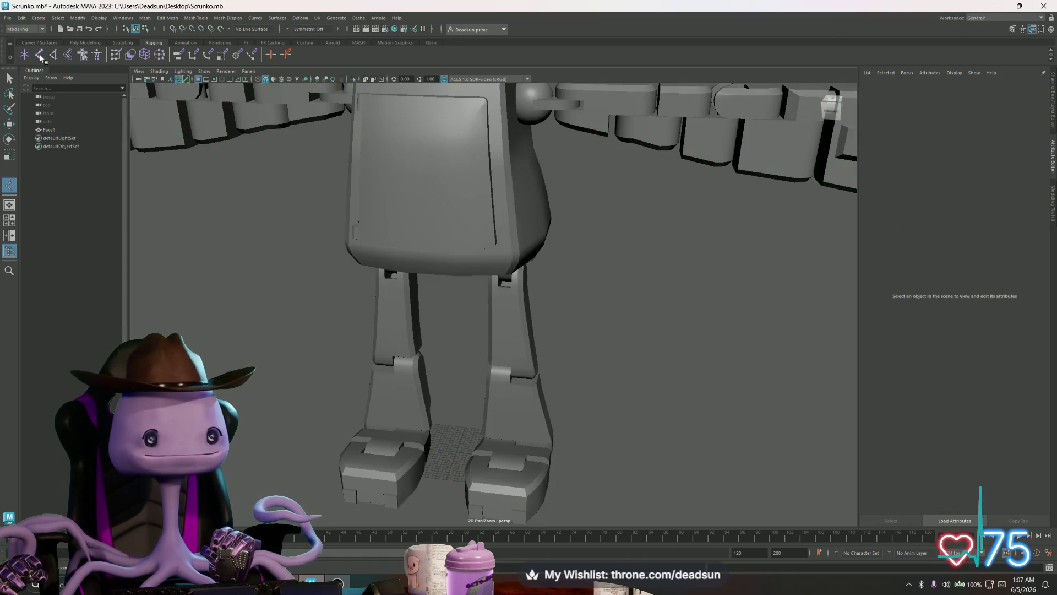
# Place joint1 at the origin between the robot's feet
pyautogui.click(69, 58)
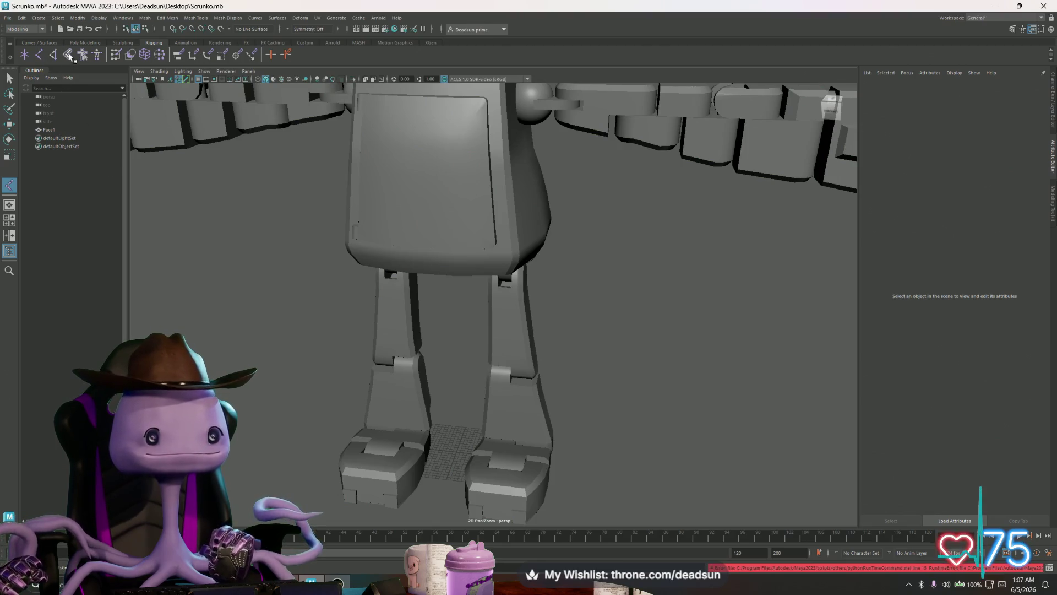
pyautogui.click(457, 454)
pyautogui.press('Return')
pyautogui.scroll(3, 457, 482)
pyautogui.scroll(8, 457, 483)
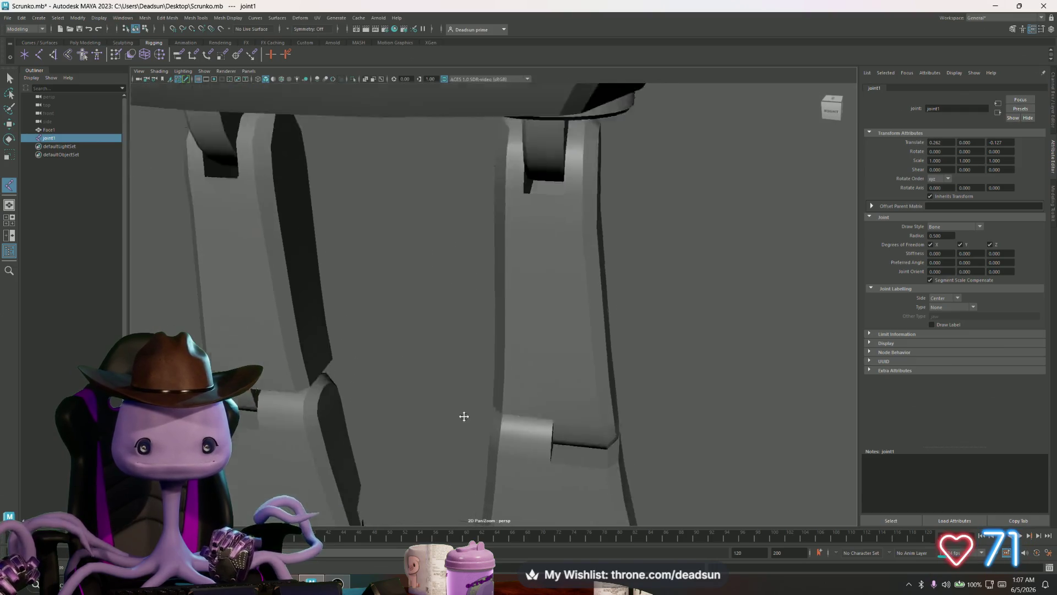
pyautogui.moveTo(474, 403); pyautogui.dragTo(490, 283)
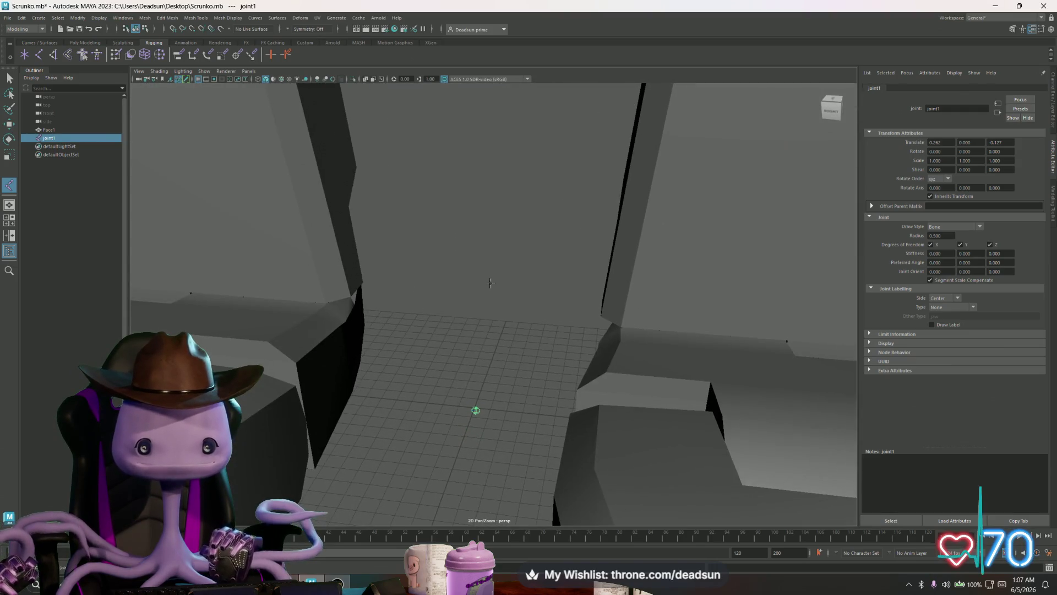
pyautogui.press('w')
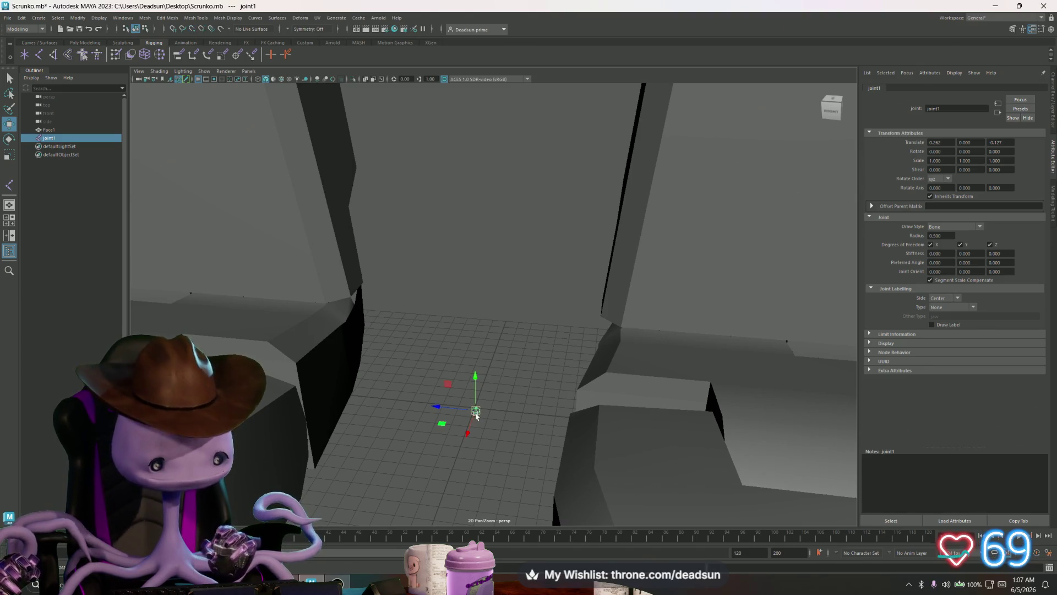
pyautogui.moveTo(476, 414); pyautogui.dragTo(472, 406)
pyautogui.scroll(-4, 471, 405)
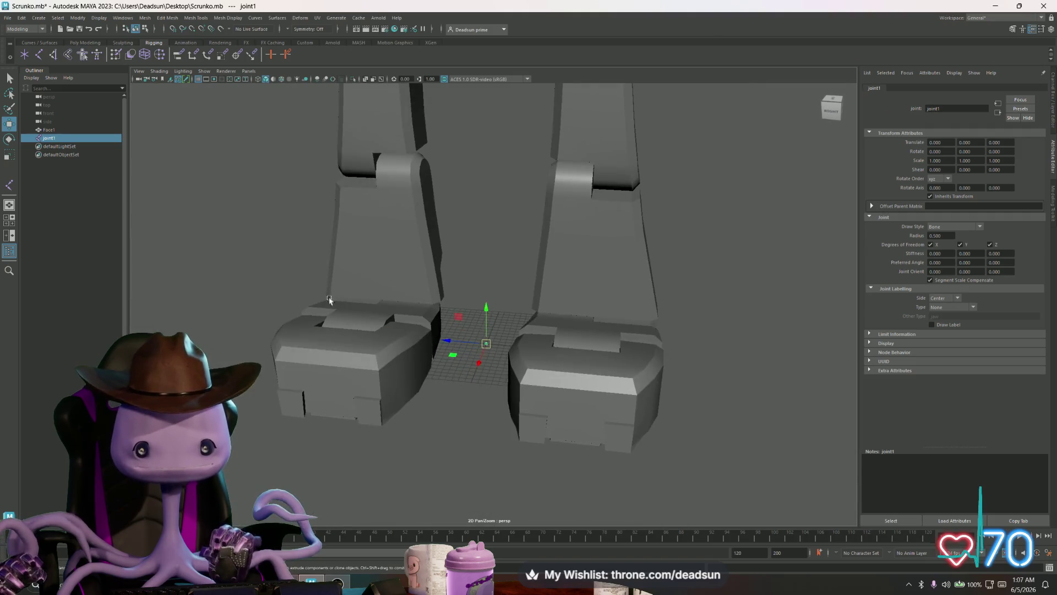
pyautogui.scroll(-5, 471, 385)
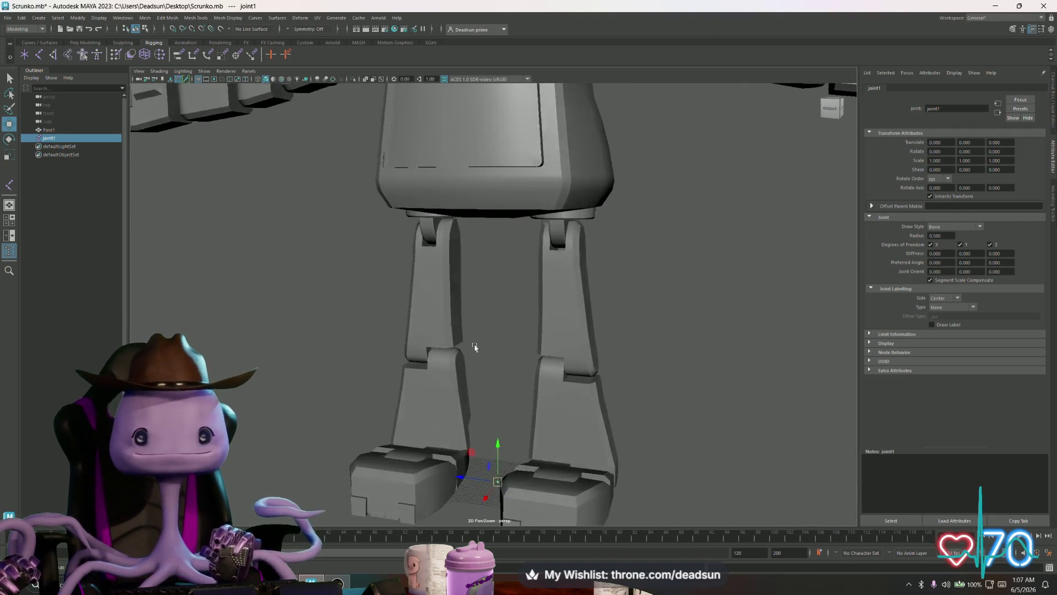
pyautogui.scroll(-1, 479, 343)
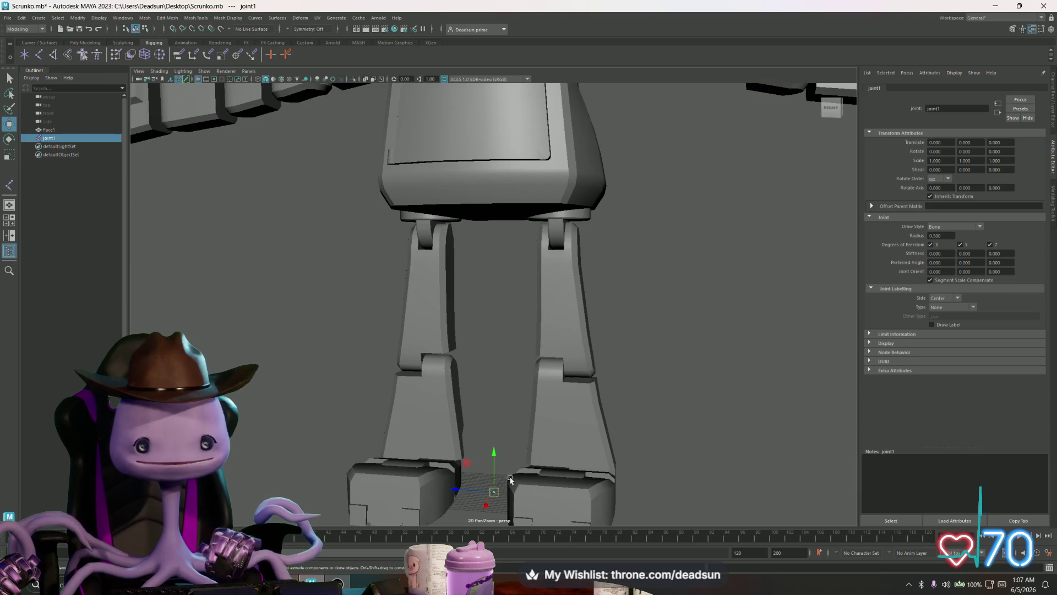
# Add joint2 straight up inside the pelvis, undoing its last move
pyautogui.moveTo(502, 469)
pyautogui.mouseDown()
pyautogui.moveTo(500, 193)
pyautogui.moveTo(633, 231)
pyautogui.mouseUp()
pyautogui.scroll(5, 699, 243)
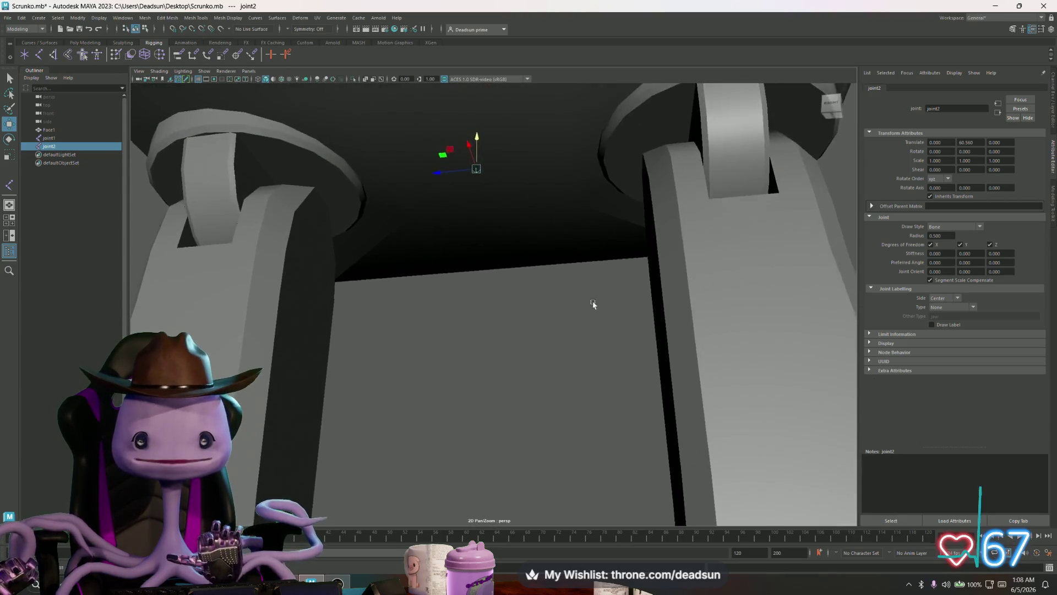
pyautogui.moveTo(593, 304)
pyautogui.mouseDown()
pyautogui.moveTo(545, 281)
pyautogui.moveTo(566, 323)
pyautogui.moveTo(536, 314)
pyautogui.mouseUp()
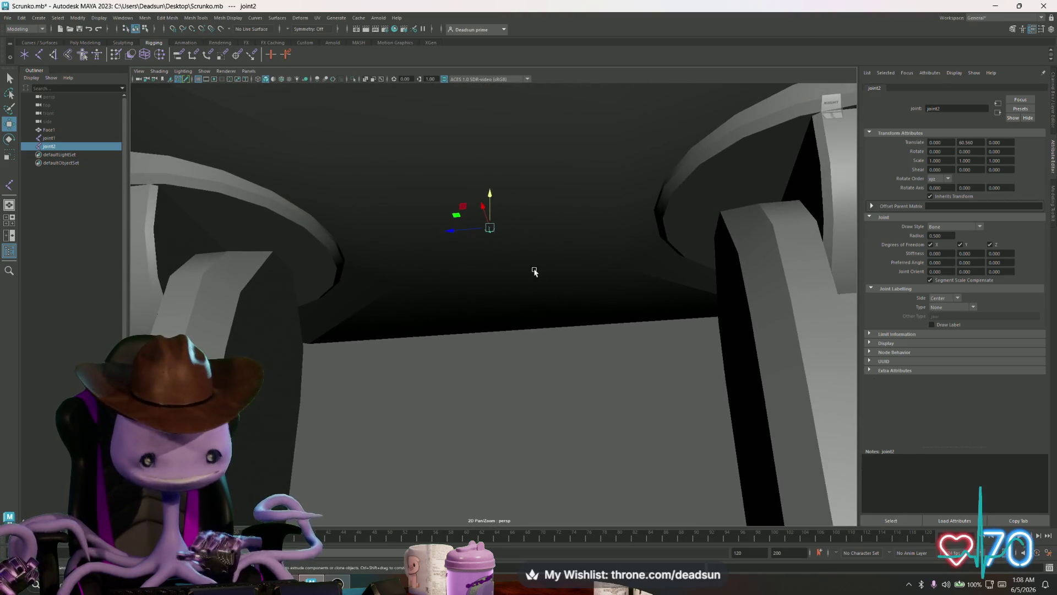
pyautogui.moveTo(489, 228); pyautogui.dragTo(491, 231)
pyautogui.scroll(-5, 295, 232)
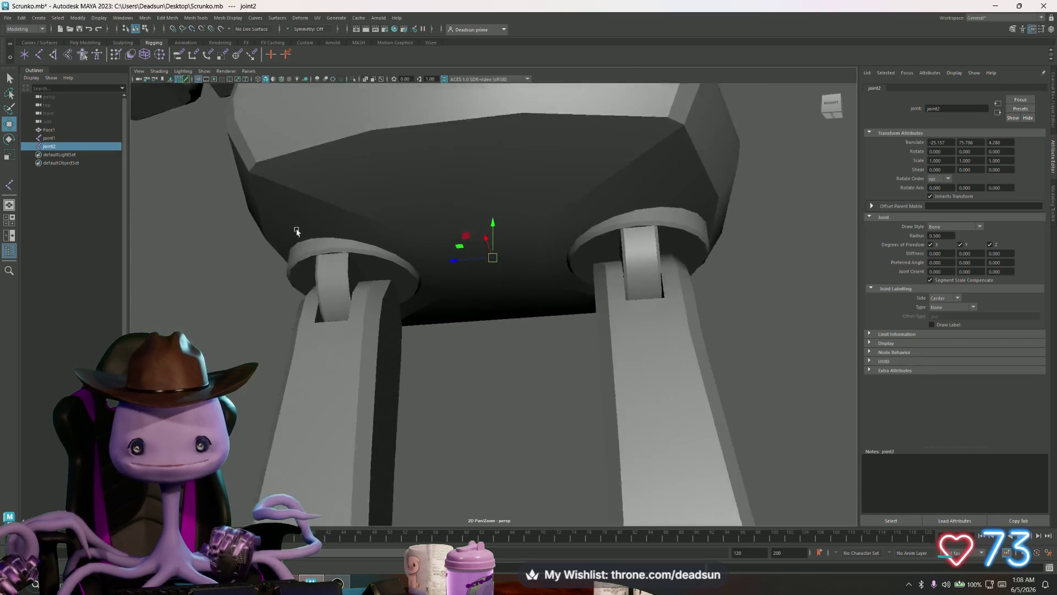
pyautogui.moveTo(295, 232)
pyautogui.mouseDown()
pyautogui.moveTo(470, 293)
pyautogui.moveTo(492, 279)
pyautogui.moveTo(417, 202)
pyautogui.mouseUp()
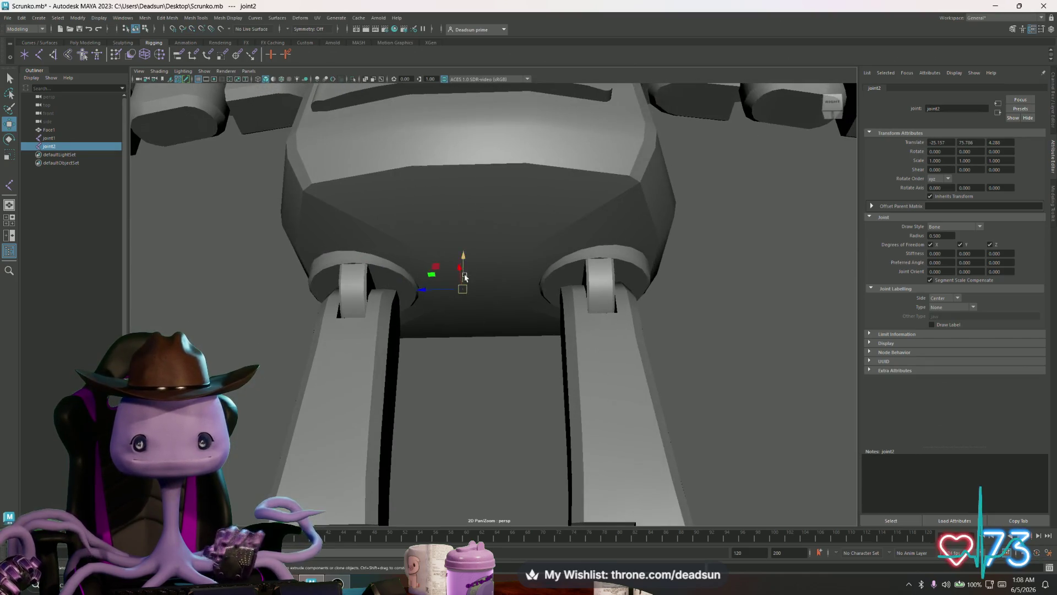
pyautogui.hotkey('ctrl', 'z')
# Try X-Ray and wireframe-on-shaded viewport display, leaving X-Ray off
pyautogui.click(138, 71)
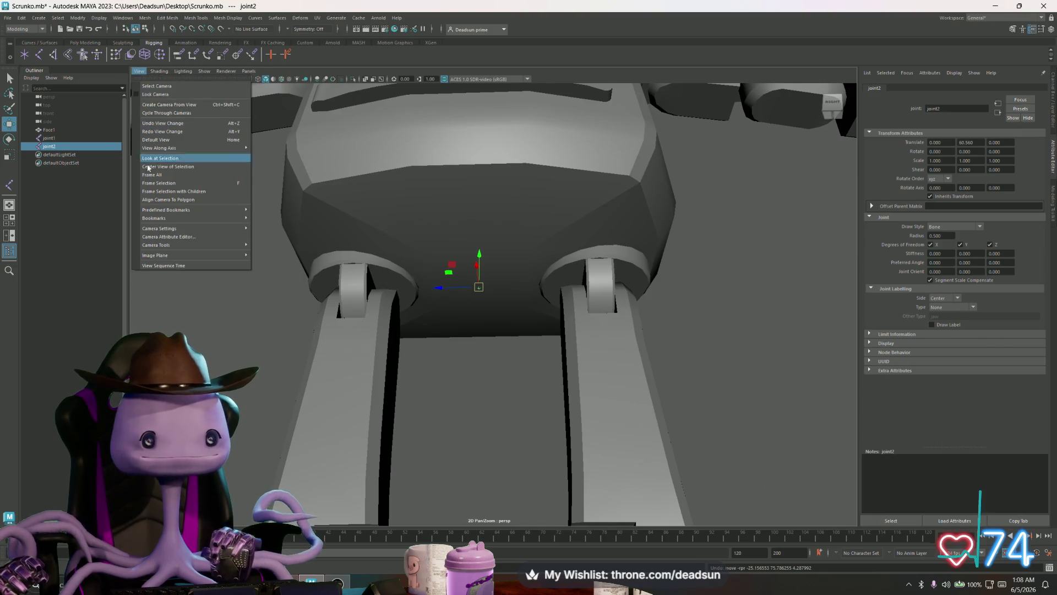
pyautogui.moveTo(159, 71)
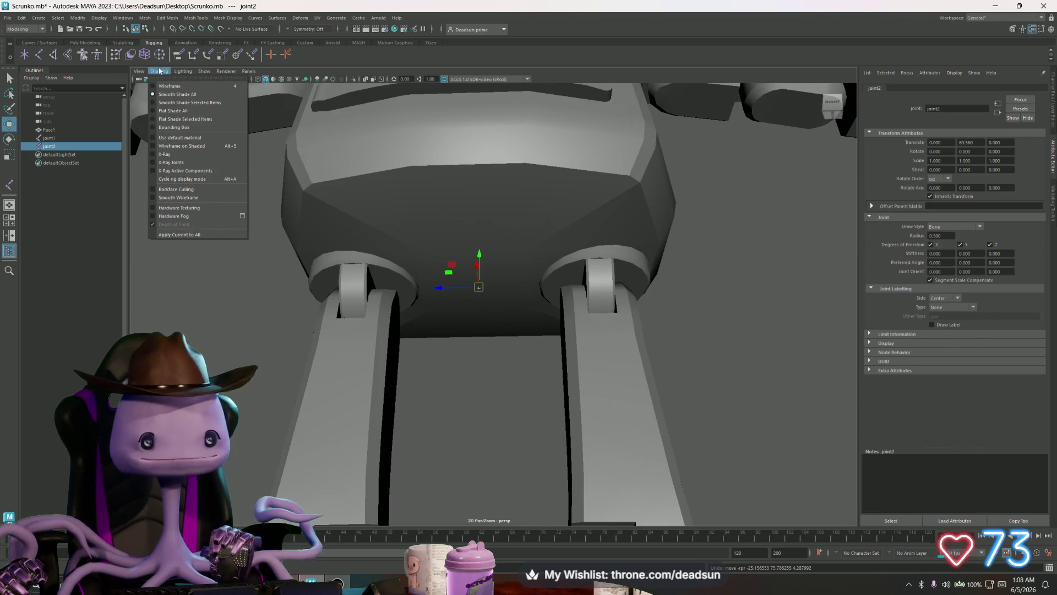
pyautogui.click(182, 155)
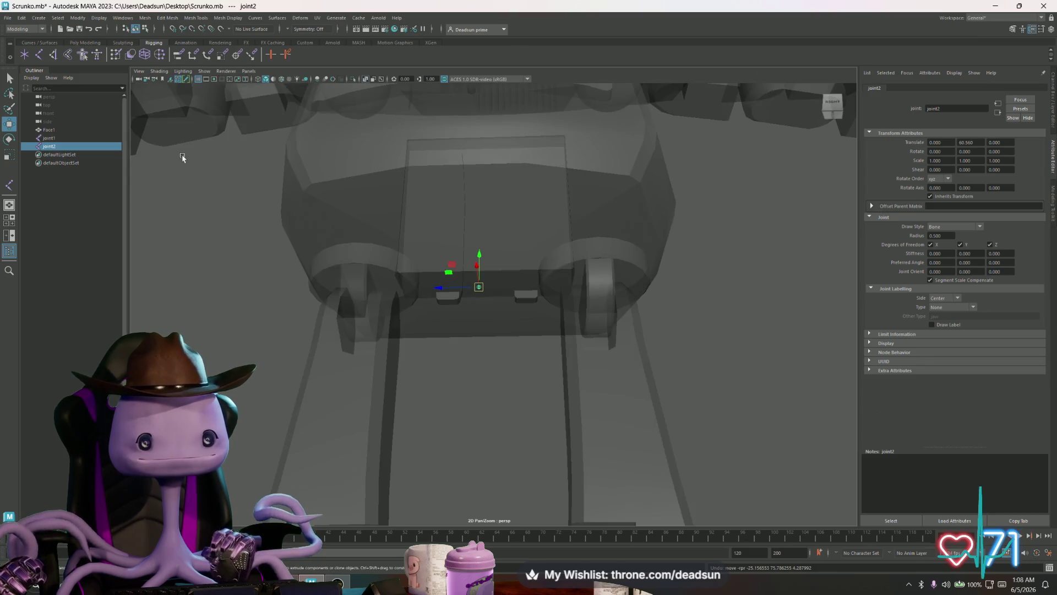
pyautogui.click(139, 73)
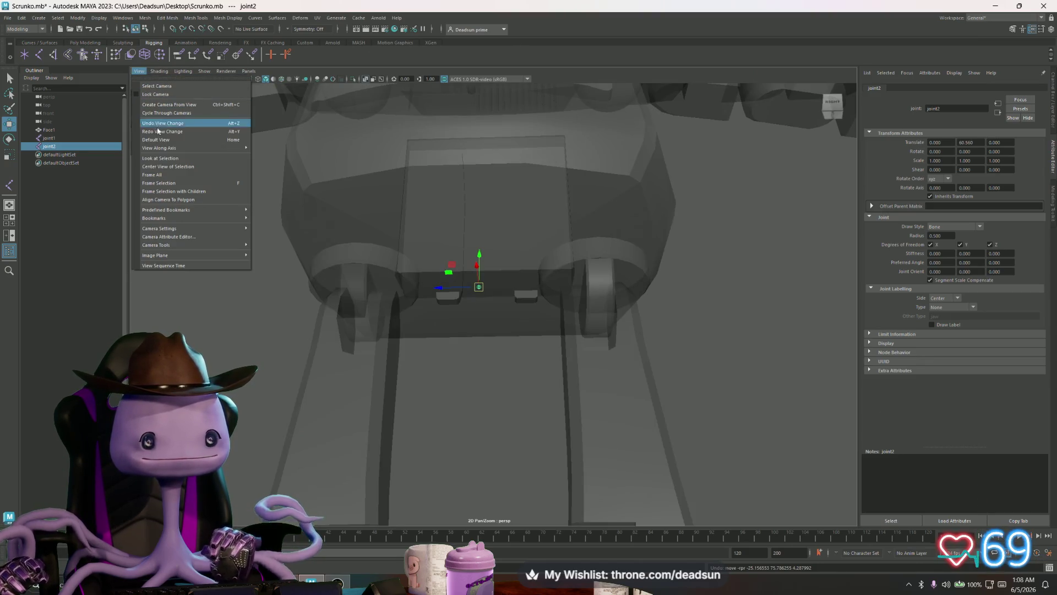
pyautogui.moveTo(158, 73)
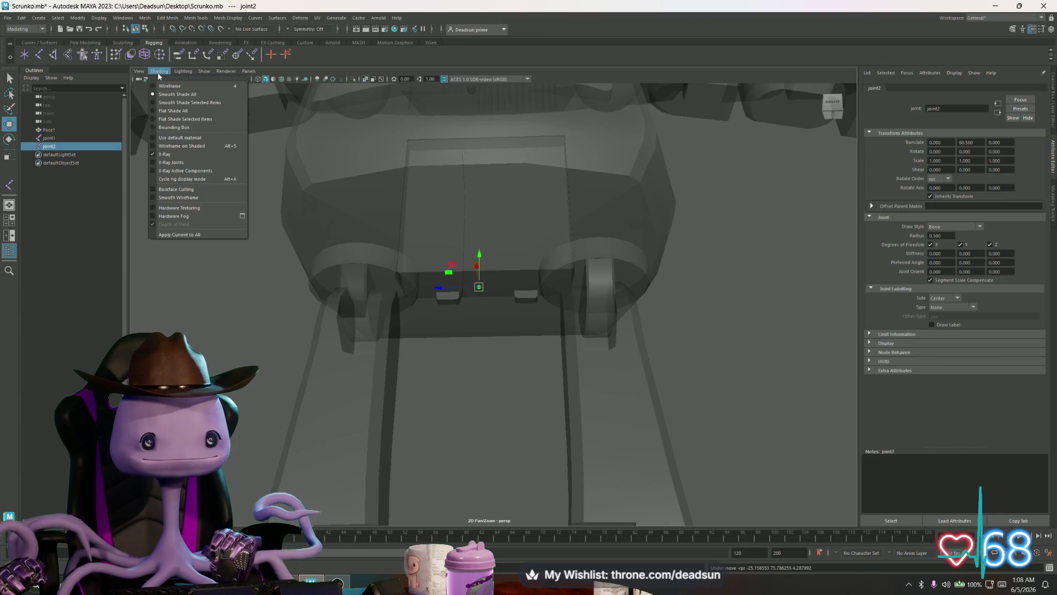
pyautogui.click(154, 146)
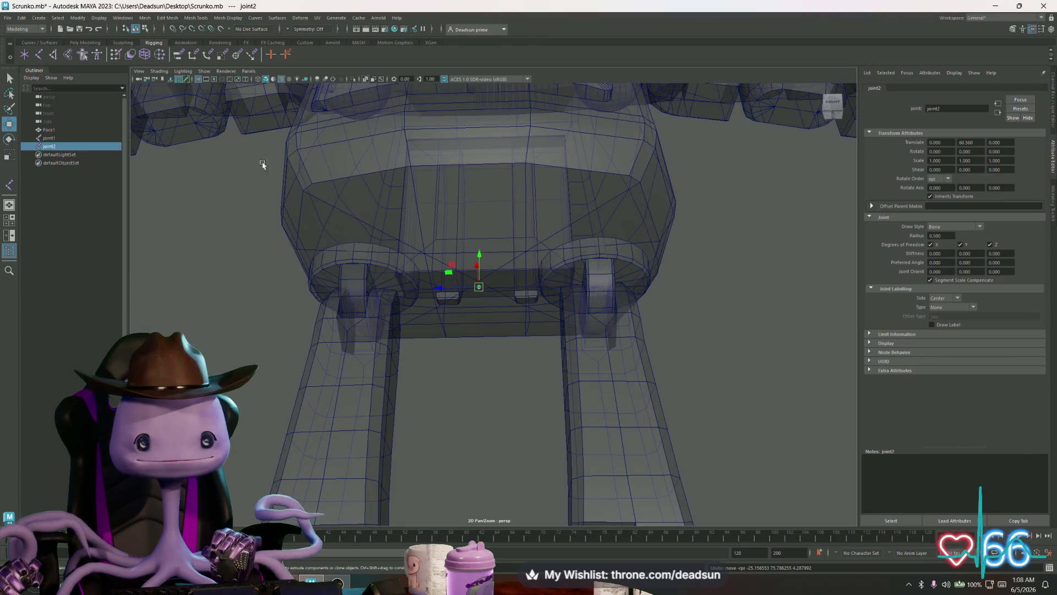
pyautogui.click(142, 73)
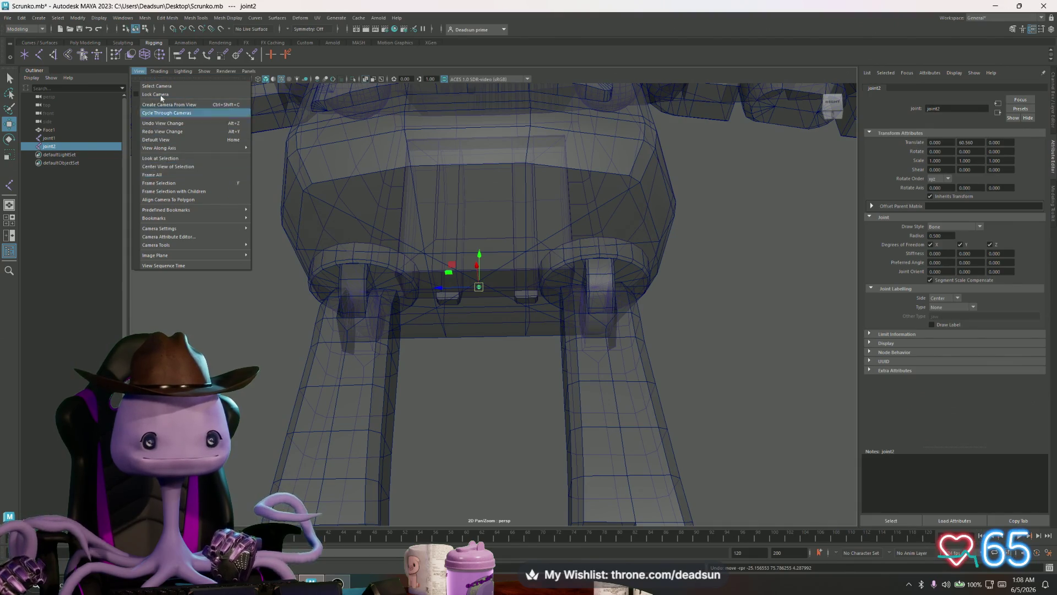
pyautogui.moveTo(159, 71)
pyautogui.click(157, 152)
# Nudge joint2 slightly within the pelvis
pyautogui.scroll(5, 533, 330)
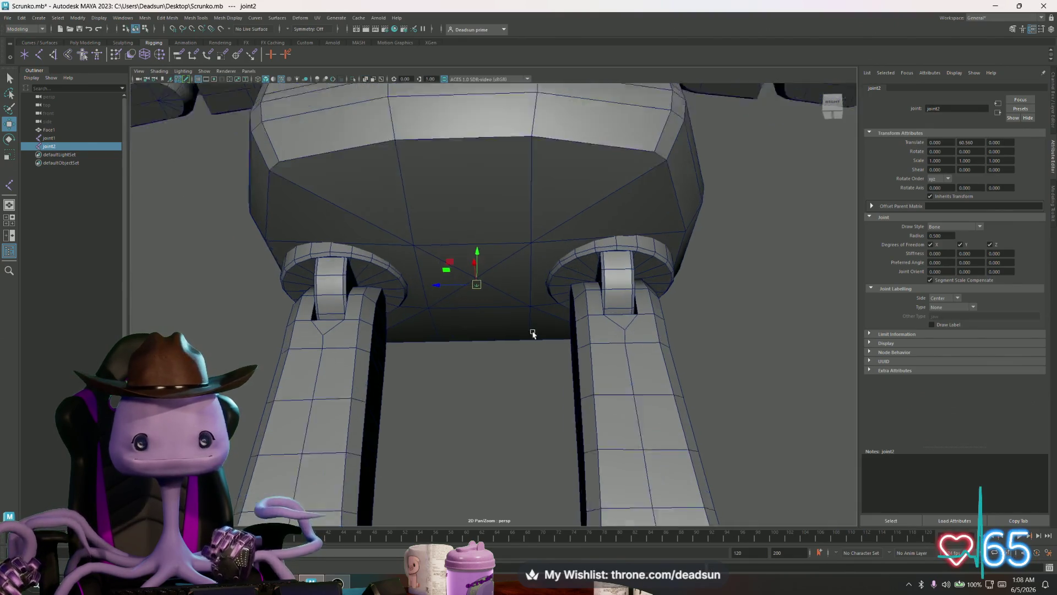
pyautogui.moveTo(637, 317)
pyautogui.mouseDown()
pyautogui.moveTo(431, 290)
pyautogui.moveTo(463, 320)
pyautogui.moveTo(469, 279)
pyautogui.moveTo(552, 332)
pyautogui.moveTo(562, 330)
pyautogui.moveTo(416, 295)
pyautogui.moveTo(497, 313)
pyautogui.moveTo(567, 303)
pyautogui.moveTo(552, 276)
pyautogui.moveTo(561, 318)
pyautogui.moveTo(551, 319)
pyautogui.moveTo(549, 299)
pyautogui.moveTo(548, 336)
pyautogui.moveTo(526, 286)
pyautogui.moveTo(522, 317)
pyautogui.moveTo(514, 288)
pyautogui.moveTo(479, 303)
pyautogui.moveTo(472, 274)
pyautogui.moveTo(474, 314)
pyautogui.moveTo(484, 300)
pyautogui.moveTo(415, 314)
pyautogui.moveTo(462, 309)
pyautogui.moveTo(449, 309)
pyautogui.moveTo(561, 366)
pyautogui.moveTo(557, 347)
pyautogui.moveTo(412, 319)
pyautogui.moveTo(469, 319)
pyautogui.moveTo(415, 312)
pyautogui.moveTo(635, 437)
pyautogui.moveTo(503, 296)
pyautogui.moveTo(550, 389)
pyautogui.moveTo(593, 349)
pyautogui.moveTo(554, 382)
pyautogui.moveTo(550, 359)
pyautogui.mouseUp()
pyautogui.scroll(-3, 552, 331)
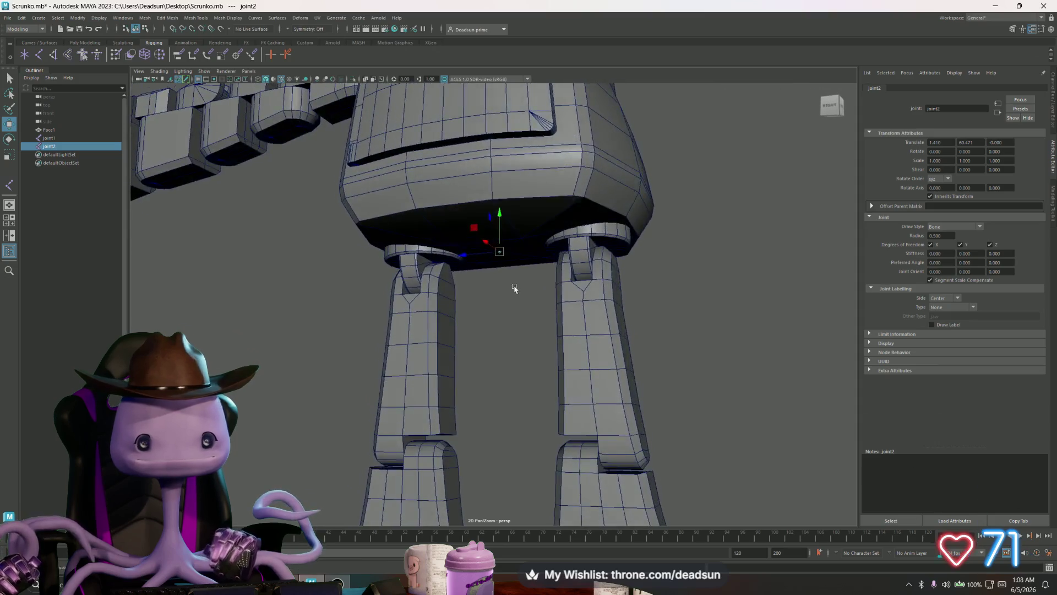
pyautogui.scroll(4, 561, 280)
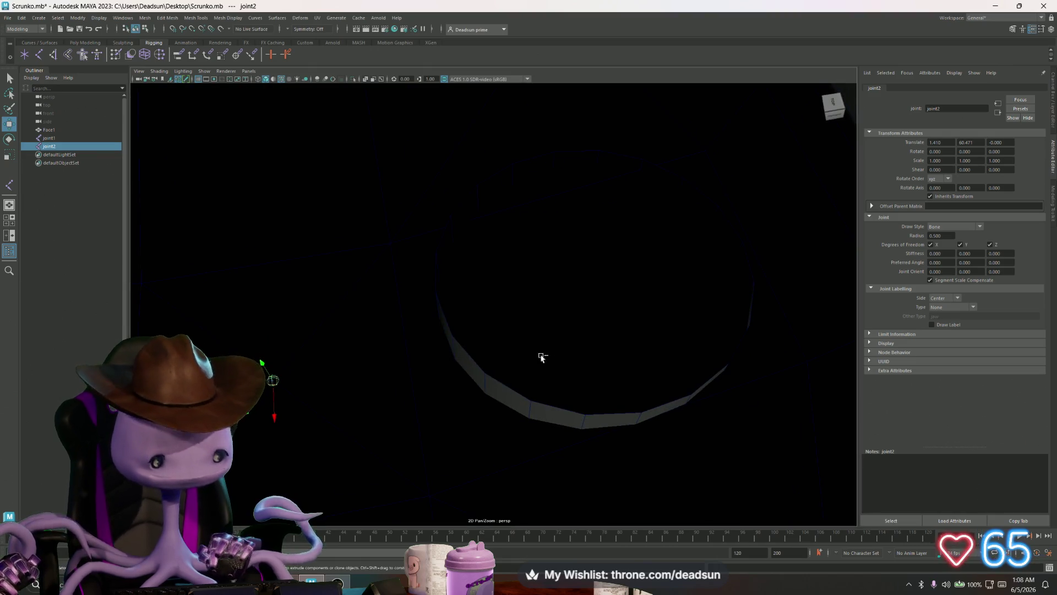
# Add joint3 at the hip disc's centre vertex and duplicate it as joint4
pyautogui.hotkey('ctrl', 'd')
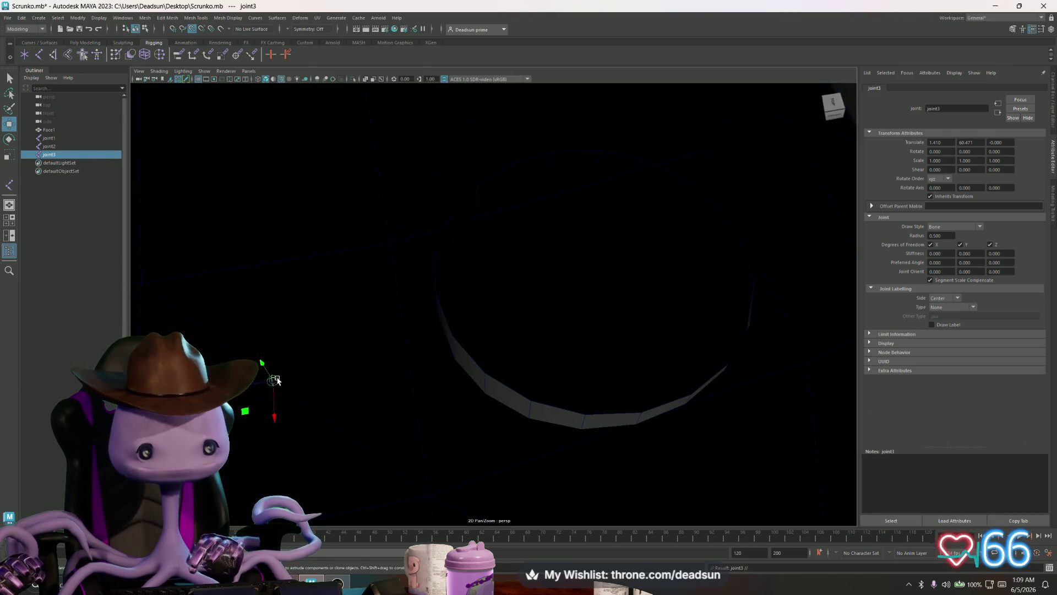
pyautogui.moveTo(277, 379); pyautogui.dragTo(593, 297)
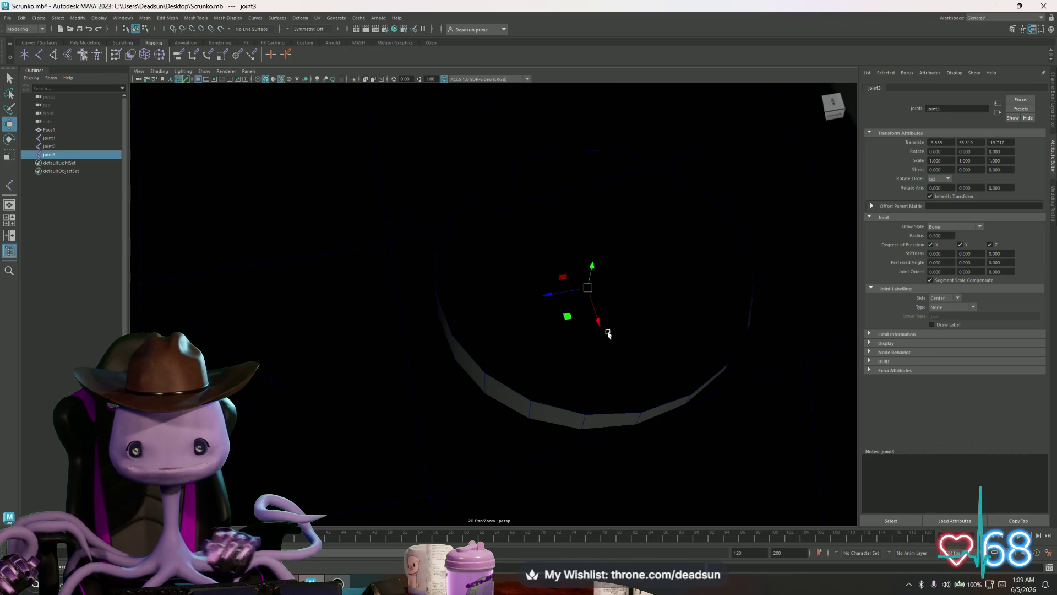
pyautogui.moveTo(606, 332)
pyautogui.mouseDown()
pyautogui.moveTo(665, 285)
pyautogui.moveTo(649, 371)
pyautogui.moveTo(673, 369)
pyautogui.moveTo(616, 285)
pyautogui.moveTo(568, 306)
pyautogui.moveTo(585, 306)
pyautogui.mouseUp()
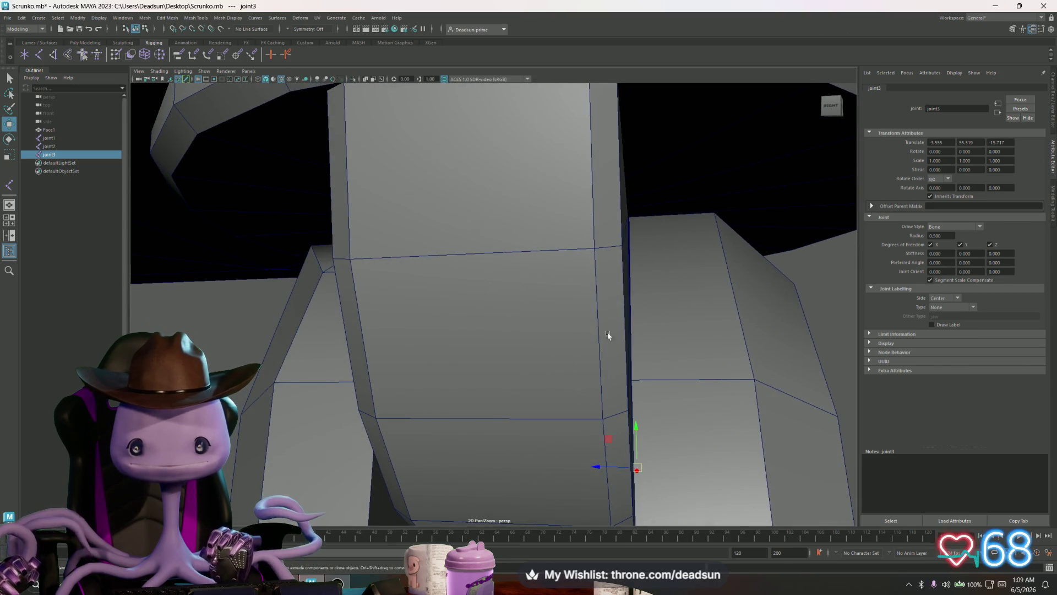
pyautogui.moveTo(646, 238); pyautogui.dragTo(593, 250)
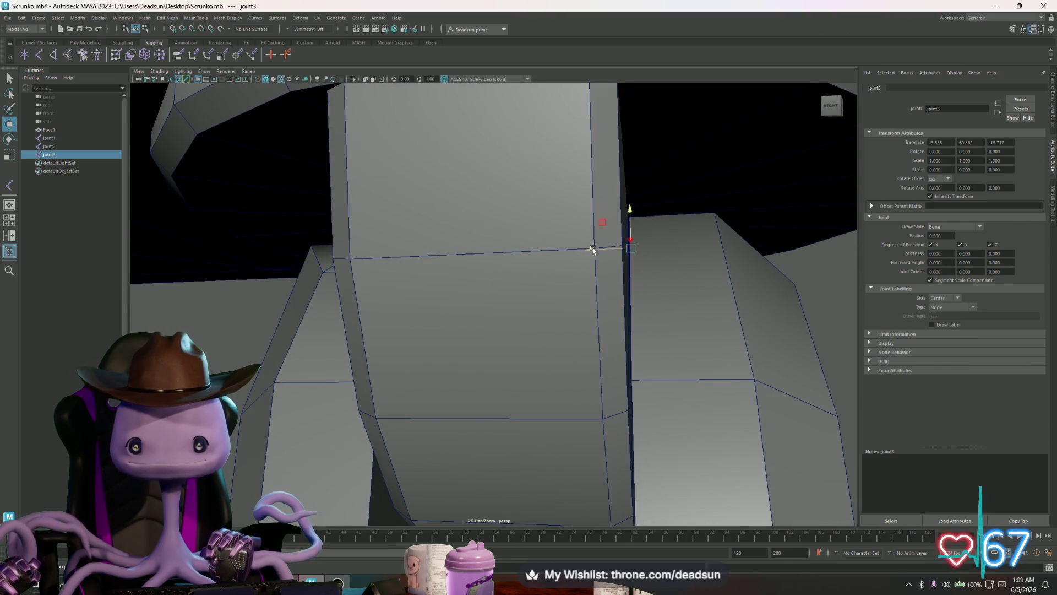
pyautogui.moveTo(509, 222)
pyautogui.mouseDown()
pyautogui.moveTo(642, 333)
pyautogui.moveTo(682, 328)
pyautogui.moveTo(633, 331)
pyautogui.moveTo(620, 308)
pyautogui.moveTo(621, 362)
pyautogui.mouseUp()
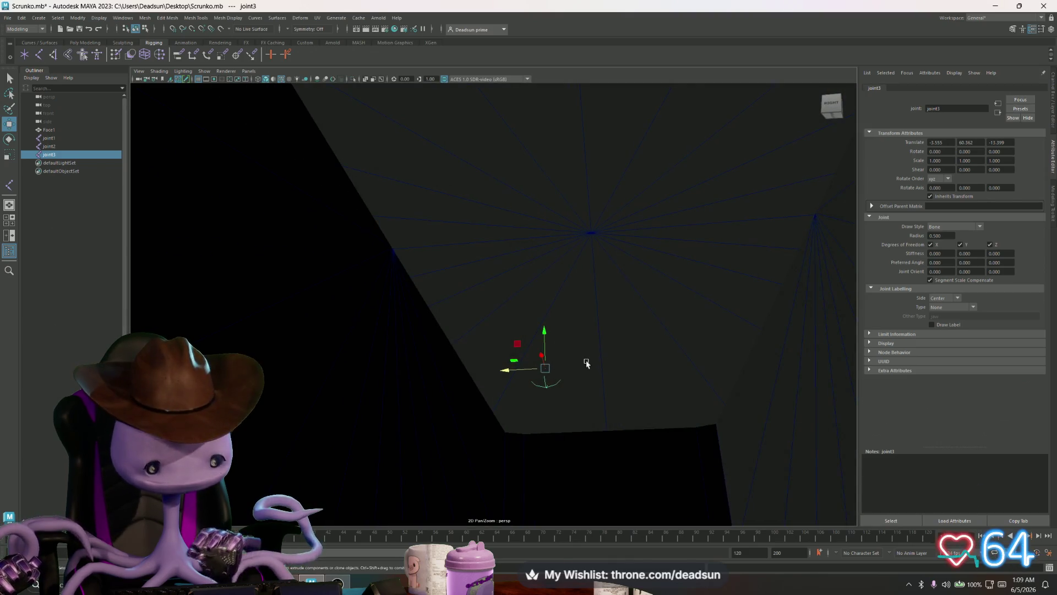
pyautogui.moveTo(548, 365); pyautogui.dragTo(591, 233)
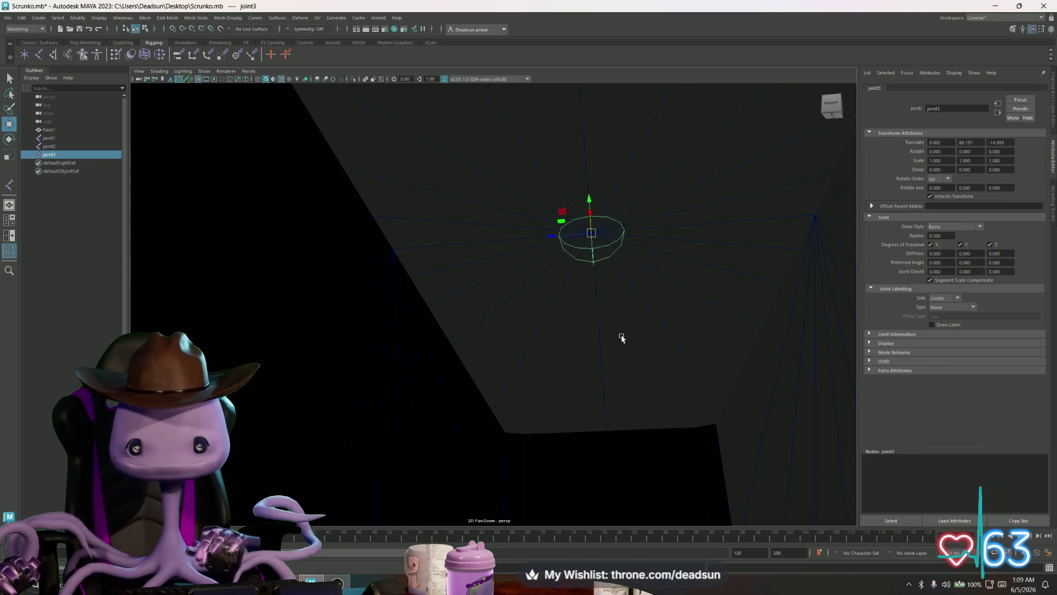
pyautogui.moveTo(620, 338)
pyautogui.mouseDown()
pyautogui.moveTo(577, 317)
pyautogui.moveTo(588, 314)
pyautogui.moveTo(507, 323)
pyautogui.moveTo(469, 306)
pyautogui.moveTo(438, 345)
pyautogui.moveTo(543, 365)
pyautogui.moveTo(510, 333)
pyautogui.mouseUp()
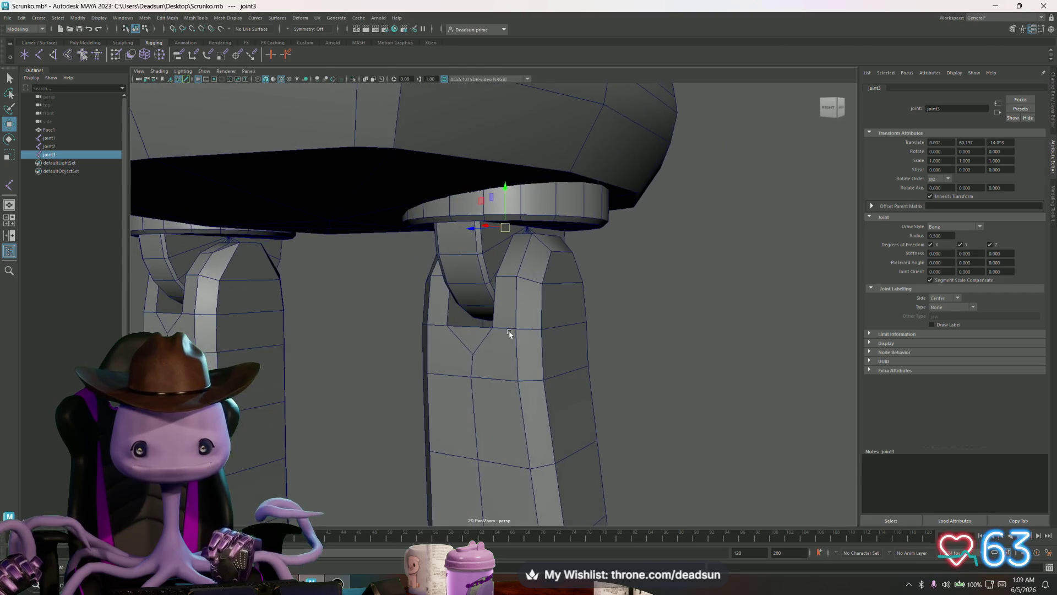
pyautogui.hotkey('ctrl', 'd')
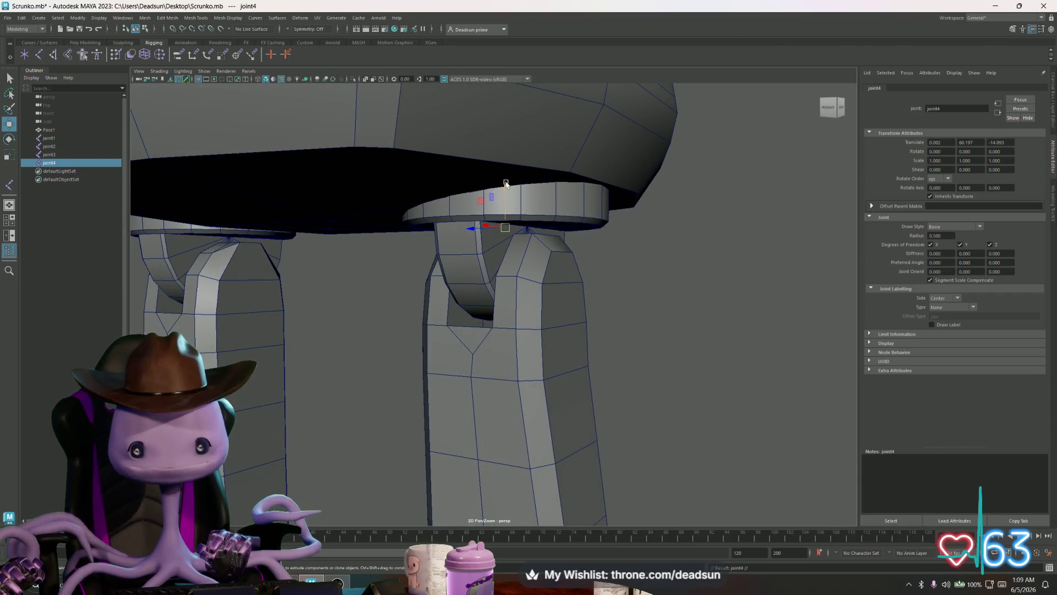
# Lower joint4 down the leg and add joint5 at the knee
pyautogui.moveTo(497, 236)
pyautogui.mouseDown()
pyautogui.moveTo(506, 252)
pyautogui.moveTo(495, 245)
pyautogui.moveTo(454, 342)
pyautogui.moveTo(528, 331)
pyautogui.moveTo(448, 337)
pyautogui.moveTo(413, 273)
pyautogui.moveTo(519, 257)
pyautogui.mouseUp()
pyautogui.scroll(-5, 571, 264)
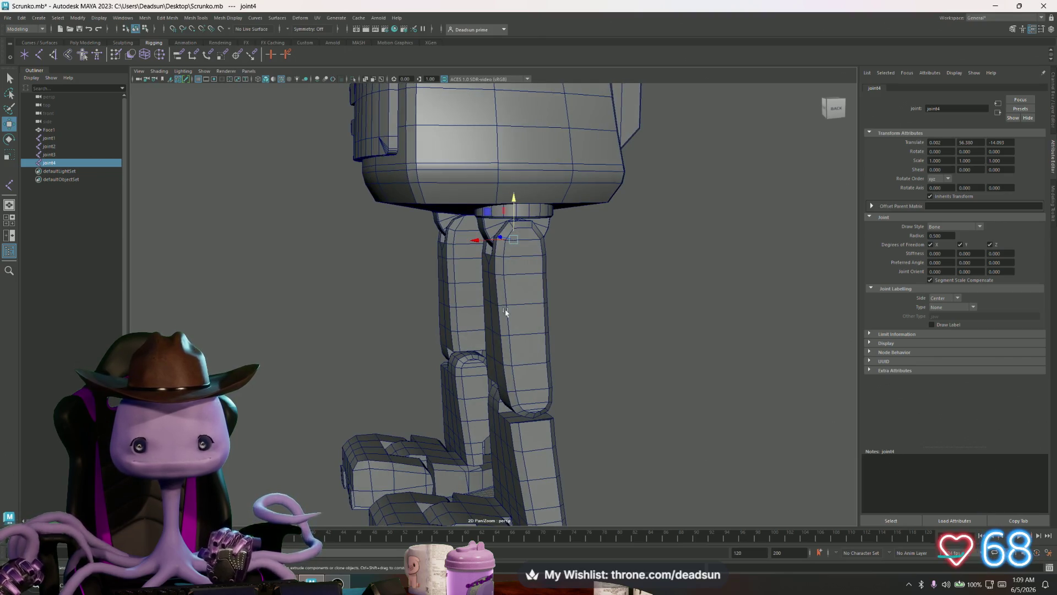
pyautogui.moveTo(512, 204)
pyautogui.mouseDown()
pyautogui.moveTo(496, 297)
pyautogui.moveTo(523, 353)
pyautogui.mouseUp()
pyautogui.click(510, 232)
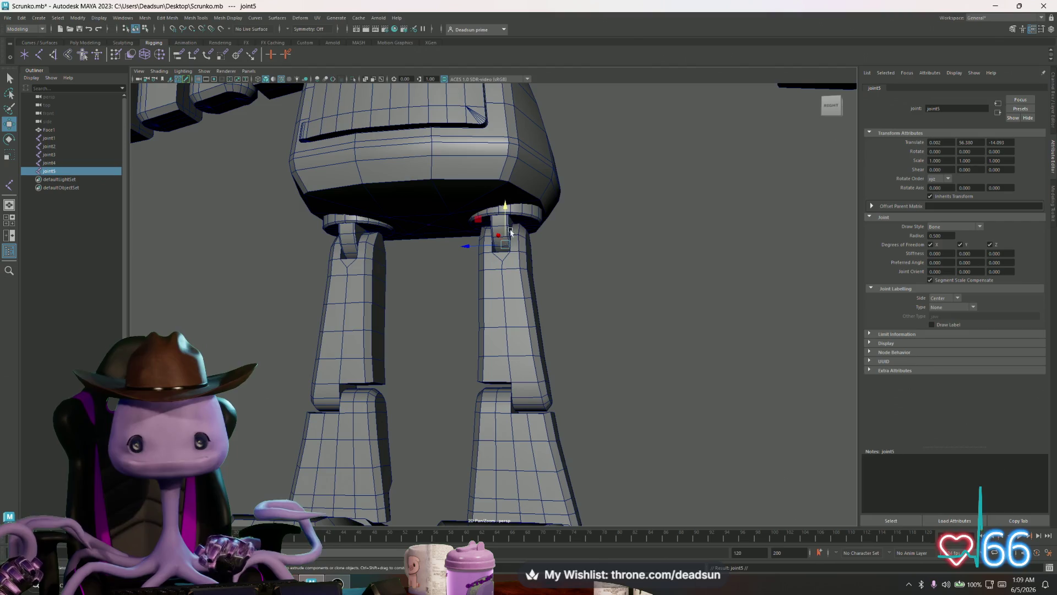
pyautogui.moveTo(504, 207); pyautogui.dragTo(504, 299)
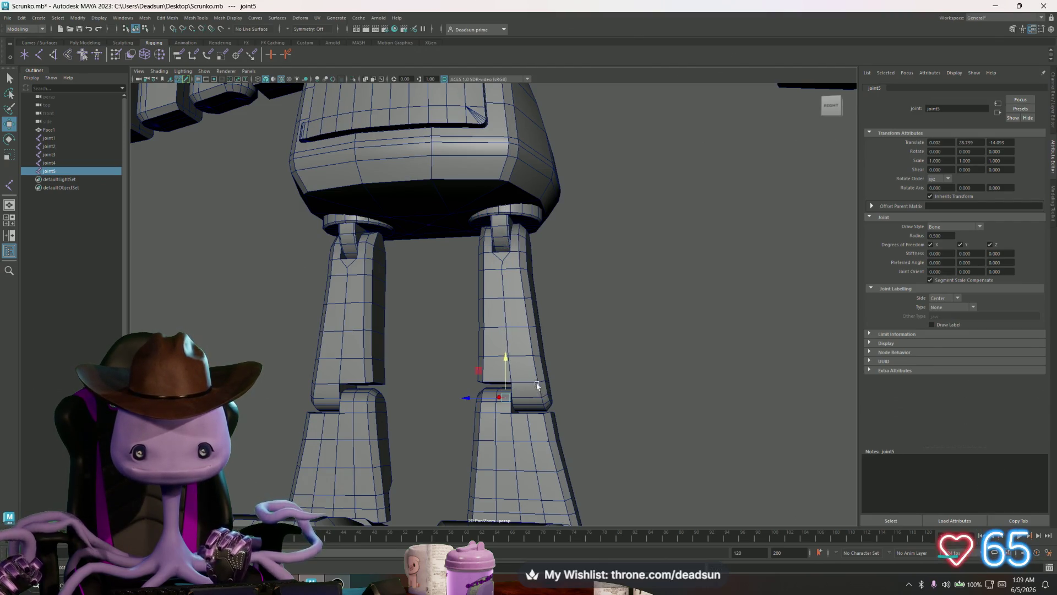
pyautogui.moveTo(537, 385)
pyautogui.mouseDown()
pyautogui.moveTo(505, 308)
pyautogui.moveTo(503, 364)
pyautogui.moveTo(500, 340)
pyautogui.mouseUp()
# Add joint6, joint7 forward in the foot, and joint8 toward the toe
pyautogui.hotkey('ctrl', 'd')
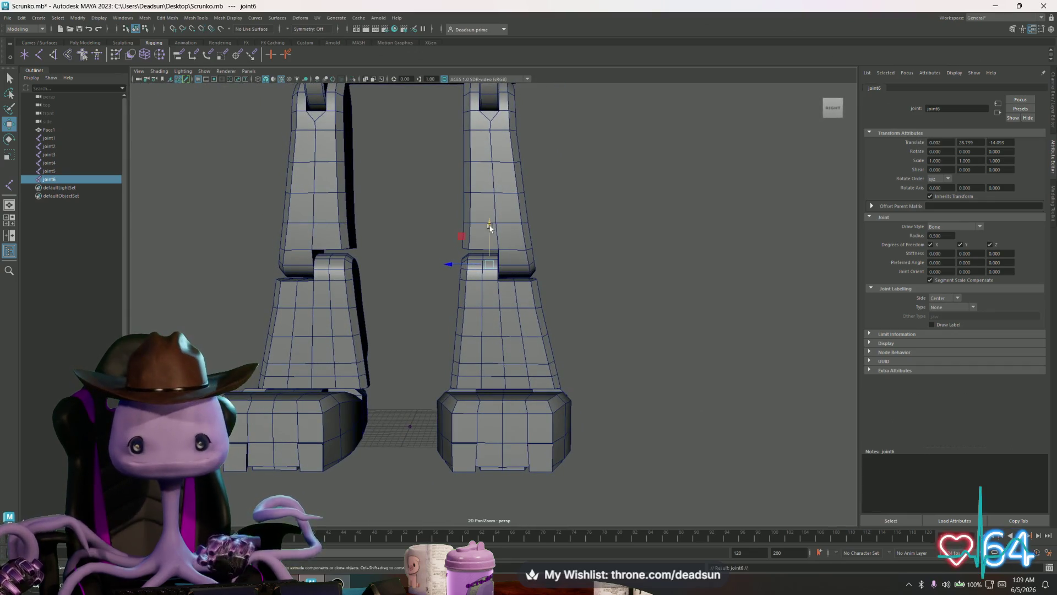
pyautogui.moveTo(562, 348)
pyautogui.keyDown('alt'); pyautogui.mouseDown()
pyautogui.moveTo(484, 354)
pyautogui.moveTo(385, 338)
pyautogui.moveTo(578, 420)
pyautogui.moveTo(531, 275)
pyautogui.moveTo(472, 307)
pyautogui.moveTo(472, 342)
pyautogui.moveTo(555, 366)
pyautogui.moveTo(554, 382)
pyautogui.moveTo(540, 346)
pyautogui.moveTo(556, 387)
pyautogui.moveTo(615, 349)
pyautogui.moveTo(545, 371)
pyautogui.mouseUp(); pyautogui.keyUp('alt')
pyautogui.hotkey('ctrl', 'd')
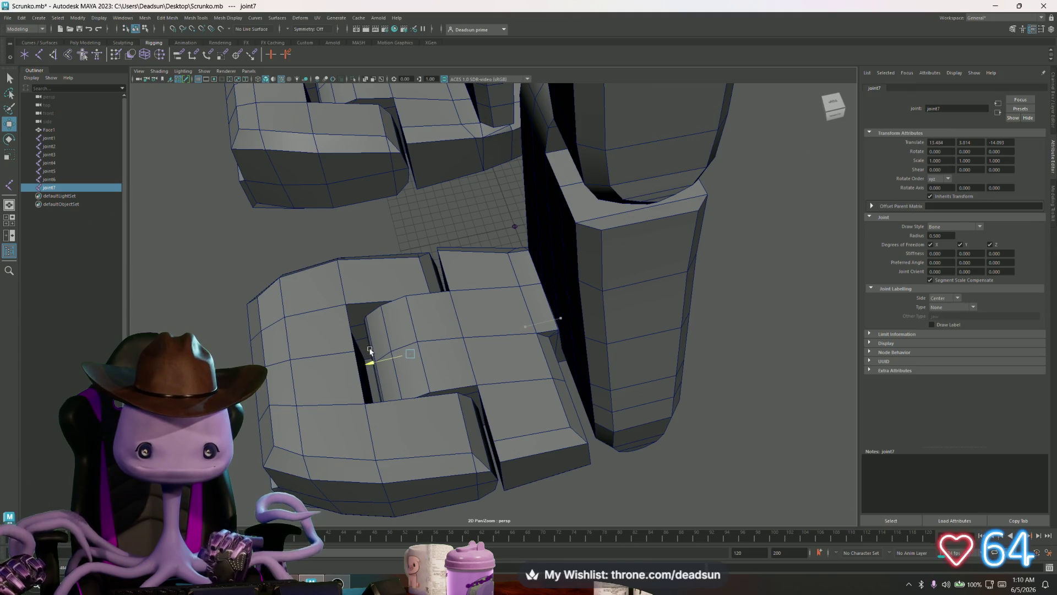
pyautogui.moveTo(370, 351)
pyautogui.keyDown('alt'); pyautogui.mouseDown()
pyautogui.moveTo(362, 274)
pyautogui.moveTo(346, 382)
pyautogui.moveTo(543, 370)
pyautogui.moveTo(501, 385)
pyautogui.mouseUp(); pyautogui.keyUp('alt')
pyautogui.hotkey('ctrl', 'd')
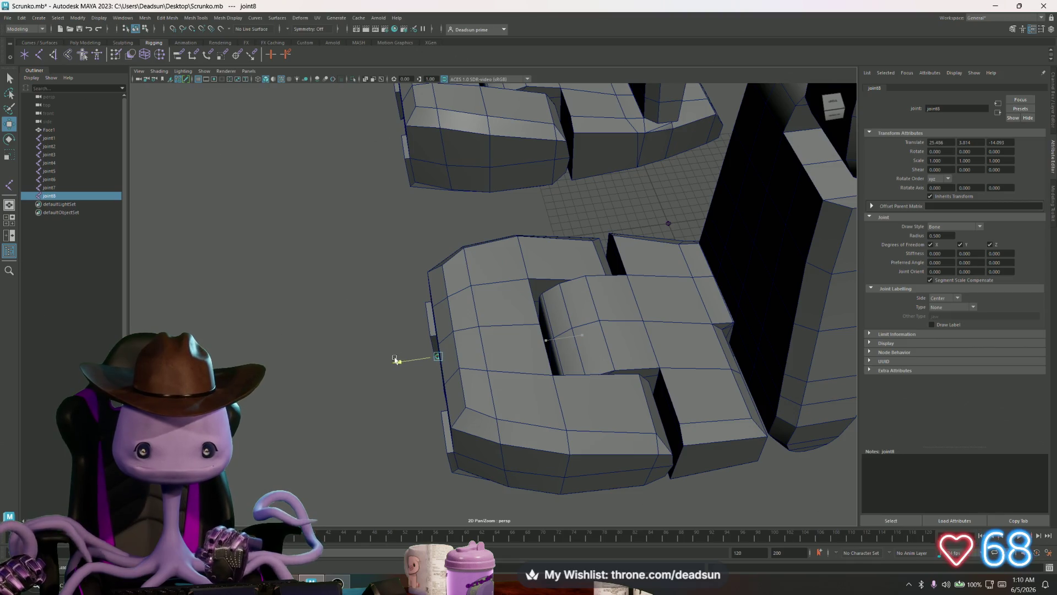
# Select joint2 under the robot's body as the parent for the next chain
pyautogui.moveTo(394, 359)
pyautogui.keyDown('alt'); pyautogui.mouseDown()
pyautogui.moveTo(485, 327)
pyautogui.moveTo(531, 350)
pyautogui.mouseUp(); pyautogui.keyUp('alt')
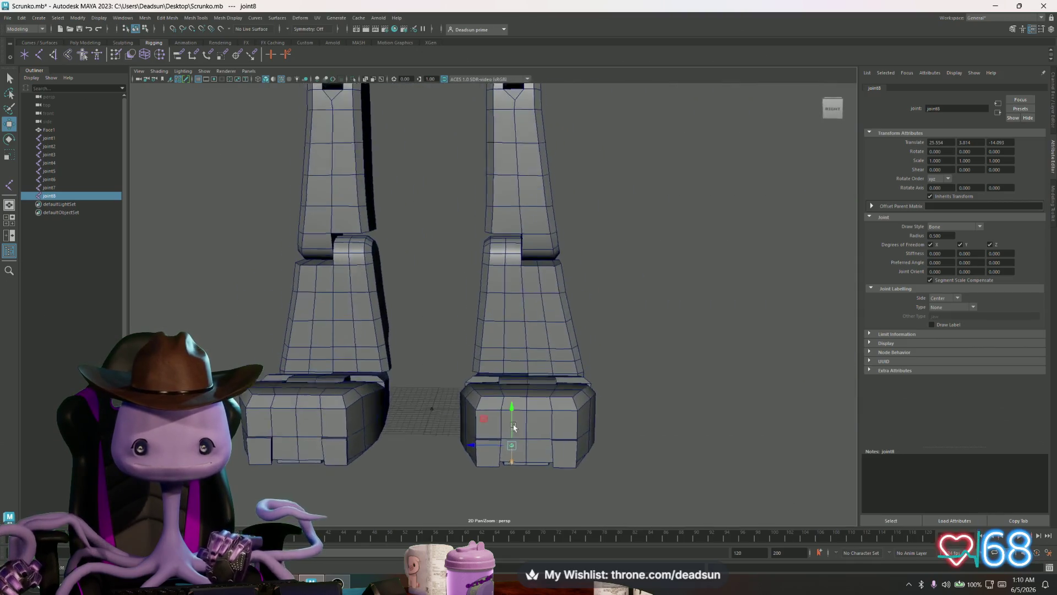
pyautogui.moveTo(450, 265)
pyautogui.keyDown('alt'); pyautogui.mouseDown()
pyautogui.moveTo(490, 372)
pyautogui.moveTo(440, 397)
pyautogui.moveTo(434, 200)
pyautogui.mouseUp(); pyautogui.keyUp('alt')
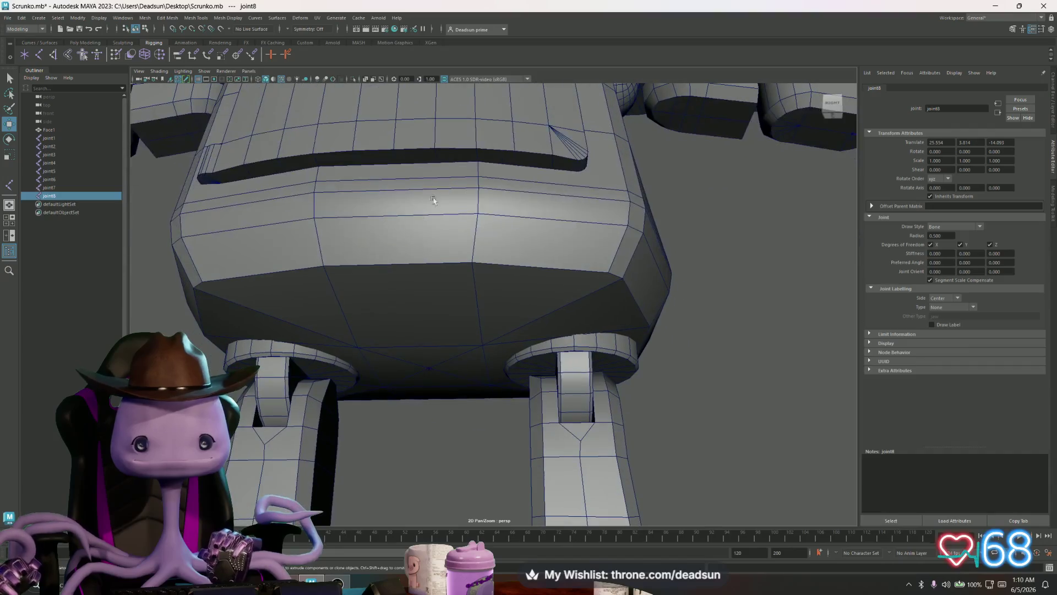
pyautogui.click(429, 368)
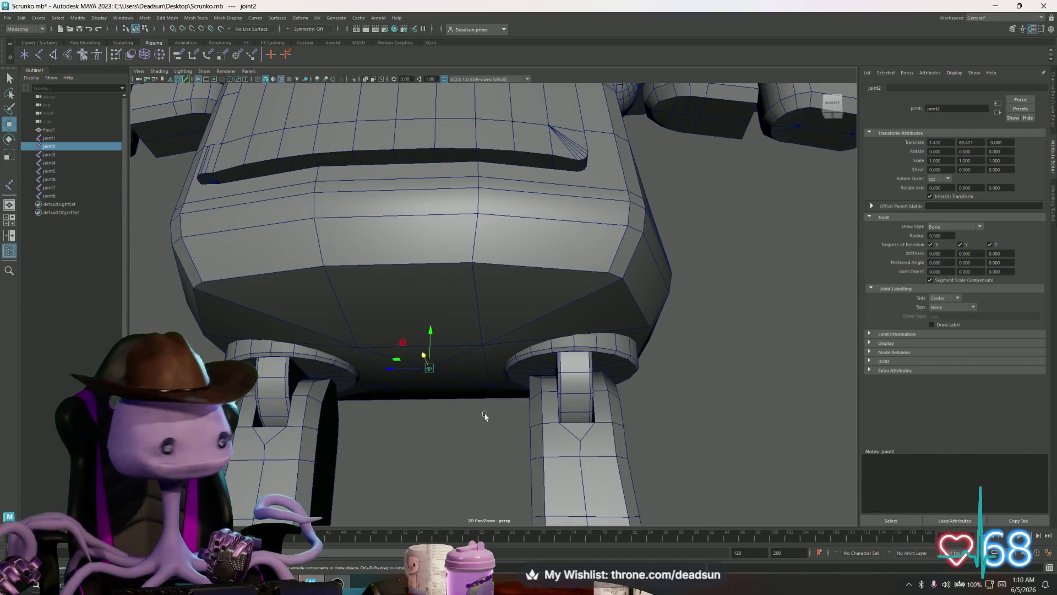
# Add joint9 at the top of the torso and joint10 above it
pyautogui.moveTo(485, 415)
pyautogui.keyDown('alt'); pyautogui.mouseDown()
pyautogui.moveTo(347, 361)
pyautogui.moveTo(429, 352)
pyautogui.moveTo(478, 287)
pyautogui.moveTo(484, 366)
pyautogui.moveTo(495, 378)
pyautogui.moveTo(454, 373)
pyautogui.moveTo(465, 373)
pyautogui.mouseUp(); pyautogui.keyUp('alt')
pyautogui.click(497, 361)
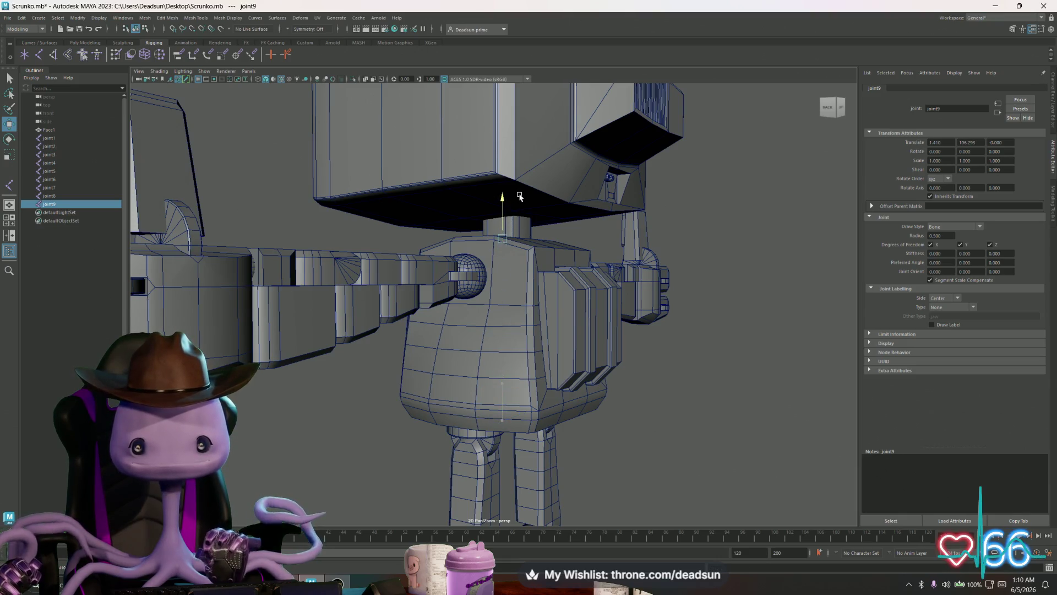
pyautogui.scroll(5, 536, 201)
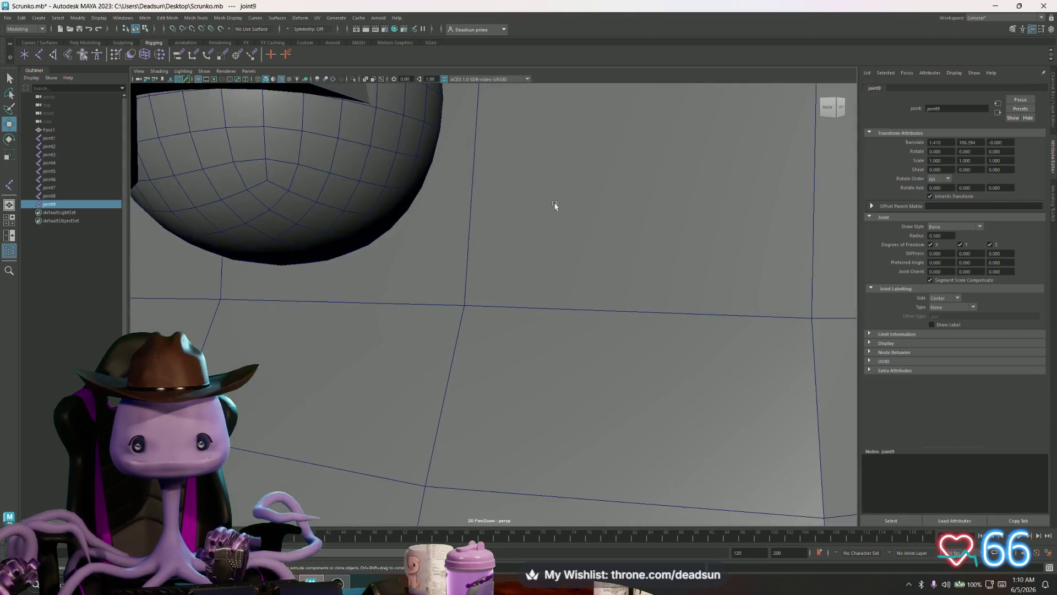
pyautogui.moveTo(554, 207)
pyautogui.keyDown('alt'); pyautogui.mouseDown()
pyautogui.moveTo(510, 384)
pyautogui.moveTo(494, 357)
pyautogui.moveTo(455, 349)
pyautogui.moveTo(418, 298)
pyautogui.mouseUp(); pyautogui.keyUp('alt')
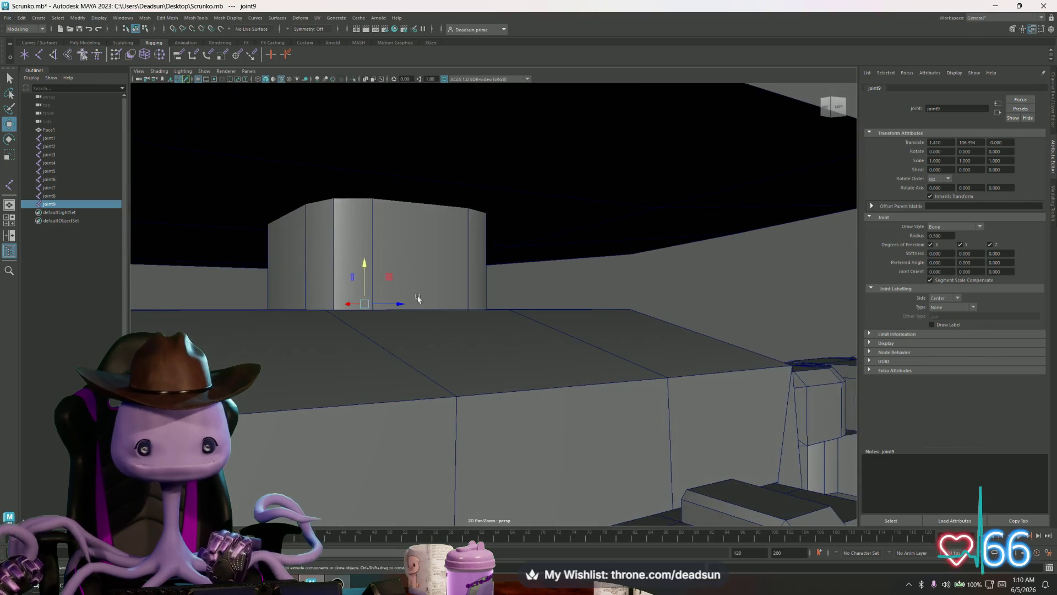
pyautogui.moveTo(363, 268)
pyautogui.keyDown('alt'); pyautogui.mouseDown()
pyautogui.moveTo(352, 297)
pyautogui.moveTo(420, 354)
pyautogui.moveTo(402, 354)
pyautogui.moveTo(418, 345)
pyautogui.mouseUp(); pyautogui.keyUp('alt')
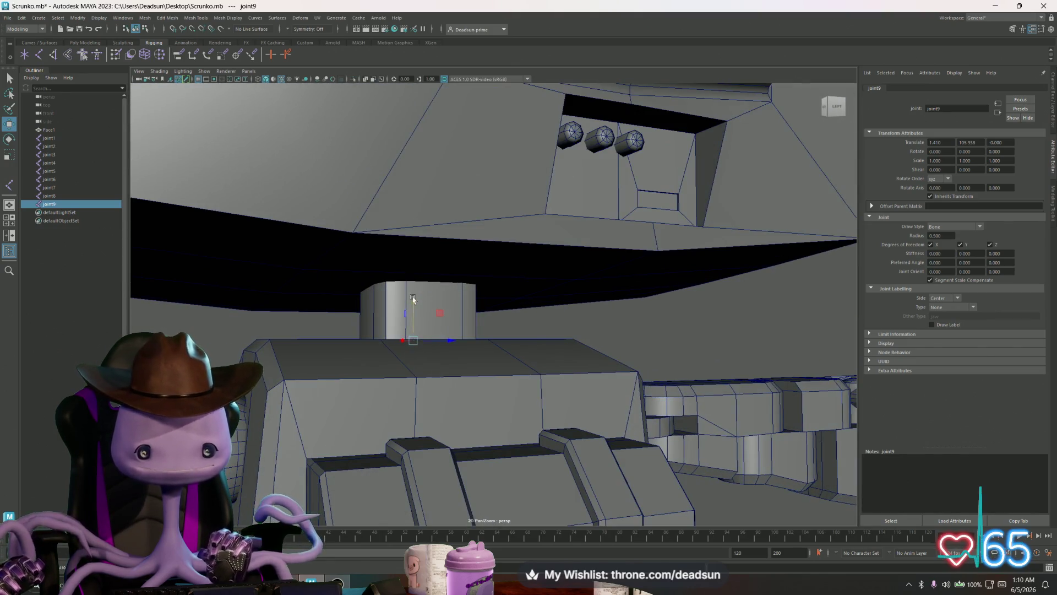
pyautogui.hotkey('ctrl', 'd')
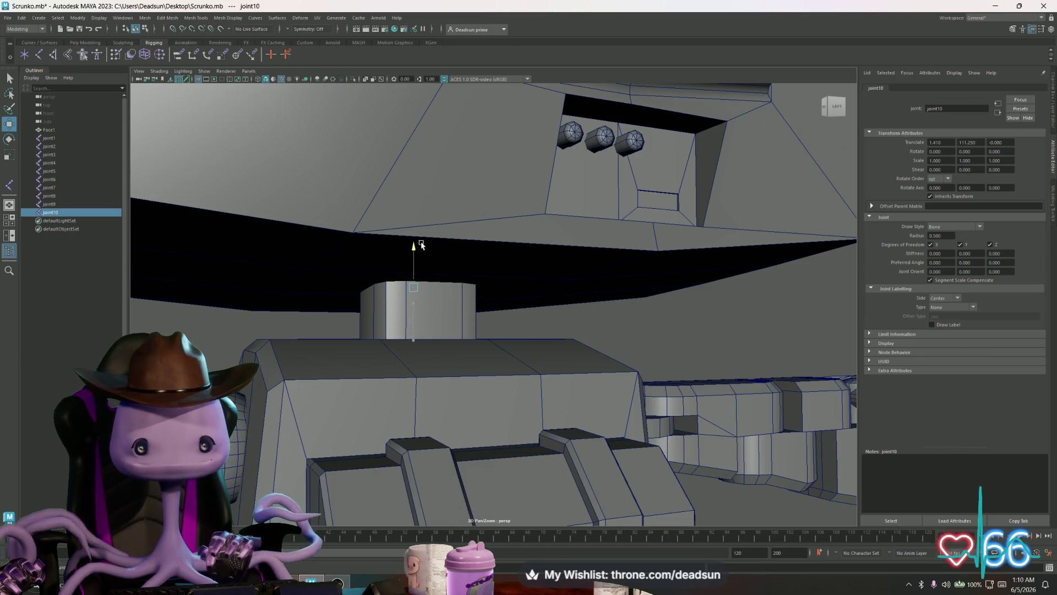
# Add joint11 up into the neck and nudge it toward the neck centre
pyautogui.scroll(-8, 421, 247)
pyautogui.moveTo(386, 275)
pyautogui.keyDown('alt'); pyautogui.mouseDown()
pyautogui.moveTo(347, 309)
pyautogui.moveTo(270, 312)
pyautogui.moveTo(455, 338)
pyautogui.mouseUp(); pyautogui.keyUp('alt')
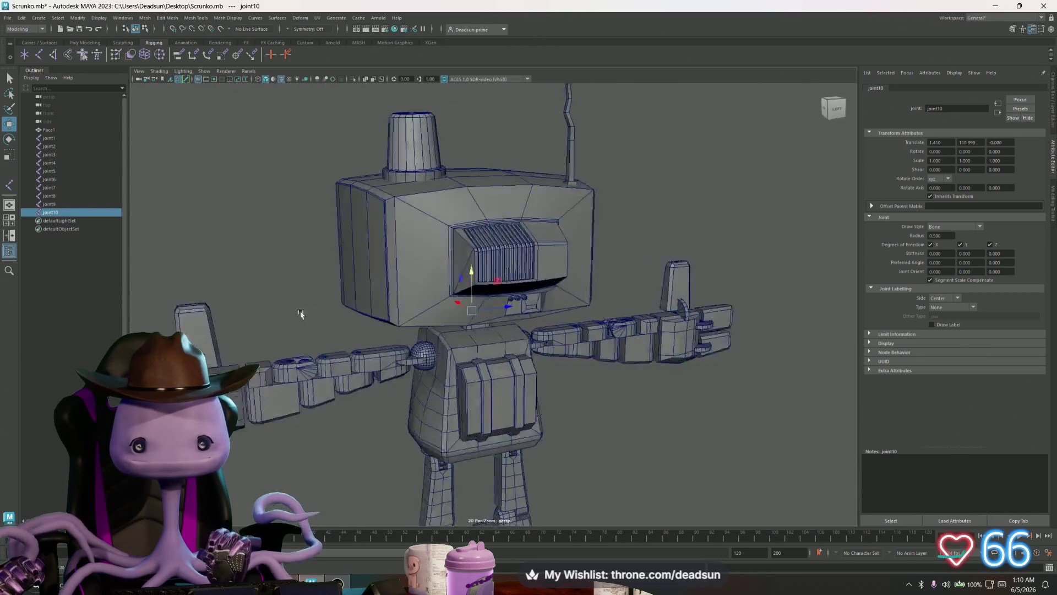
pyautogui.scroll(6, 496, 344)
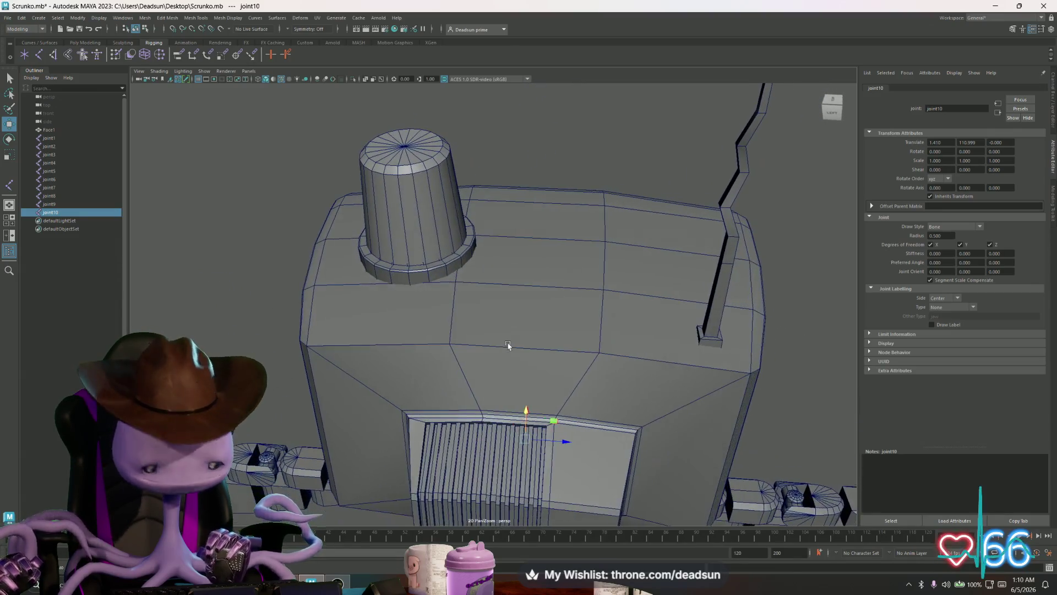
pyautogui.hotkey('ctrl', 'd')
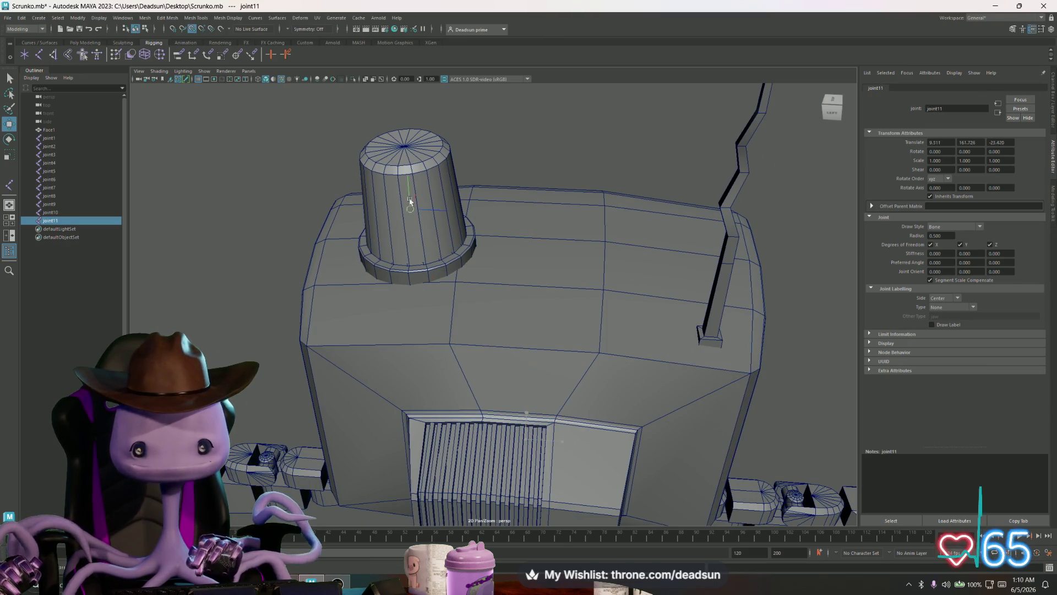
pyautogui.scroll(10, 415, 247)
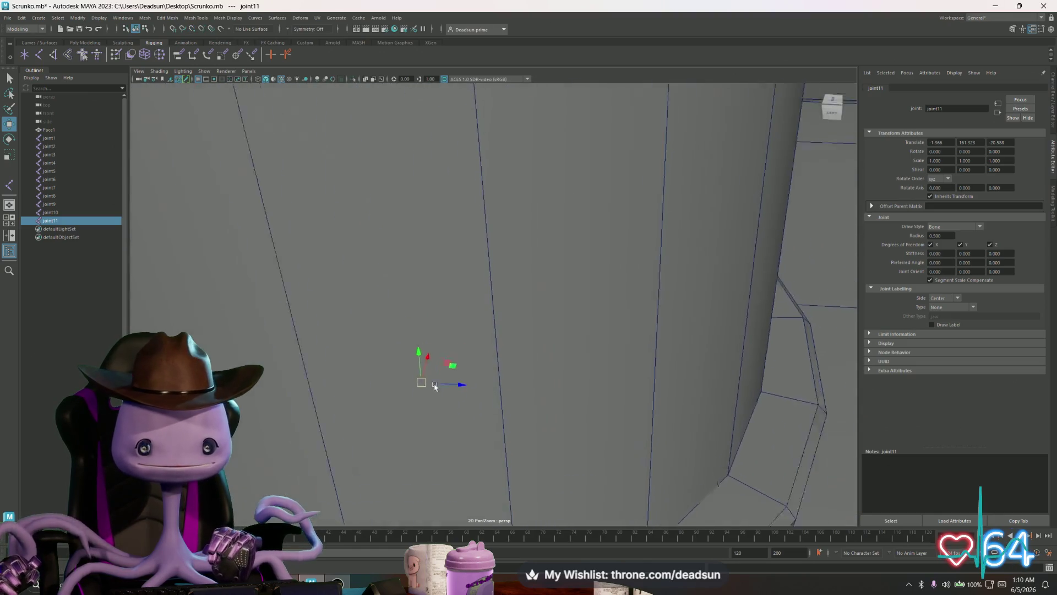
pyautogui.scroll(-8, 435, 386)
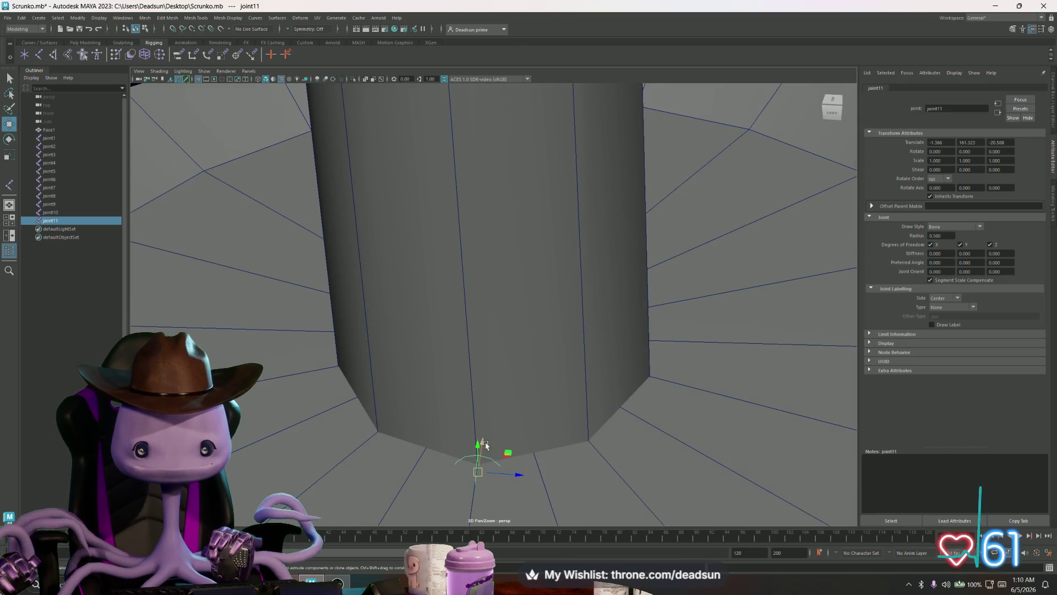
pyautogui.moveTo(514, 344); pyautogui.dragTo(500, 371)
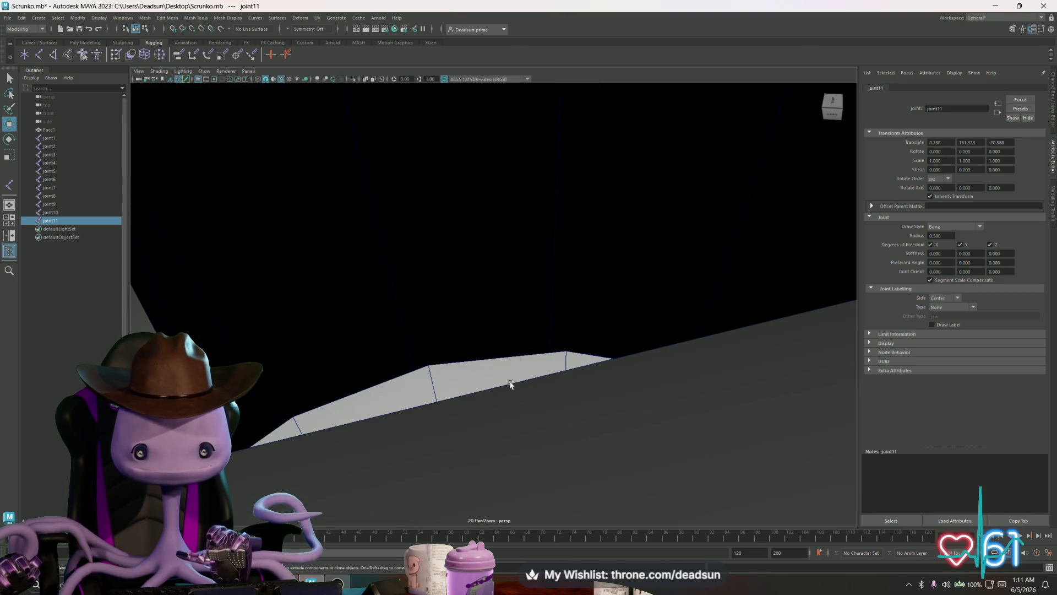
# Frame joint11 and orbit to check it inside the neck cylinder
pyautogui.press('f')
pyautogui.scroll(-5, 470, 350)
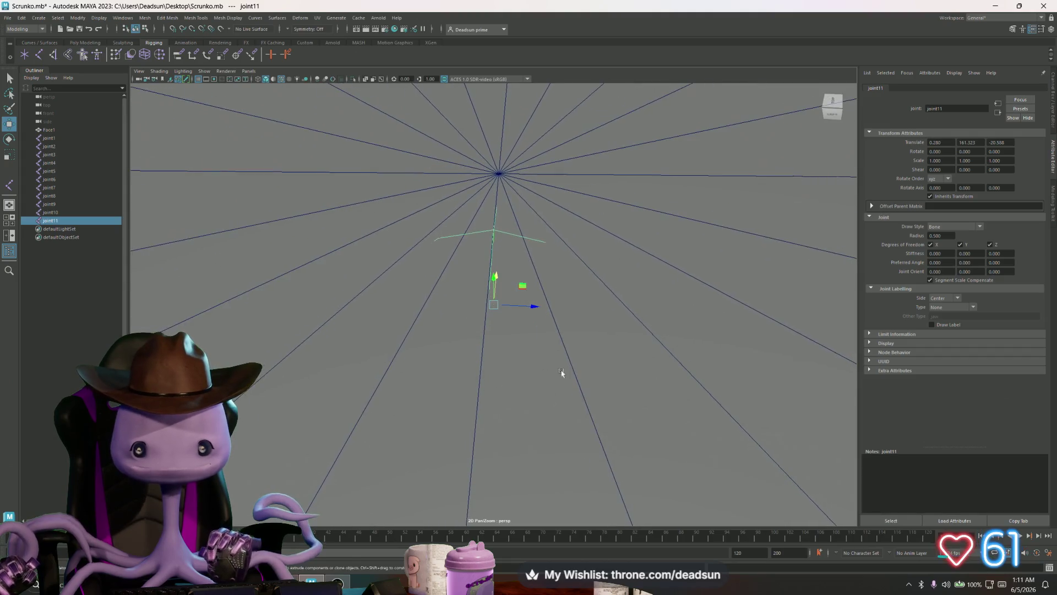
pyautogui.moveTo(561, 371)
pyautogui.mouseDown()
pyautogui.moveTo(483, 333)
pyautogui.moveTo(491, 328)
pyautogui.moveTo(462, 355)
pyautogui.moveTo(477, 350)
pyautogui.mouseUp()
pyautogui.scroll(-6, 502, 353)
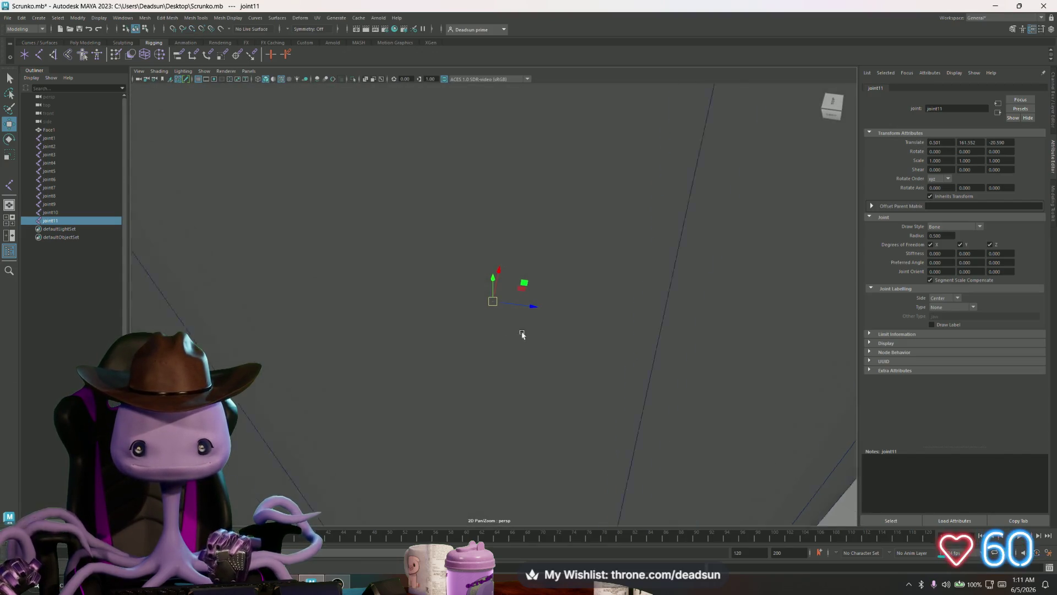
pyautogui.moveTo(521, 335)
pyautogui.mouseDown()
pyautogui.moveTo(597, 349)
pyautogui.moveTo(523, 359)
pyautogui.moveTo(523, 370)
pyautogui.mouseUp()
pyautogui.scroll(-6, 523, 370)
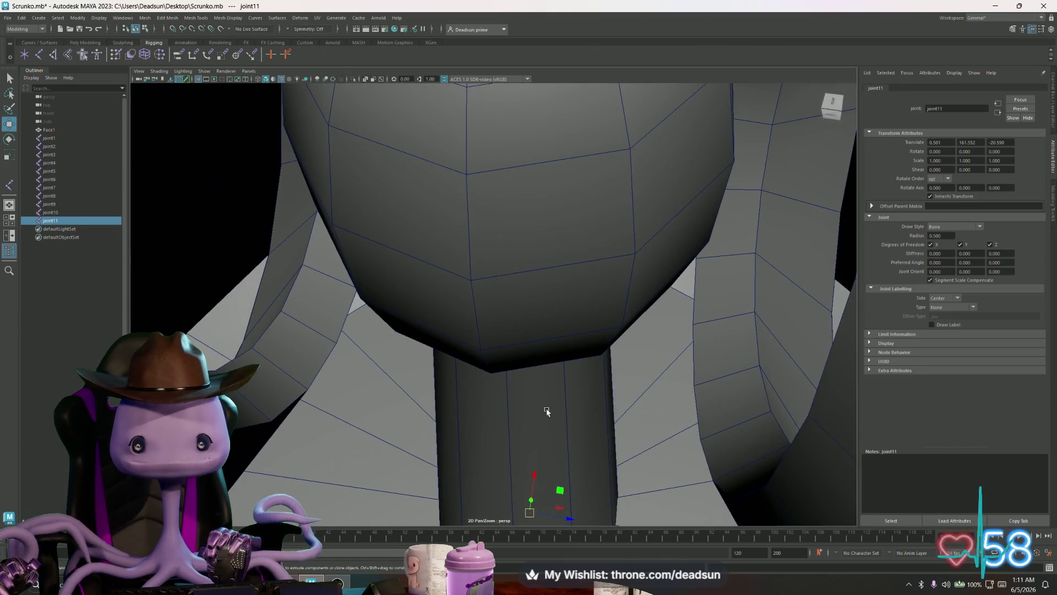
pyautogui.scroll(6, 518, 363)
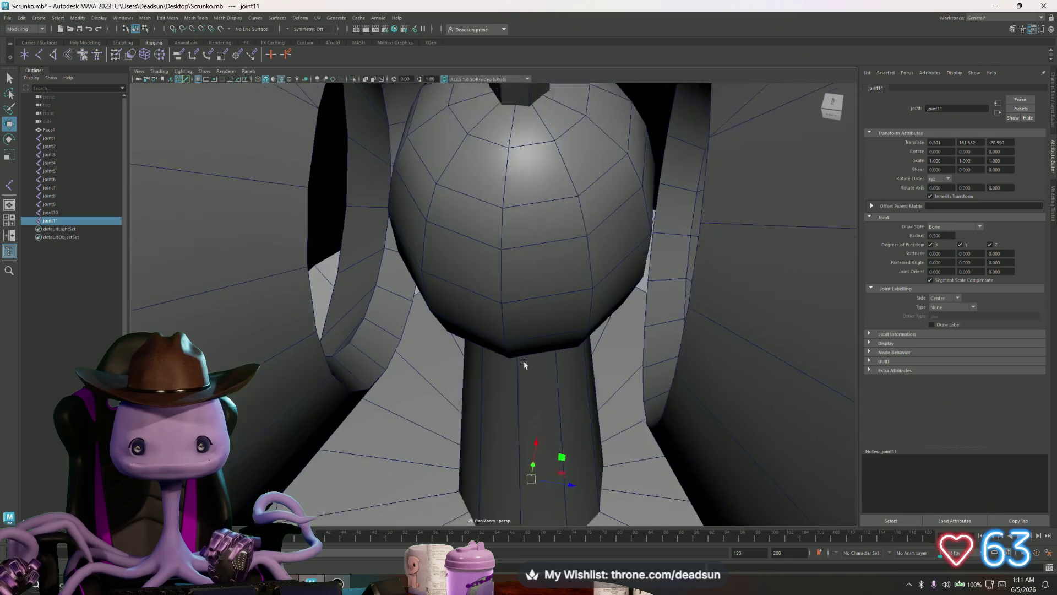
# Create joint12 as the next joint in the neck chain
pyautogui.hotkey('ctrl', 'd')
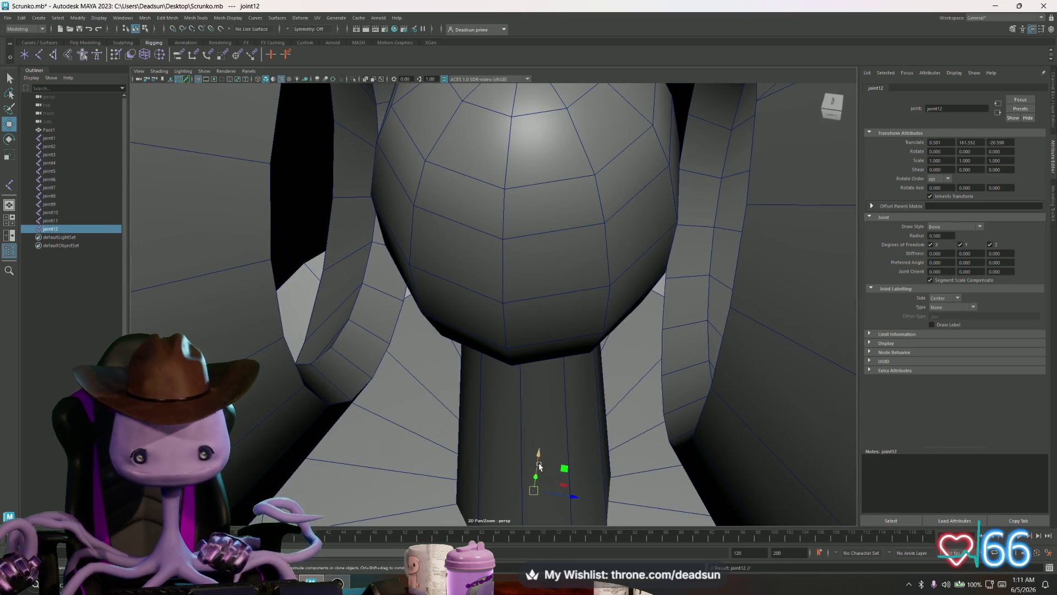
pyautogui.scroll(5, 541, 465)
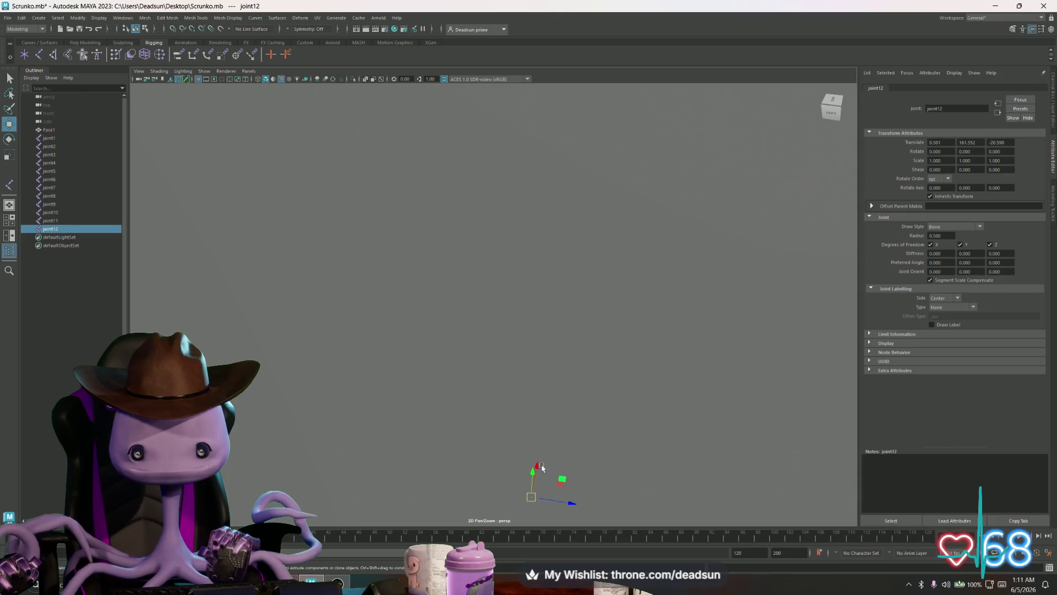
pyautogui.scroll(-3, 529, 465)
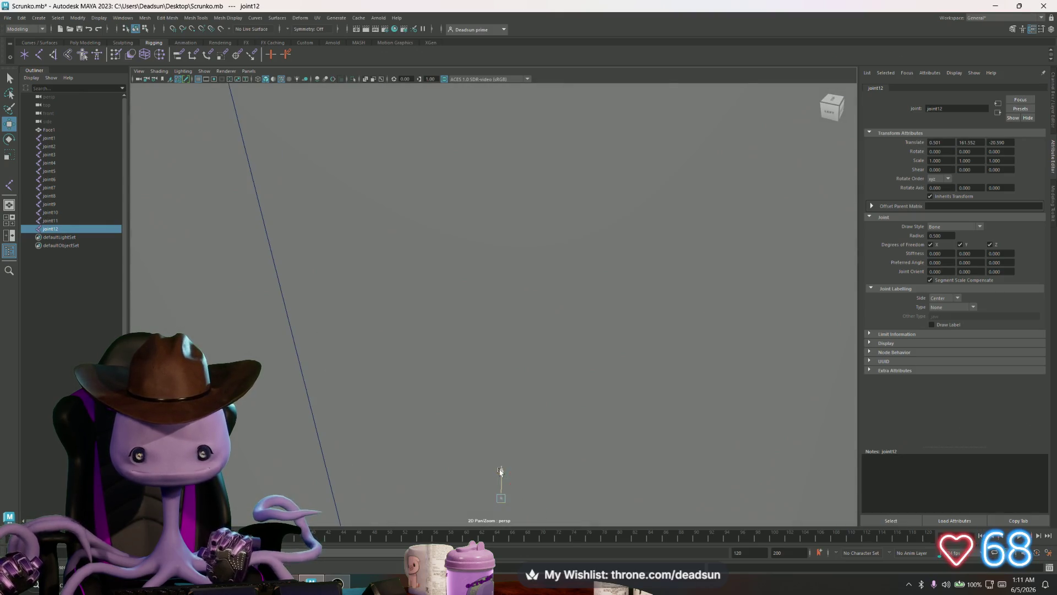
pyautogui.scroll(-6, 503, 290)
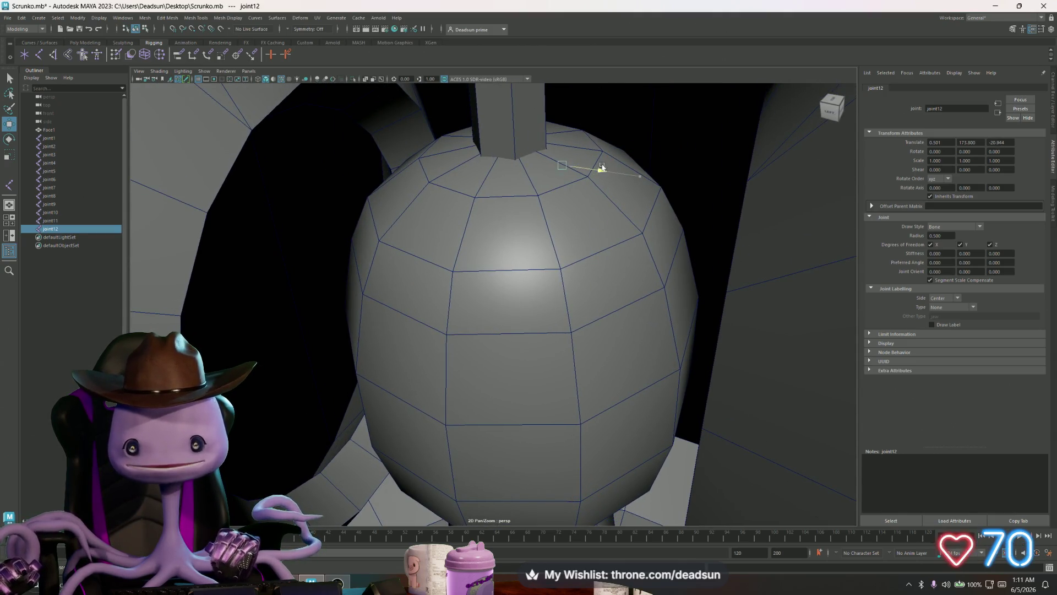
pyautogui.scroll(8, 566, 163)
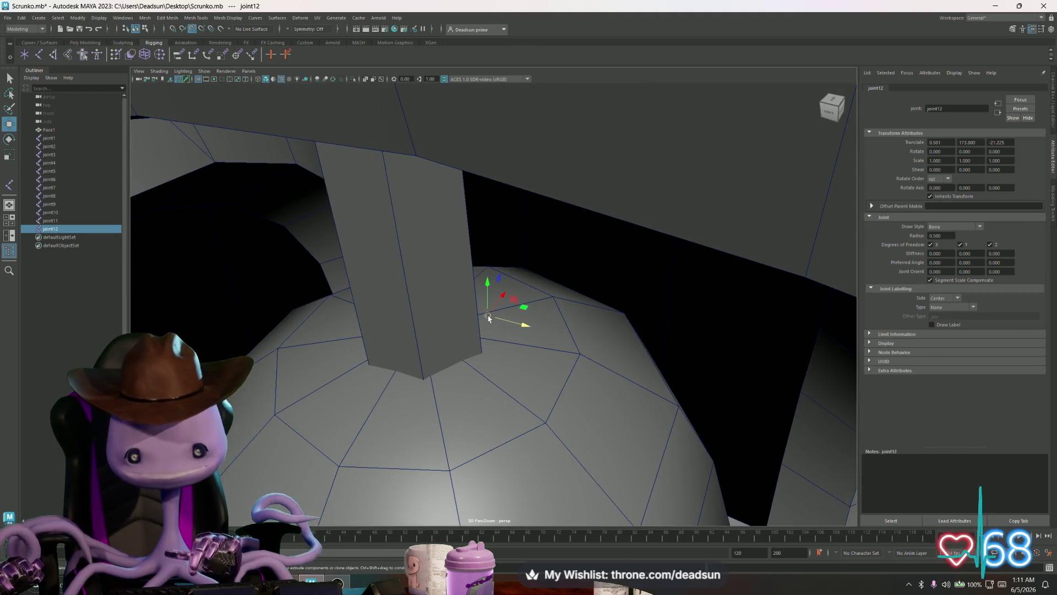
# Select the Face1 mesh, then reselect joint12
pyautogui.click(415, 334)
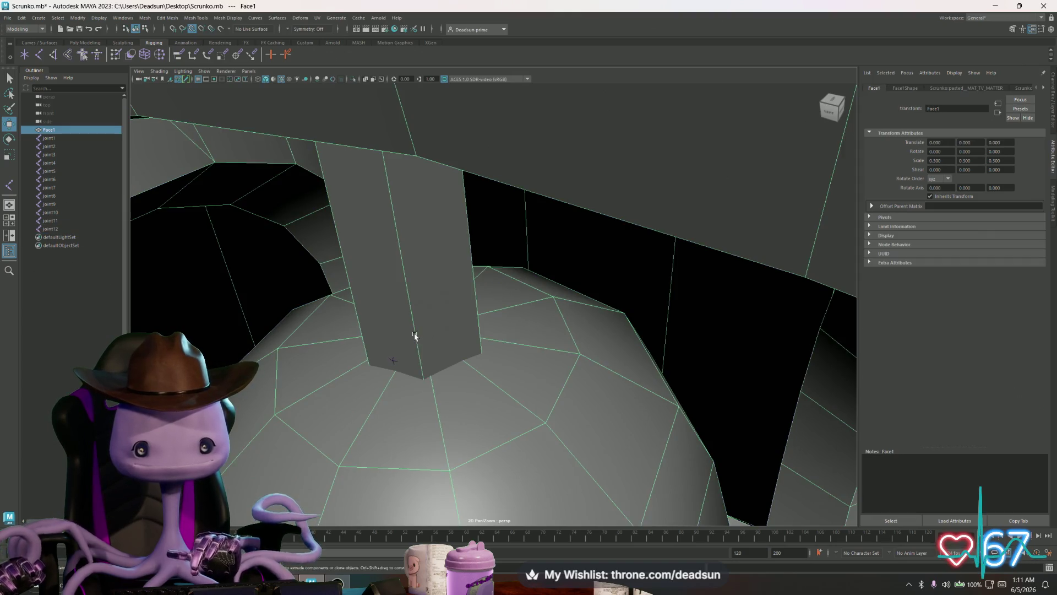
pyautogui.click(393, 361)
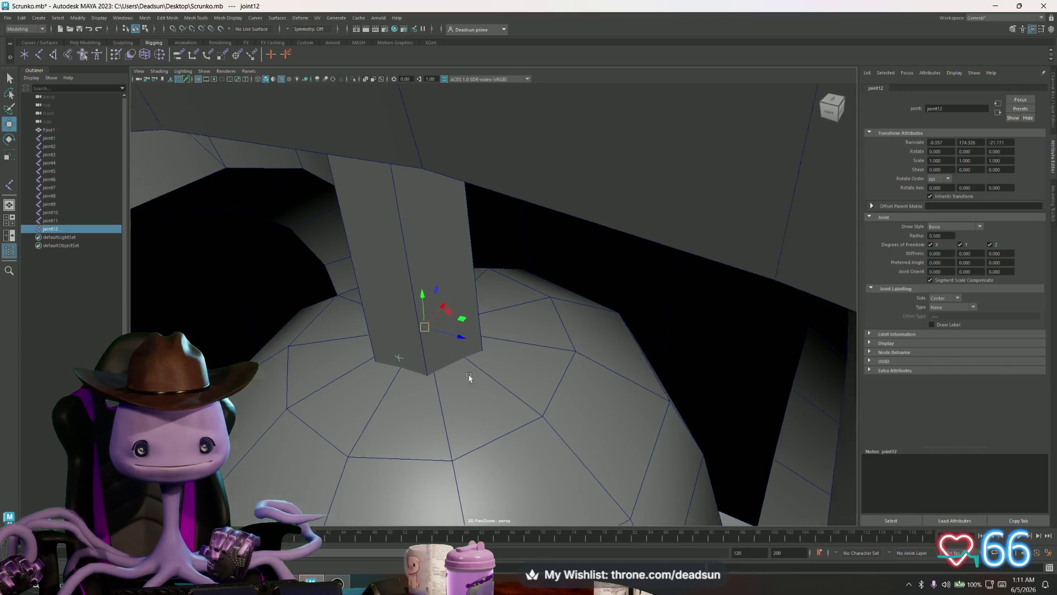
pyautogui.scroll(5, 290, 311)
pyautogui.scroll(-8, 409, 365)
pyautogui.scroll(-3, 399, 359)
pyautogui.scroll(10, 424, 385)
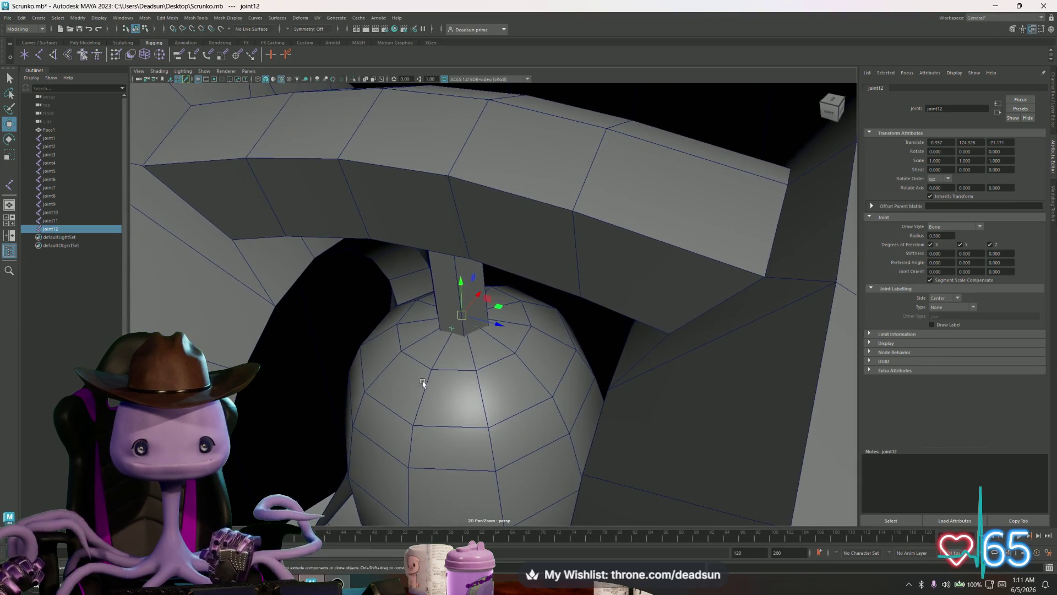
pyautogui.scroll(-10, 503, 396)
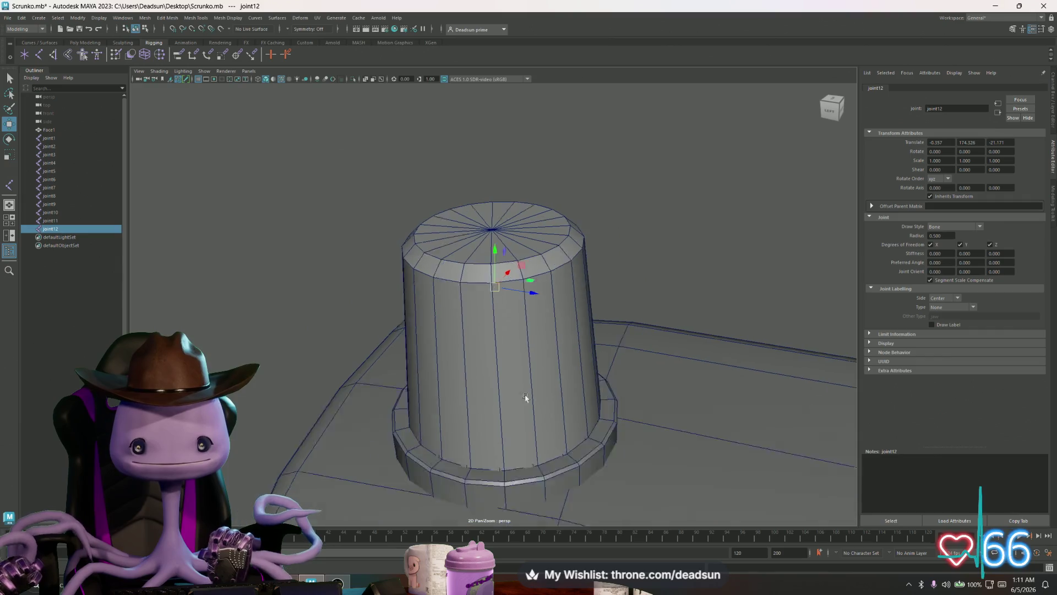
# Pan across the vent panel, box top and screen frame to inspect the head
pyautogui.moveTo(526, 397); pyautogui.dragTo(472, 248)
pyautogui.scroll(8, 474, 307)
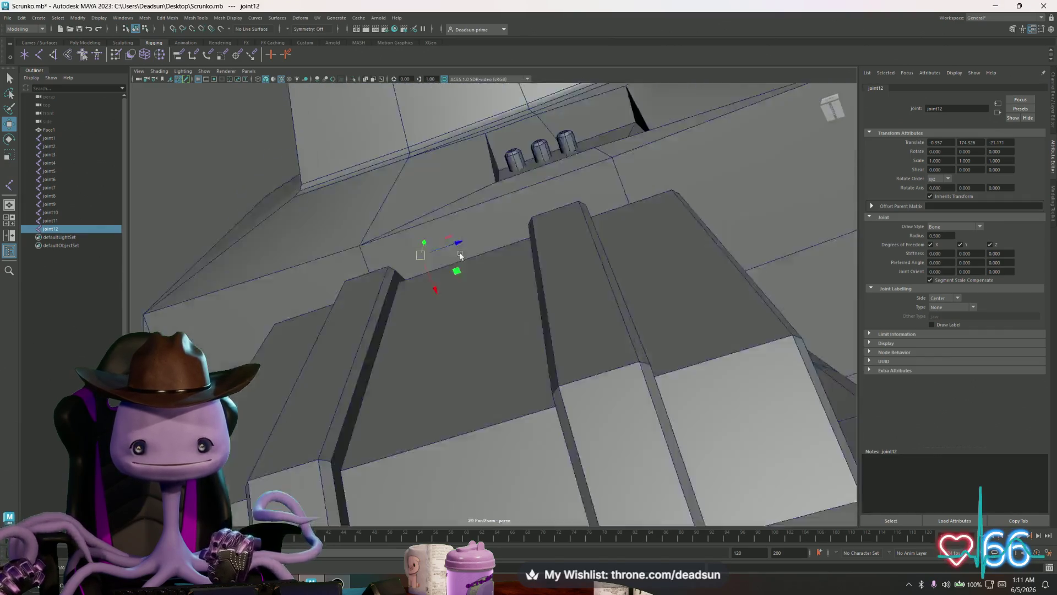
pyautogui.scroll(-5, 460, 255)
pyautogui.moveTo(465, 206); pyautogui.dragTo(406, 314)
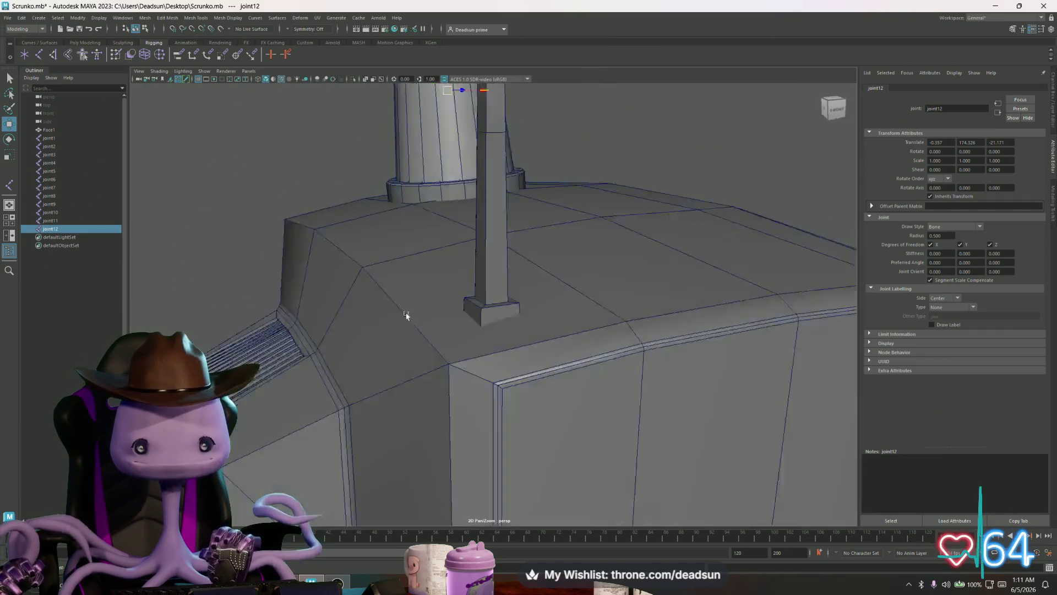
pyautogui.scroll(8, 405, 313)
pyautogui.moveTo(472, 376); pyautogui.dragTo(448, 229)
pyautogui.scroll(2, 455, 309)
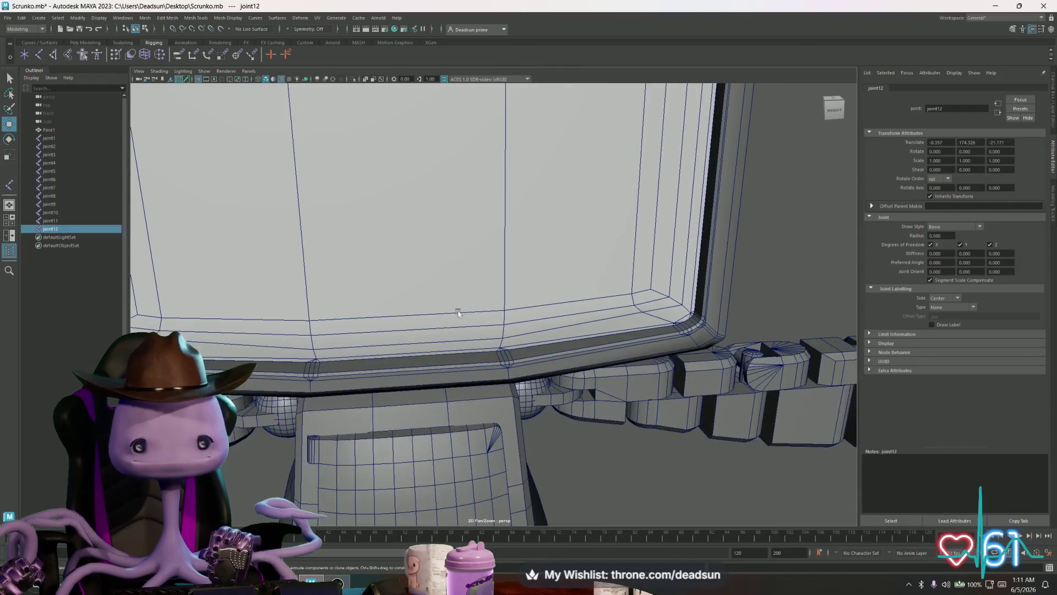
pyautogui.moveTo(465, 358)
pyautogui.mouseDown()
pyautogui.moveTo(457, 302)
pyautogui.moveTo(517, 337)
pyautogui.moveTo(464, 312)
pyautogui.moveTo(828, 444)
pyautogui.moveTo(559, 361)
pyautogui.moveTo(571, 388)
pyautogui.mouseUp()
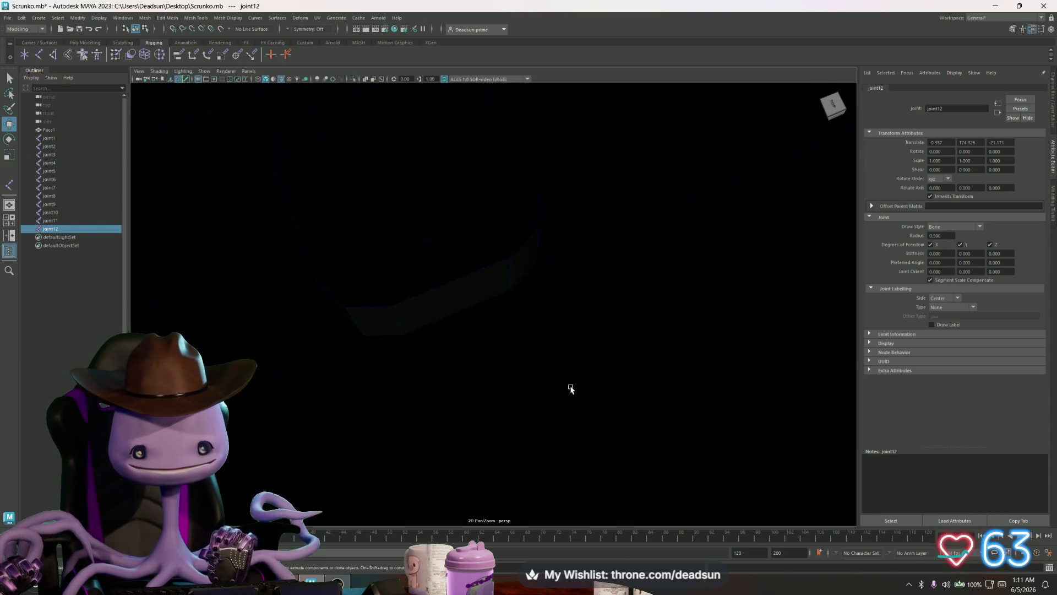
# Frame joint10, duplicate it as joint13 and nudge it slightly along Z
pyautogui.click(424, 243)
pyautogui.press('f')
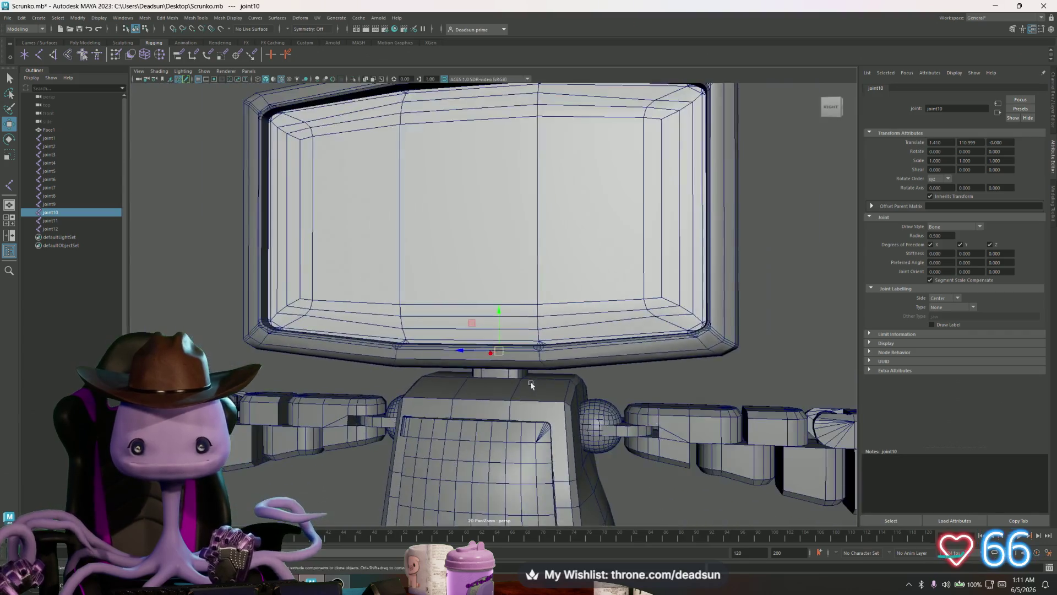
pyautogui.scroll(-8, 532, 386)
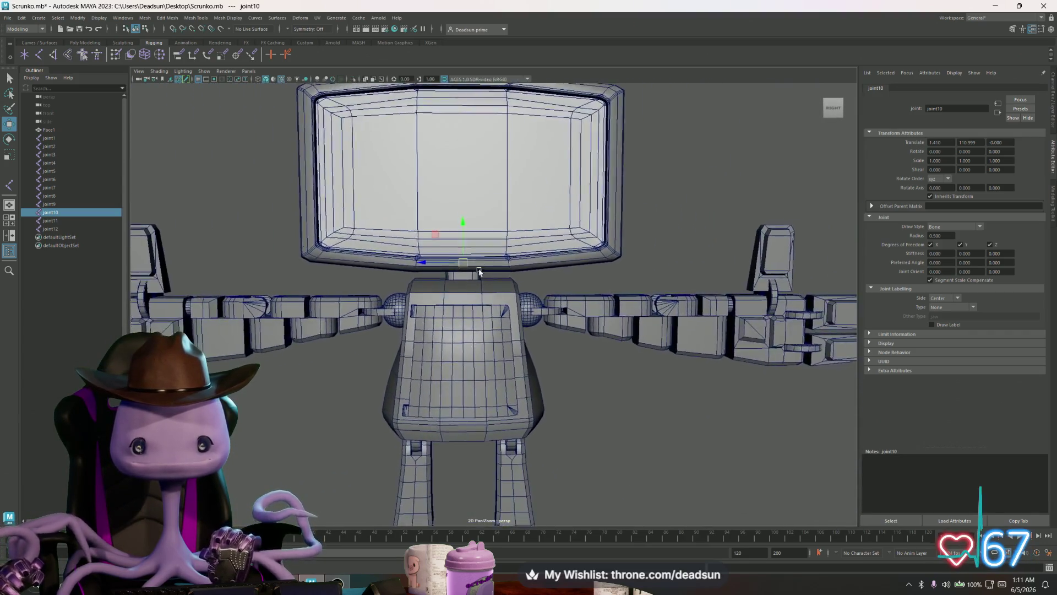
pyautogui.scroll(8, 521, 384)
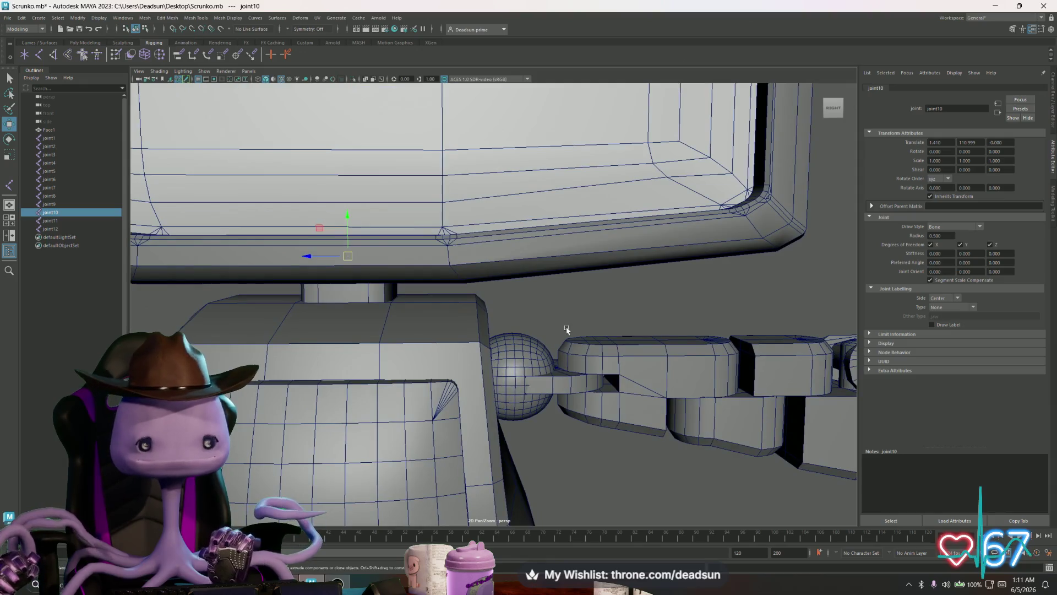
pyautogui.scroll(3, 522, 333)
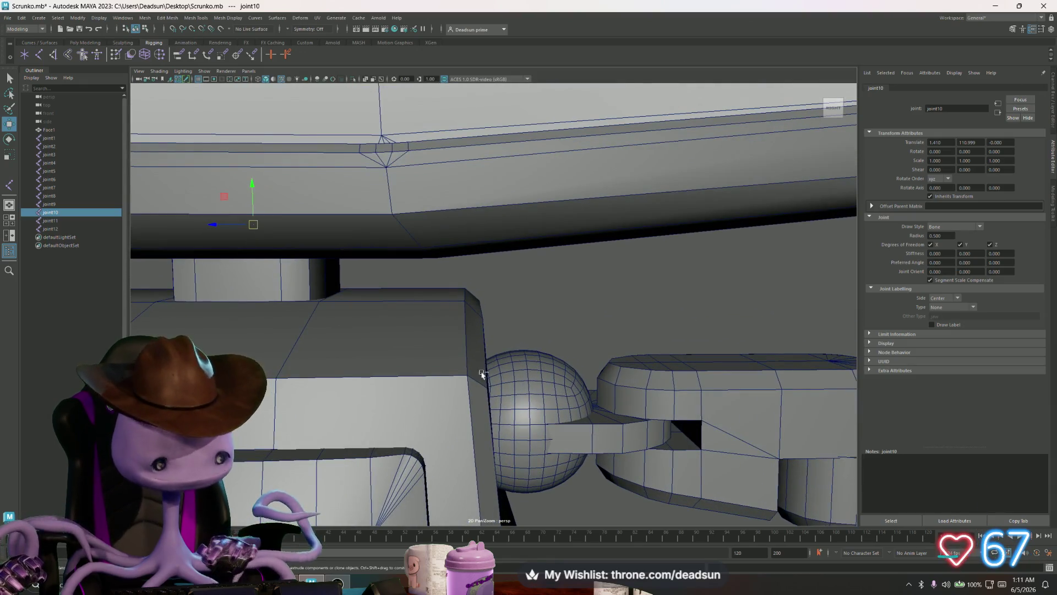
pyautogui.hotkey('ctrl', 'd')
pyautogui.moveTo(500, 274); pyautogui.dragTo(500, 272)
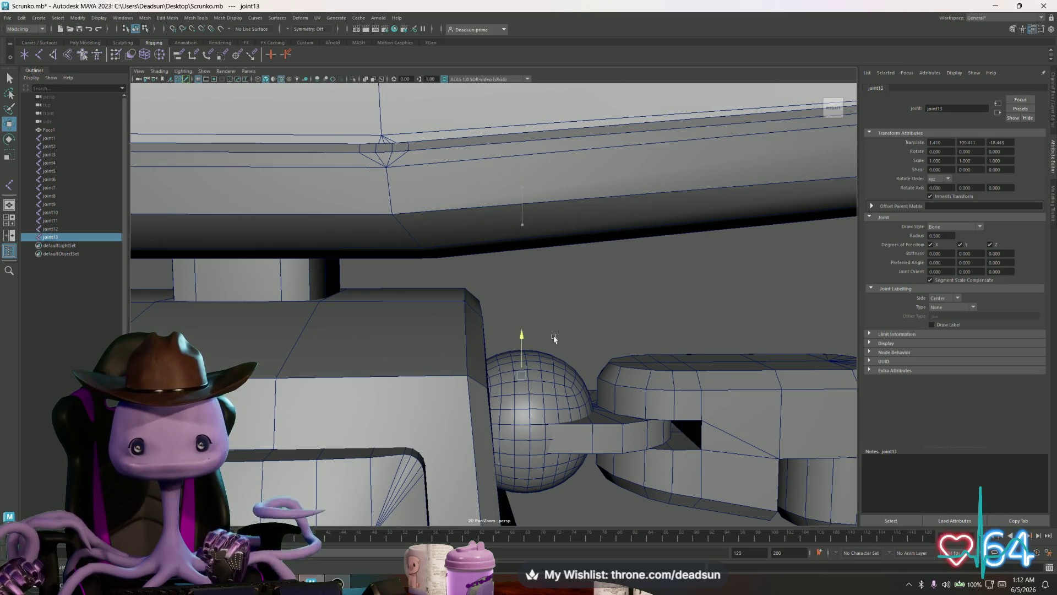
# Turn on X-Ray shading and orbit to a side view of the shoulder ball and arm
pyautogui.scroll(5, 560, 375)
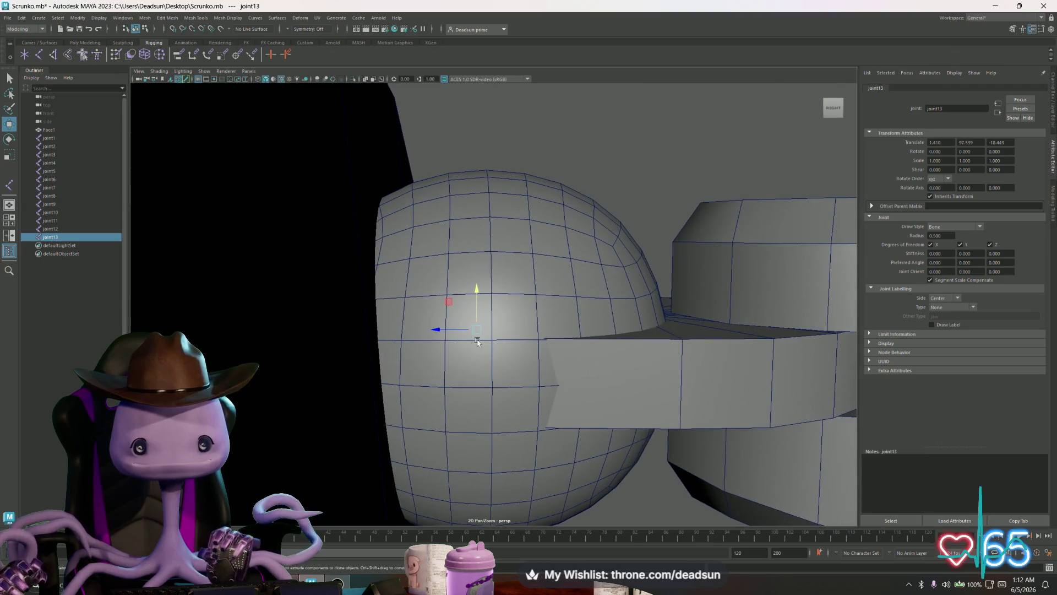
pyautogui.moveTo(528, 165)
pyautogui.keyDown('alt'); pyautogui.mouseDown()
pyautogui.moveTo(458, 353)
pyautogui.moveTo(481, 361)
pyautogui.moveTo(427, 264)
pyautogui.moveTo(533, 271)
pyautogui.moveTo(384, 359)
pyautogui.moveTo(590, 220)
pyautogui.moveTo(534, 251)
pyautogui.mouseUp(); pyautogui.keyUp('alt')
pyautogui.scroll(-10, 534, 251)
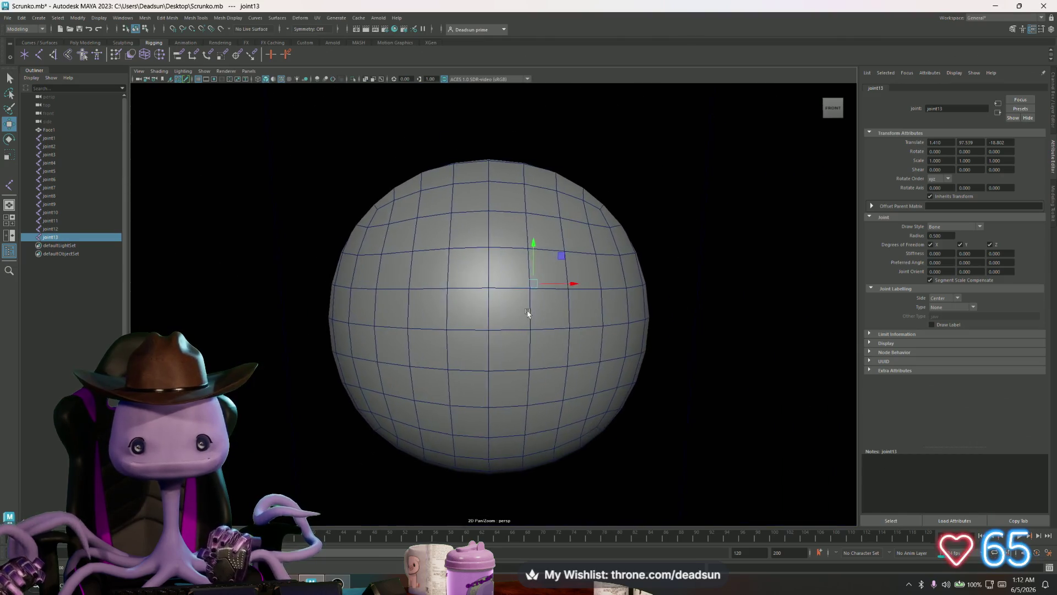
pyautogui.keyDown('alt'); pyautogui.moveTo(527, 312); pyautogui.dragTo(528, 309); pyautogui.keyUp('alt')
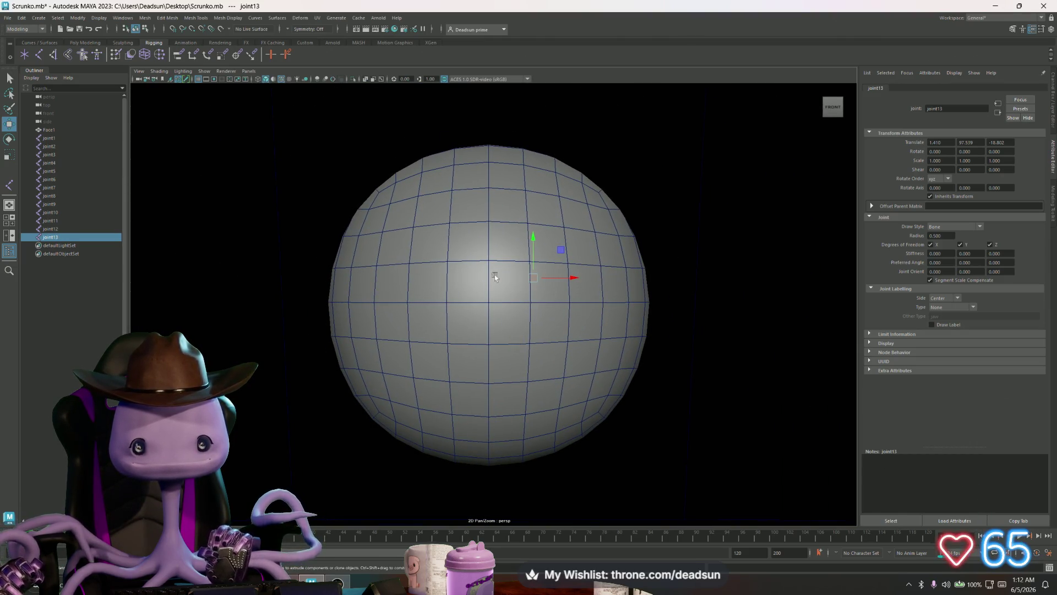
pyautogui.click(159, 71)
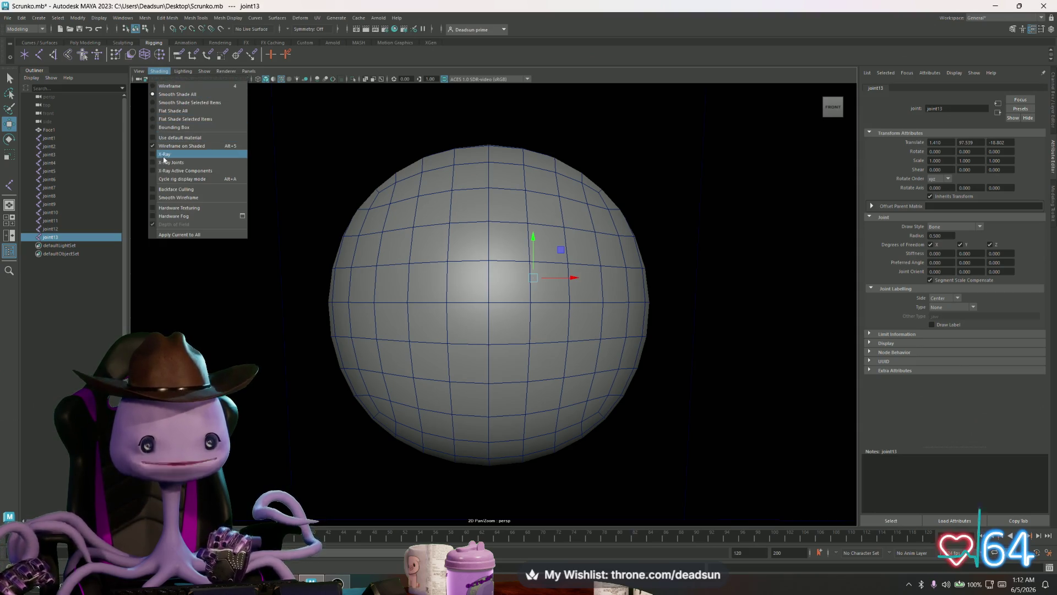
pyautogui.click(171, 152)
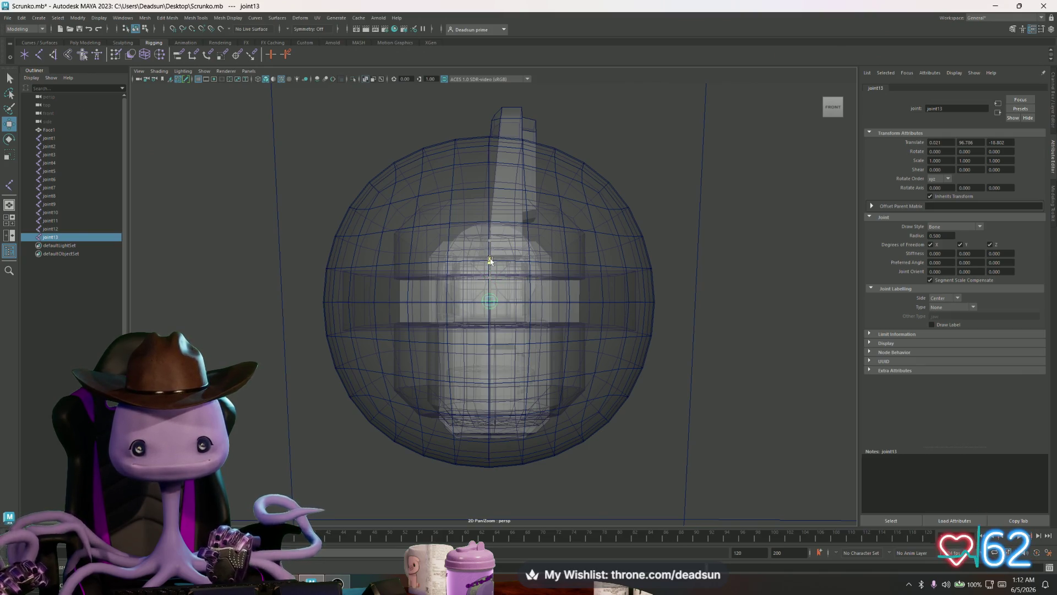
pyautogui.moveTo(490, 259)
pyautogui.mouseDown()
pyautogui.moveTo(431, 316)
pyautogui.moveTo(522, 316)
pyautogui.moveTo(435, 342)
pyautogui.moveTo(463, 358)
pyautogui.moveTo(460, 345)
pyautogui.mouseUp()
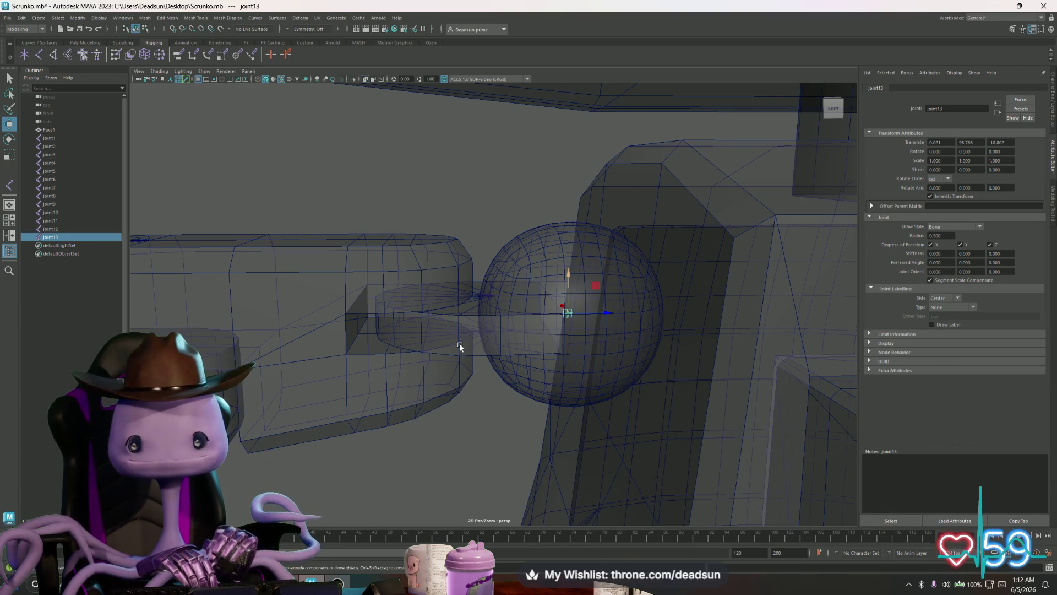
pyautogui.moveTo(487, 345)
pyautogui.mouseDown()
pyautogui.moveTo(460, 354)
pyautogui.moveTo(590, 335)
pyautogui.moveTo(396, 342)
pyautogui.moveTo(625, 354)
pyautogui.moveTo(523, 364)
pyautogui.moveTo(608, 390)
pyautogui.moveTo(549, 369)
pyautogui.moveTo(567, 373)
pyautogui.mouseUp()
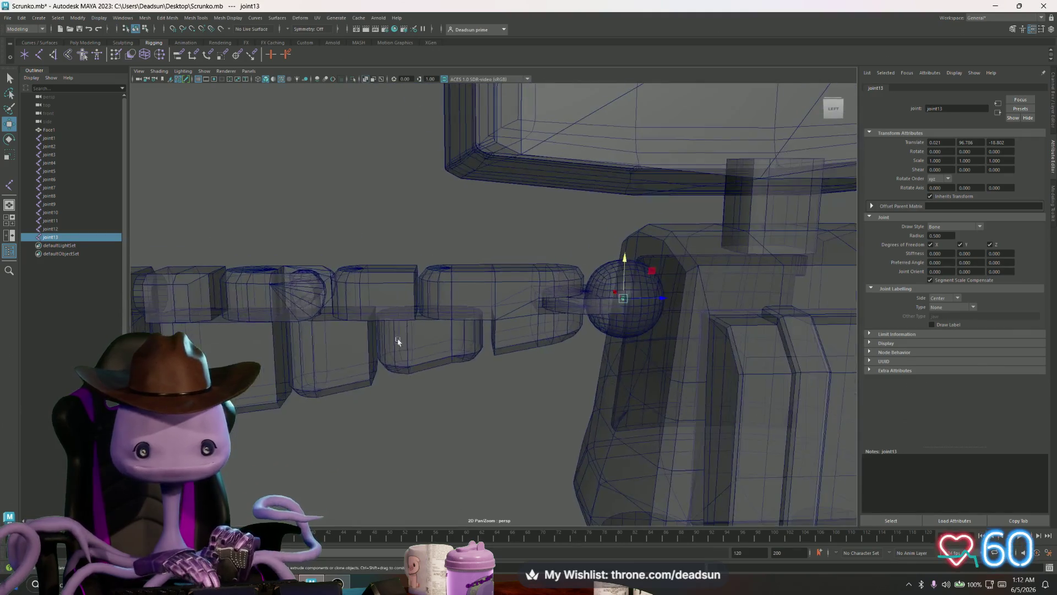
# Duplicate joints 14 through 16, sliding each further along the upper arm
pyautogui.hotkey('ctrl', 'd')
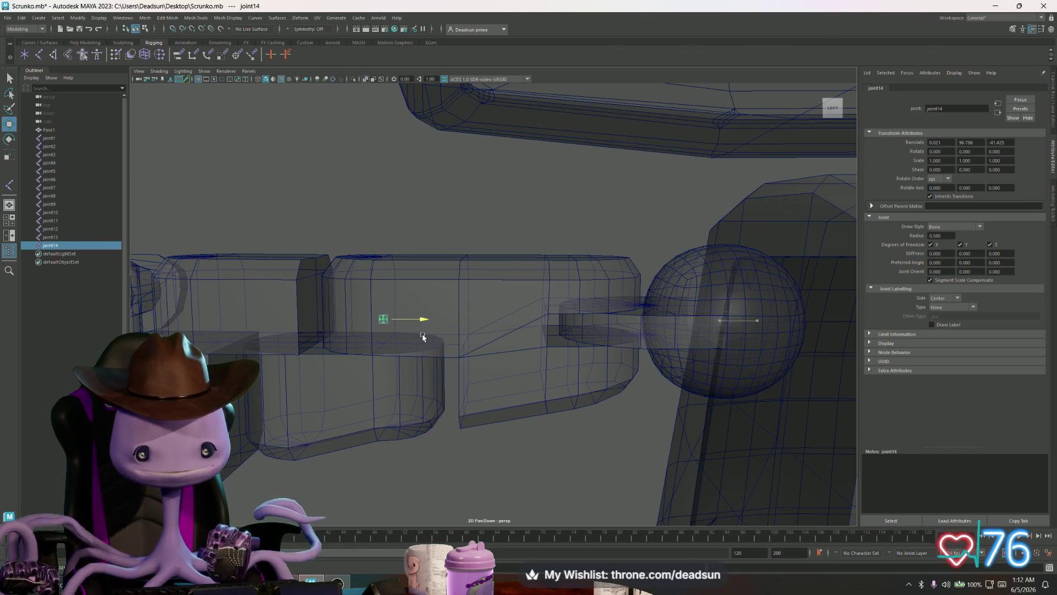
pyautogui.scroll(10, 422, 336)
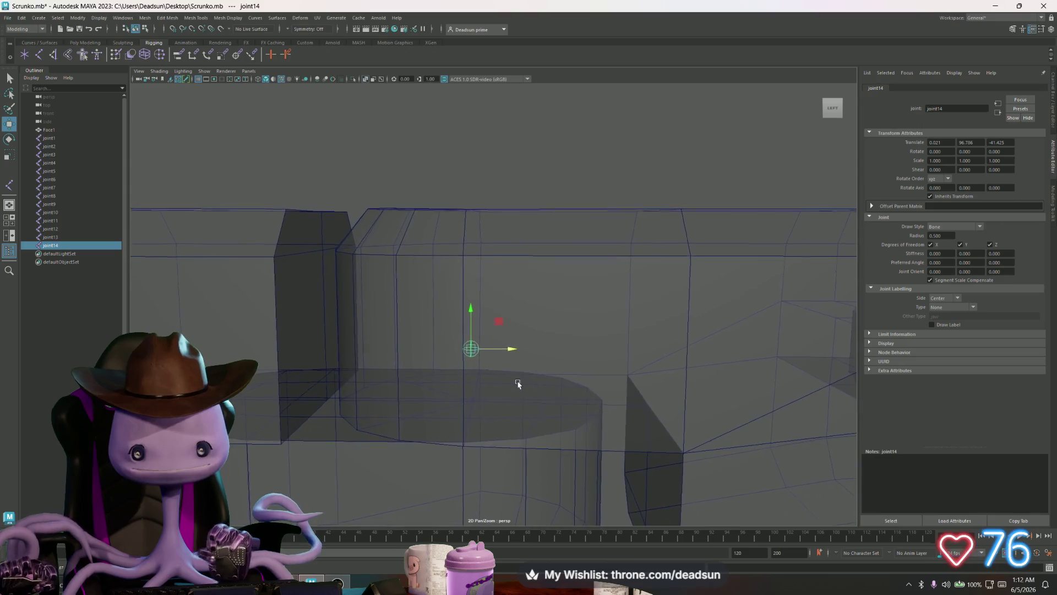
pyautogui.moveTo(518, 384)
pyautogui.mouseDown()
pyautogui.moveTo(460, 405)
pyautogui.moveTo(580, 416)
pyautogui.moveTo(500, 406)
pyautogui.moveTo(589, 430)
pyautogui.mouseUp()
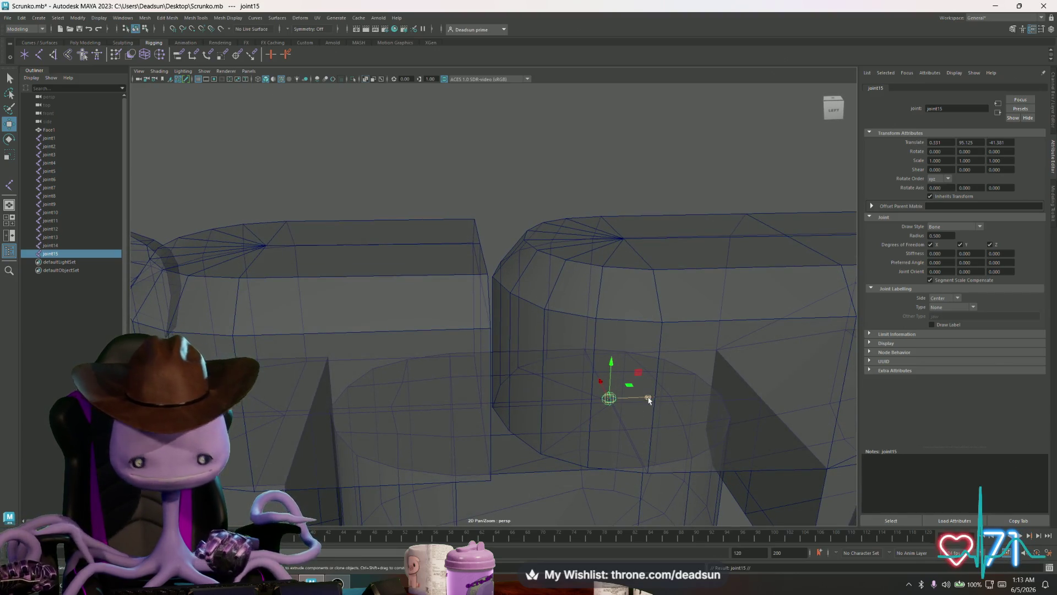
pyautogui.moveTo(649, 400)
pyautogui.mouseDown()
pyautogui.moveTo(667, 397)
pyautogui.moveTo(396, 414)
pyautogui.moveTo(431, 432)
pyautogui.moveTo(578, 379)
pyautogui.moveTo(484, 401)
pyautogui.moveTo(484, 389)
pyautogui.moveTo(557, 415)
pyautogui.moveTo(543, 420)
pyautogui.mouseUp()
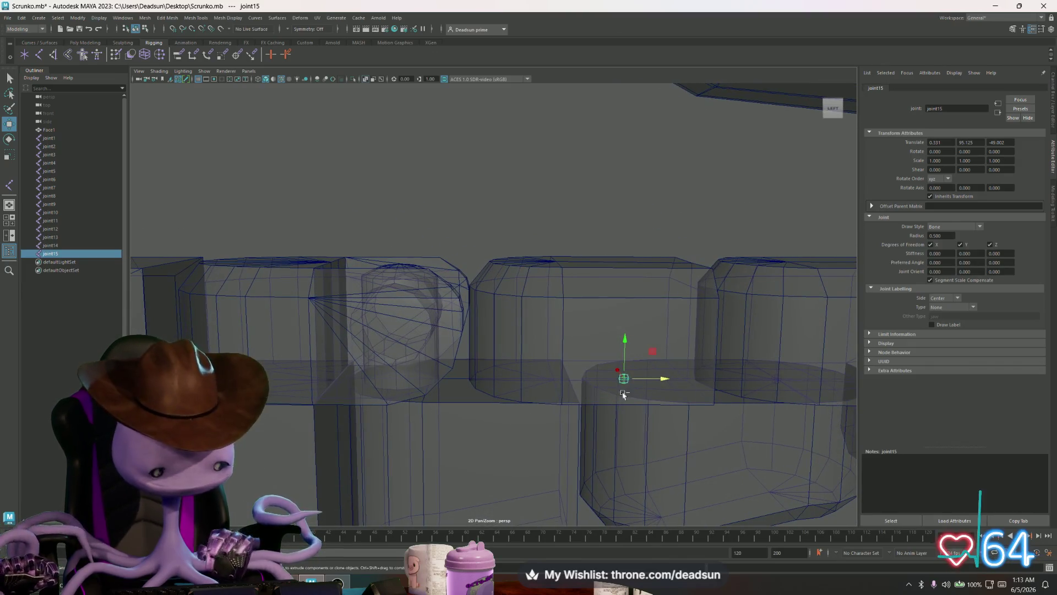
pyautogui.hotkey('ctrl', 'd')
pyautogui.moveTo(656, 380)
pyautogui.mouseDown()
pyautogui.moveTo(455, 376)
pyautogui.moveTo(468, 433)
pyautogui.moveTo(515, 440)
pyautogui.moveTo(436, 393)
pyautogui.mouseUp()
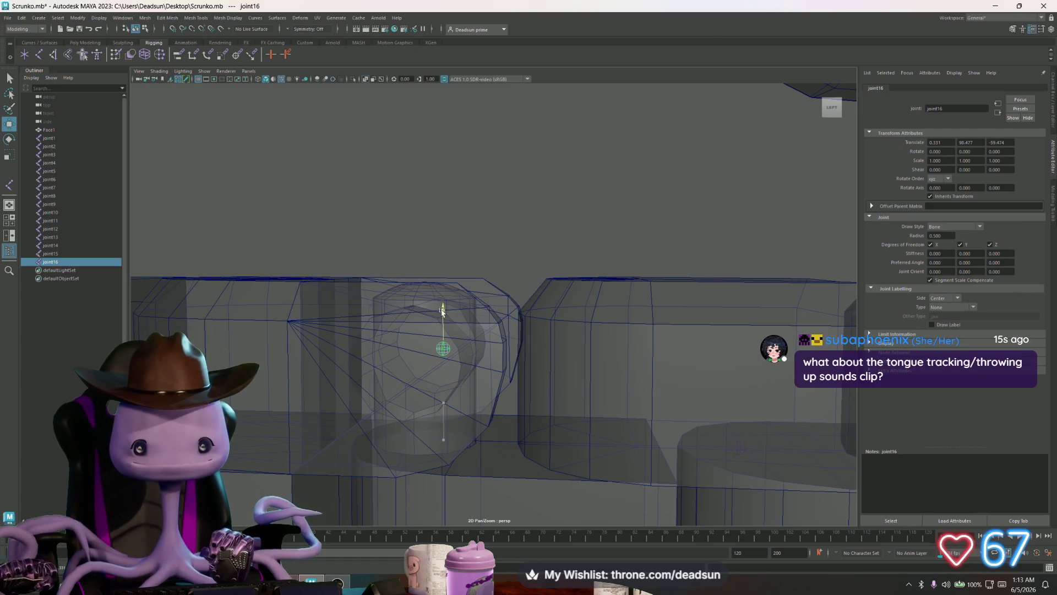
pyautogui.moveTo(441, 310)
pyautogui.mouseDown()
pyautogui.moveTo(489, 349)
pyautogui.moveTo(481, 367)
pyautogui.moveTo(529, 411)
pyautogui.moveTo(455, 378)
pyautogui.moveTo(456, 389)
pyautogui.moveTo(519, 401)
pyautogui.mouseUp()
# Add joints 17, 18 and 19 spaced along the arm, then duplicate joint20
pyautogui.hotkey('ctrl', 'd')
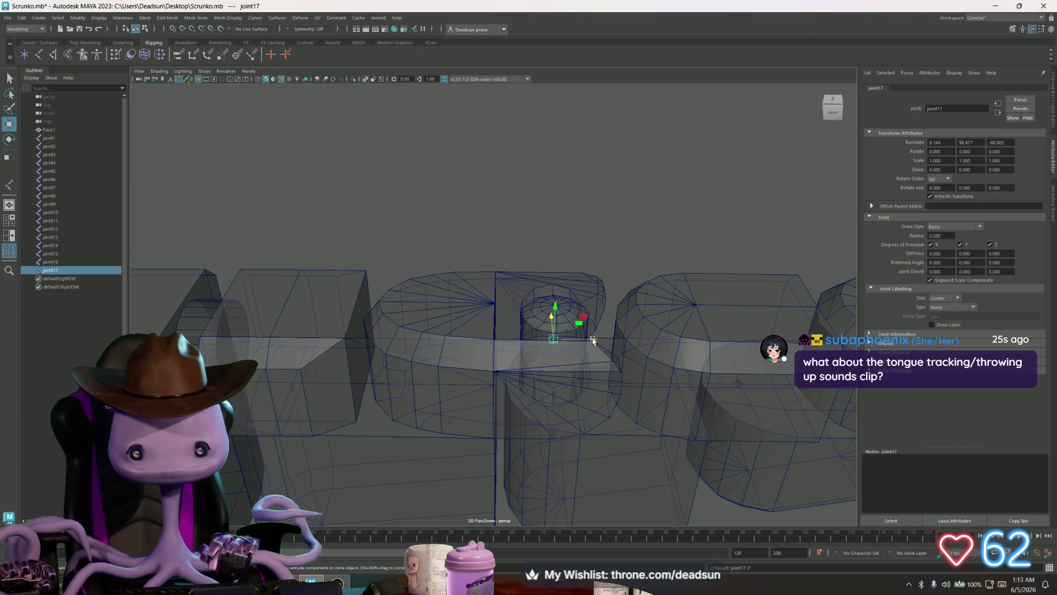
pyautogui.moveTo(592, 339)
pyautogui.mouseDown()
pyautogui.moveTo(480, 342)
pyautogui.moveTo(459, 359)
pyautogui.moveTo(497, 360)
pyautogui.mouseUp()
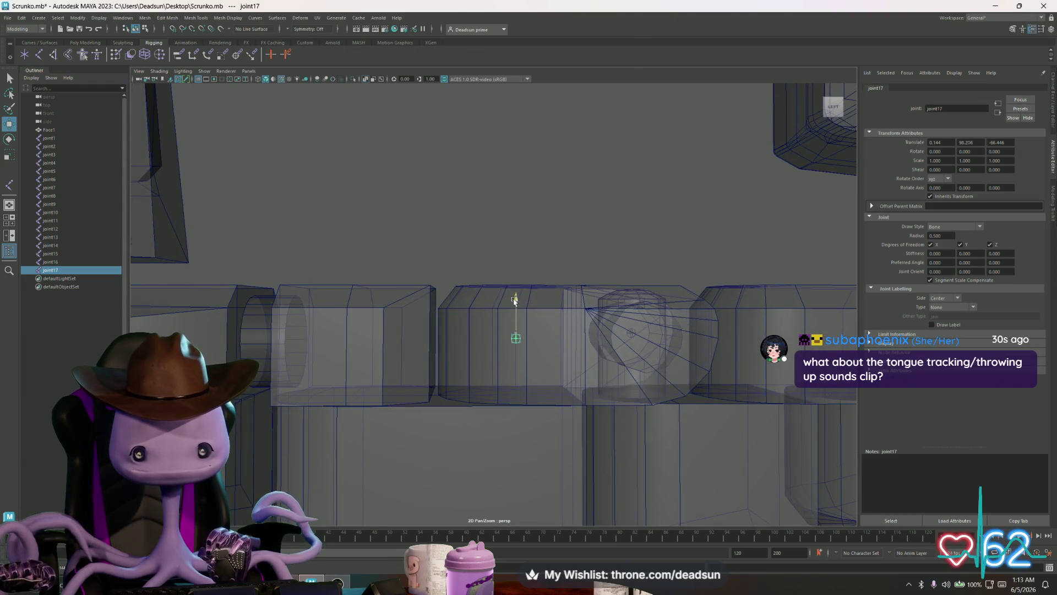
pyautogui.moveTo(514, 307)
pyautogui.mouseDown()
pyautogui.moveTo(399, 373)
pyautogui.moveTo(537, 406)
pyautogui.moveTo(463, 448)
pyautogui.moveTo(472, 419)
pyautogui.mouseUp()
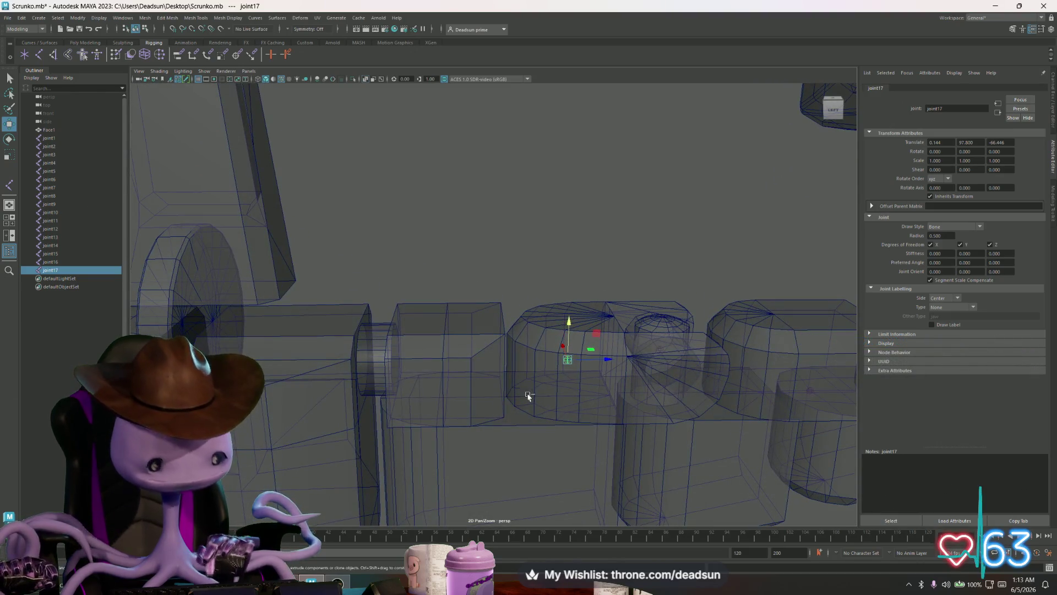
pyautogui.hotkey('ctrl', 'd')
pyautogui.moveTo(603, 359)
pyautogui.mouseDown()
pyautogui.moveTo(479, 361)
pyautogui.moveTo(562, 385)
pyautogui.moveTo(503, 366)
pyautogui.moveTo(547, 405)
pyautogui.moveTo(465, 402)
pyautogui.moveTo(493, 407)
pyautogui.mouseUp()
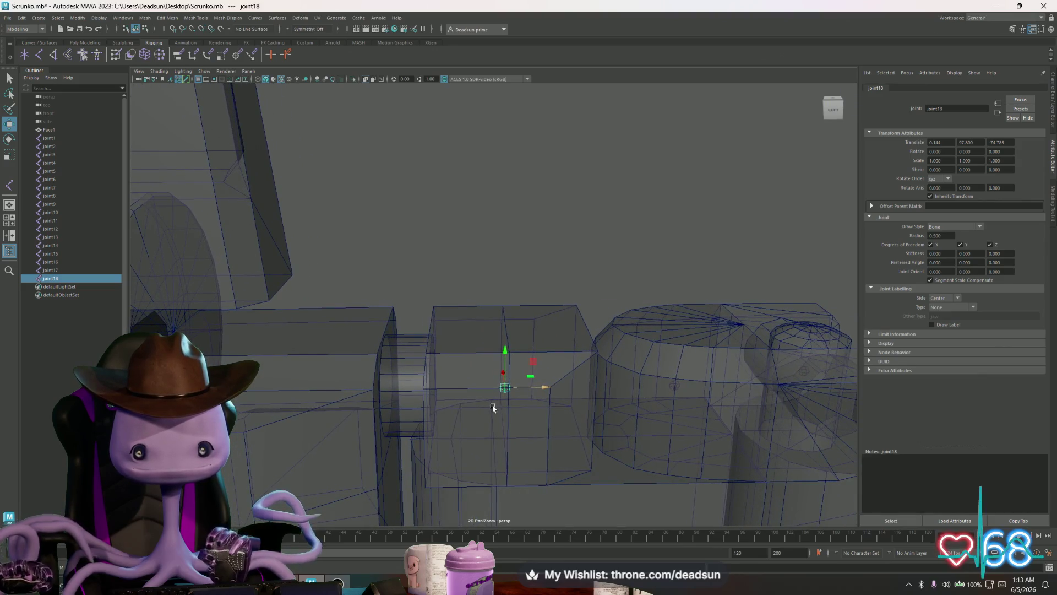
pyautogui.moveTo(564, 389); pyautogui.dragTo(532, 393)
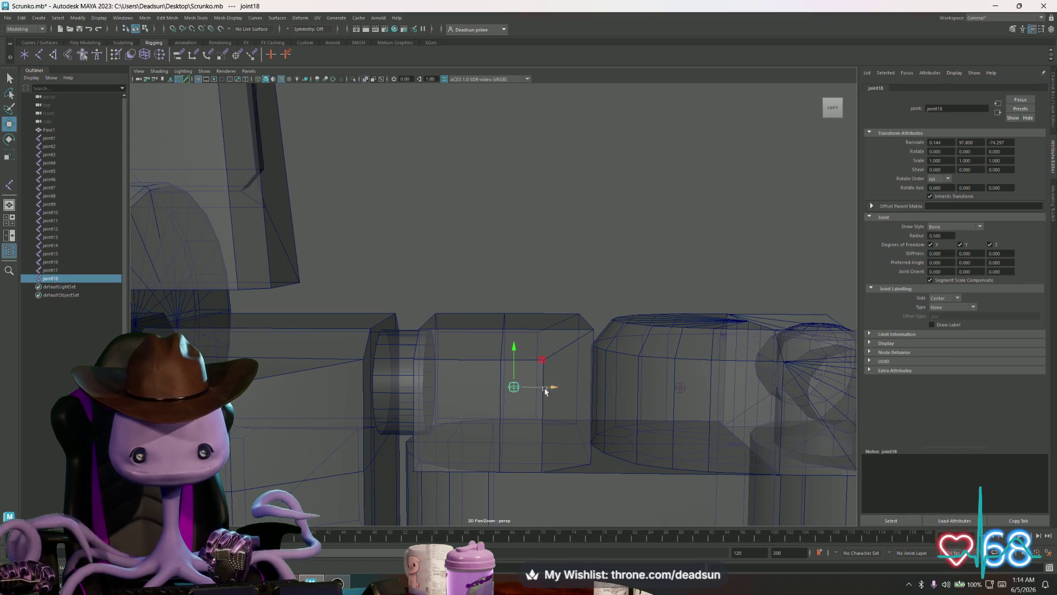
pyautogui.moveTo(545, 389); pyautogui.dragTo(533, 414)
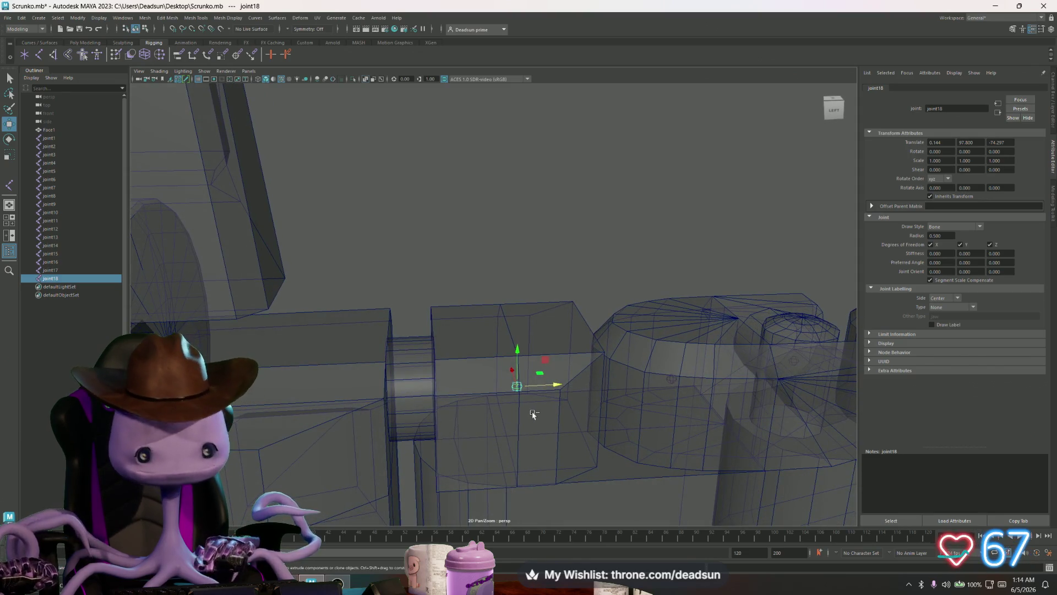
pyautogui.hotkey('ctrl', 'd')
pyautogui.moveTo(553, 385)
pyautogui.mouseDown()
pyautogui.moveTo(471, 389)
pyautogui.moveTo(590, 401)
pyautogui.moveTo(504, 405)
pyautogui.moveTo(545, 398)
pyautogui.mouseUp()
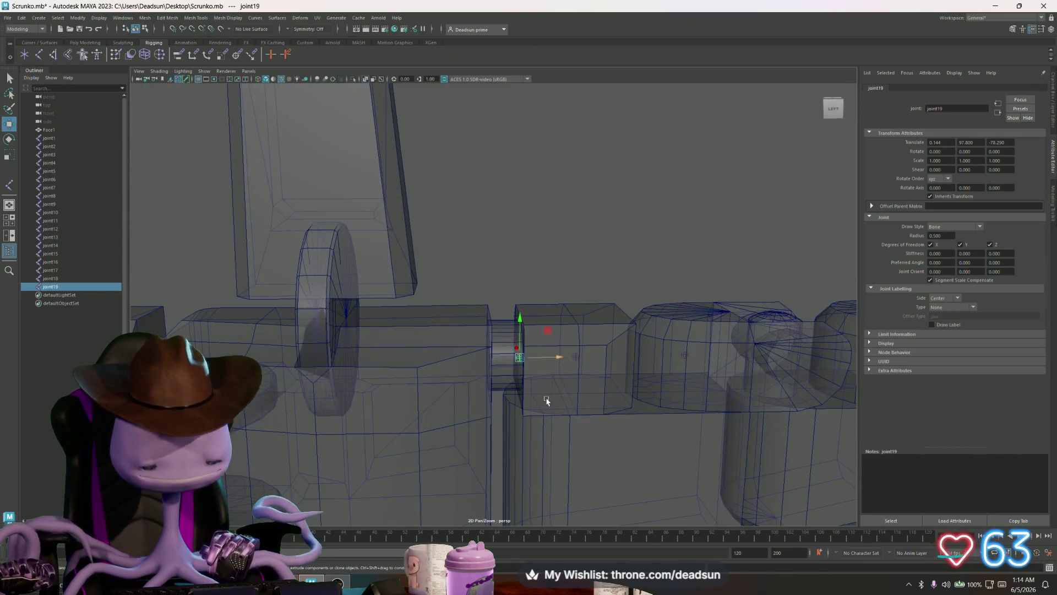
pyautogui.hotkey('ctrl', 'd')
# Slide joint20 further along the robot's base in Z
pyautogui.moveTo(560, 358)
pyautogui.mouseDown()
pyautogui.moveTo(495, 364)
pyautogui.moveTo(357, 401)
pyautogui.moveTo(439, 431)
pyautogui.moveTo(441, 448)
pyautogui.moveTo(456, 441)
pyautogui.moveTo(455, 418)
pyautogui.moveTo(441, 415)
pyautogui.mouseUp()
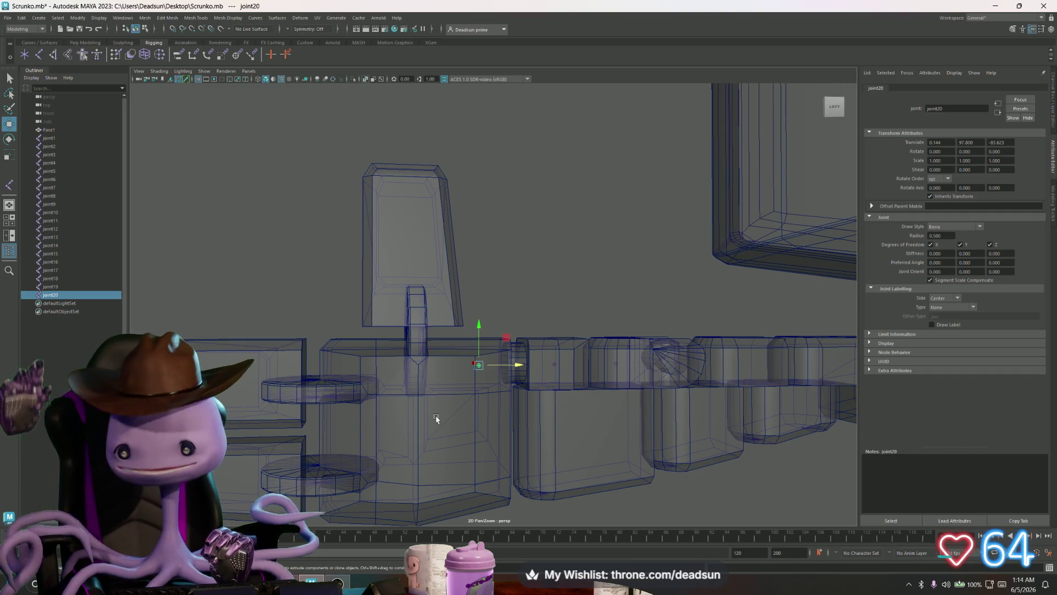
pyautogui.moveTo(594, 365)
pyautogui.mouseDown()
pyautogui.moveTo(633, 360)
pyautogui.moveTo(551, 352)
pyautogui.moveTo(609, 353)
pyautogui.mouseUp()
pyautogui.scroll(10, 609, 353)
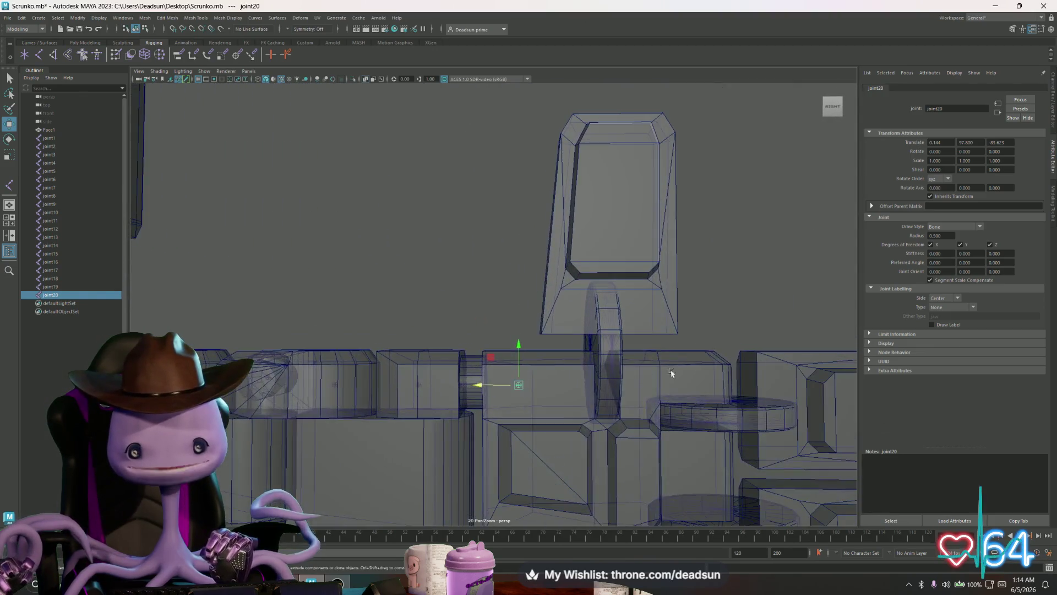
pyautogui.moveTo(469, 404)
pyautogui.mouseDown()
pyautogui.moveTo(451, 413)
pyautogui.moveTo(470, 413)
pyautogui.moveTo(455, 409)
pyautogui.mouseUp()
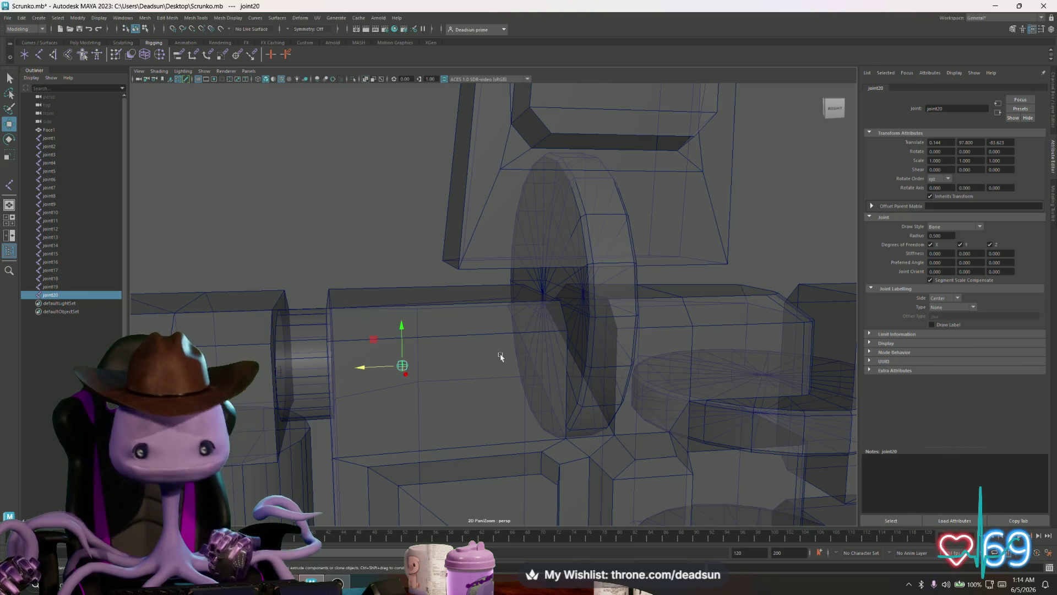
pyautogui.scroll(-6, 500, 357)
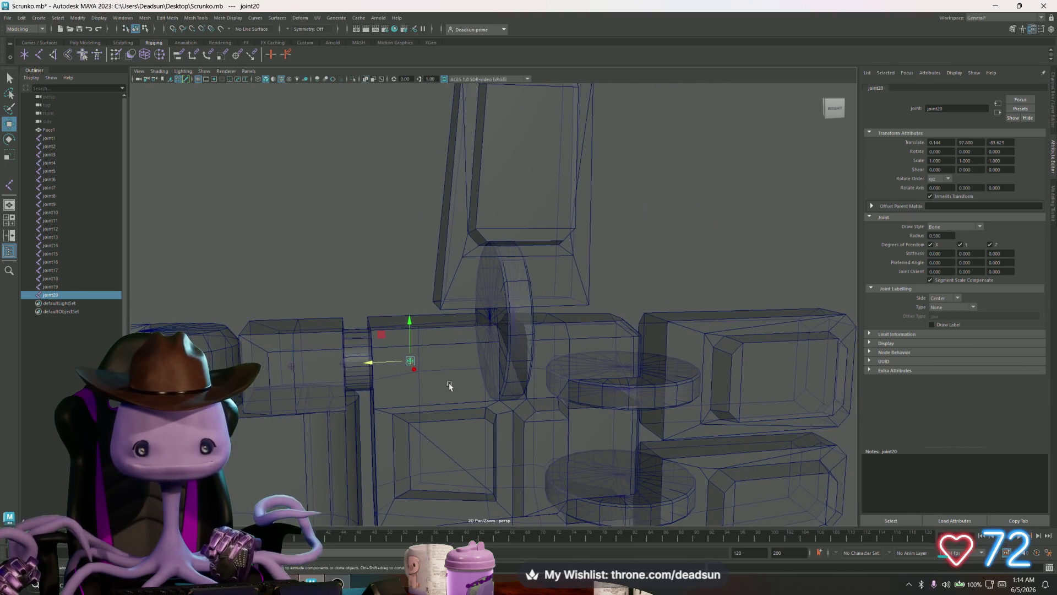
pyautogui.moveTo(450, 385)
pyautogui.mouseDown()
pyautogui.moveTo(476, 366)
pyautogui.moveTo(462, 371)
pyautogui.mouseUp()
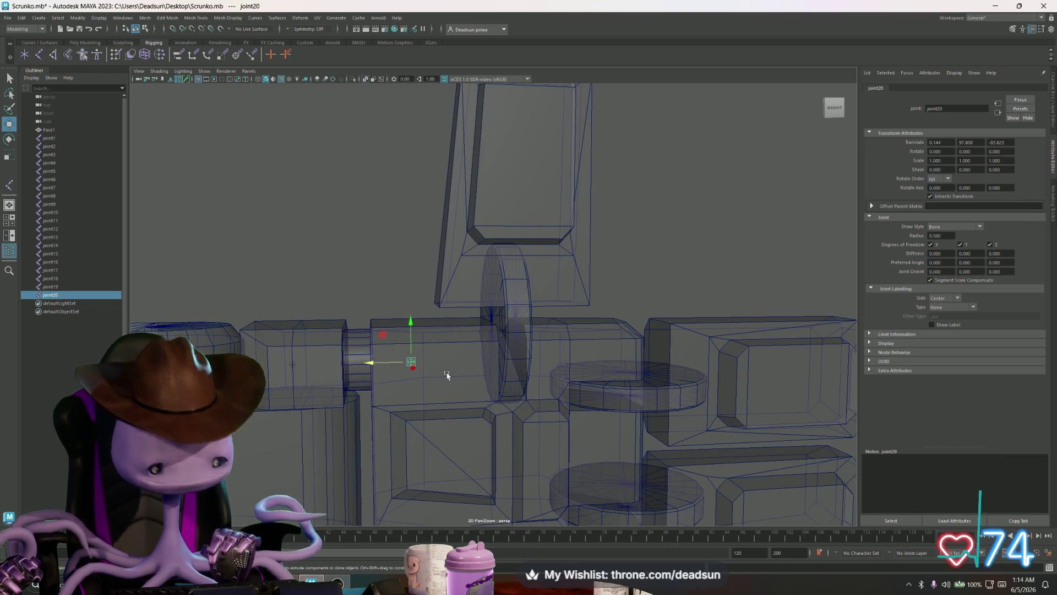
# Duplicate joint20 to create joint21 beside the wheel
pyautogui.hotkey('ctrl', 'd')
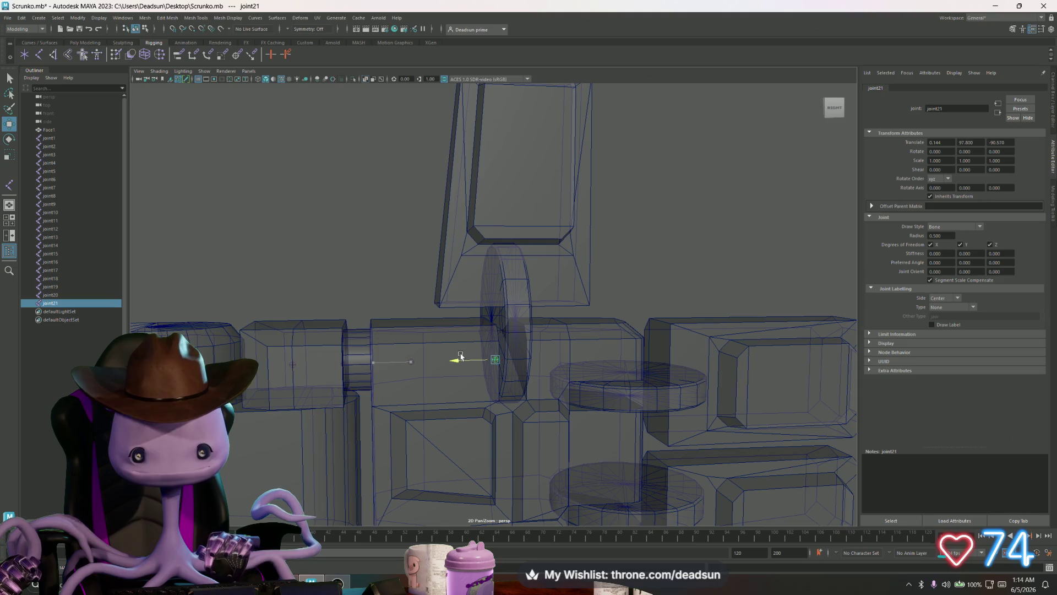
pyautogui.scroll(10, 457, 356)
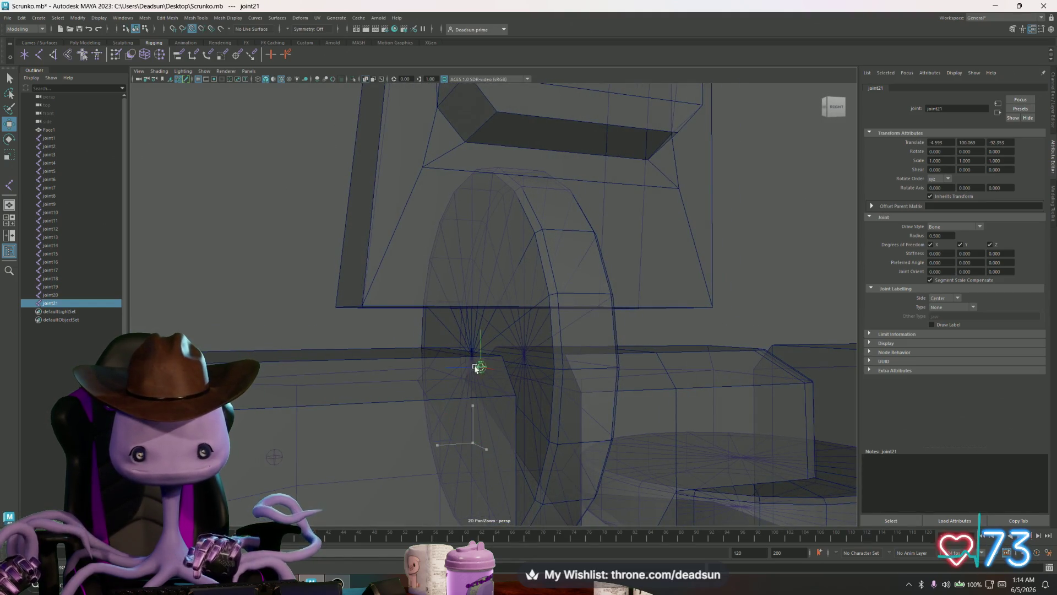
pyautogui.scroll(-10, 537, 412)
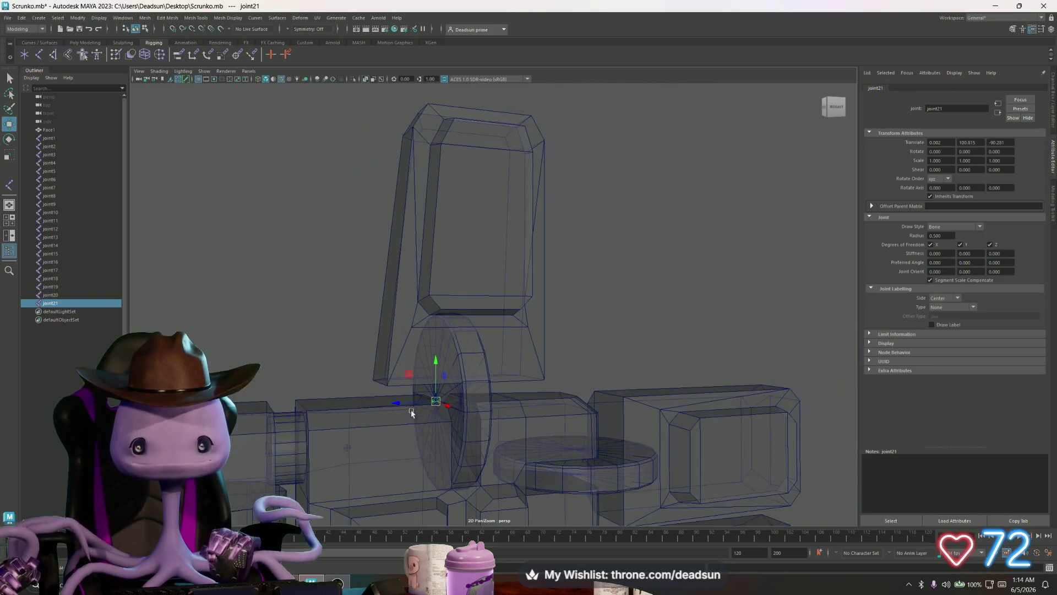
pyautogui.moveTo(476, 367)
pyautogui.mouseDown()
pyautogui.moveTo(475, 421)
pyautogui.moveTo(476, 413)
pyautogui.mouseUp()
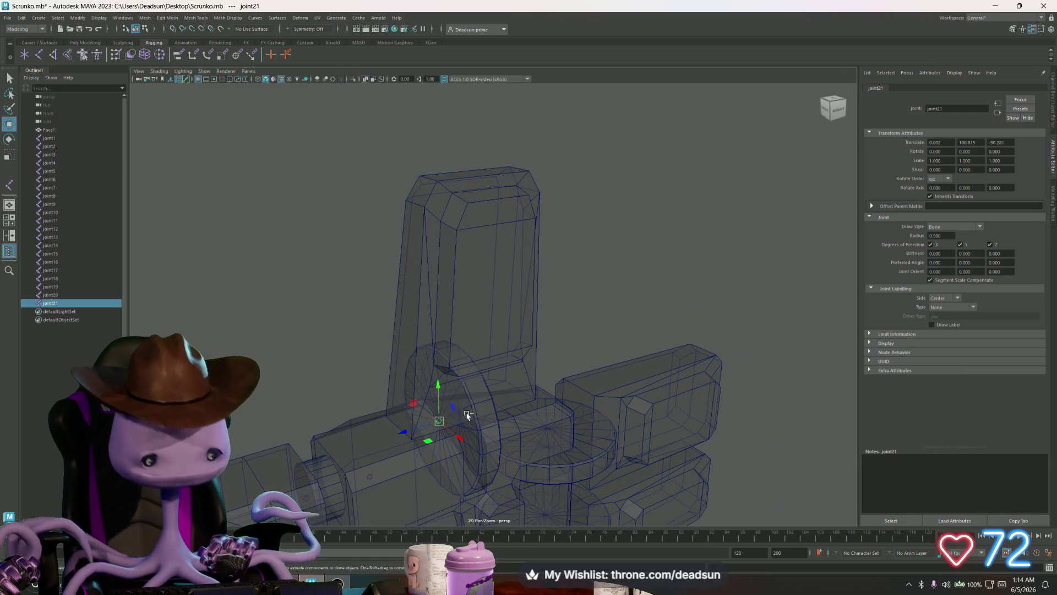
# Duplicate joint21 into joint22 and raise it along Y to the upright block's top
pyautogui.hotkey('ctrl', 'd')
pyautogui.moveTo(439, 386); pyautogui.dragTo(448, 181)
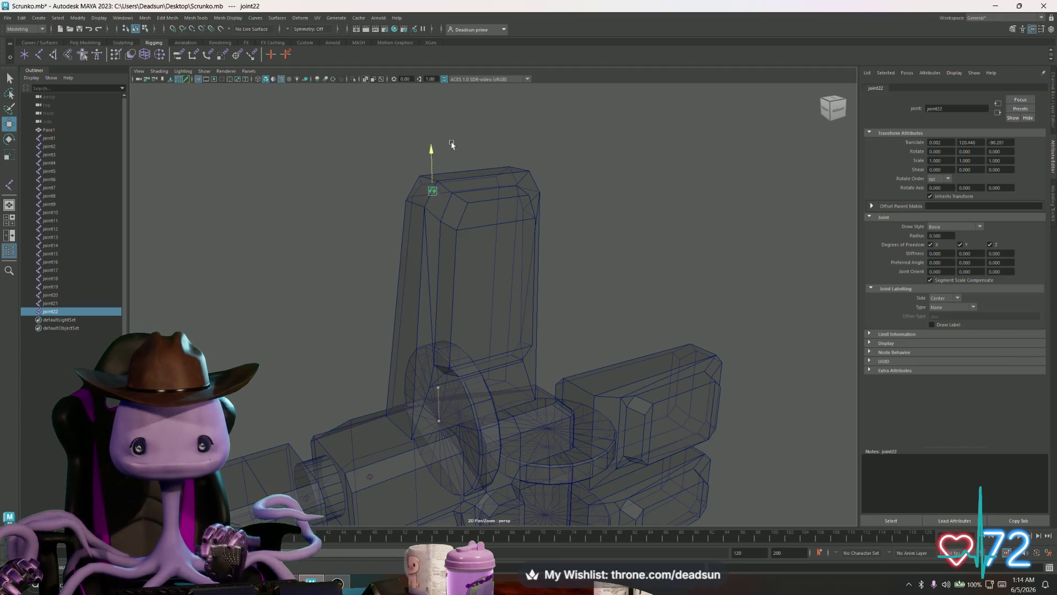
pyautogui.moveTo(452, 136); pyautogui.dragTo(529, 155)
pyautogui.moveTo(493, 194); pyautogui.dragTo(482, 199)
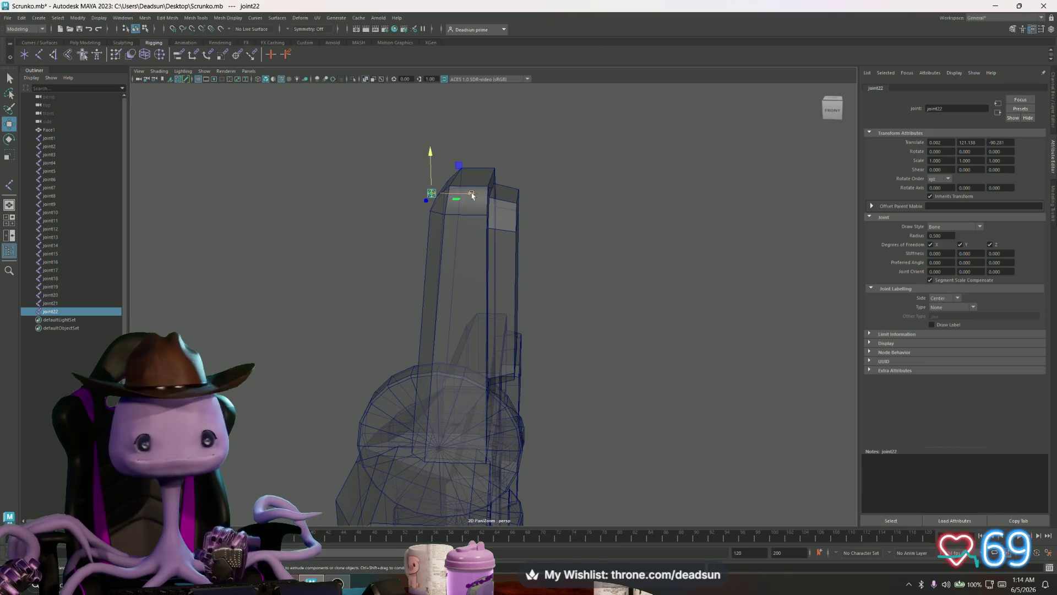
pyautogui.moveTo(528, 219)
pyautogui.mouseDown()
pyautogui.moveTo(484, 237)
pyautogui.moveTo(481, 314)
pyautogui.moveTo(514, 415)
pyautogui.moveTo(495, 255)
pyautogui.moveTo(442, 295)
pyautogui.mouseUp()
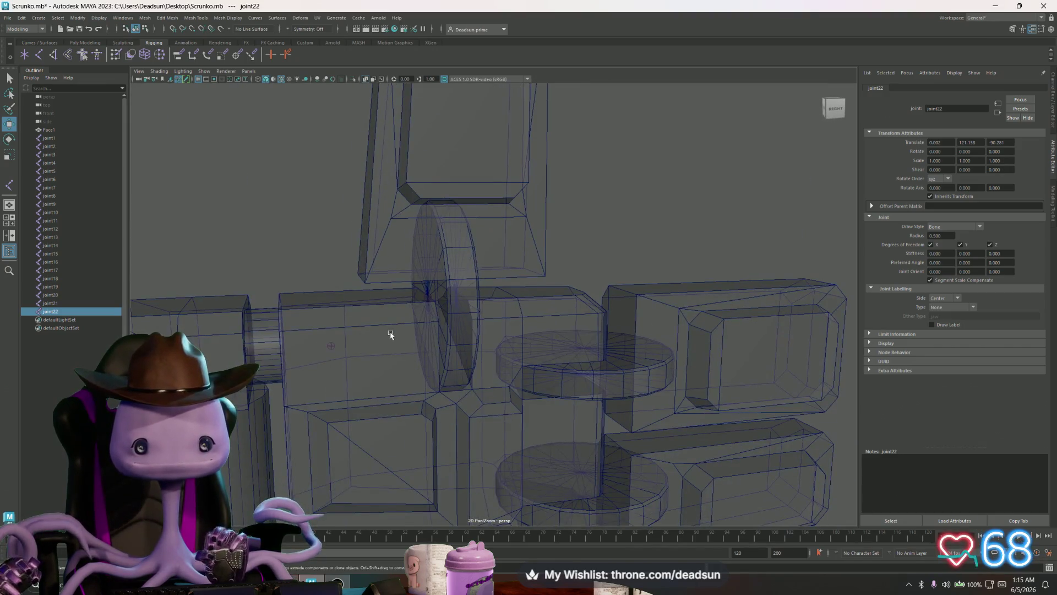
pyautogui.click(334, 345)
pyautogui.moveTo(490, 383); pyautogui.dragTo(436, 345)
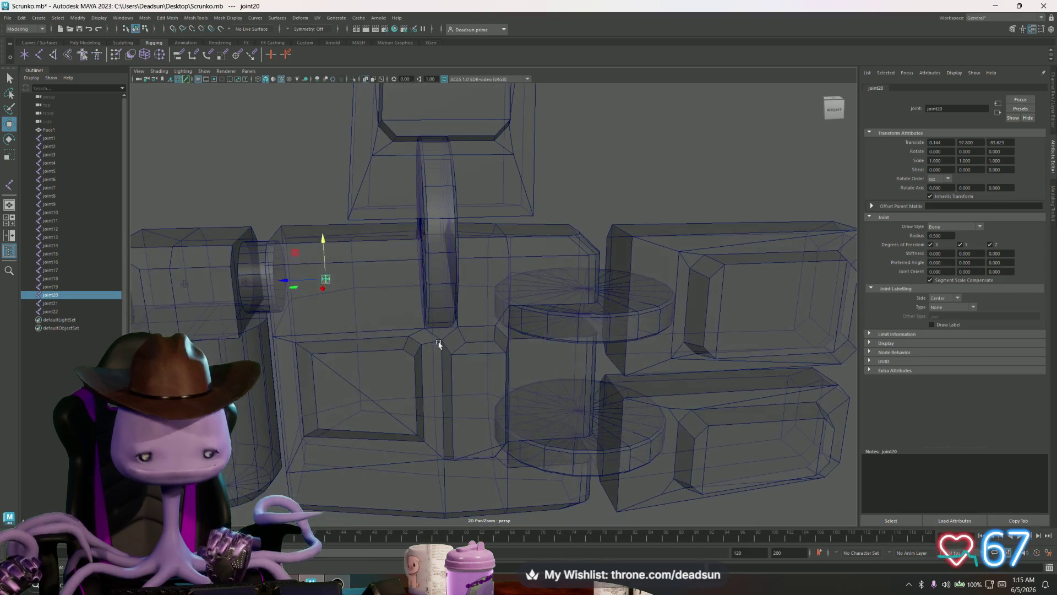
# Place joint23 at the far end of the body, then duplicate it as joint24
pyautogui.click(427, 323)
pyautogui.moveTo(298, 285)
pyautogui.mouseDown()
pyautogui.moveTo(548, 287)
pyautogui.moveTo(650, 309)
pyautogui.moveTo(761, 359)
pyautogui.moveTo(594, 329)
pyautogui.mouseUp()
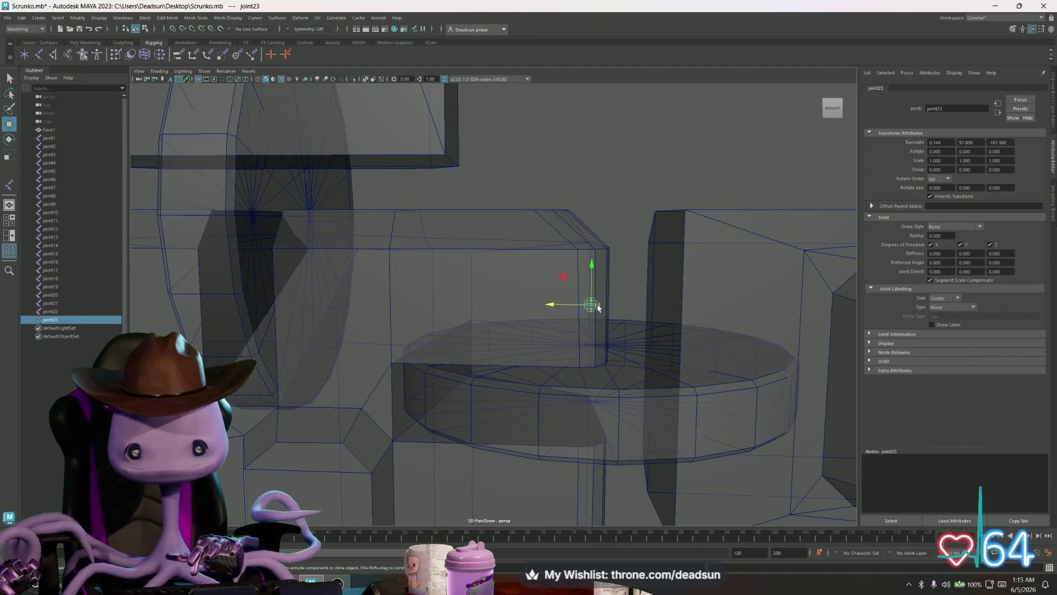
pyautogui.moveTo(592, 307)
pyautogui.mouseDown()
pyautogui.moveTo(594, 345)
pyautogui.moveTo(406, 361)
pyautogui.moveTo(397, 376)
pyautogui.moveTo(396, 391)
pyautogui.moveTo(484, 382)
pyautogui.moveTo(435, 402)
pyautogui.moveTo(451, 424)
pyautogui.moveTo(440, 373)
pyautogui.moveTo(594, 347)
pyautogui.moveTo(679, 358)
pyautogui.moveTo(606, 345)
pyautogui.moveTo(597, 302)
pyautogui.moveTo(523, 349)
pyautogui.moveTo(514, 366)
pyautogui.moveTo(524, 460)
pyautogui.moveTo(527, 406)
pyautogui.moveTo(370, 425)
pyautogui.moveTo(489, 370)
pyautogui.moveTo(477, 443)
pyautogui.moveTo(420, 395)
pyautogui.moveTo(415, 436)
pyautogui.moveTo(481, 349)
pyautogui.mouseUp()
pyautogui.hotkey('ctrl', 'd')
# Duplicate joint23 as joint25 and lower it into the centre of the lower gripper disc
pyautogui.click(480, 311)
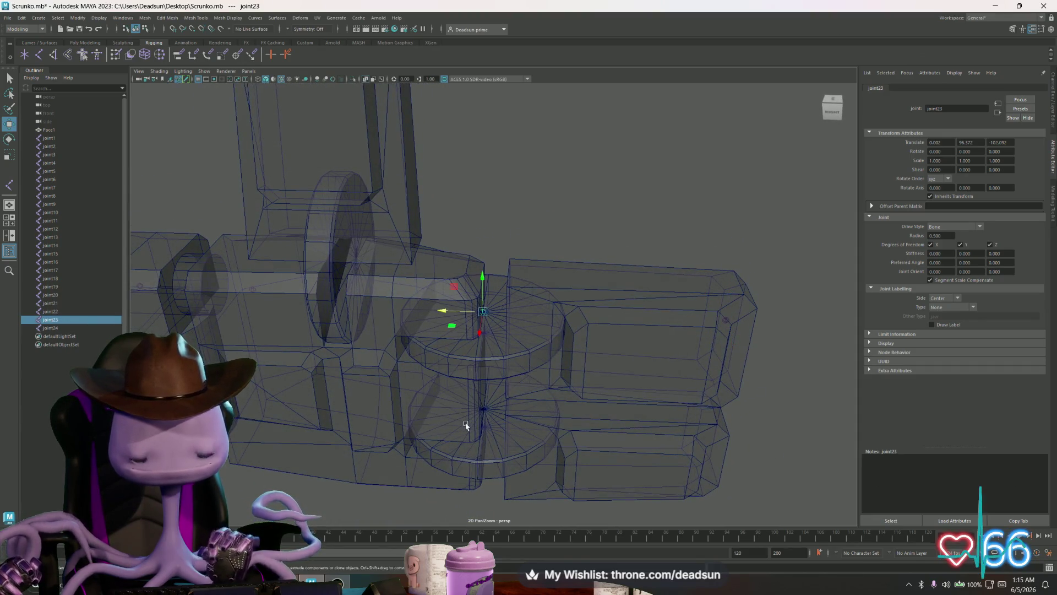
pyautogui.hotkey('ctrl', 'd')
pyautogui.moveTo(482, 330)
pyautogui.mouseDown()
pyautogui.moveTo(483, 271)
pyautogui.moveTo(481, 384)
pyautogui.mouseUp()
pyautogui.scroll(3, 659, 492)
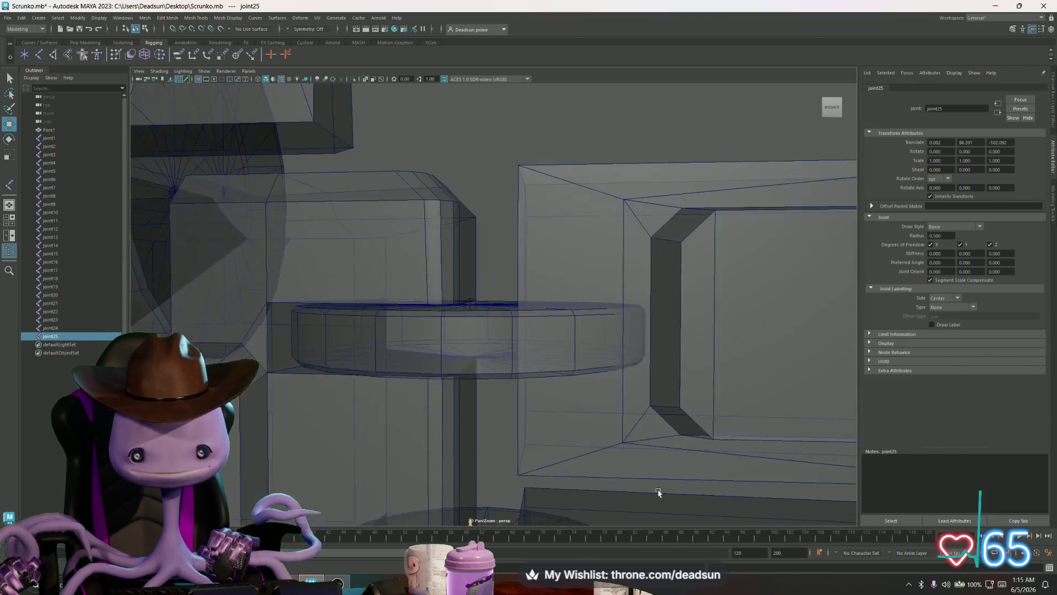
pyautogui.moveTo(658, 491)
pyautogui.mouseDown()
pyautogui.moveTo(528, 366)
pyautogui.moveTo(512, 405)
pyautogui.mouseUp()
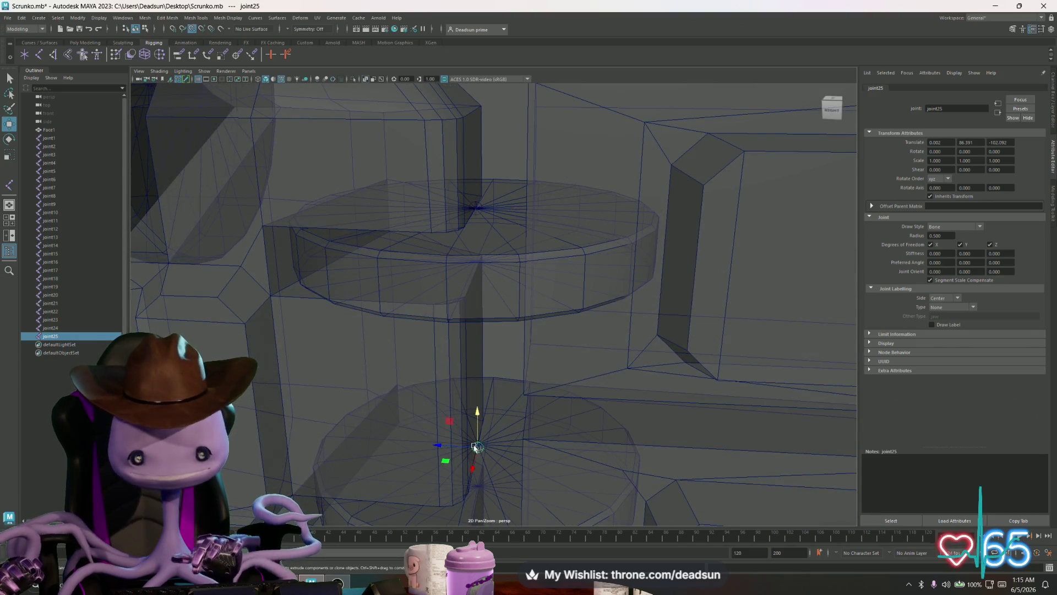
pyautogui.moveTo(476, 447); pyautogui.dragTo(476, 444)
pyautogui.scroll(-5, 333, 366)
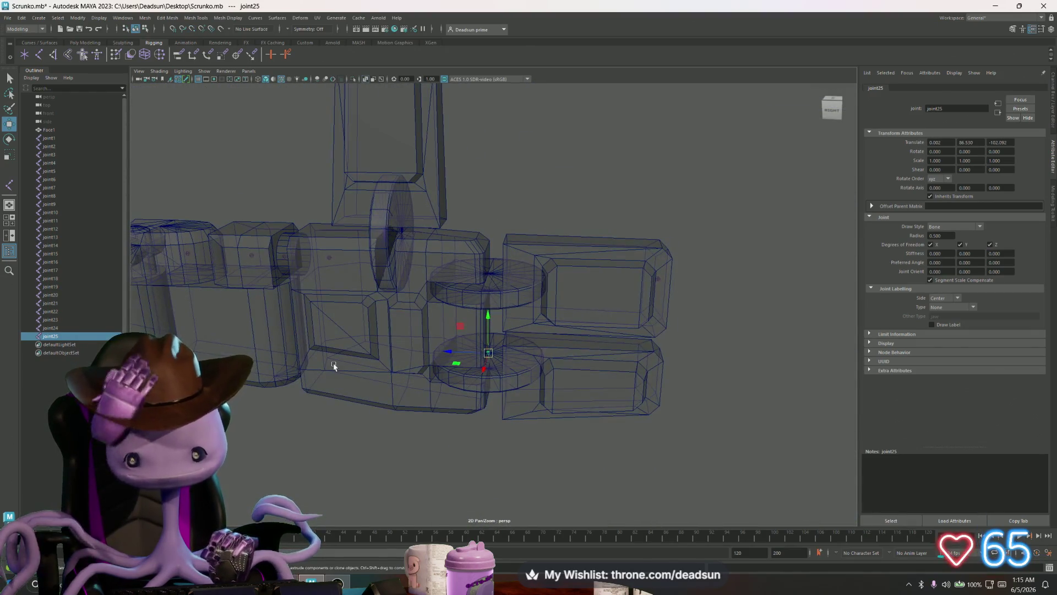
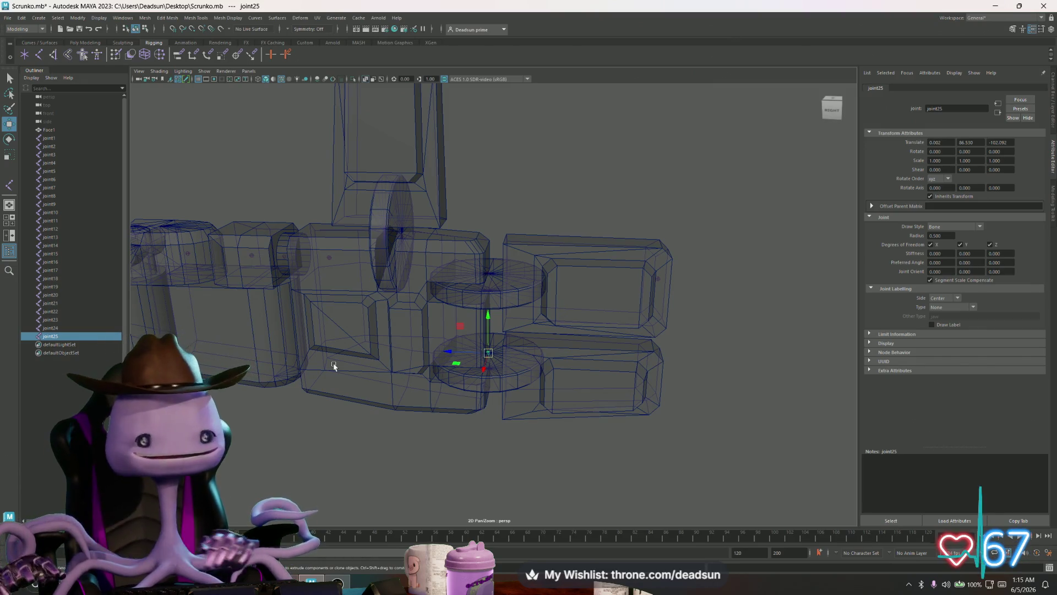
# Place joint26 beside joint25 and move it along Z out to the lower claw tip
pyautogui.click(460, 366)
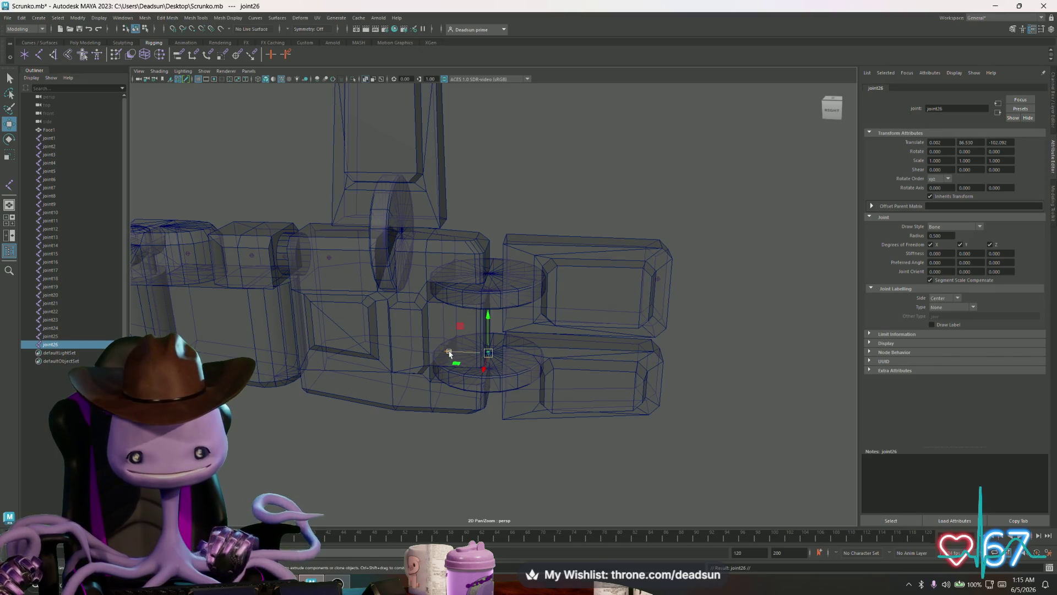
pyautogui.moveTo(446, 354)
pyautogui.mouseDown()
pyautogui.moveTo(617, 357)
pyautogui.moveTo(607, 354)
pyautogui.mouseUp()
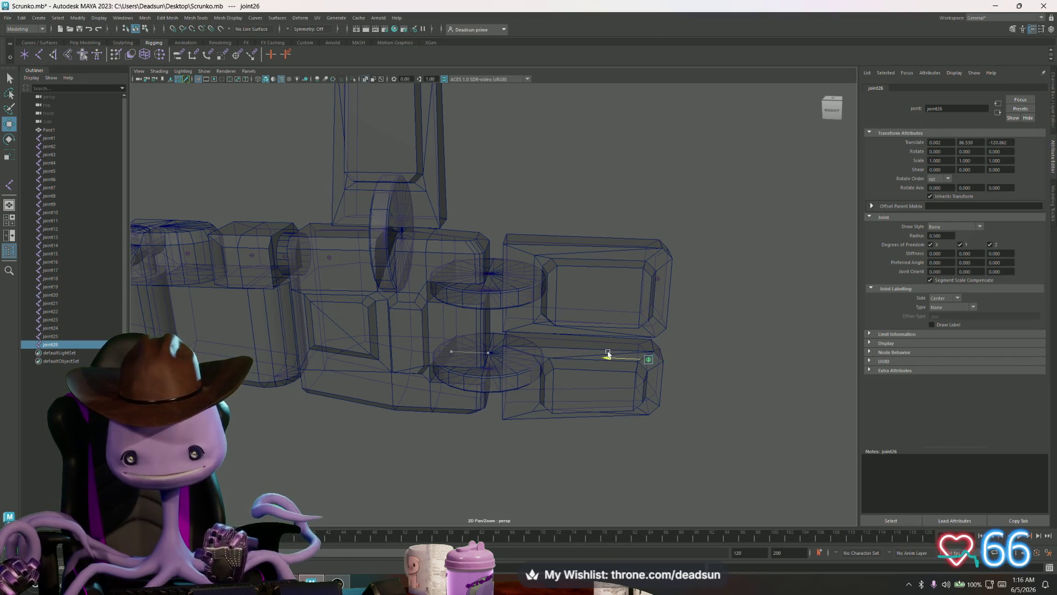
pyautogui.scroll(8, 611, 354)
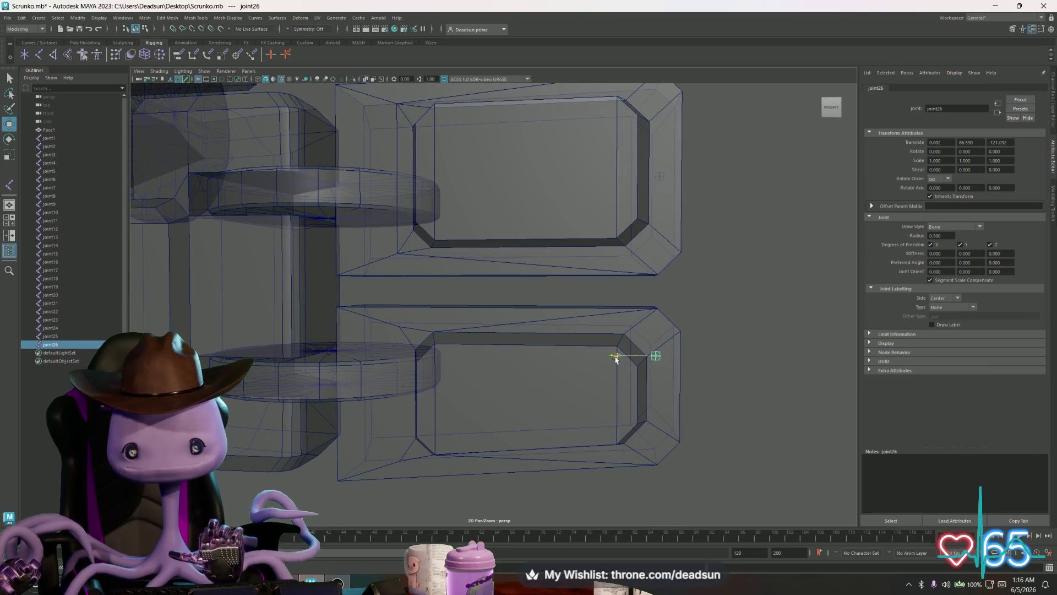
pyautogui.scroll(-8, 307, 373)
pyautogui.scroll(5, 472, 366)
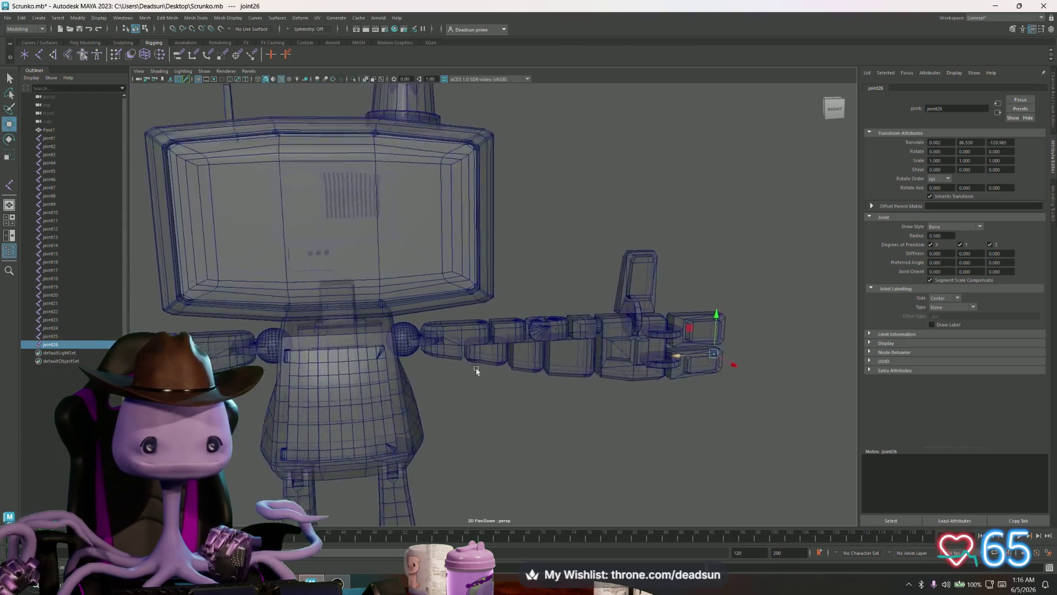
pyautogui.scroll(-3, 421, 308)
pyautogui.scroll(4, 426, 325)
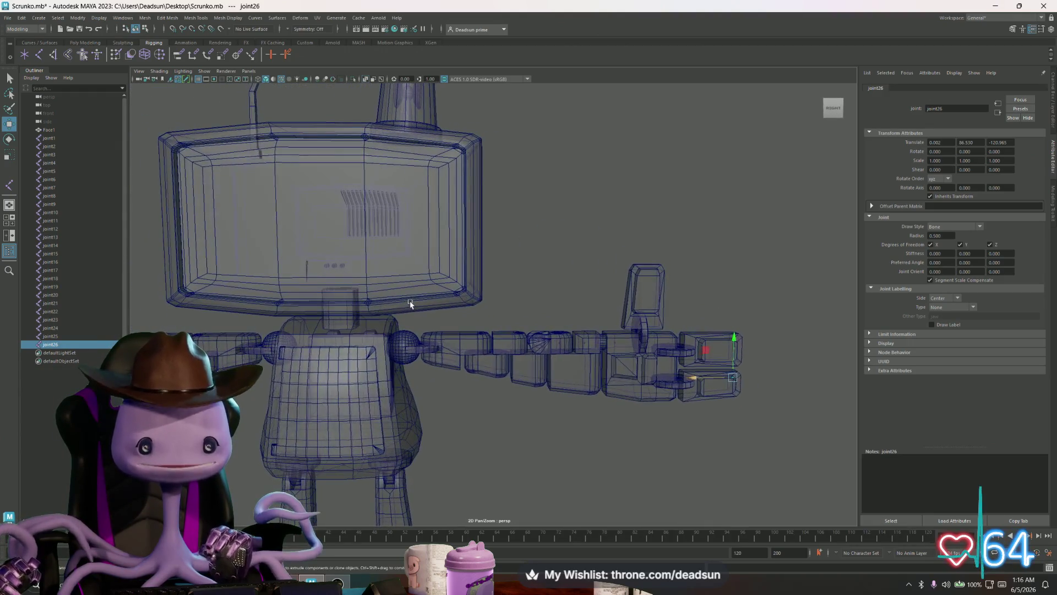
pyautogui.scroll(3, 421, 336)
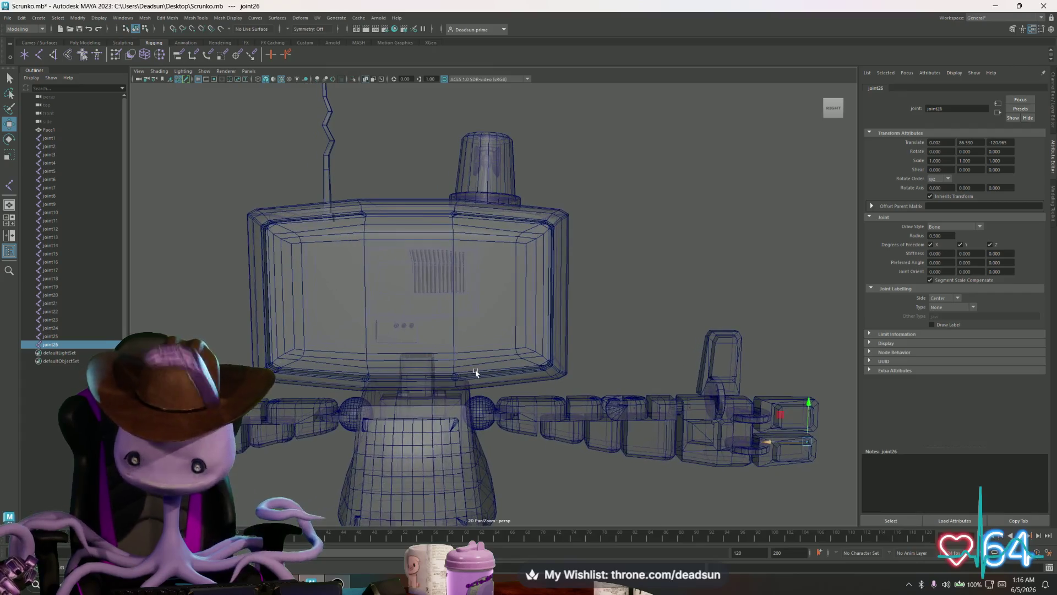
pyautogui.moveTo(472, 370)
pyautogui.mouseDown()
pyautogui.moveTo(492, 378)
pyautogui.moveTo(484, 389)
pyautogui.moveTo(399, 344)
pyautogui.mouseUp()
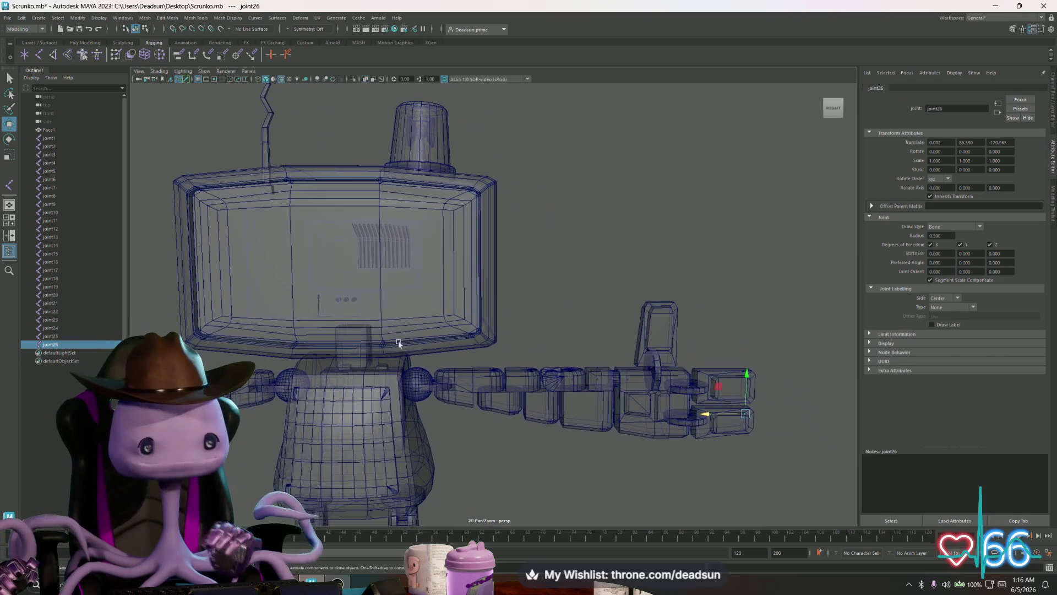
# Parent joint26 under joint25, joint24 under joint23, and joint22 under joint21
pyautogui.click(53, 337)
pyautogui.click(50, 345)
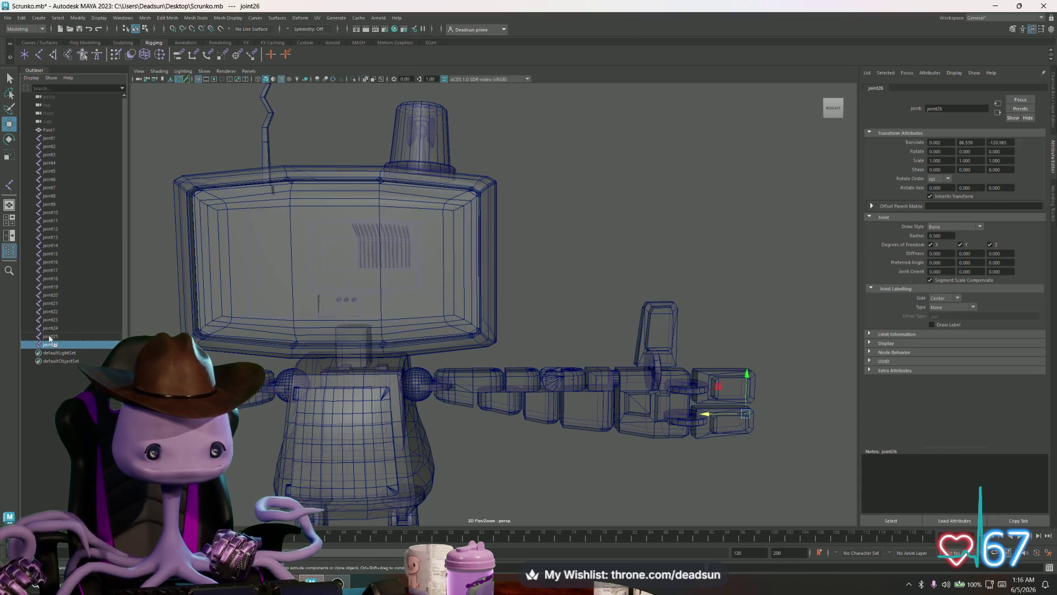
pyautogui.moveTo(50, 339); pyautogui.dragTo(51, 340)
pyautogui.click(50, 328)
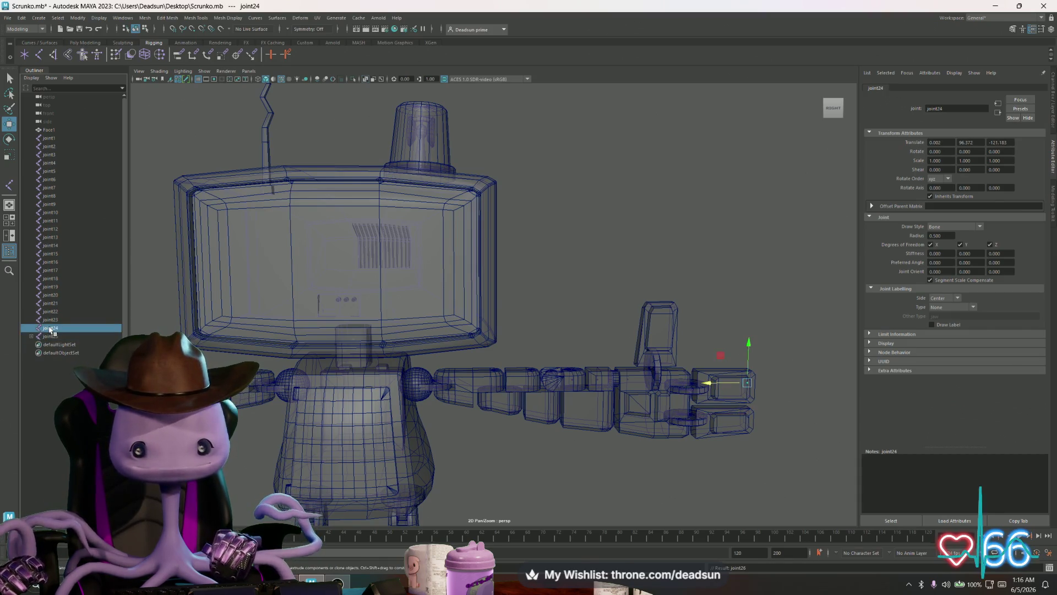
pyautogui.moveTo(52, 323); pyautogui.dragTo(52, 323)
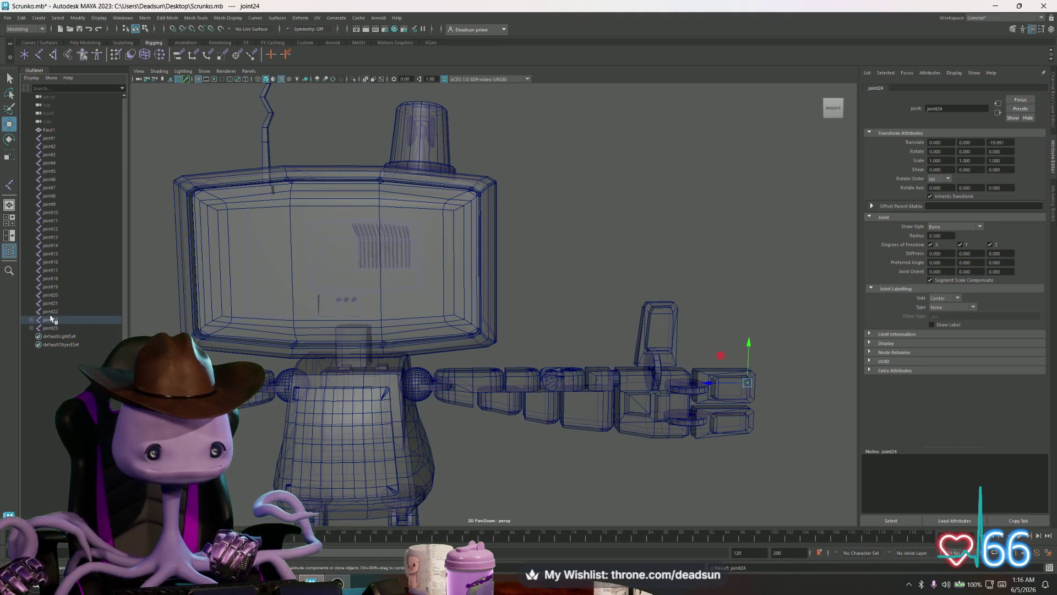
pyautogui.click(52, 312)
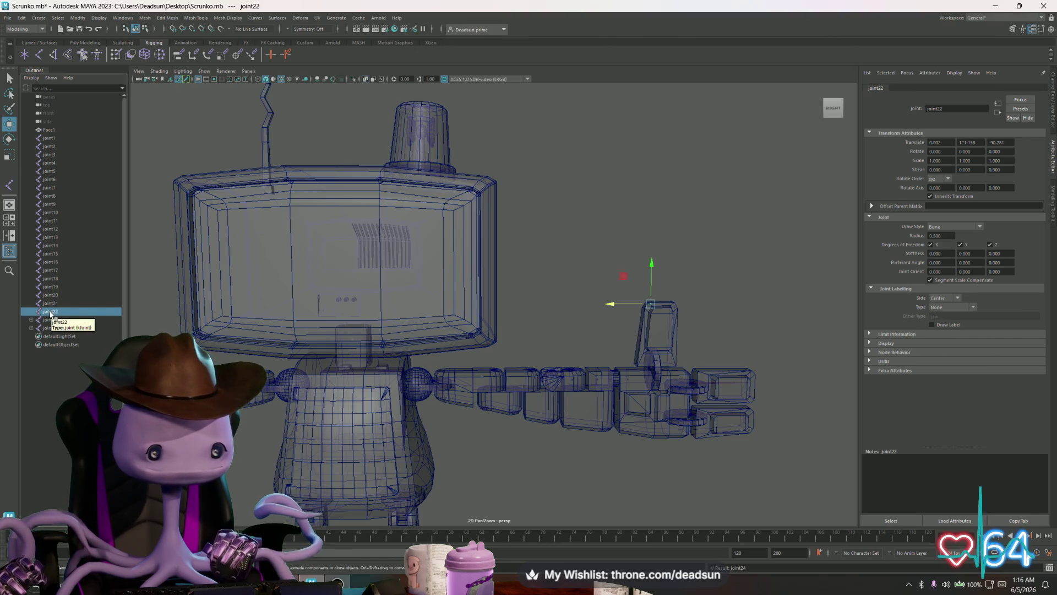
pyautogui.moveTo(51, 305)
pyautogui.mouseDown()
pyautogui.moveTo(53, 322)
pyautogui.moveTo(54, 298)
pyautogui.mouseUp()
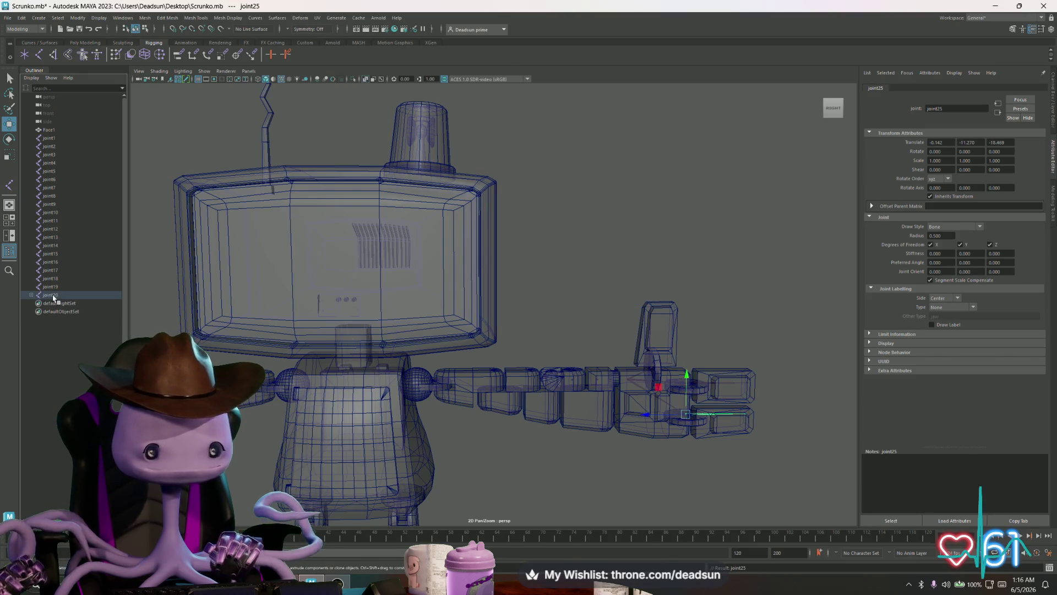
# Parent the hand joint20, carrying its finger chains, under joint19
pyautogui.click(31, 295)
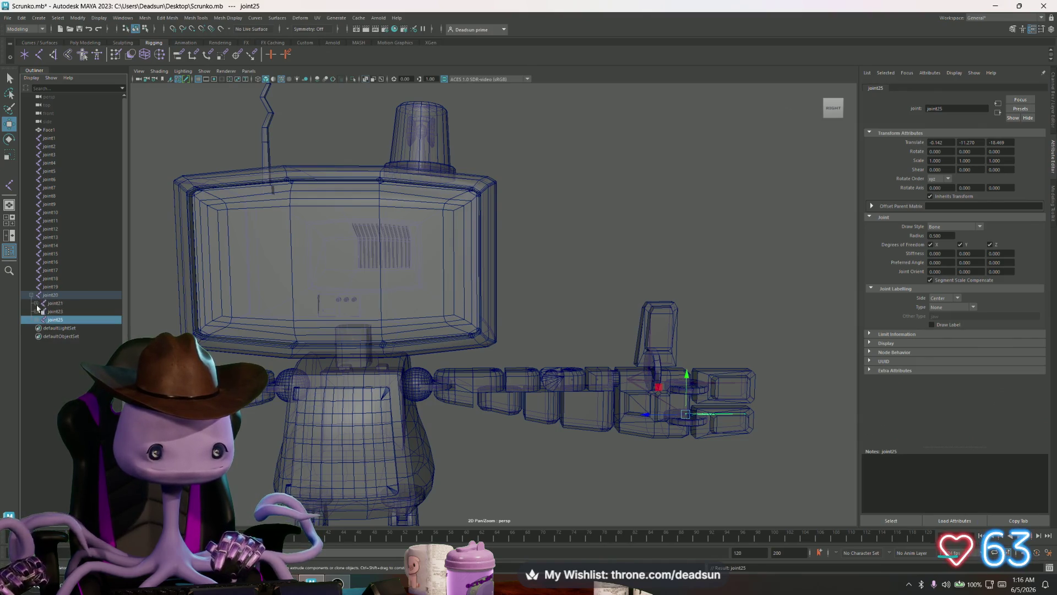
pyautogui.click(52, 296)
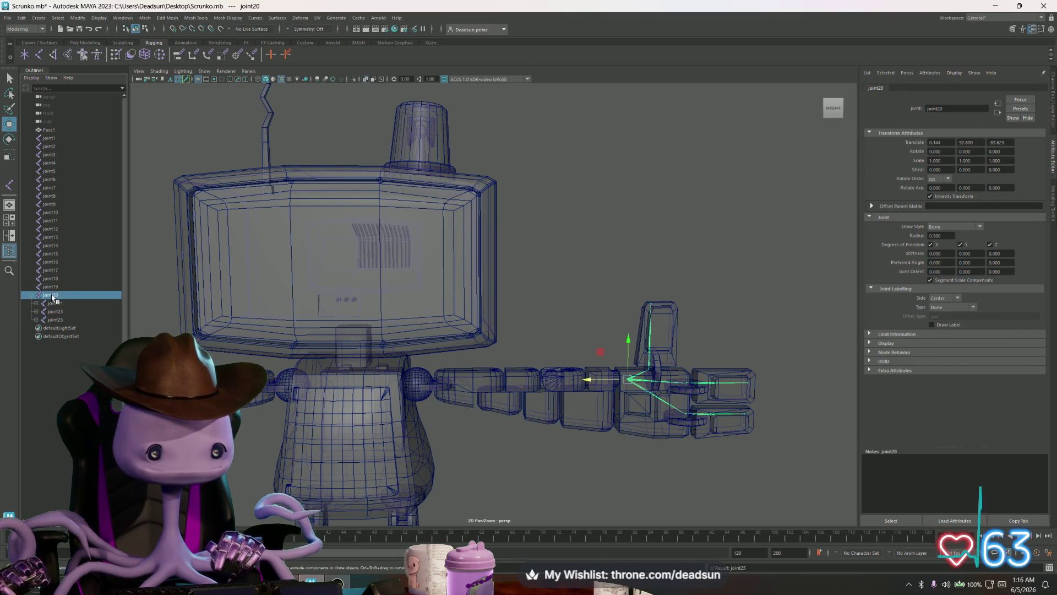
pyautogui.scroll(10, 545, 384)
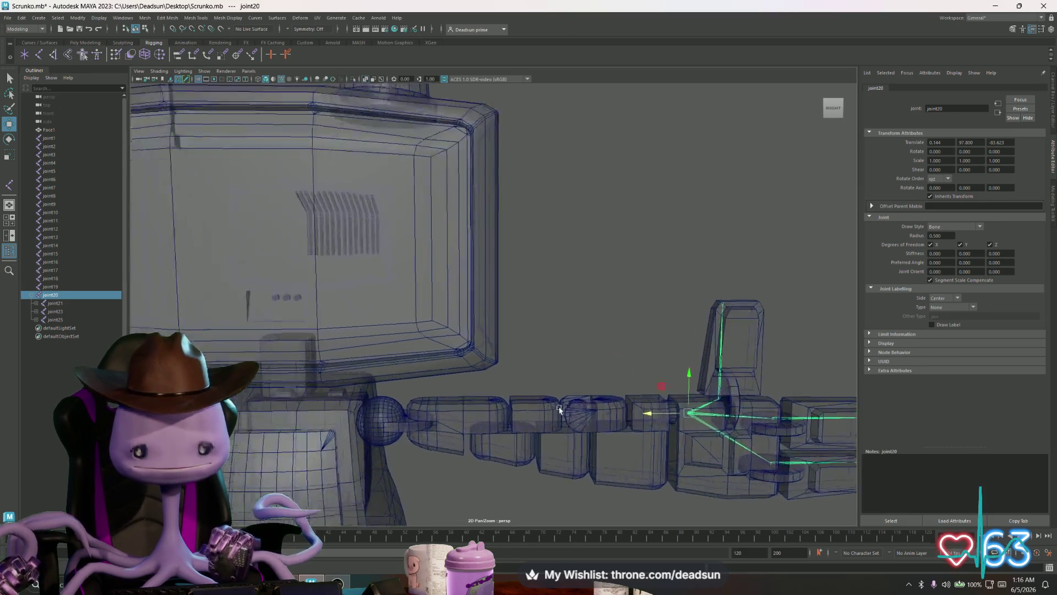
pyautogui.moveTo(545, 384)
pyautogui.keyDown('alt'); pyautogui.mouseDown()
pyautogui.moveTo(528, 415)
pyautogui.moveTo(515, 266)
pyautogui.moveTo(491, 314)
pyautogui.moveTo(504, 349)
pyautogui.moveTo(453, 354)
pyautogui.mouseUp(); pyautogui.keyUp('alt')
pyautogui.moveTo(50, 296); pyautogui.dragTo(54, 289)
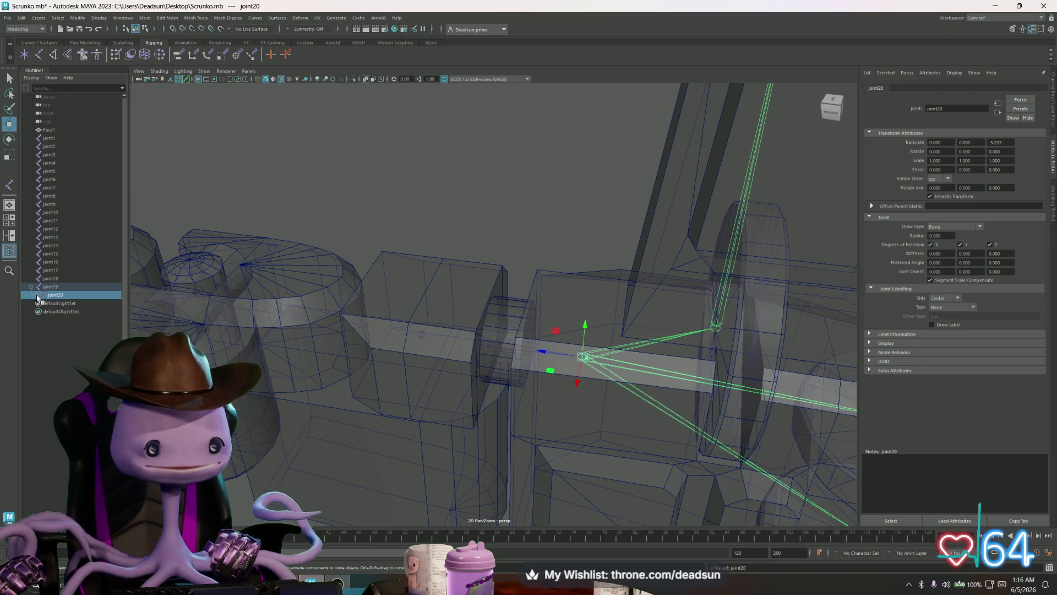
# Parent joint19 under joint18 and expand down to joint20's finger joints
pyautogui.click(37, 296)
pyautogui.click(51, 287)
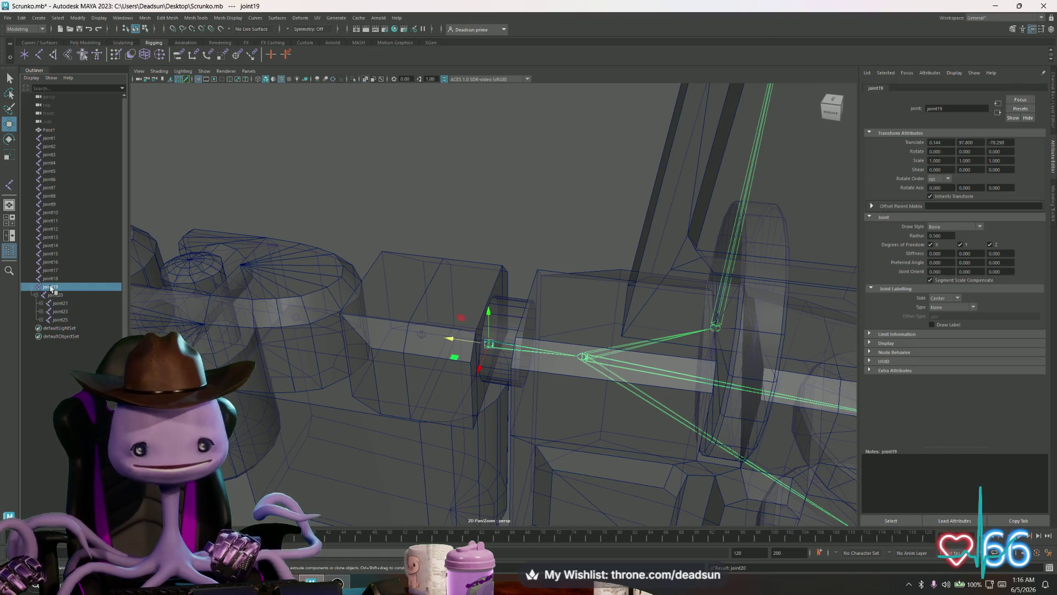
pyautogui.click(51, 279)
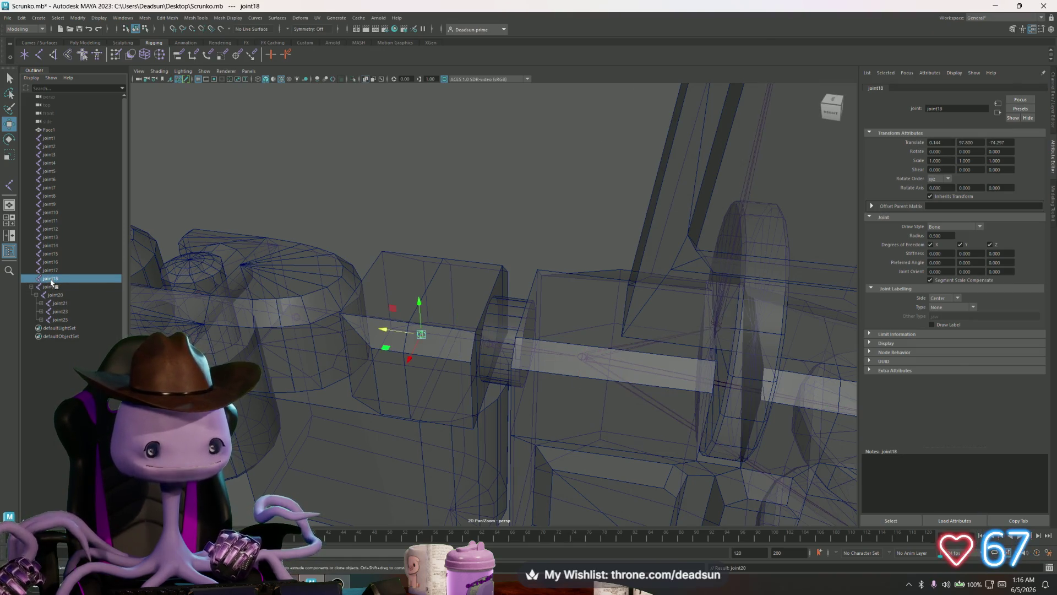
pyautogui.click(51, 287)
pyautogui.moveTo(54, 281); pyautogui.dragTo(51, 284)
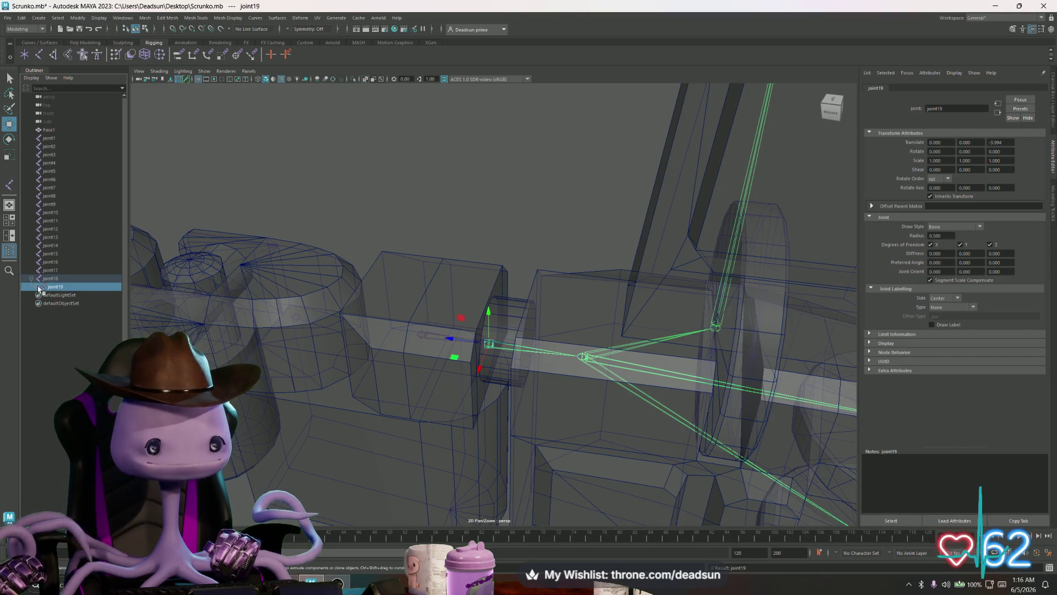
pyautogui.click(39, 287)
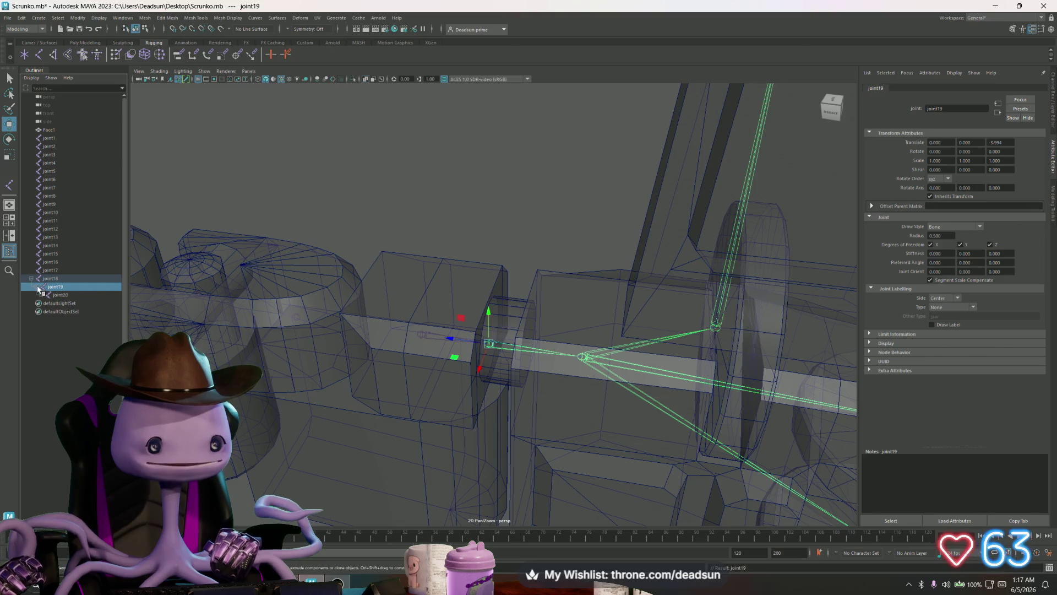
pyautogui.click(42, 295)
# Parent joint18 under joint17 and expand the chain to the fingers to verify it
pyautogui.click(51, 279)
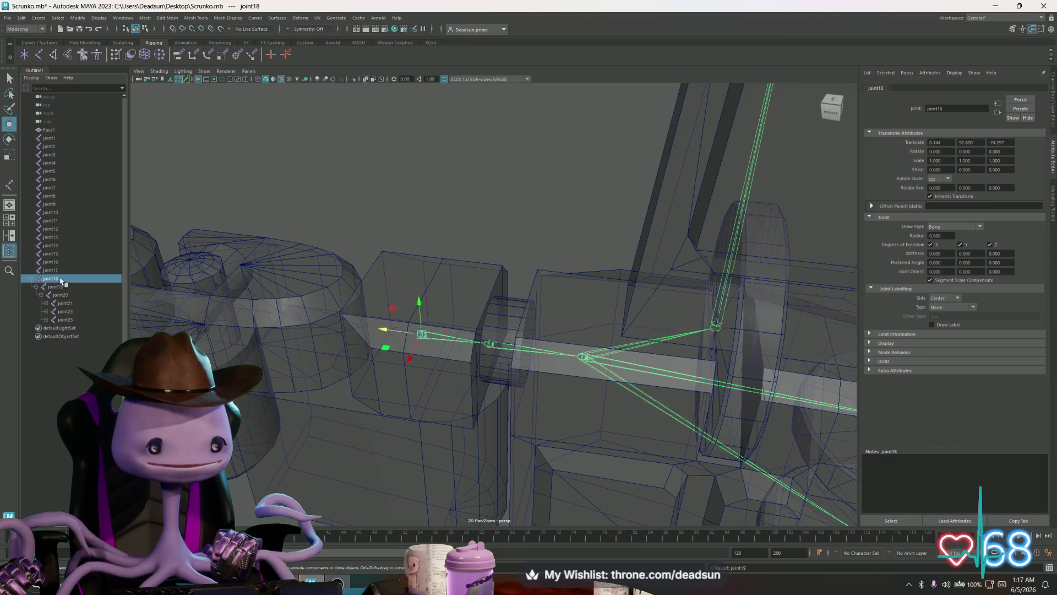
pyautogui.moveTo(56, 272); pyautogui.dragTo(49, 274)
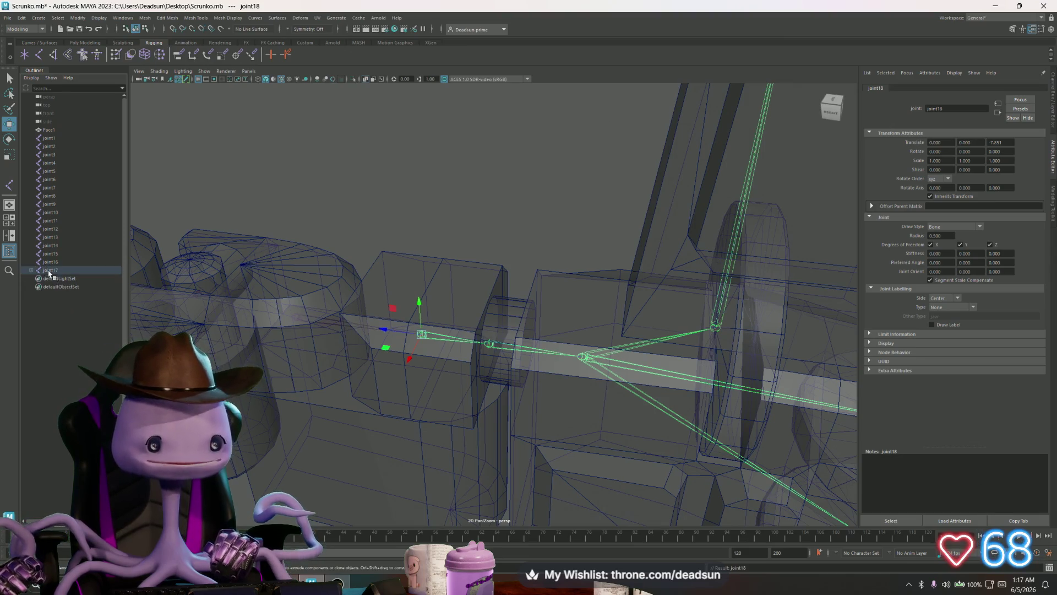
pyautogui.click(32, 270)
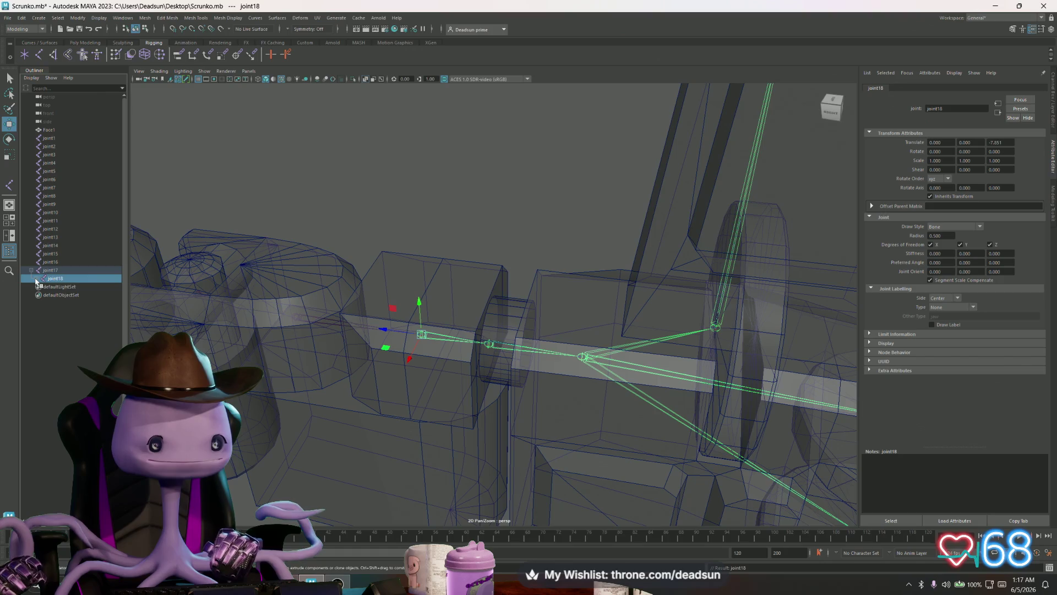
pyautogui.click(37, 278)
pyautogui.click(41, 287)
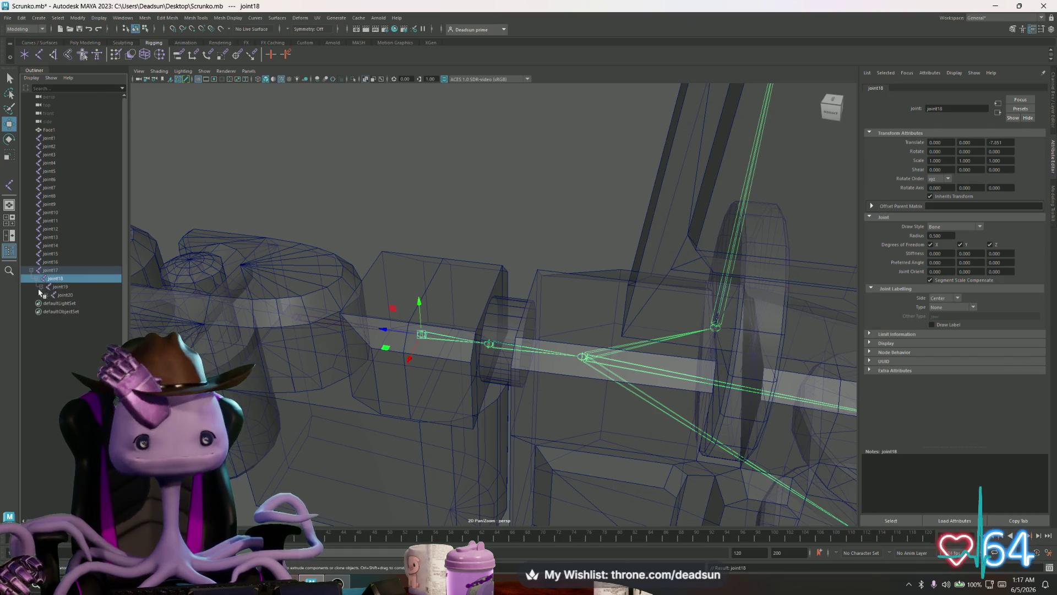
pyautogui.click(45, 295)
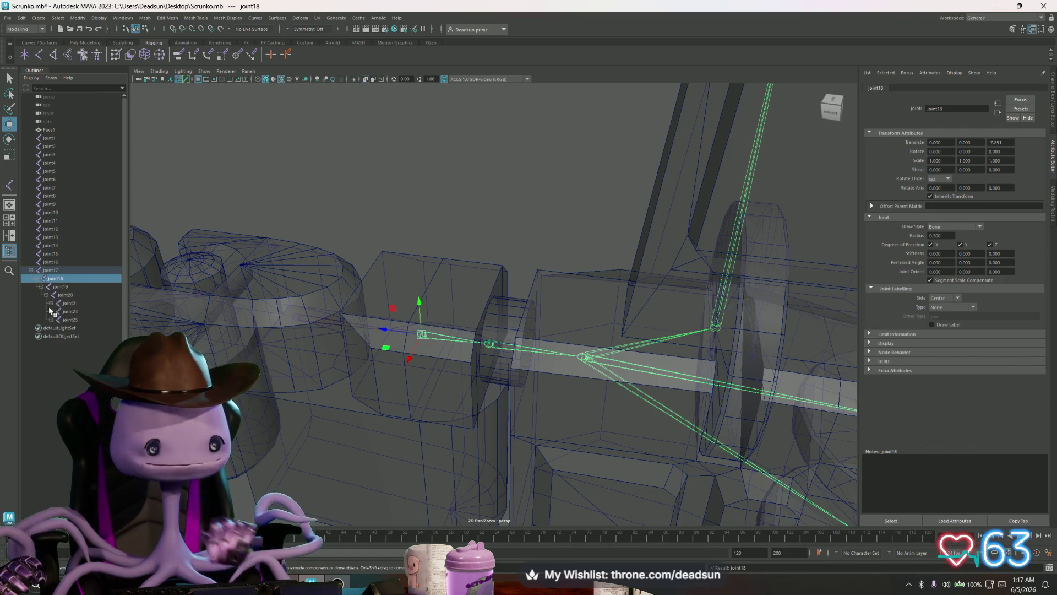
pyautogui.click(53, 270)
# Parent joint17 under joint16 and expand the chain down to the finger joints
pyautogui.press('f')
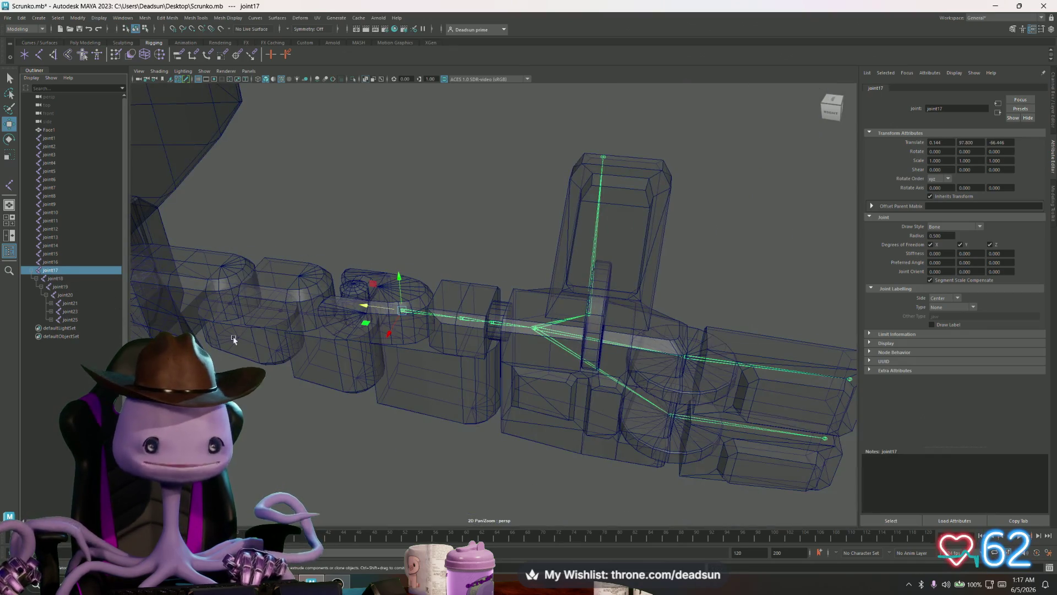
pyautogui.scroll(2, 233, 340)
pyautogui.scroll(3, 275, 352)
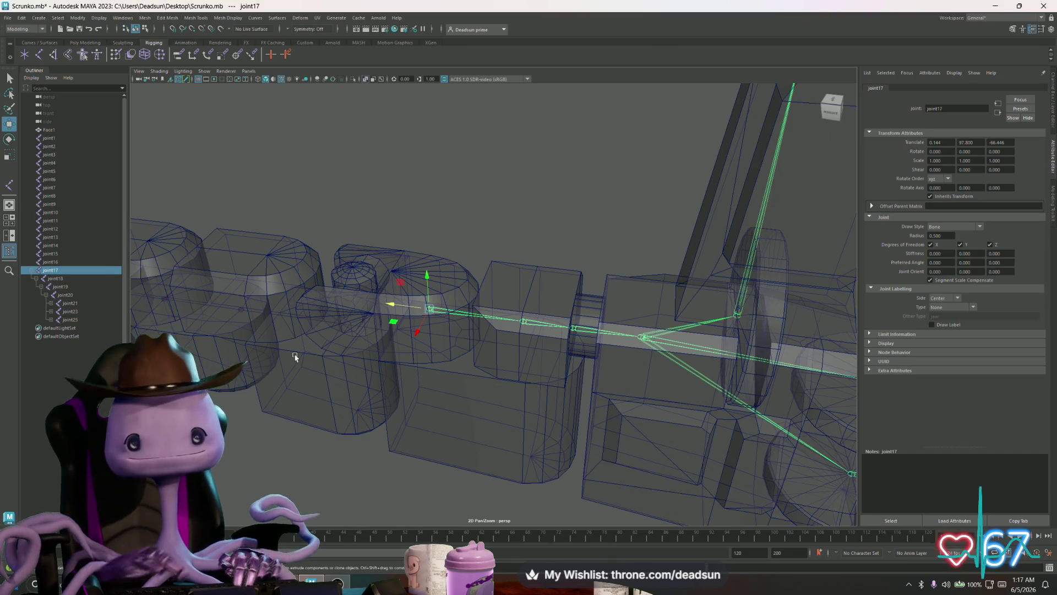
pyautogui.press('f')
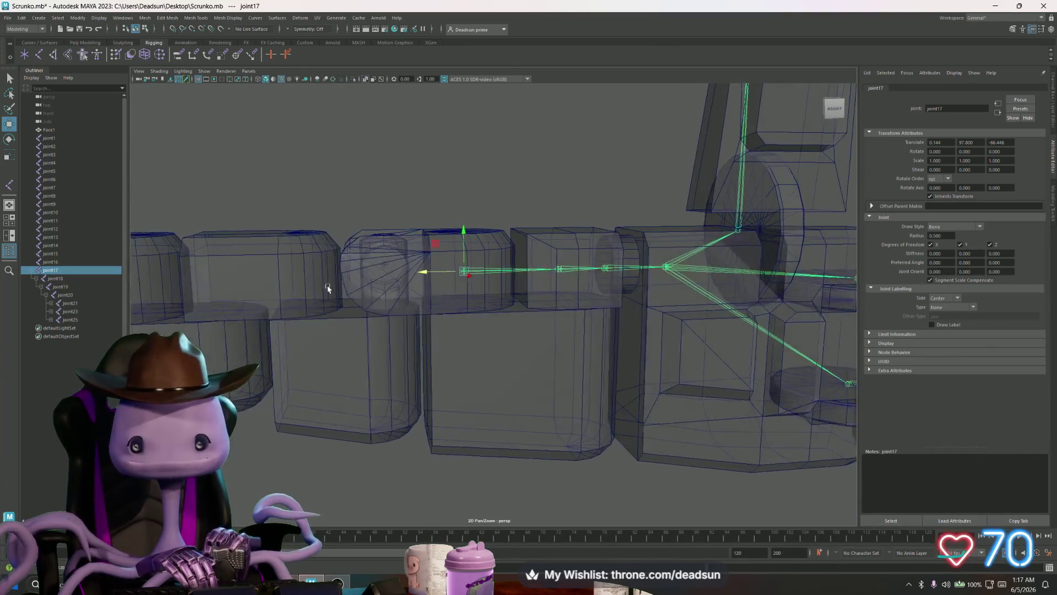
pyautogui.moveTo(400, 325)
pyautogui.mouseDown()
pyautogui.moveTo(367, 329)
pyautogui.moveTo(347, 295)
pyautogui.moveTo(354, 377)
pyautogui.moveTo(377, 392)
pyautogui.mouseUp()
pyautogui.scroll(5, 377, 392)
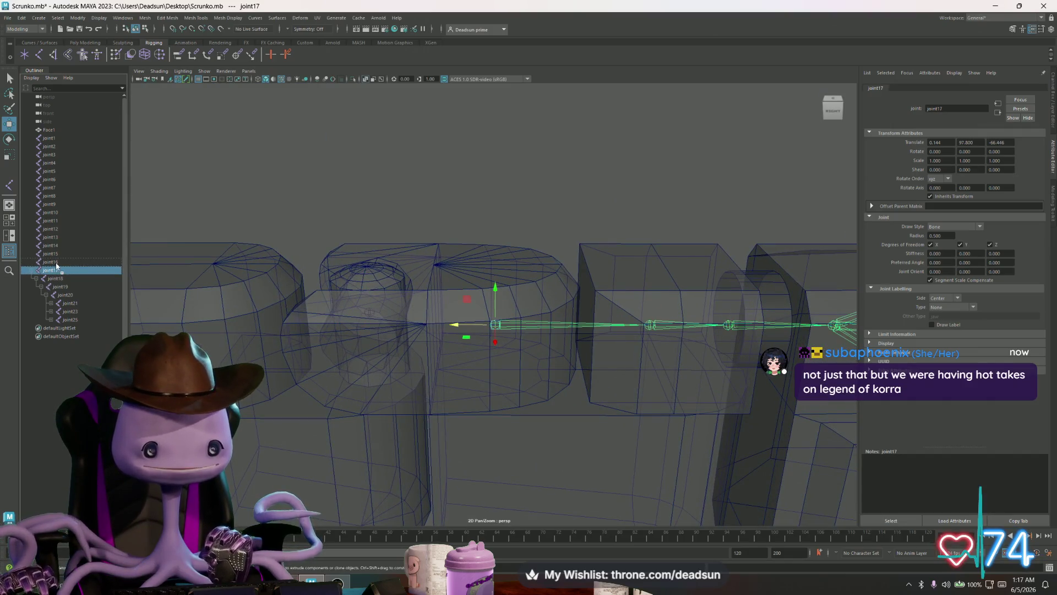
pyautogui.moveTo(57, 265); pyautogui.dragTo(56, 262)
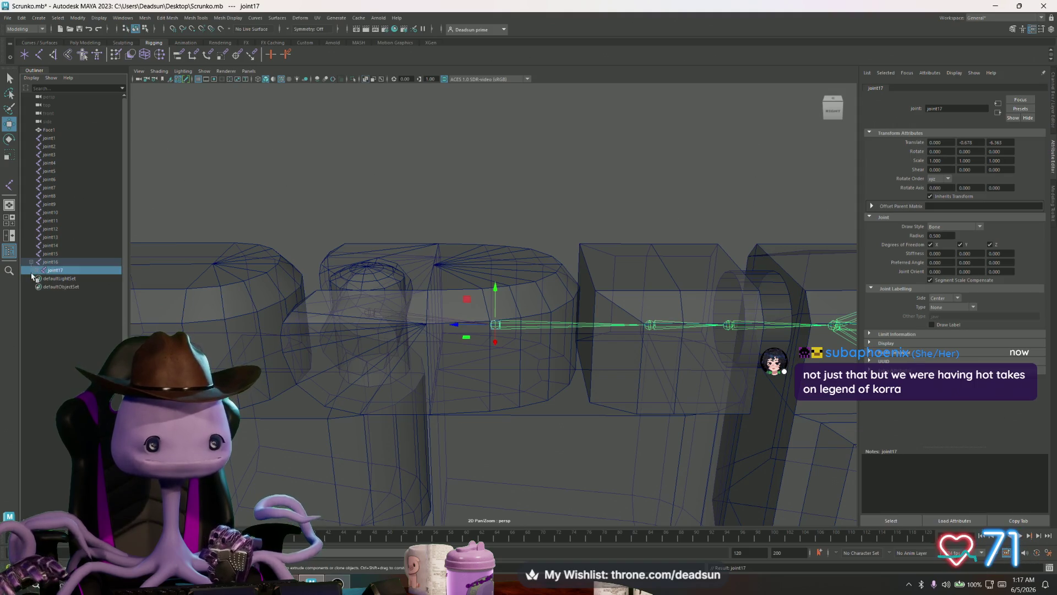
pyautogui.click(36, 270)
pyautogui.click(40, 278)
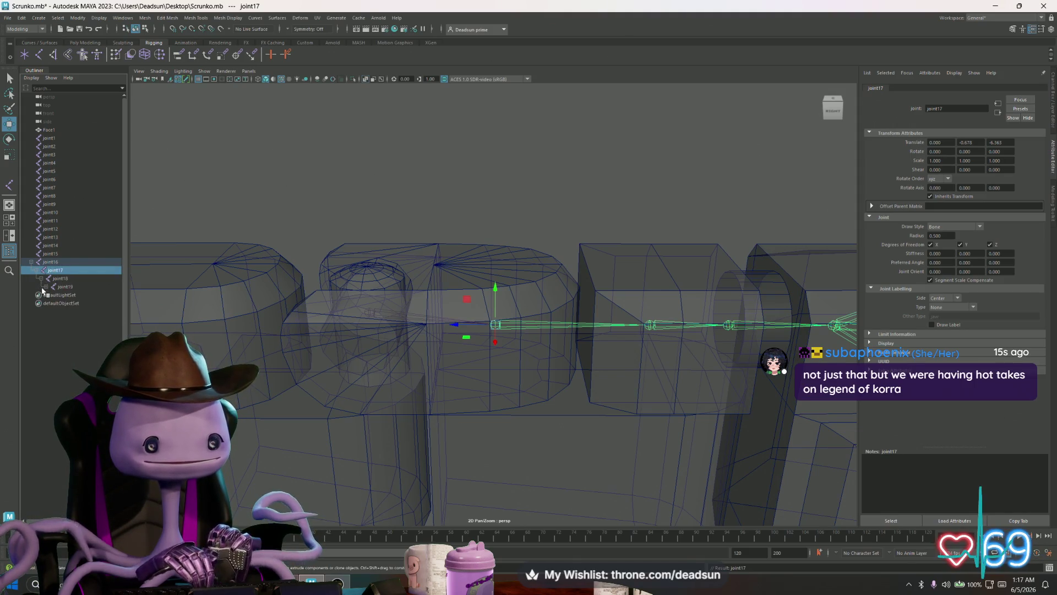
pyautogui.click(45, 287)
pyautogui.click(51, 295)
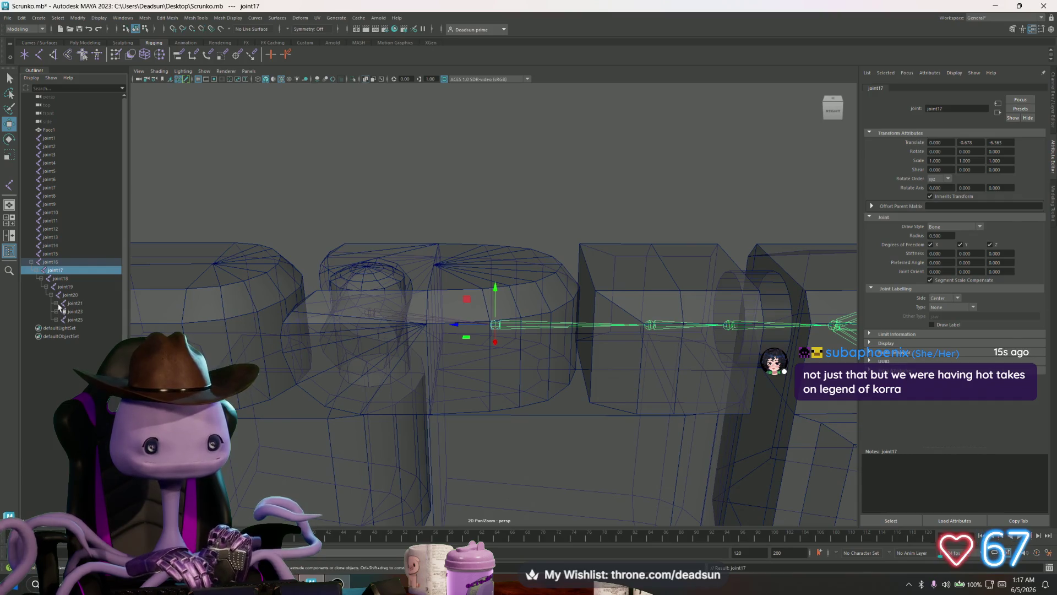
# Parent joint15 under joint14 and joint14 under joint13
pyautogui.click(52, 263)
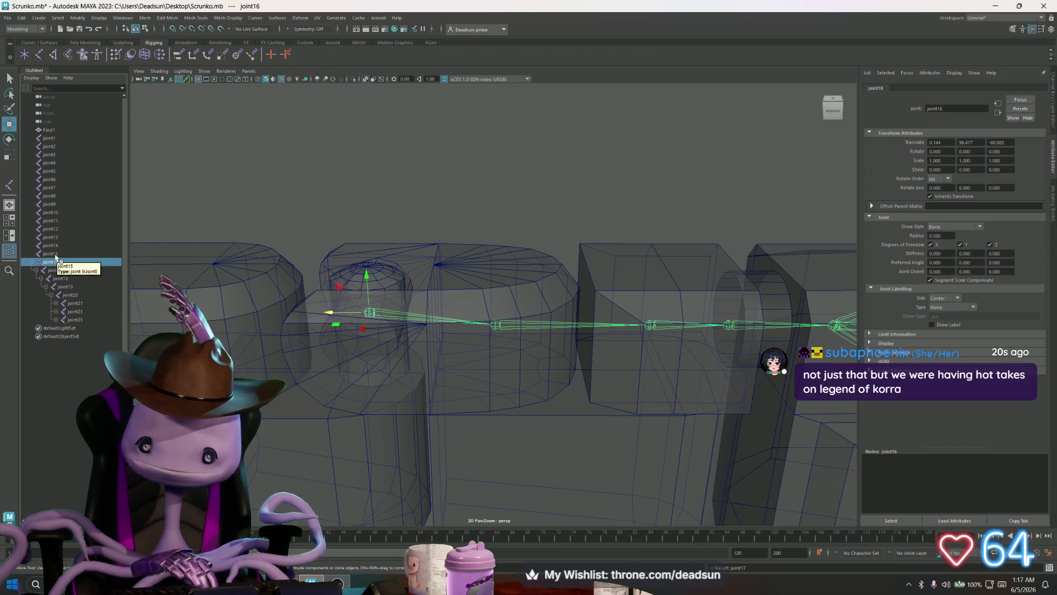
pyautogui.click(51, 254)
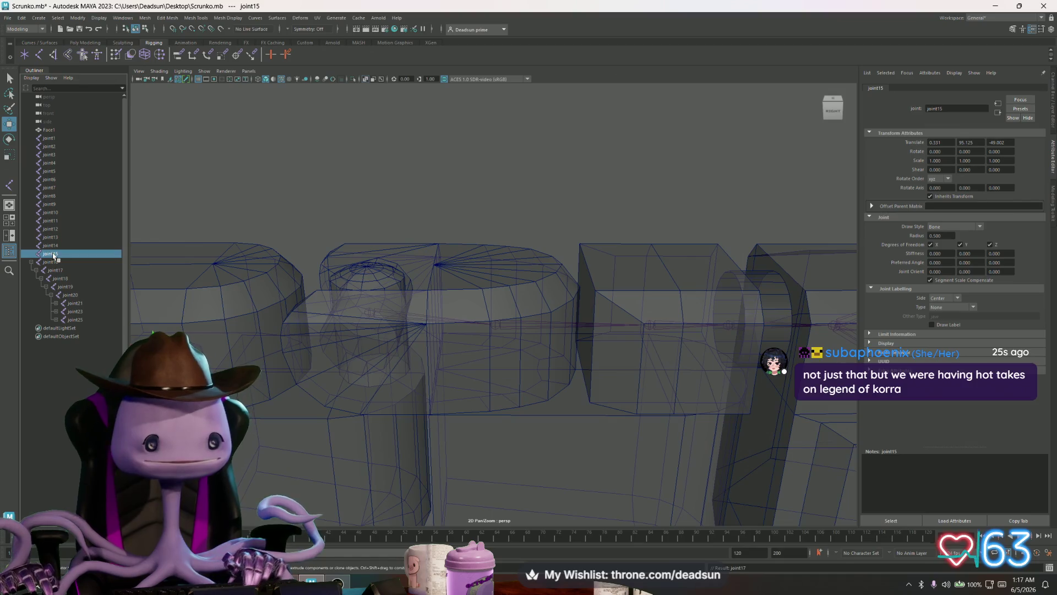
pyautogui.press('f')
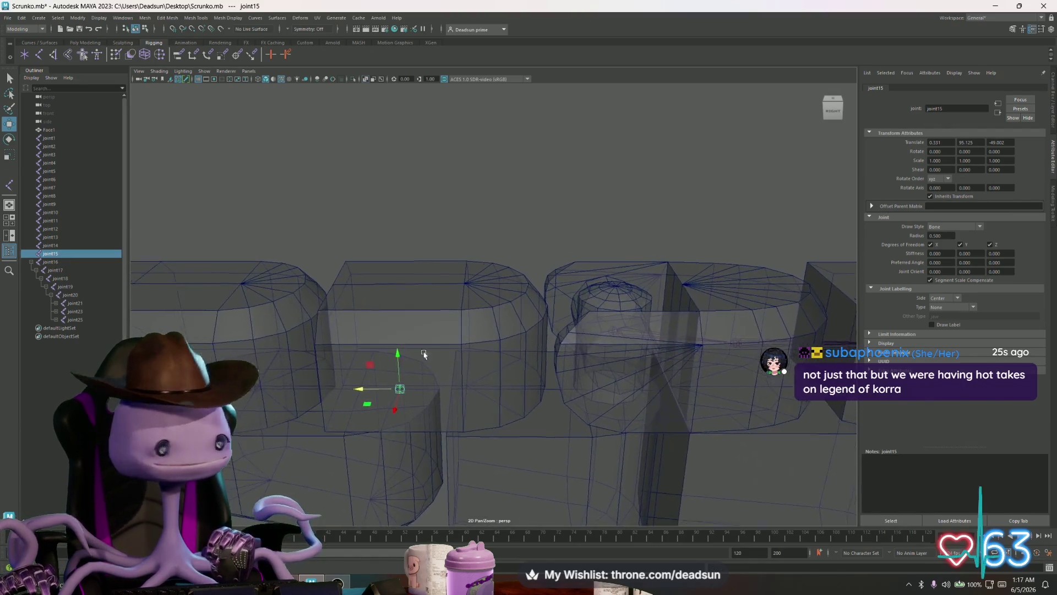
pyautogui.keyDown('alt'); pyautogui.moveTo(424, 354); pyautogui.dragTo(399, 340); pyautogui.keyUp('alt')
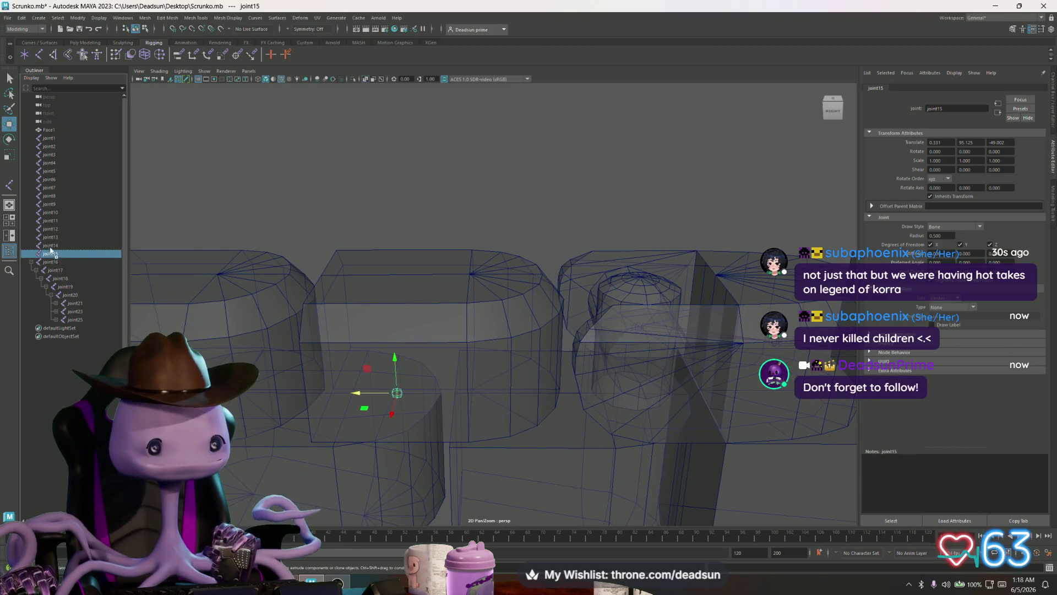
pyautogui.moveTo(50, 250); pyautogui.dragTo(48, 245)
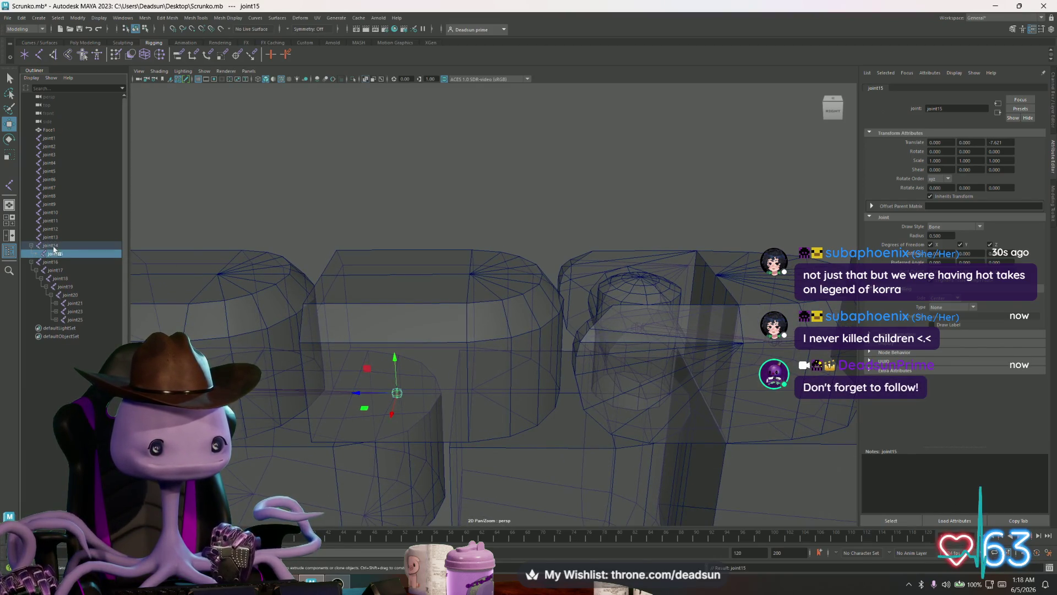
pyautogui.click(51, 246)
pyautogui.moveTo(52, 240); pyautogui.dragTo(52, 238)
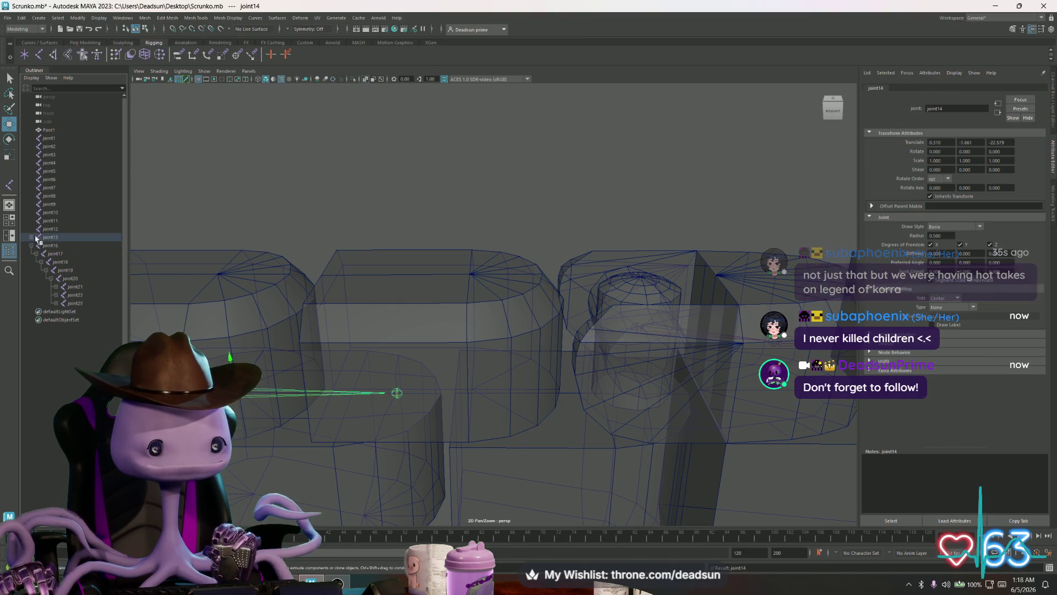
# Parent joint13 under joint12 and expand joint12 and joint13 to check it
pyautogui.click(49, 238)
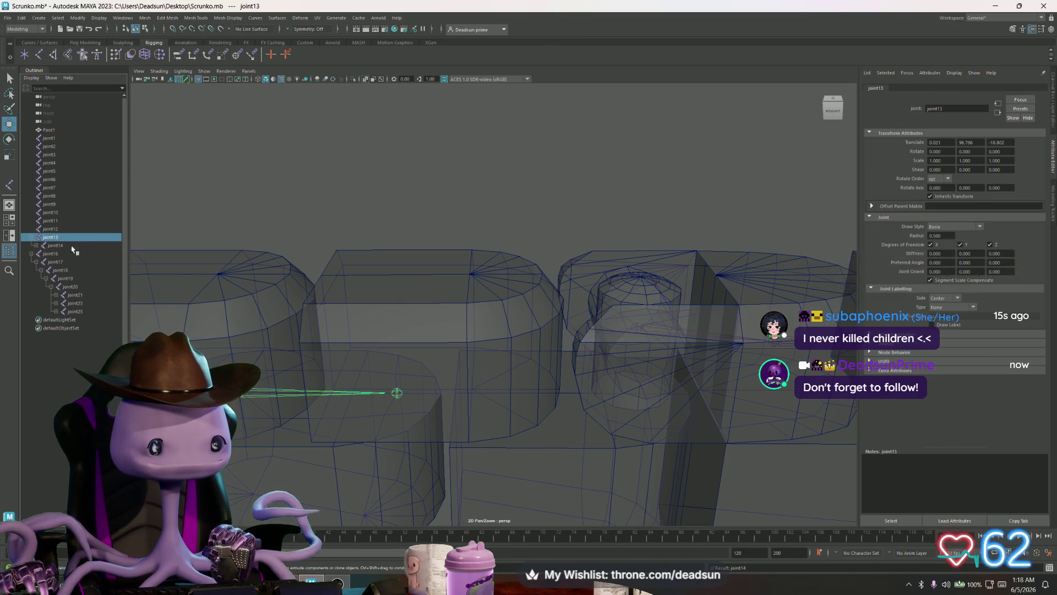
pyautogui.press('f')
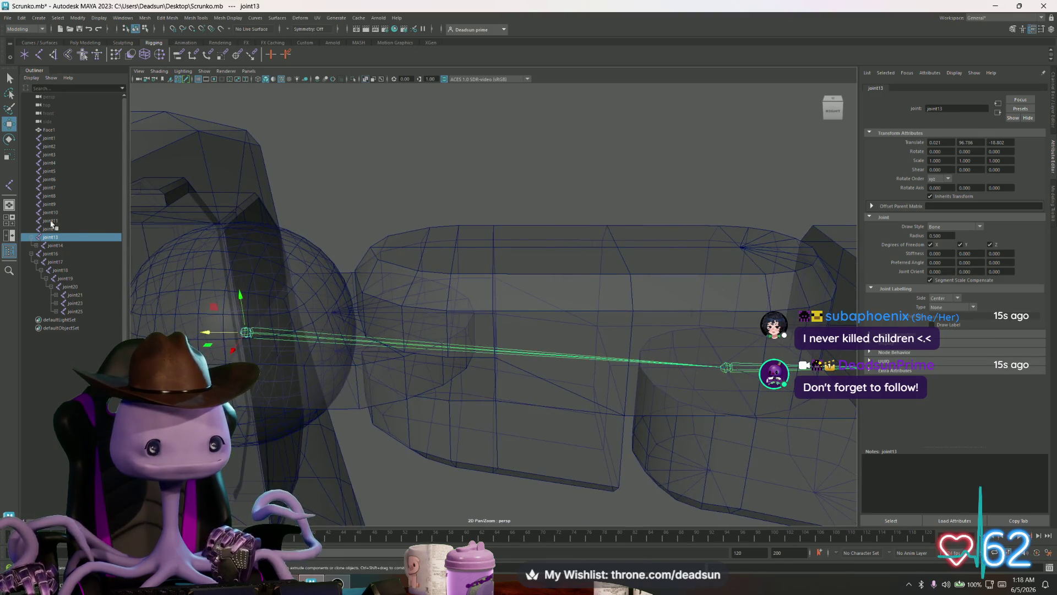
pyautogui.click(36, 245)
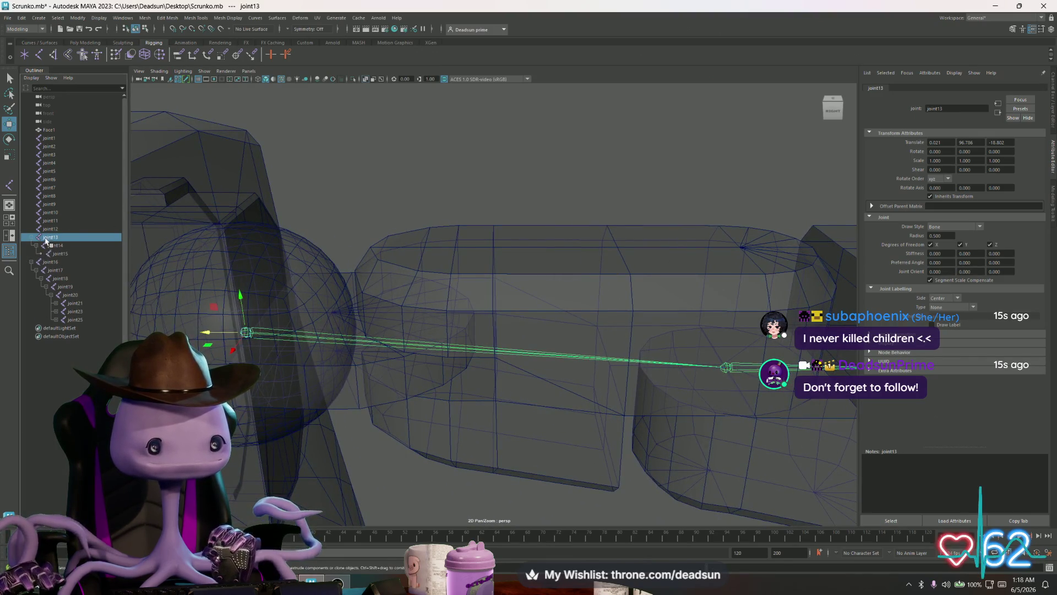
pyautogui.moveTo(51, 238); pyautogui.dragTo(50, 229)
pyautogui.click(31, 229)
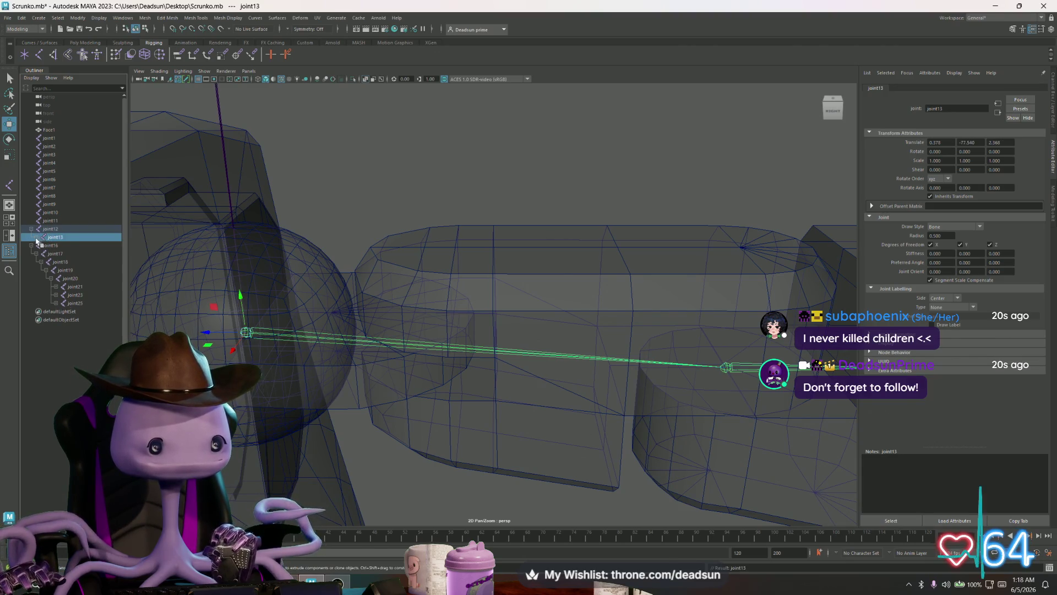
pyautogui.click(36, 237)
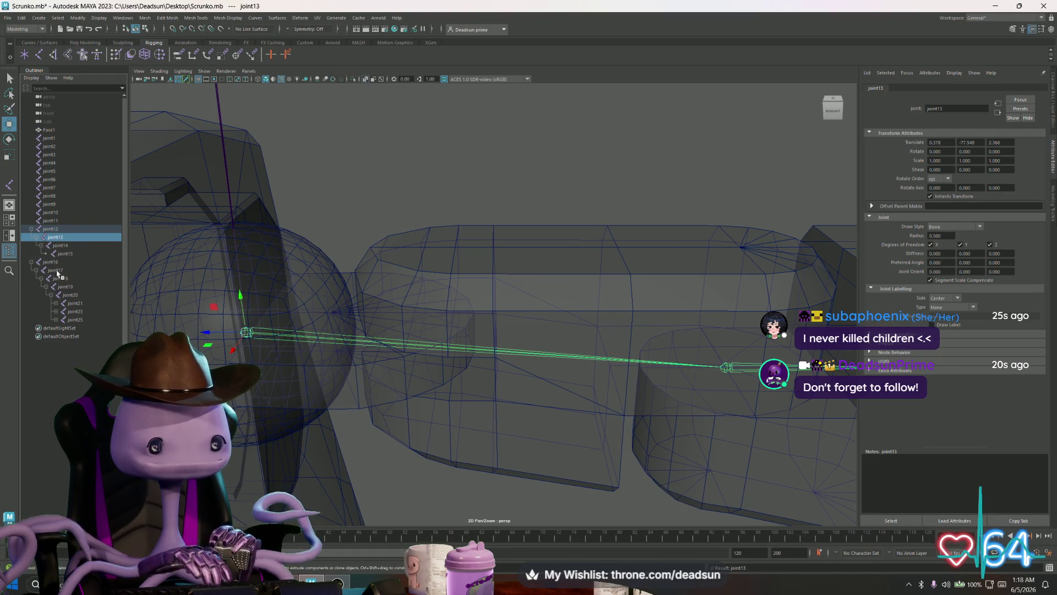
# Parent joint16 under joint15, expand through to the fingers, and select joint12
pyautogui.click(50, 263)
pyautogui.moveTo(50, 264); pyautogui.dragTo(67, 254)
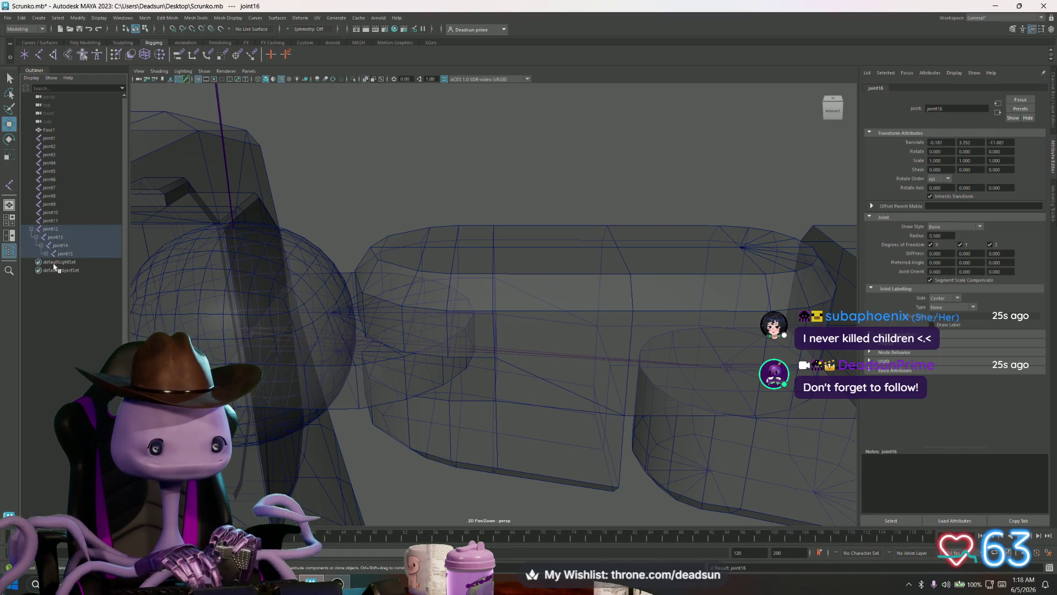
pyautogui.click(46, 254)
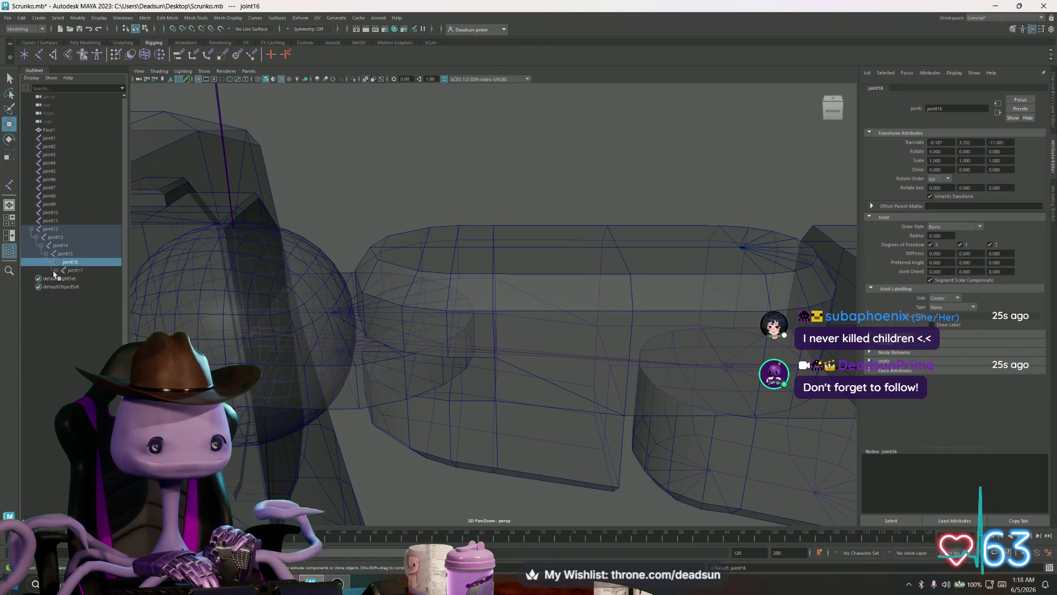
pyautogui.click(55, 271)
pyautogui.click(61, 278)
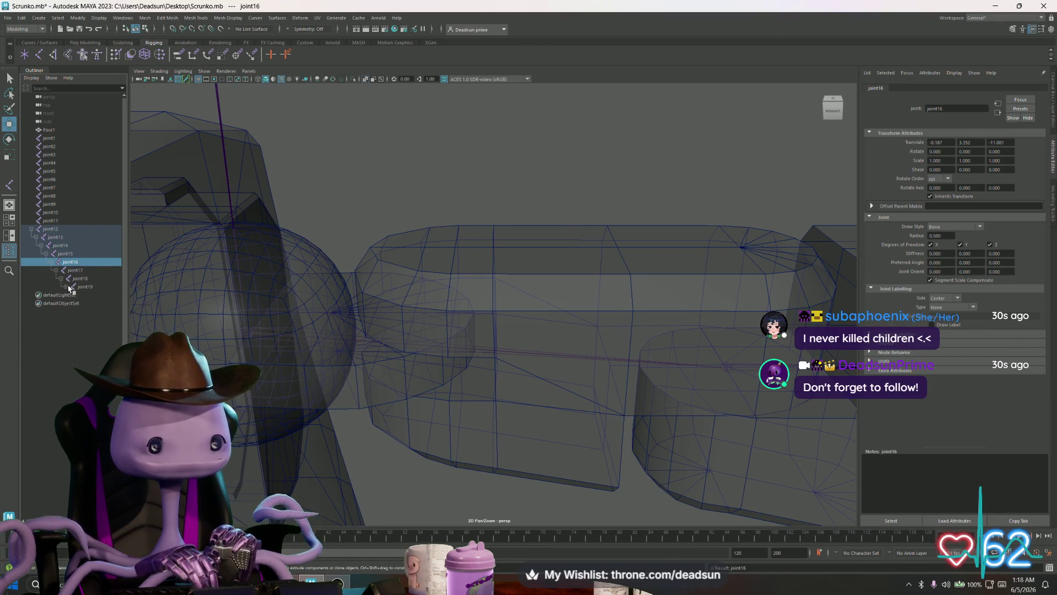
pyautogui.click(66, 286)
pyautogui.click(71, 295)
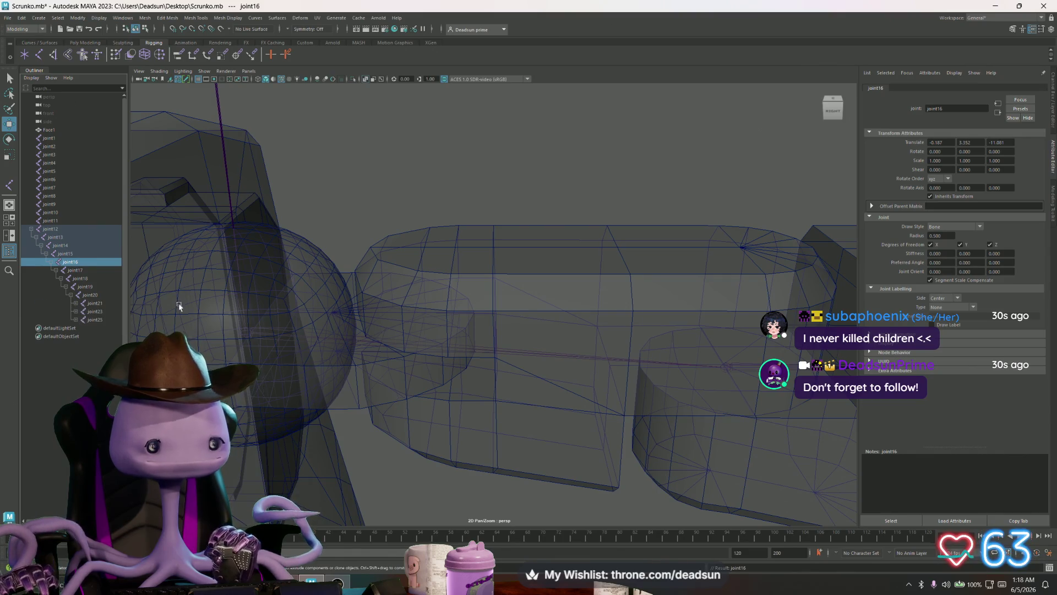
pyautogui.press('f')
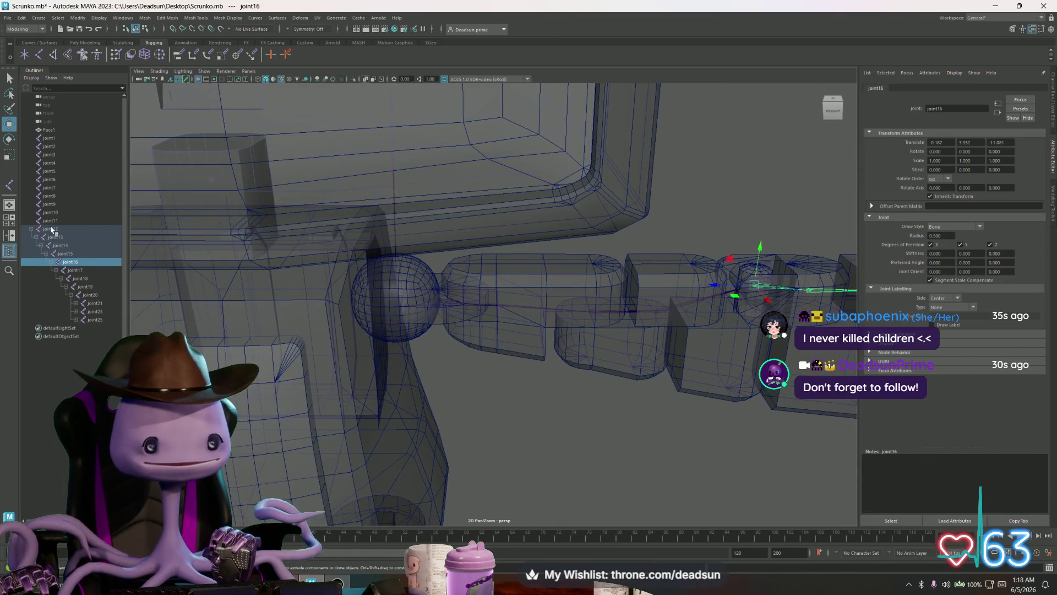
pyautogui.click(51, 230)
# Frame joint12, zoom out over the head and arm, and check joints 16, 14, 13 and 12
pyautogui.press('f')
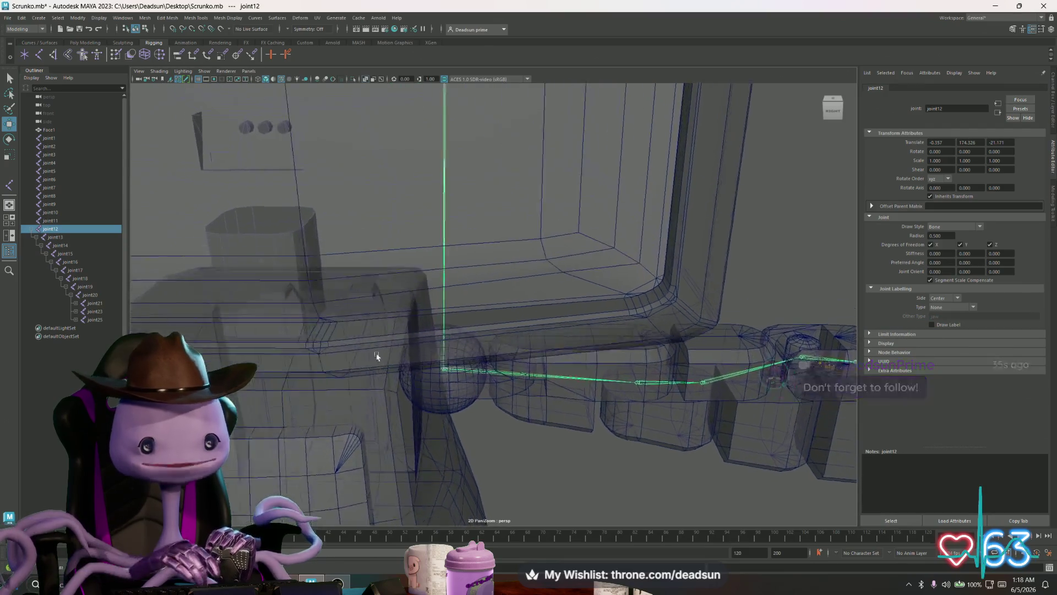
pyautogui.scroll(-6, 377, 356)
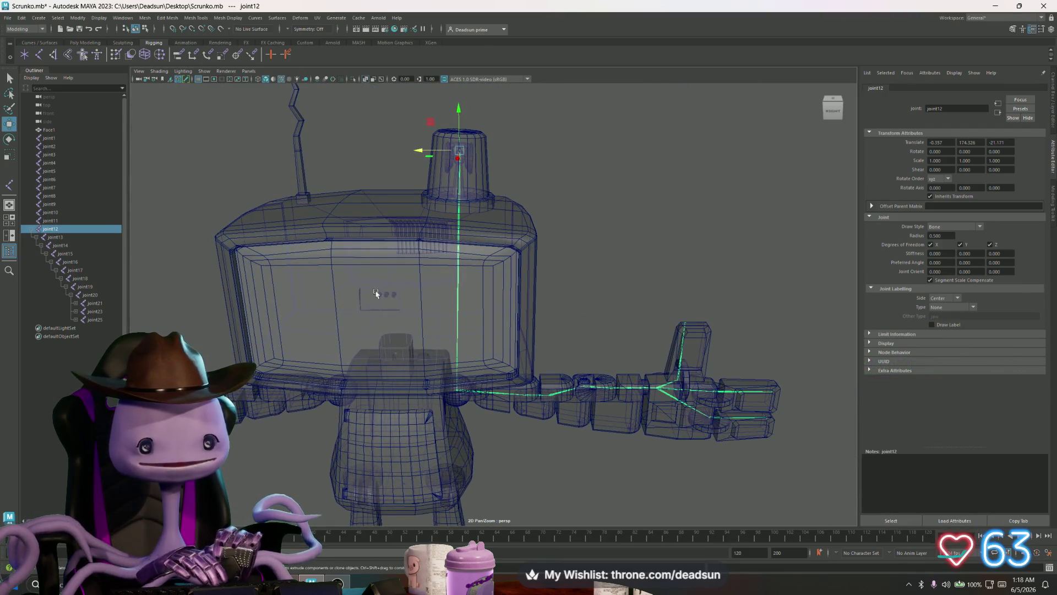
pyautogui.scroll(3, 363, 283)
pyautogui.scroll(-1, 372, 278)
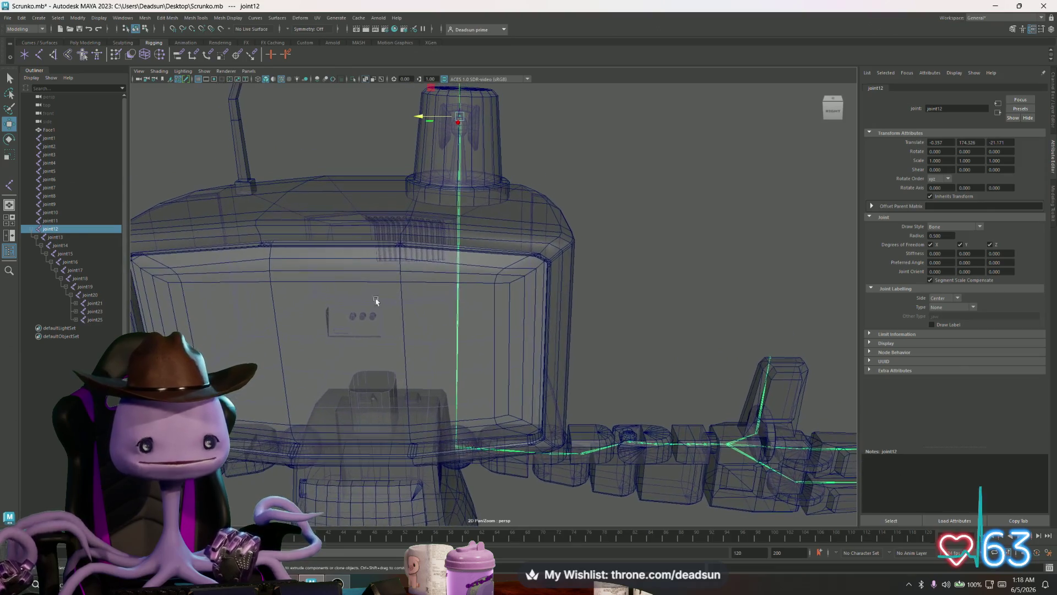
pyautogui.click(67, 261)
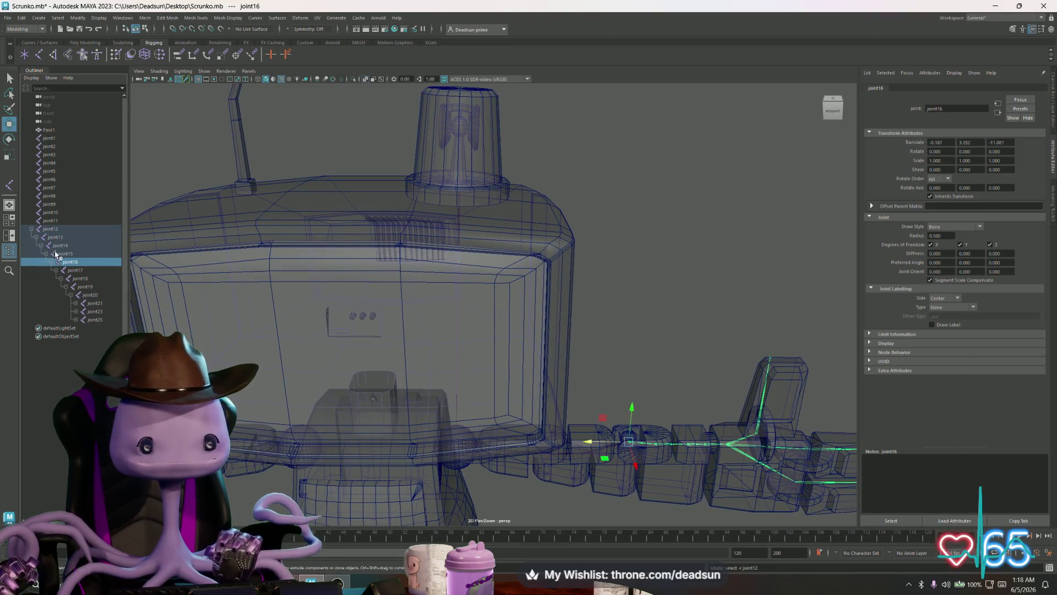
pyautogui.click(58, 246)
pyautogui.click(53, 239)
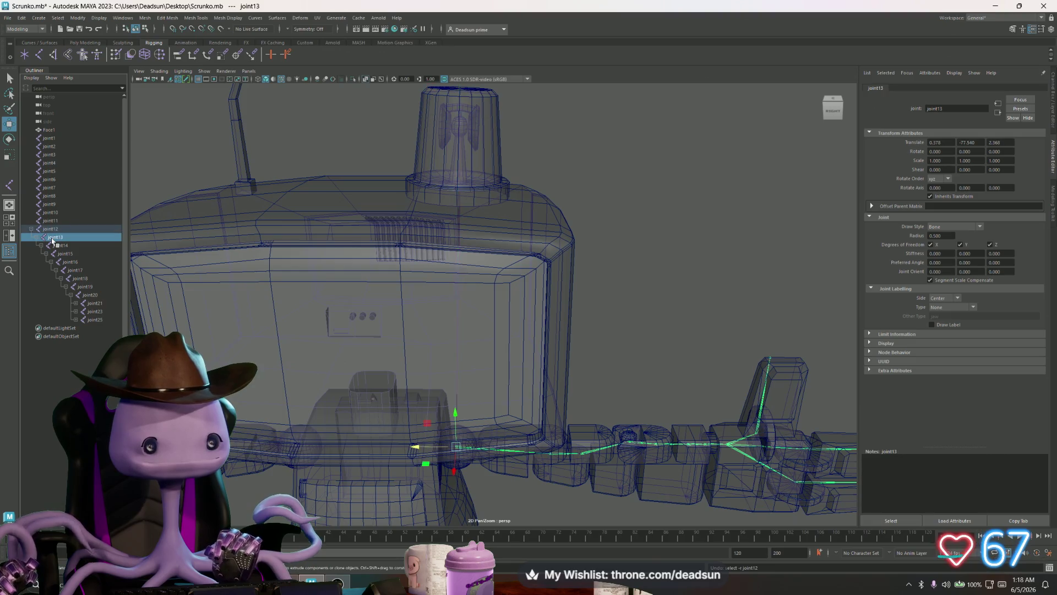
pyautogui.moveTo(53, 241); pyautogui.dragTo(65, 231)
pyautogui.click(49, 240)
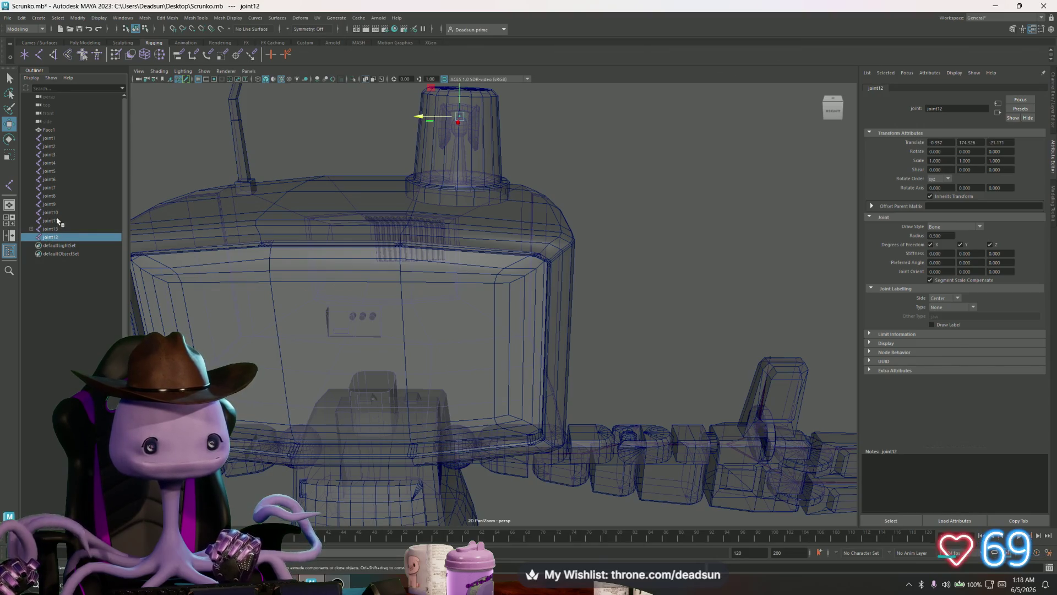
# Parent joint12 under joint11 and joint11 under joint10, expanding to confirm
pyautogui.moveTo(48, 221); pyautogui.dragTo(53, 241)
pyautogui.click(54, 221)
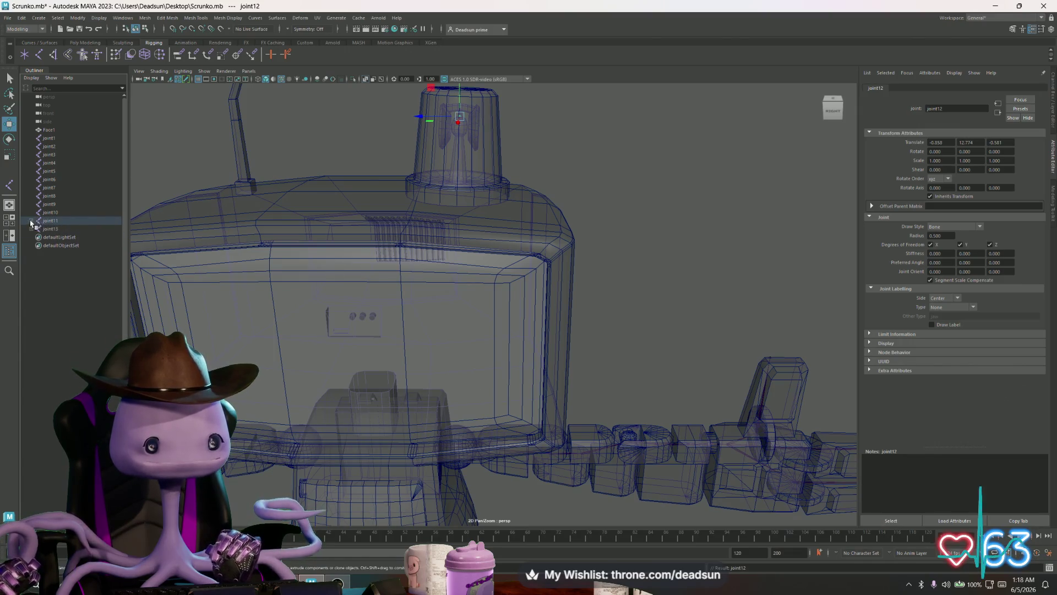
pyautogui.click(31, 221)
pyautogui.click(49, 221)
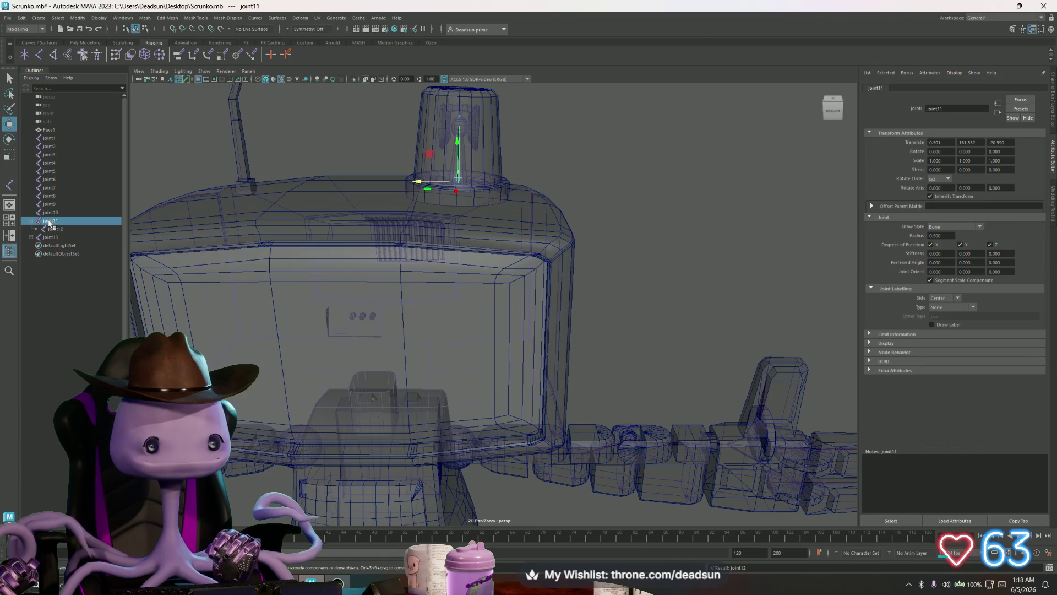
pyautogui.click(51, 213)
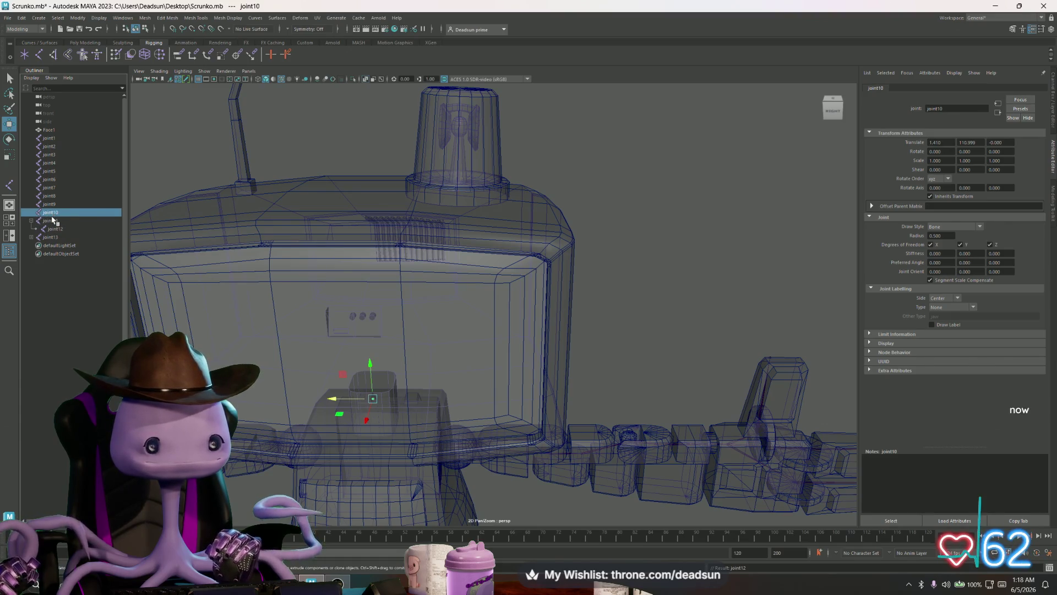
pyautogui.click(52, 220)
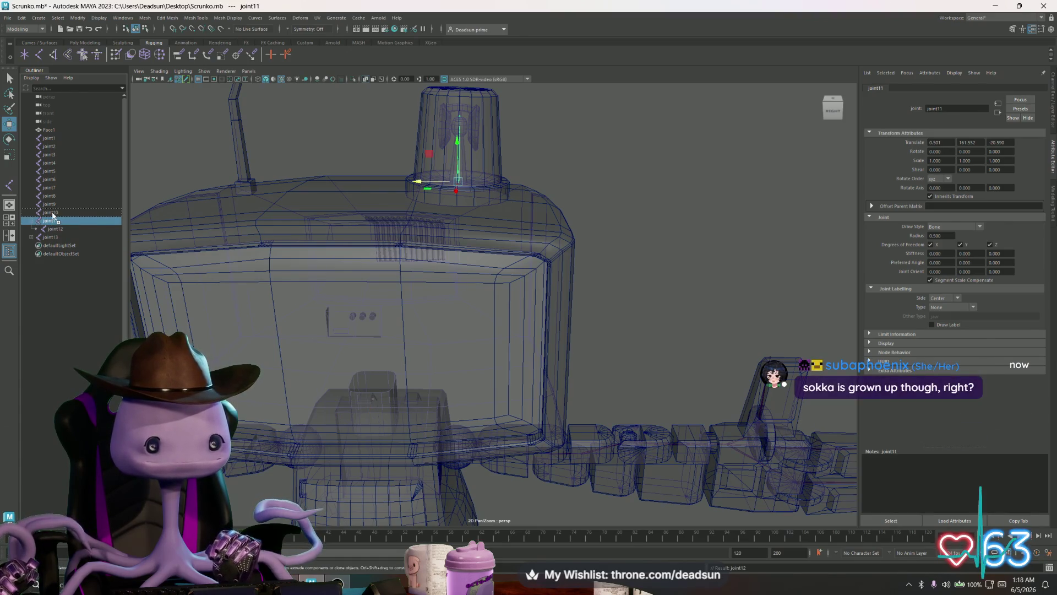
pyautogui.moveTo(53, 215); pyautogui.dragTo(52, 215)
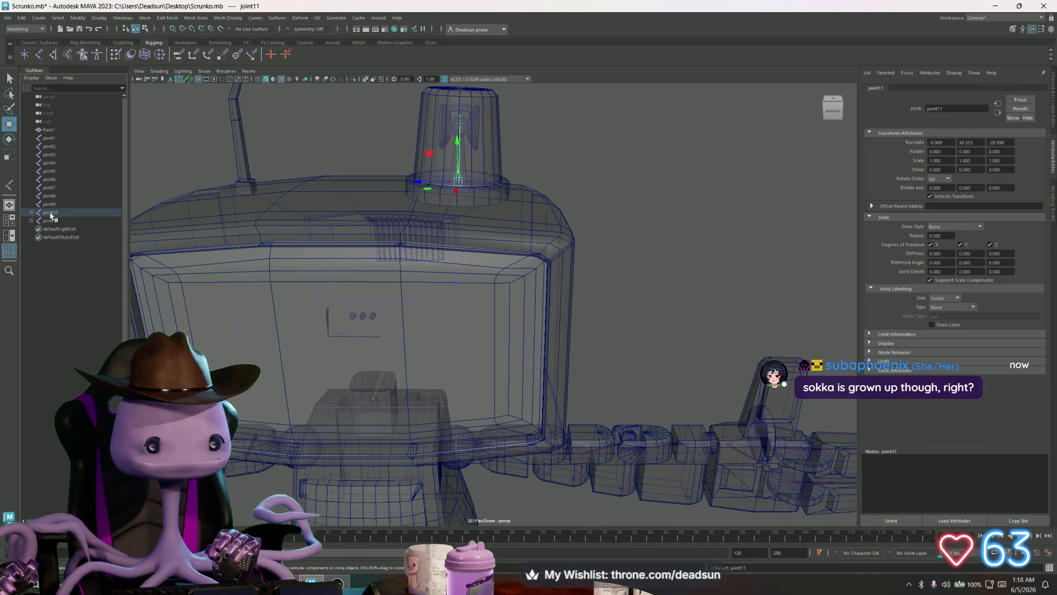
pyautogui.click(31, 213)
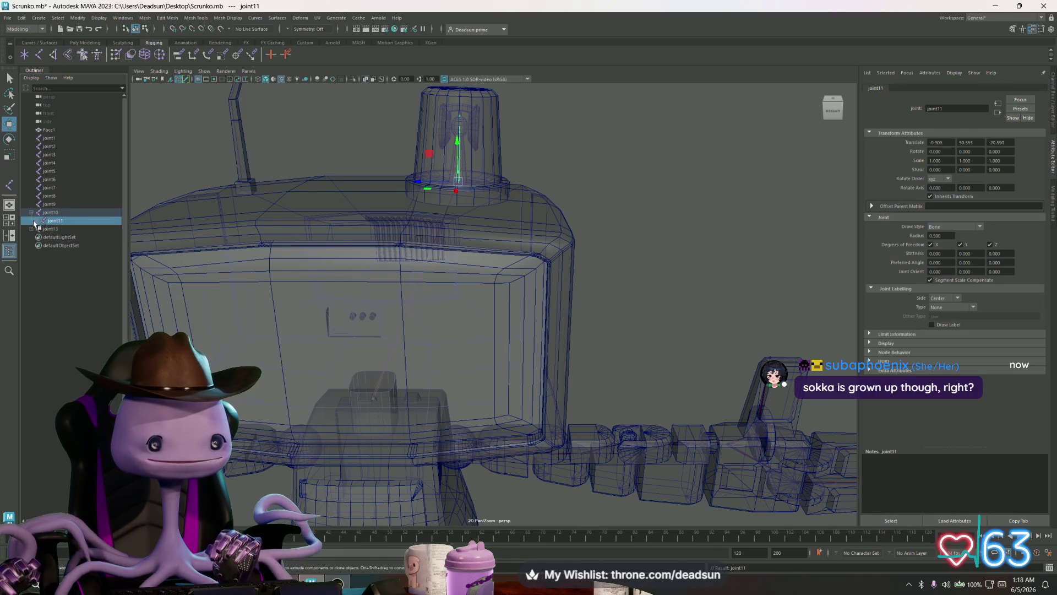
pyautogui.click(35, 222)
# Parent joint10, with joint11 and joint12, under joint9 and bring the torso into view
pyautogui.click(60, 229)
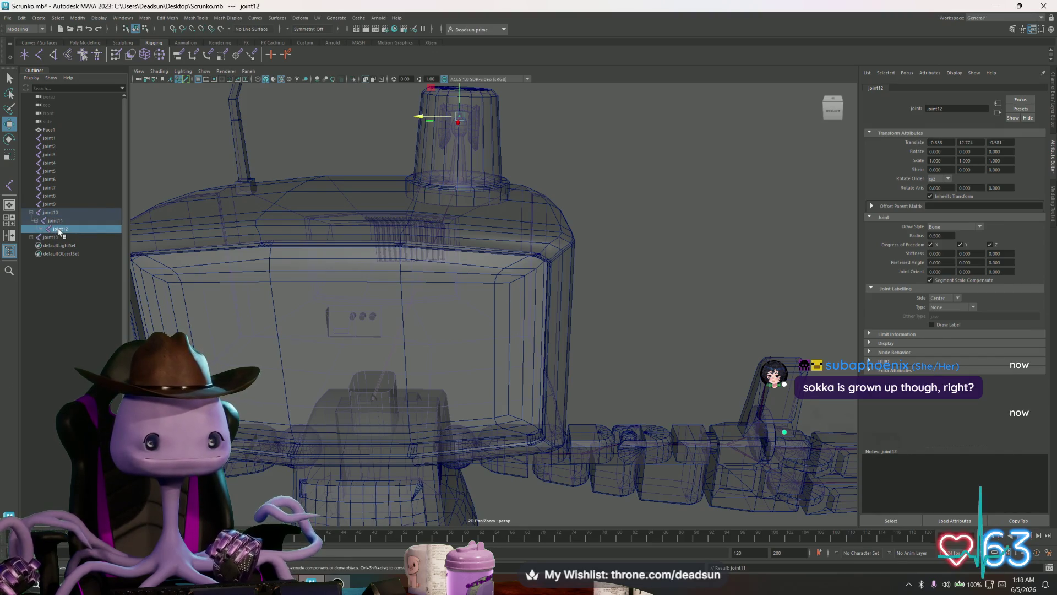
pyautogui.click(61, 222)
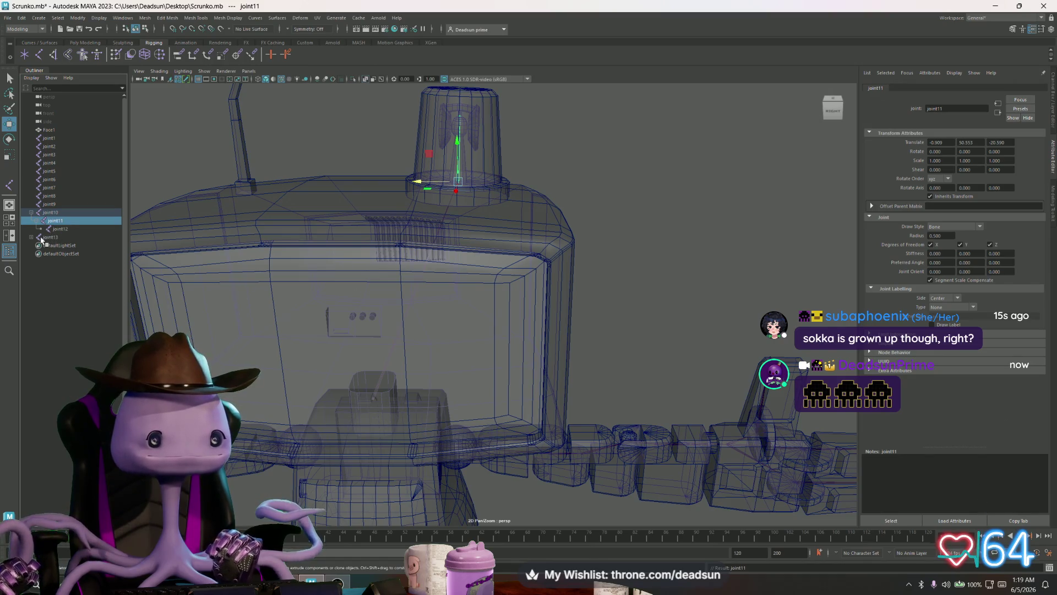
pyautogui.click(46, 213)
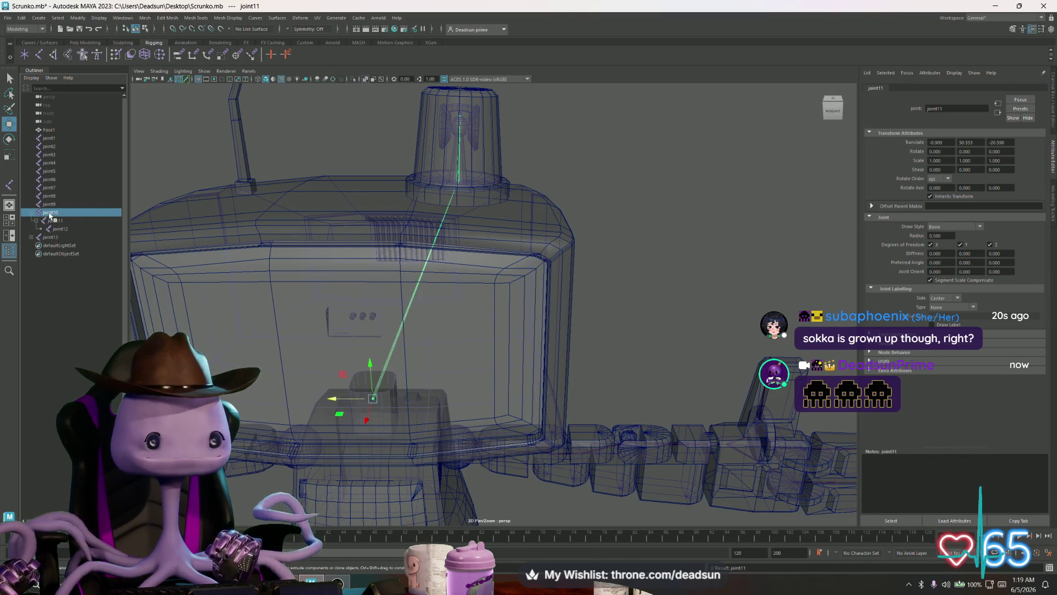
pyautogui.press('f')
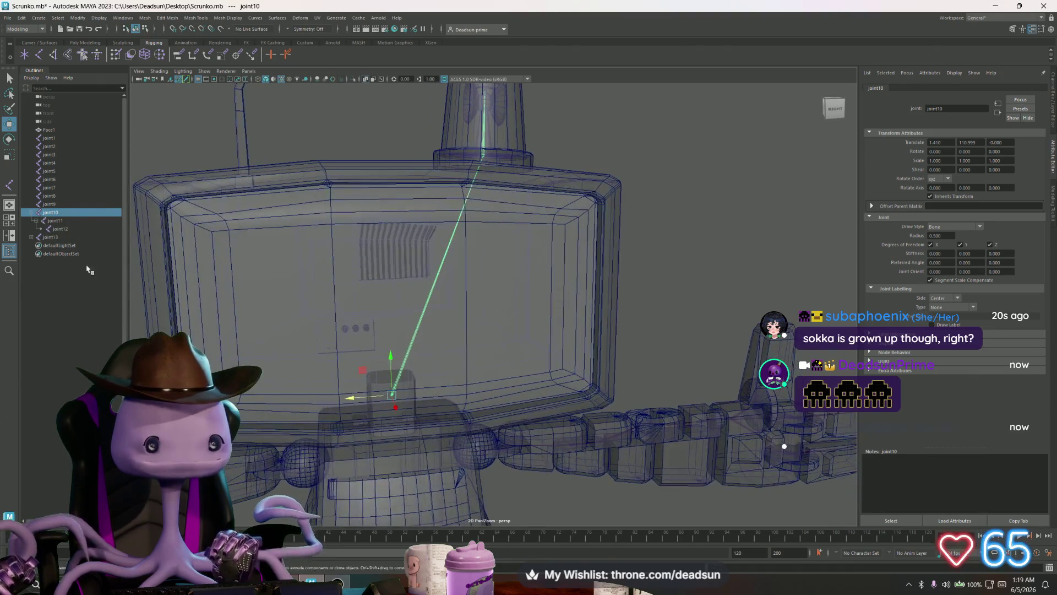
pyautogui.press('Up')
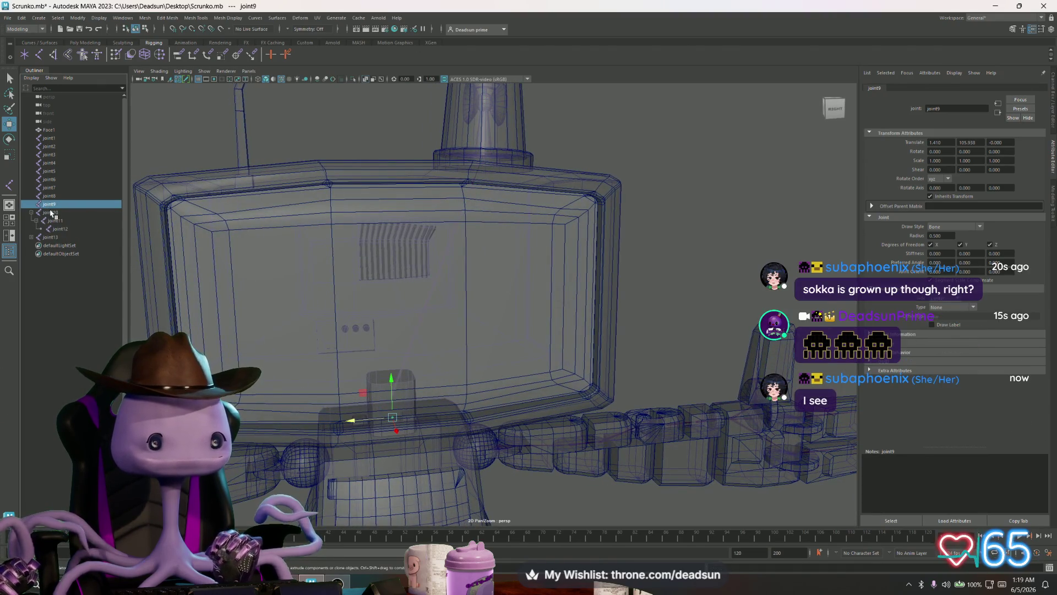
pyautogui.click(51, 213)
pyautogui.moveTo(47, 205); pyautogui.dragTo(48, 205)
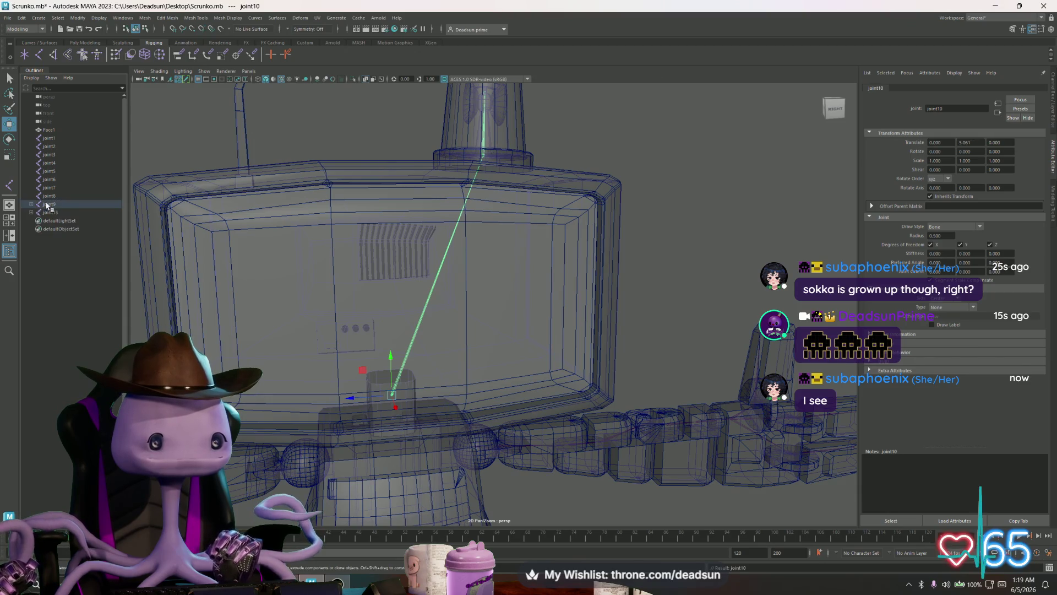
pyautogui.click(39, 214)
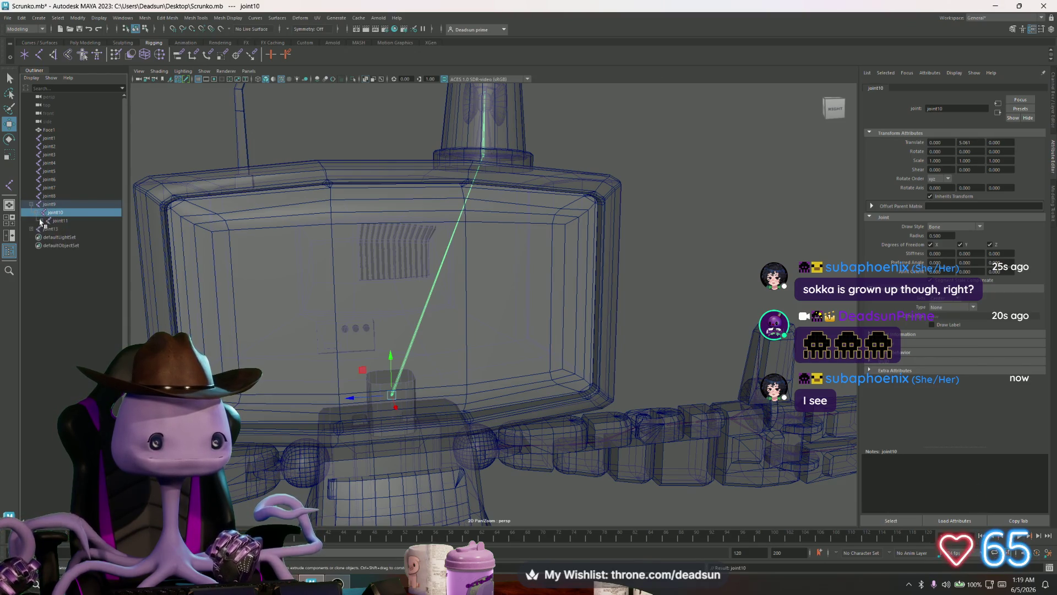
pyautogui.click(41, 221)
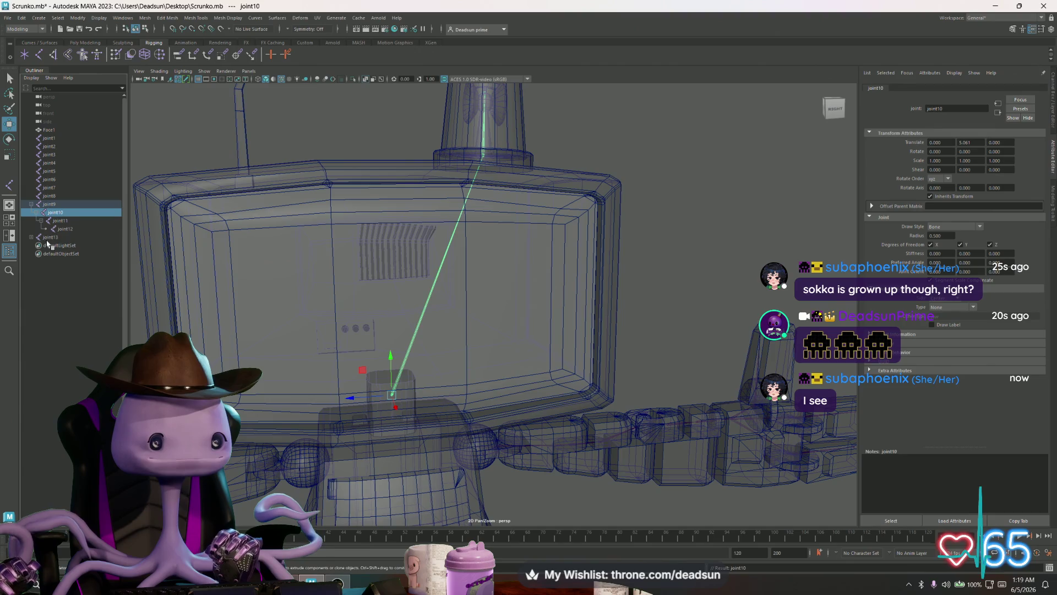
pyautogui.click(53, 209)
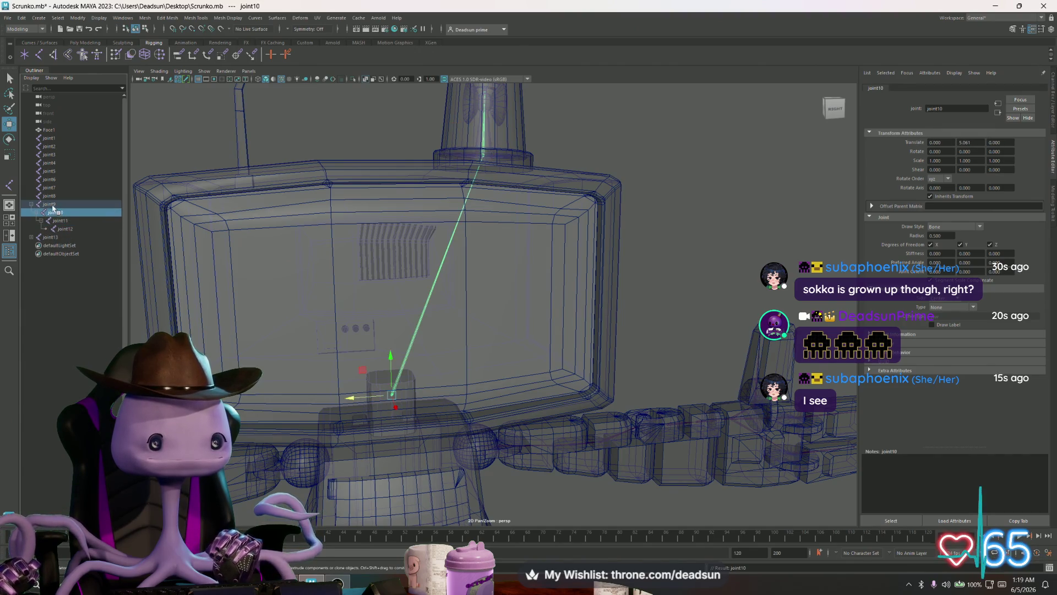
pyautogui.click(52, 205)
pyautogui.moveTo(332, 329)
pyautogui.mouseDown()
pyautogui.moveTo(332, 308)
pyautogui.moveTo(330, 328)
pyautogui.moveTo(354, 299)
pyautogui.moveTo(295, 285)
pyautogui.moveTo(346, 272)
pyautogui.mouseUp()
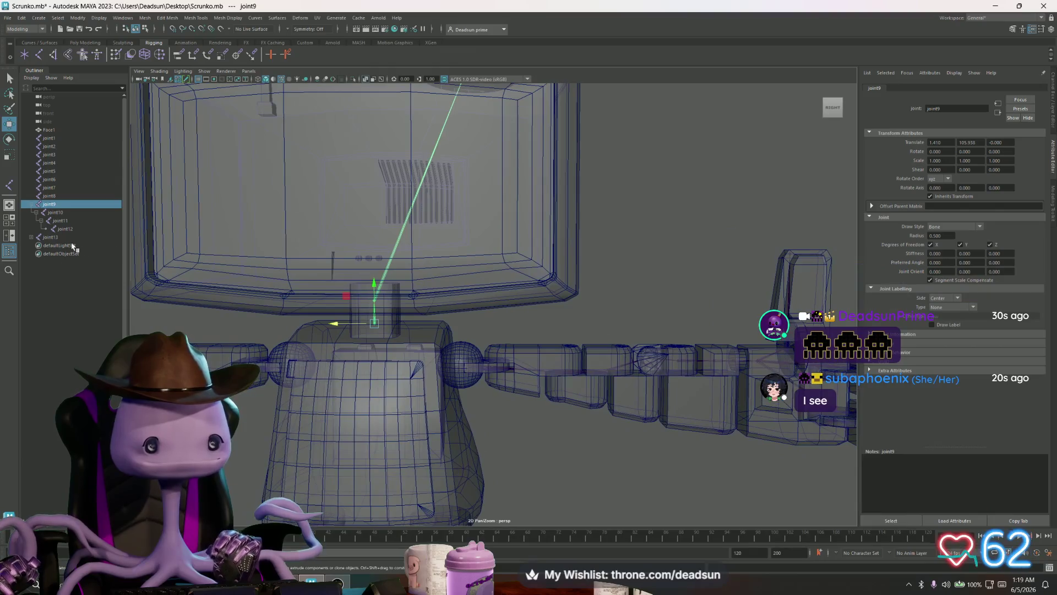
# Orbit to a front view of the whole robot and step through leg joints joint8 to joint4
pyautogui.click(44, 238)
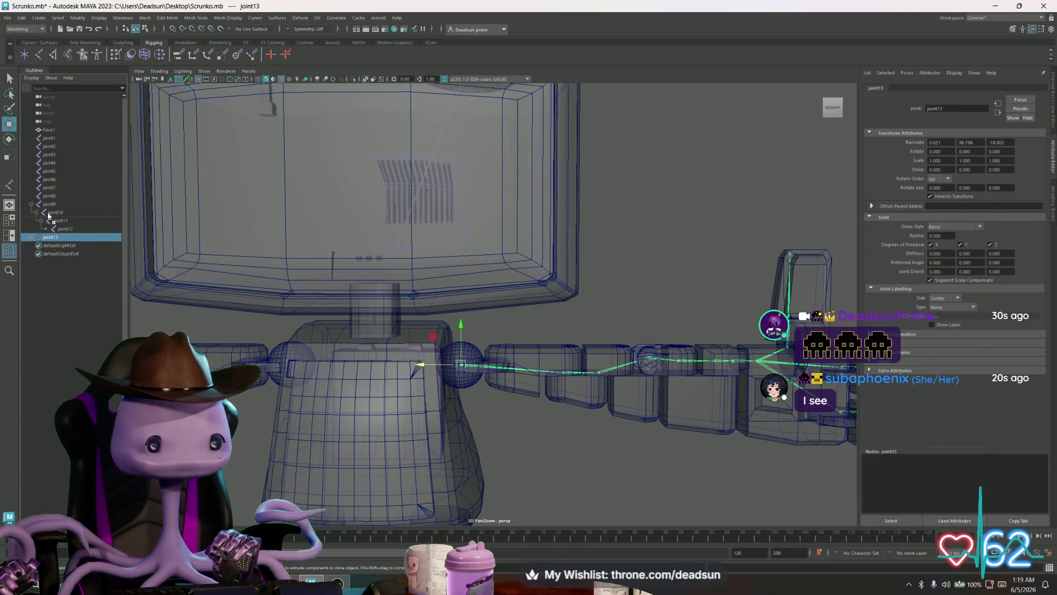
pyautogui.moveTo(49, 216); pyautogui.dragTo(54, 207)
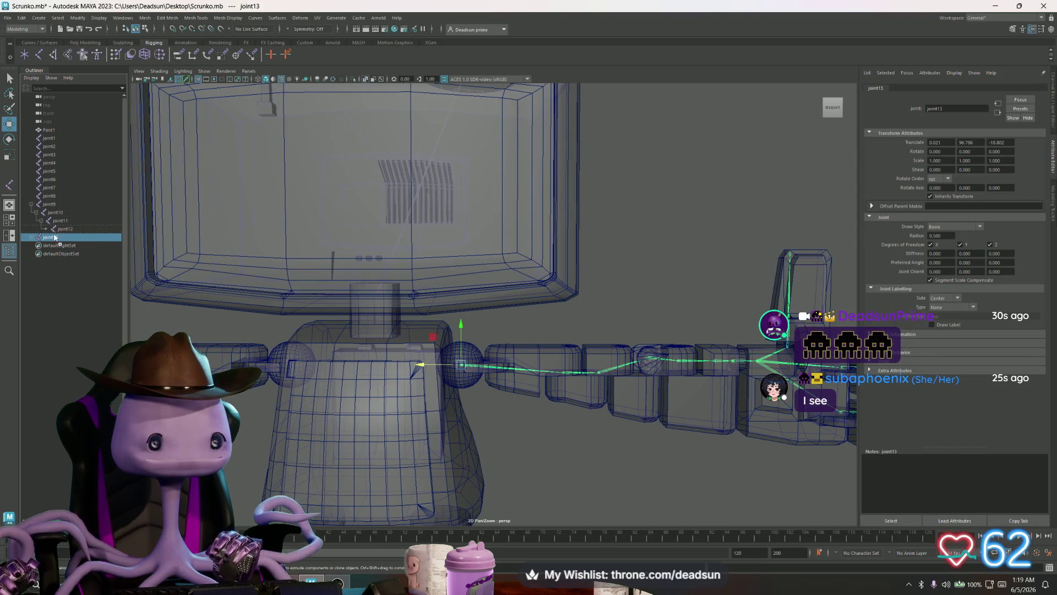
pyautogui.scroll(-3, 232, 297)
pyautogui.moveTo(243, 306)
pyautogui.mouseDown()
pyautogui.moveTo(277, 317)
pyautogui.moveTo(278, 304)
pyautogui.mouseUp()
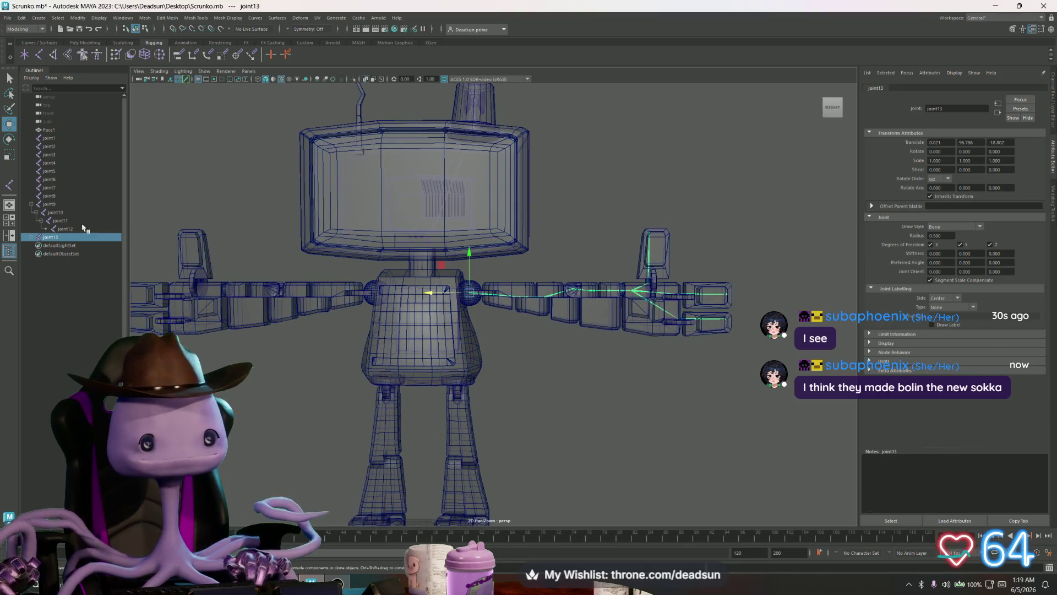
pyautogui.click(49, 195)
pyautogui.scroll(-4, 209, 213)
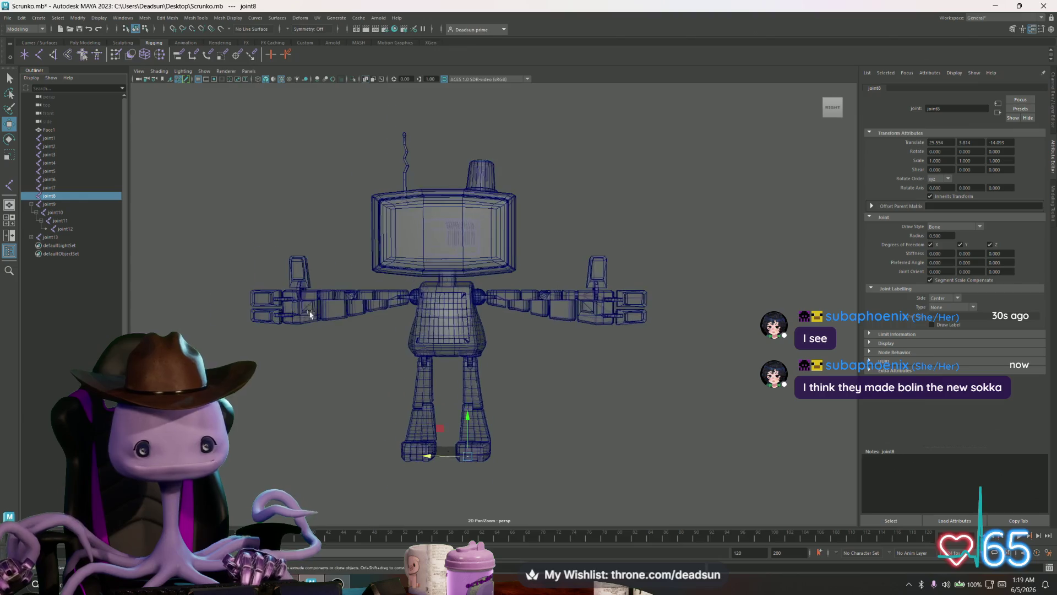
pyautogui.click(50, 188)
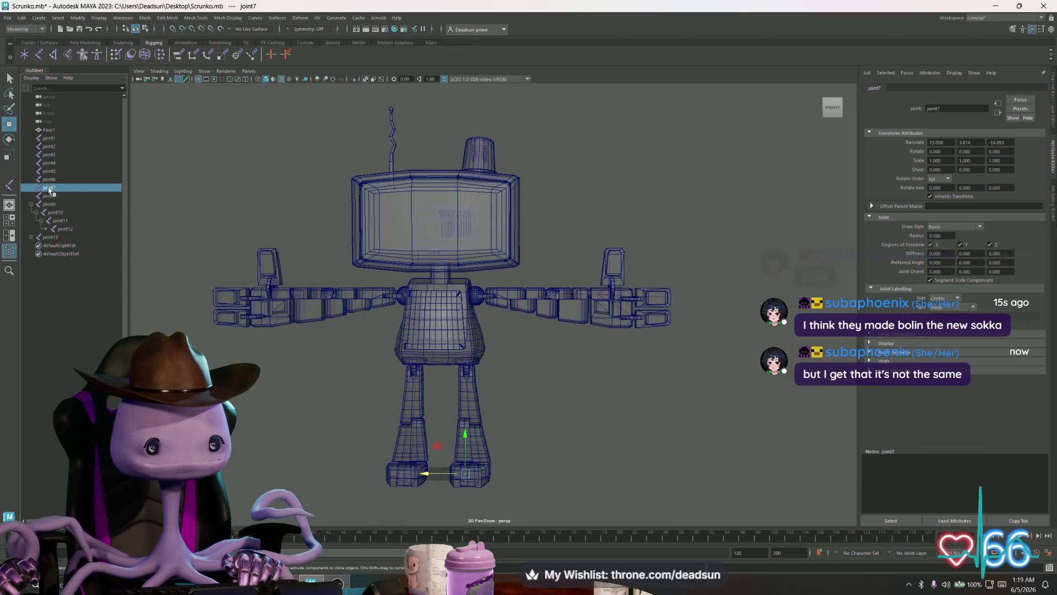
pyautogui.click(50, 180)
pyautogui.click(50, 171)
pyautogui.click(50, 163)
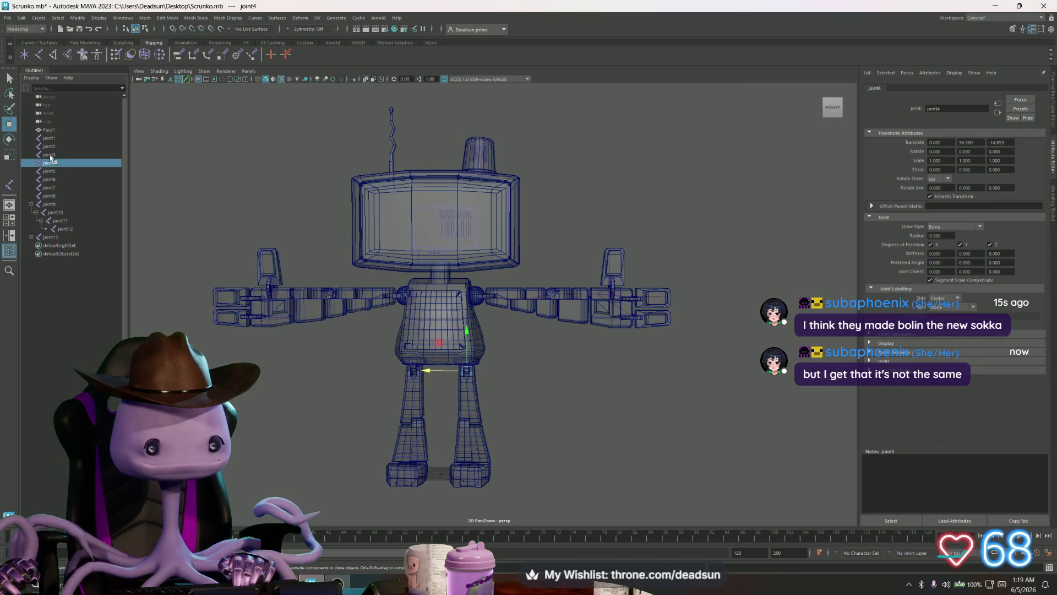
# Parent joint8 under joint7, joint7 under joint6, and joint6 under joint5
pyautogui.click(50, 202)
pyautogui.click(51, 196)
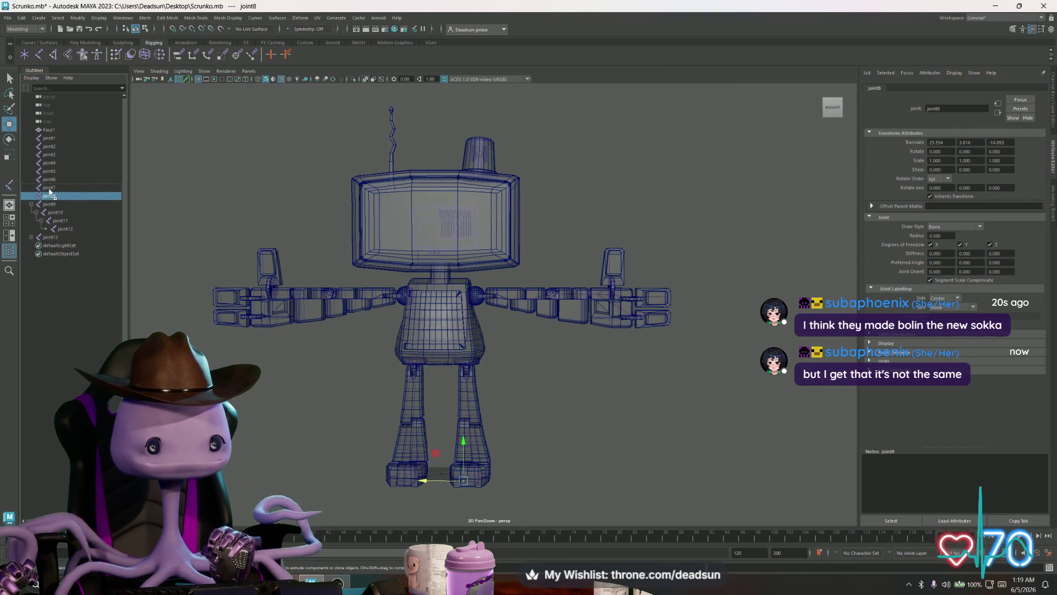
pyautogui.moveTo(50, 191); pyautogui.dragTo(49, 188)
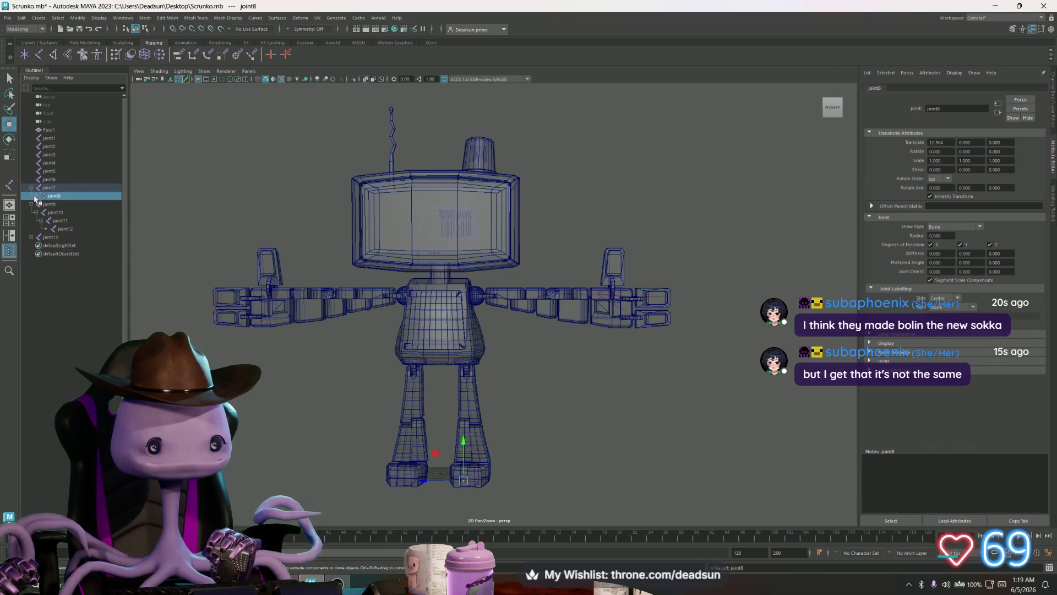
pyautogui.click(49, 187)
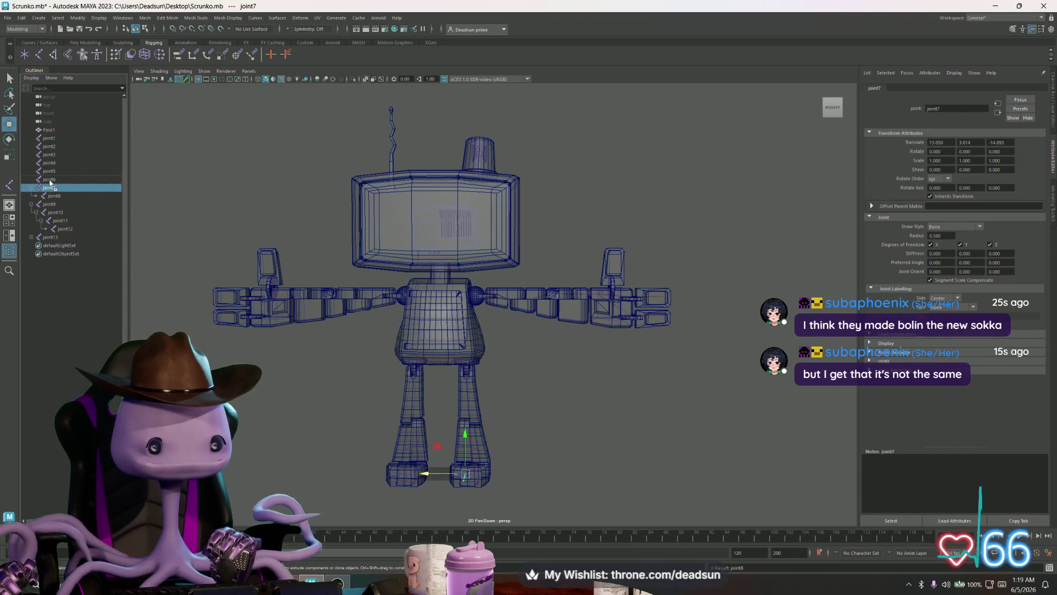
pyautogui.moveTo(49, 183); pyautogui.dragTo(49, 182)
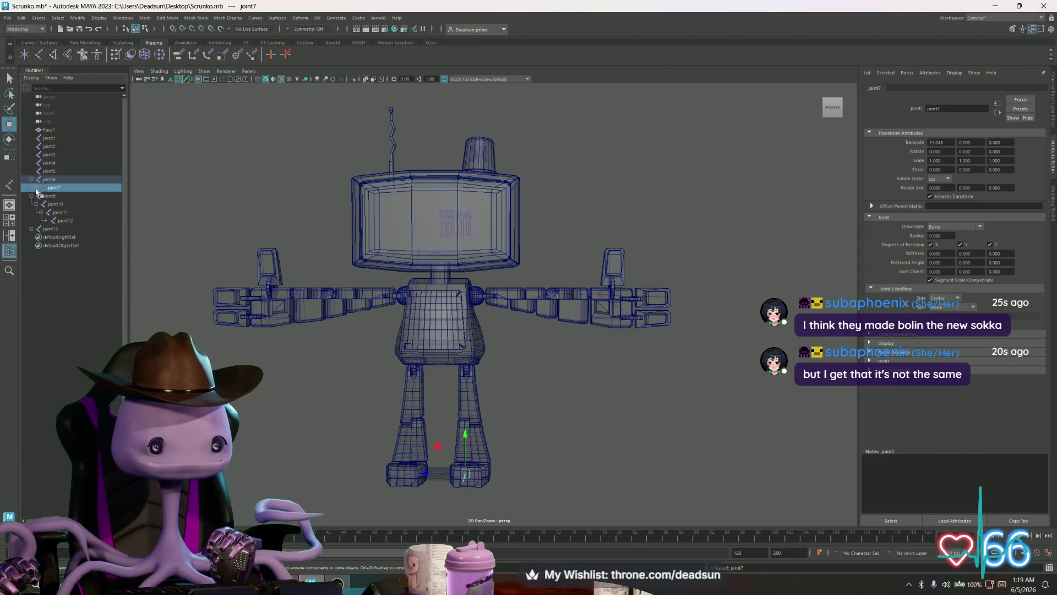
pyautogui.click(36, 188)
pyautogui.click(51, 179)
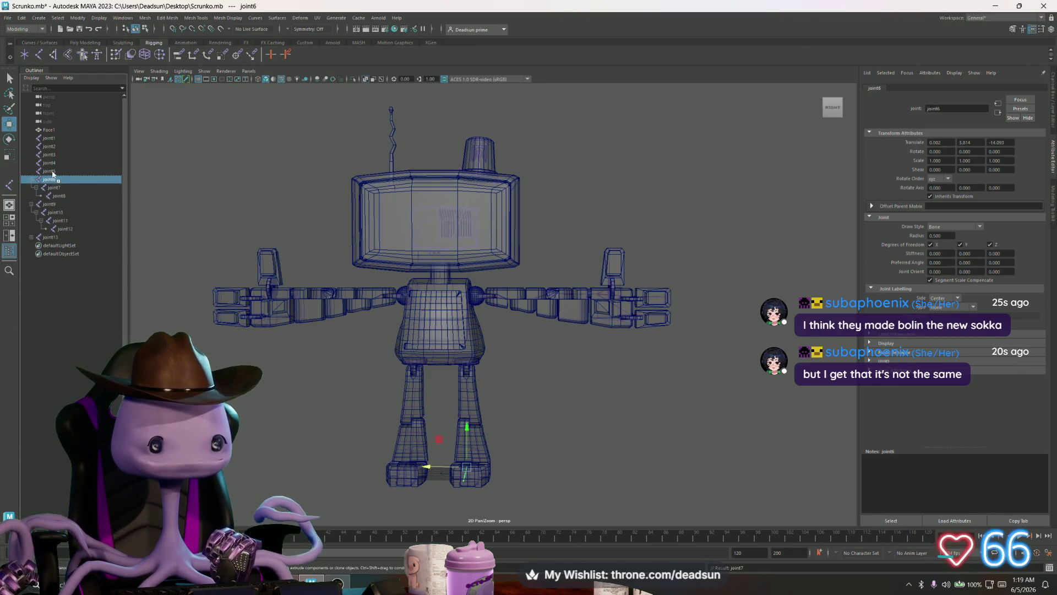
pyautogui.moveTo(52, 172); pyautogui.dragTo(49, 171)
pyautogui.click(31, 172)
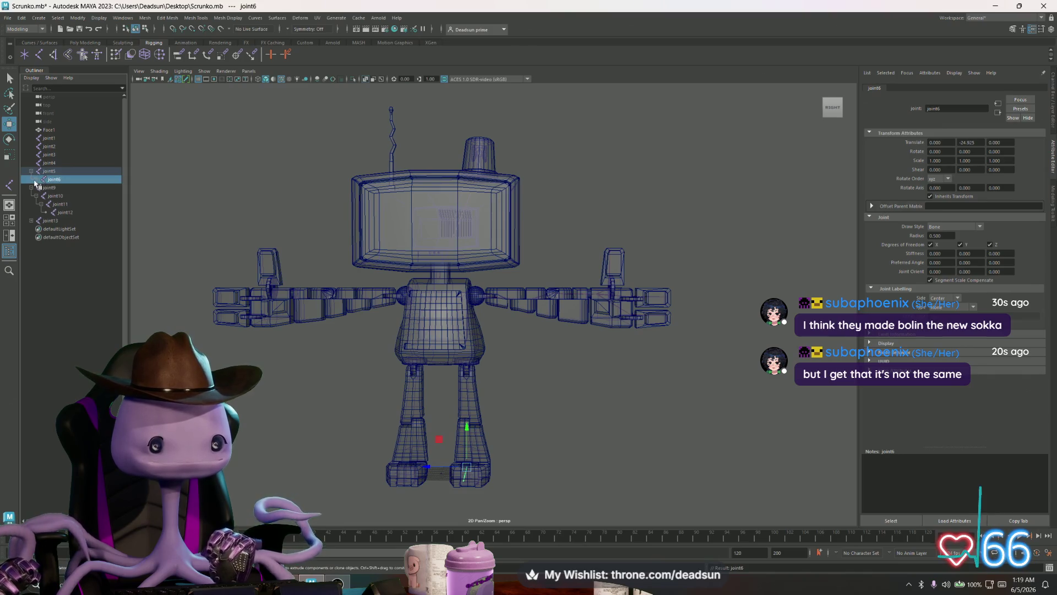
pyautogui.click(36, 180)
# Parent joint5 under joint4 and joint4 under joint3, expanding to verify the chain
pyautogui.click(51, 171)
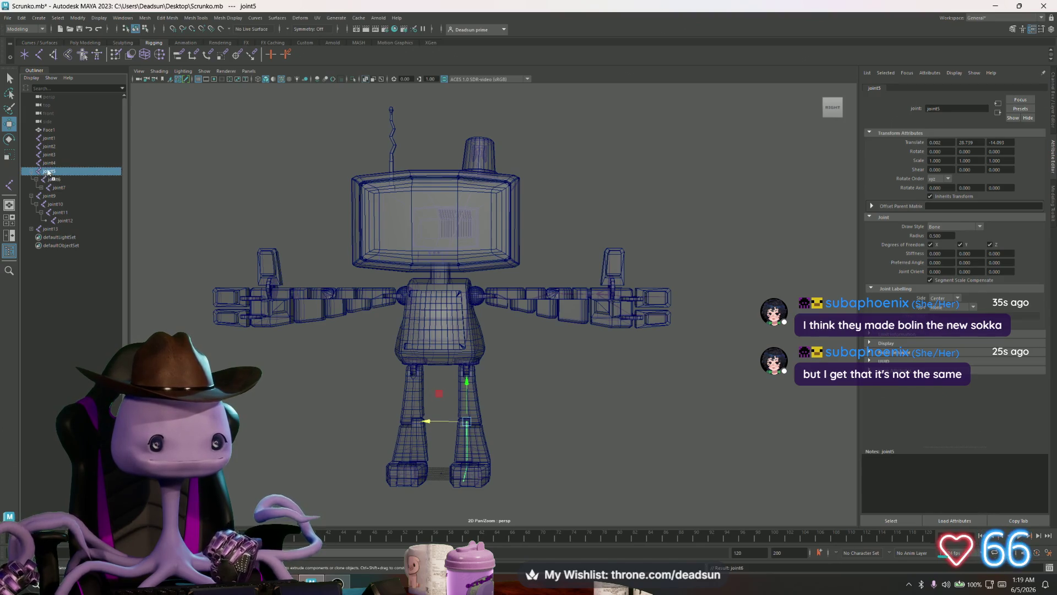
pyautogui.moveTo(52, 166); pyautogui.dragTo(49, 163)
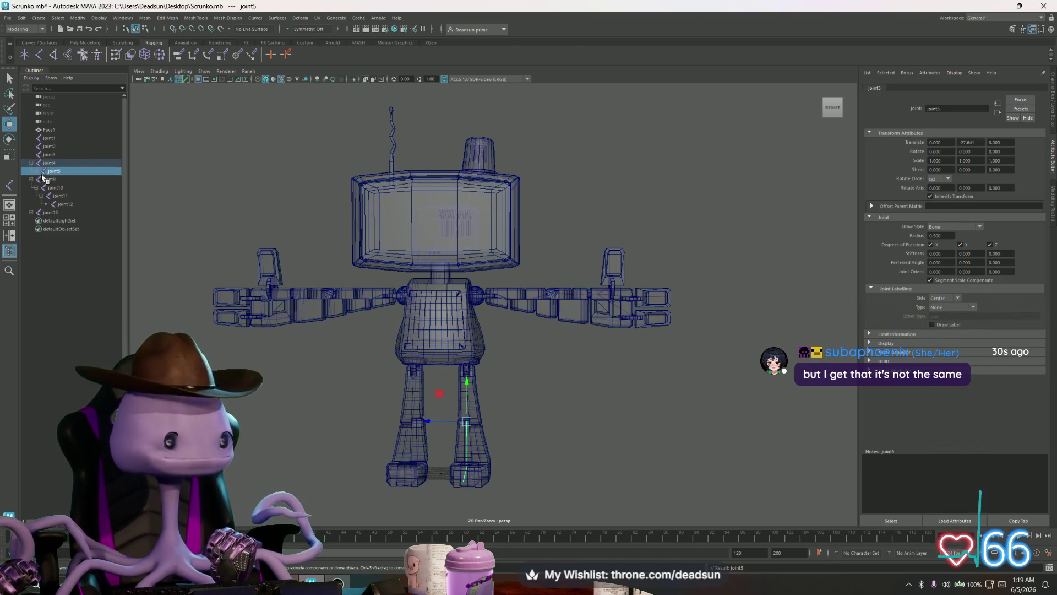
pyautogui.click(38, 171)
pyautogui.click(42, 180)
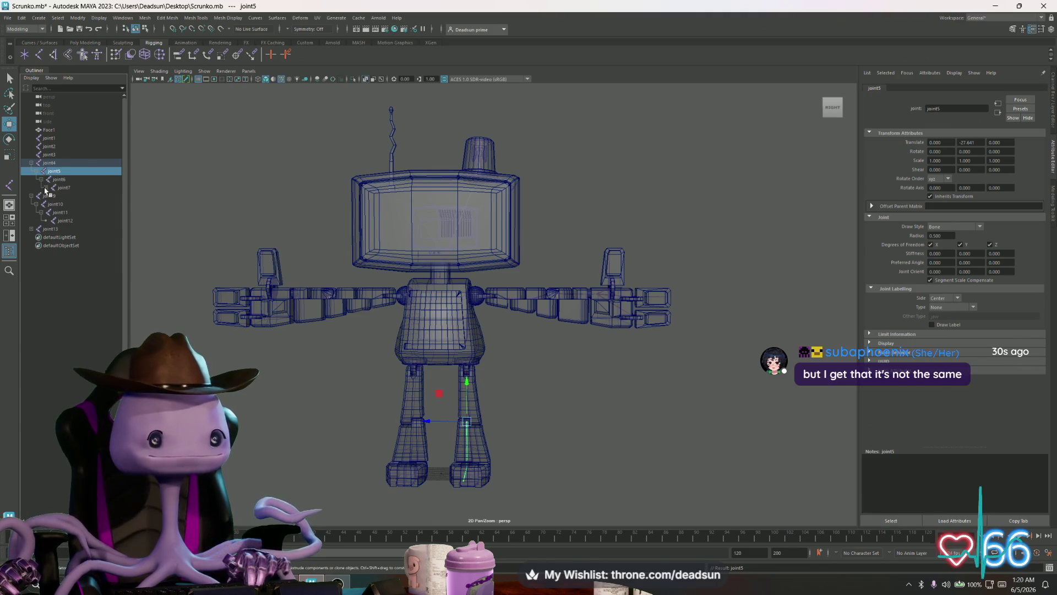
pyautogui.click(54, 163)
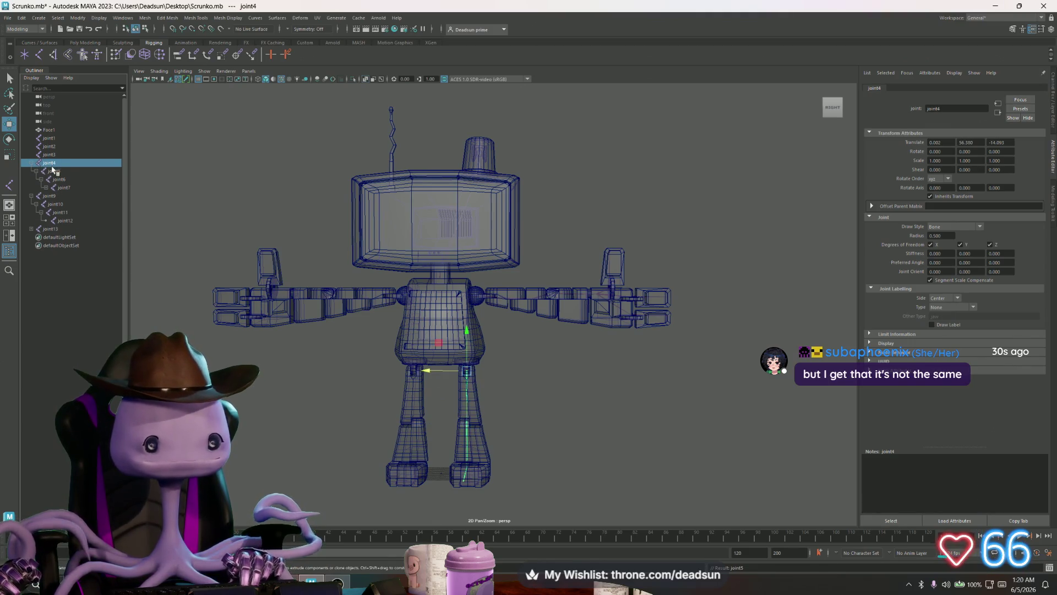
pyautogui.moveTo(49, 164); pyautogui.dragTo(49, 156)
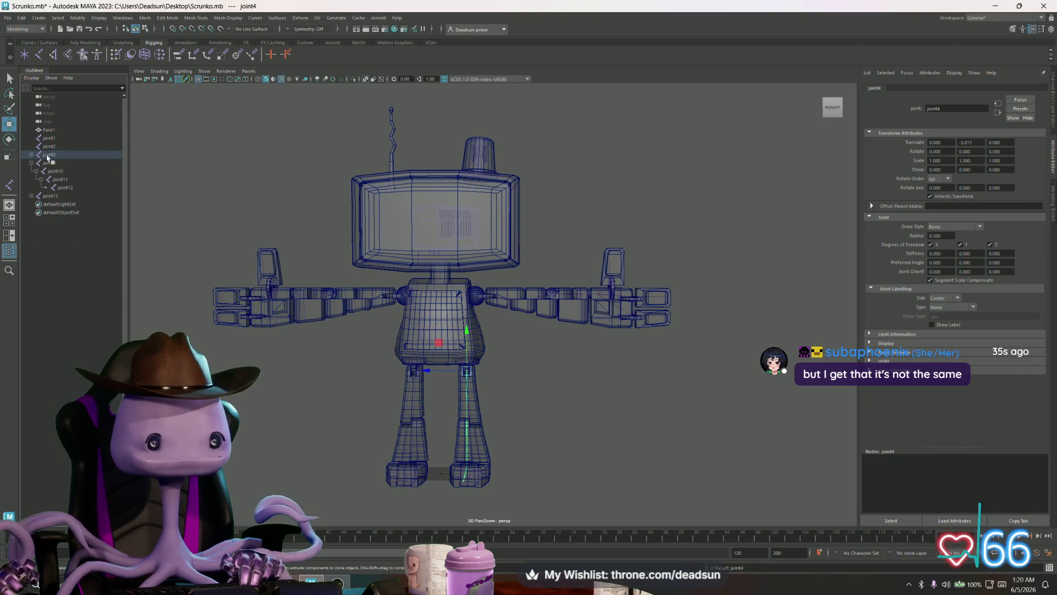
pyautogui.click(37, 163)
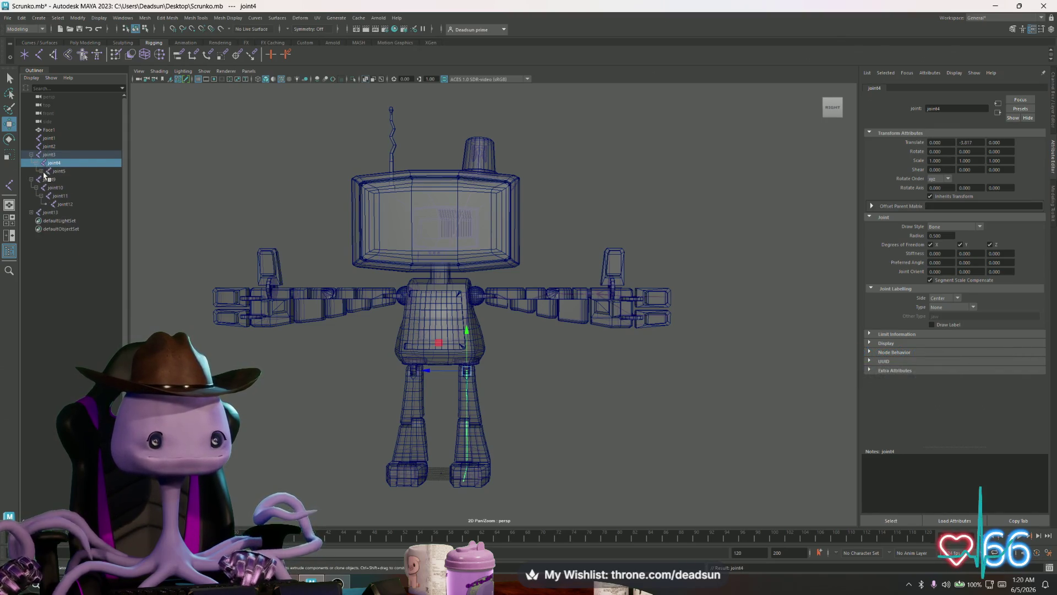
pyautogui.click(54, 155)
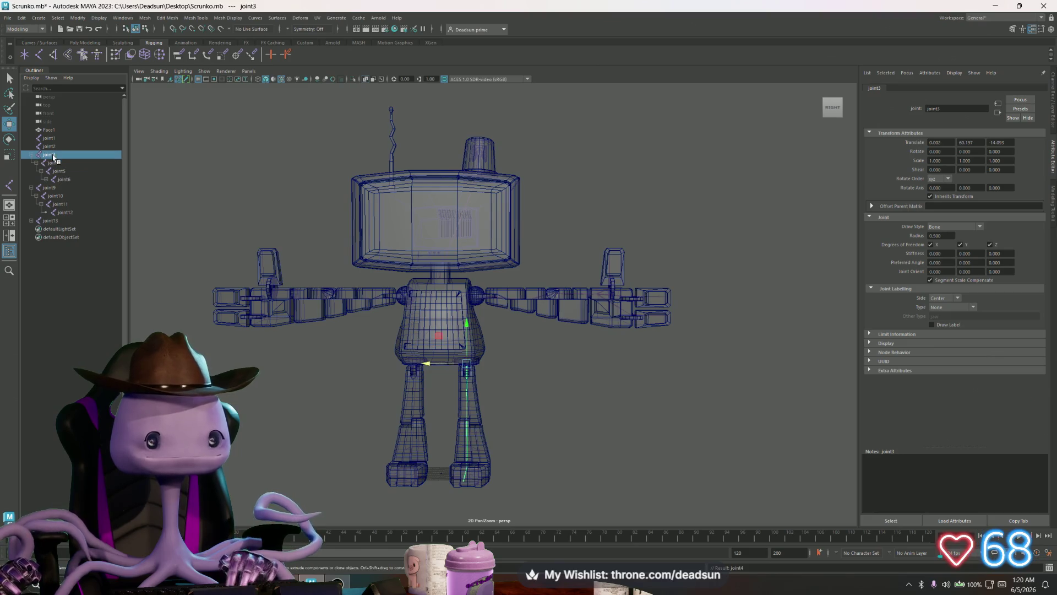
# Collapse the joint3 and joint9 hierarchies, then select and frame the joint13 arm chain
pyautogui.scroll(5, 451, 352)
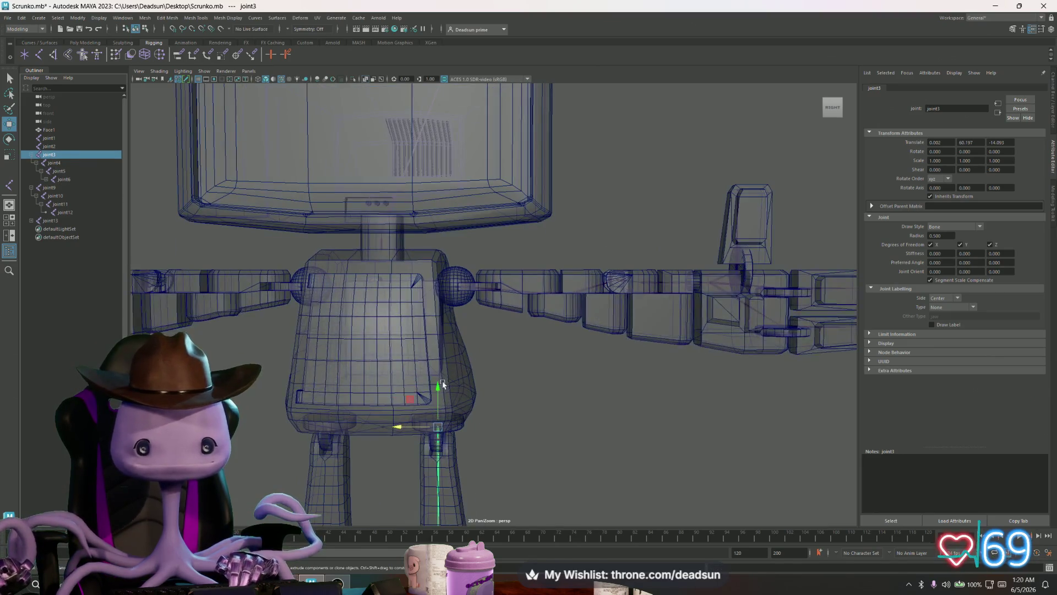
pyautogui.scroll(5, 451, 352)
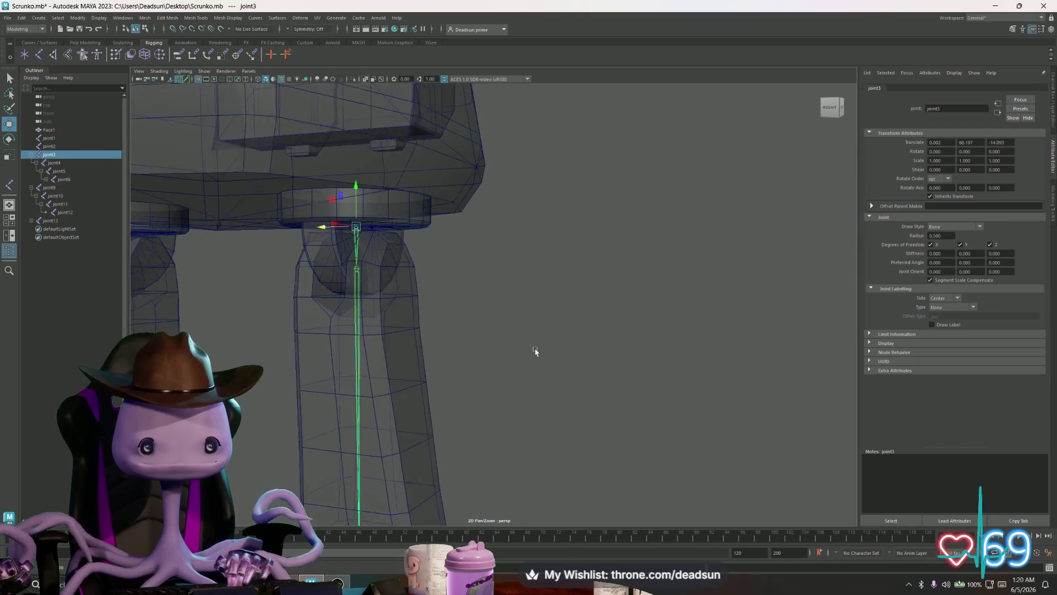
pyautogui.scroll(-3, 556, 355)
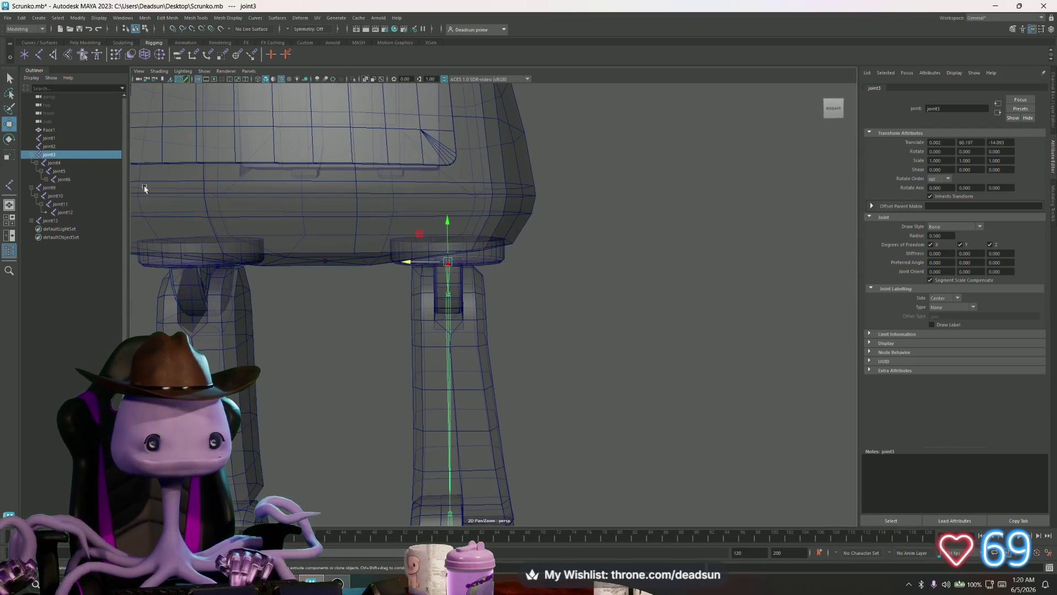
pyautogui.scroll(-3, 338, 236)
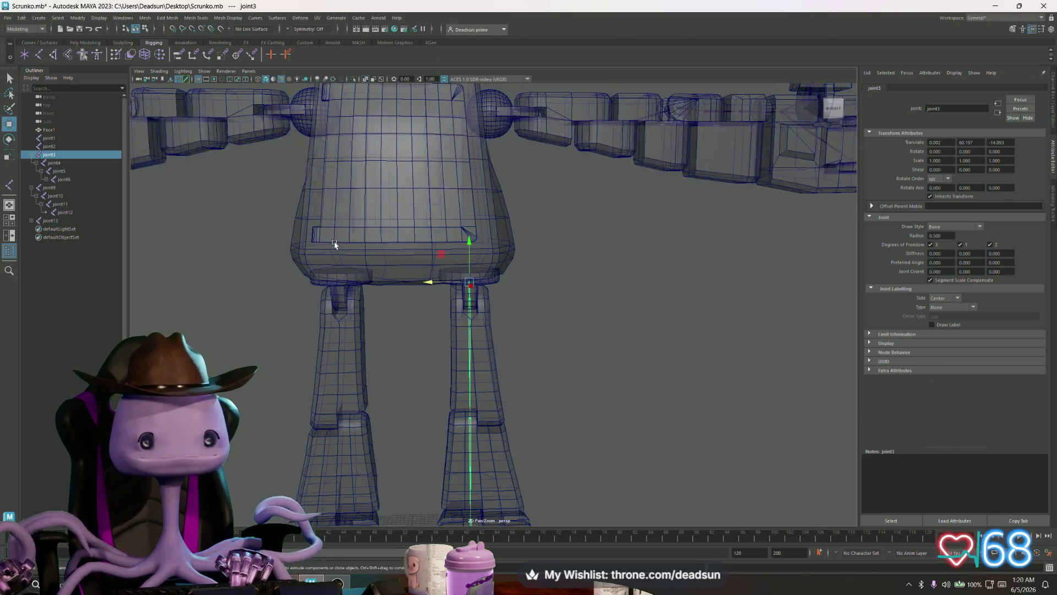
pyautogui.scroll(3, 332, 240)
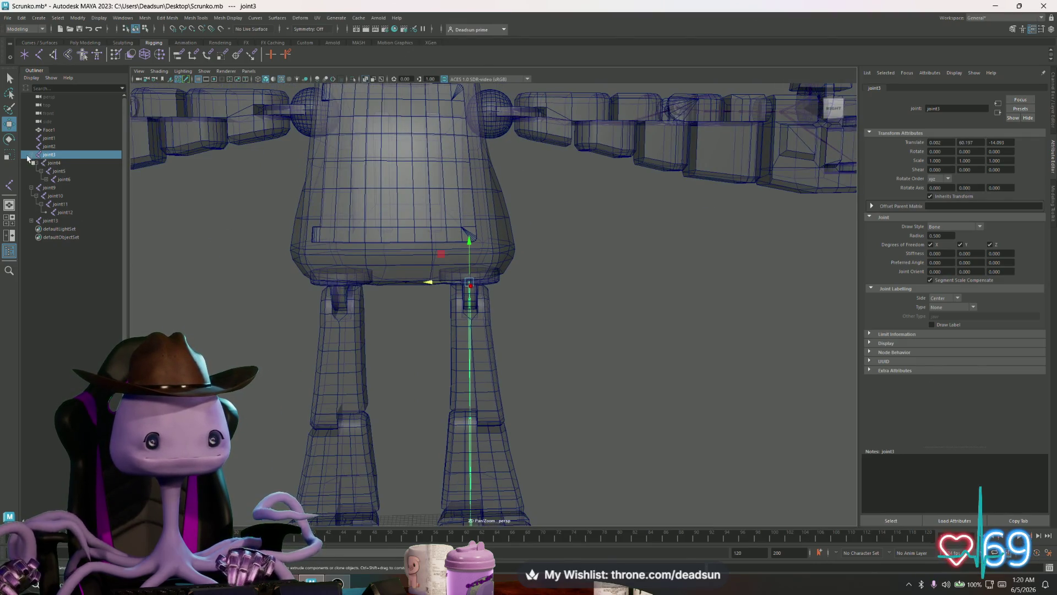
pyautogui.click(31, 156)
pyautogui.click(31, 162)
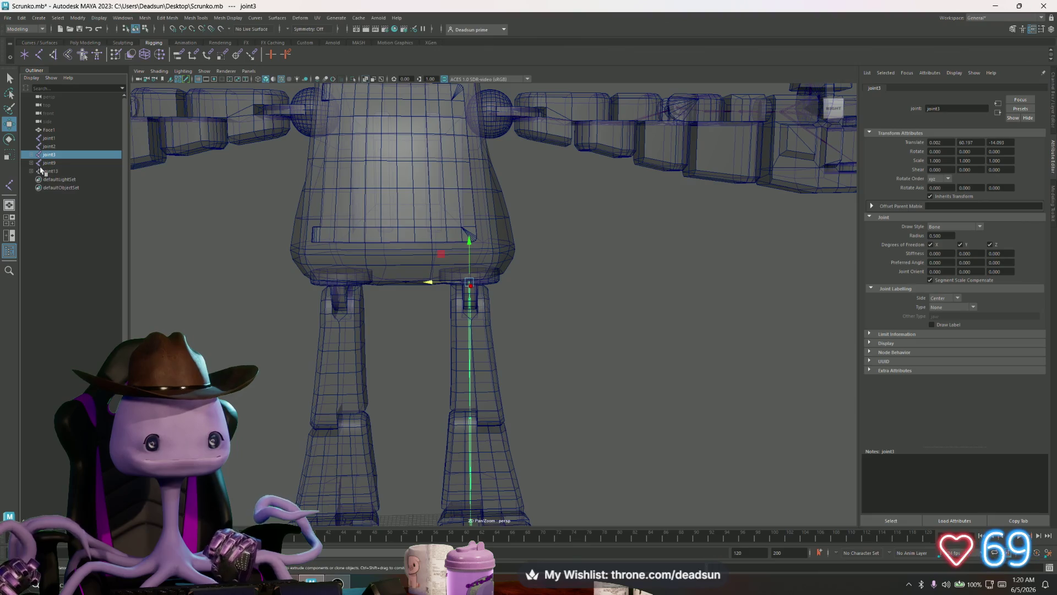
pyautogui.click(50, 172)
pyautogui.press('f')
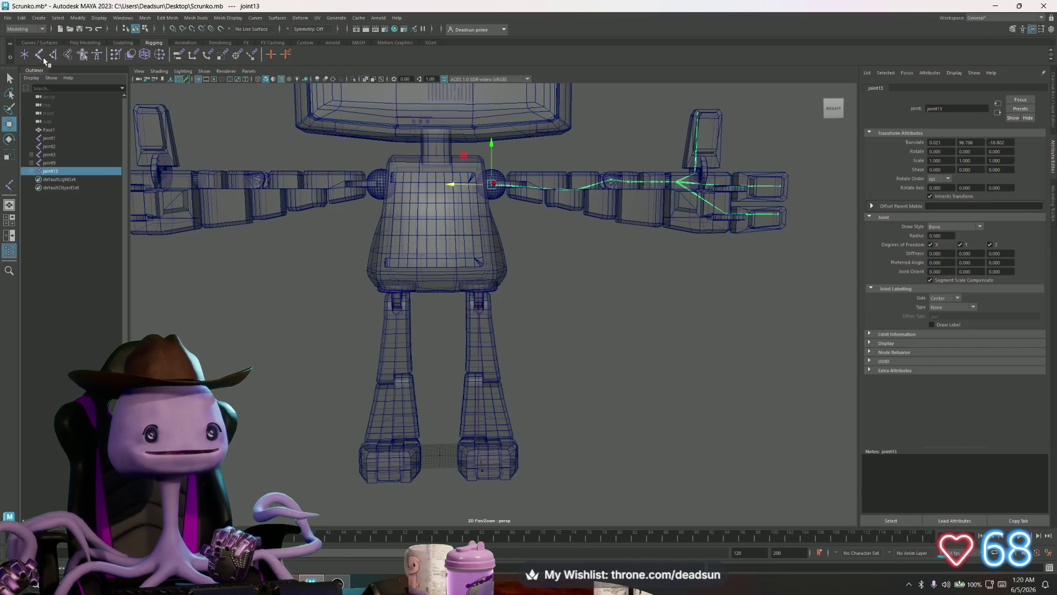
# Switch to the Rigging menu set and mirror the joint13 arm chain onto the opposite arm
pyautogui.click(24, 30)
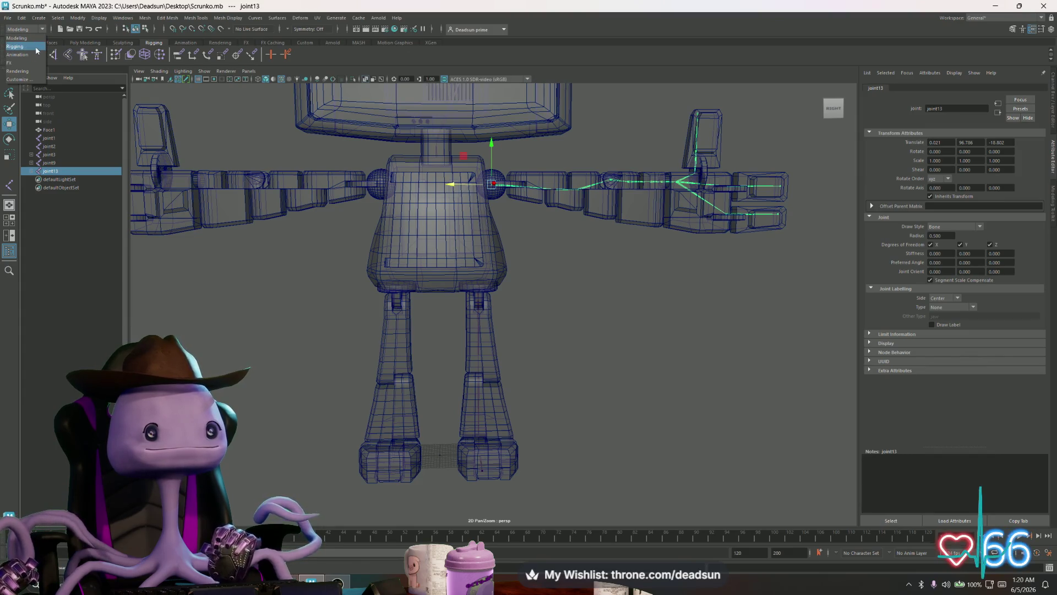
pyautogui.click(34, 46)
pyautogui.click(148, 17)
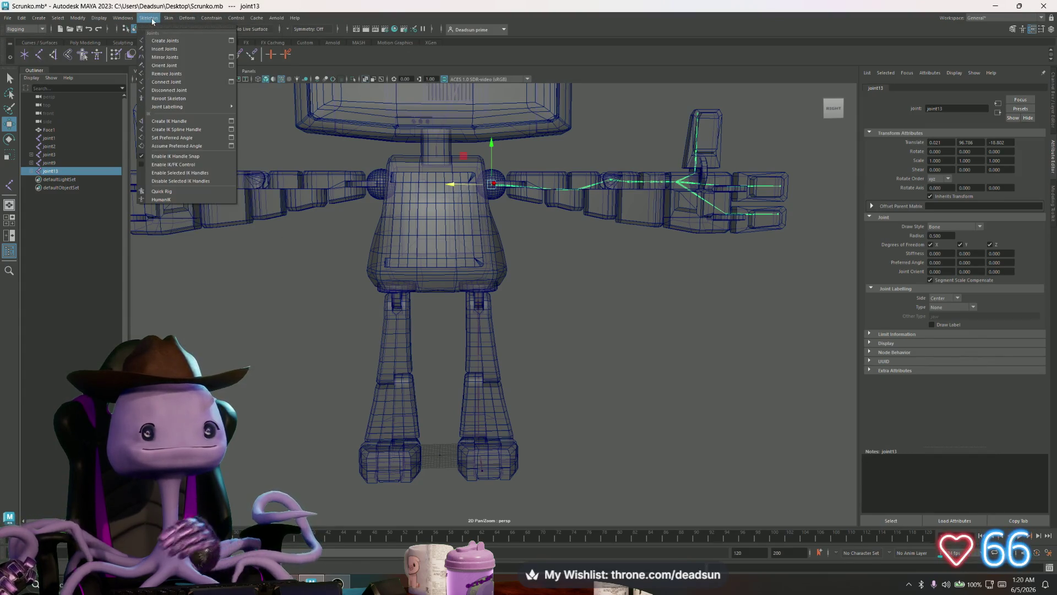
pyautogui.click(154, 57)
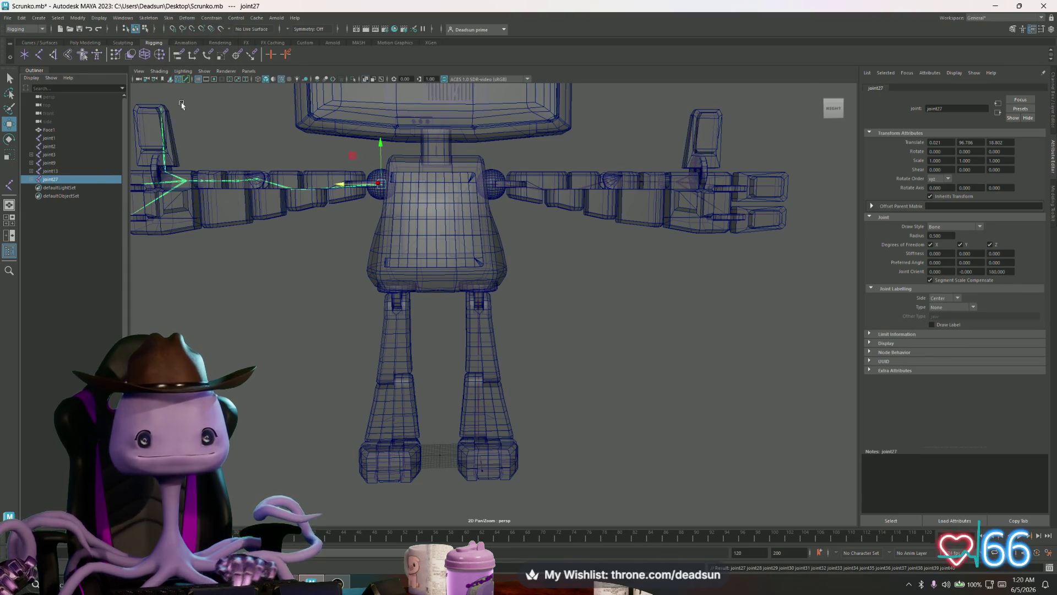
# Mirror the joint3 leg chain onto the opposite leg, creating the joint41 chain
pyautogui.click(50, 171)
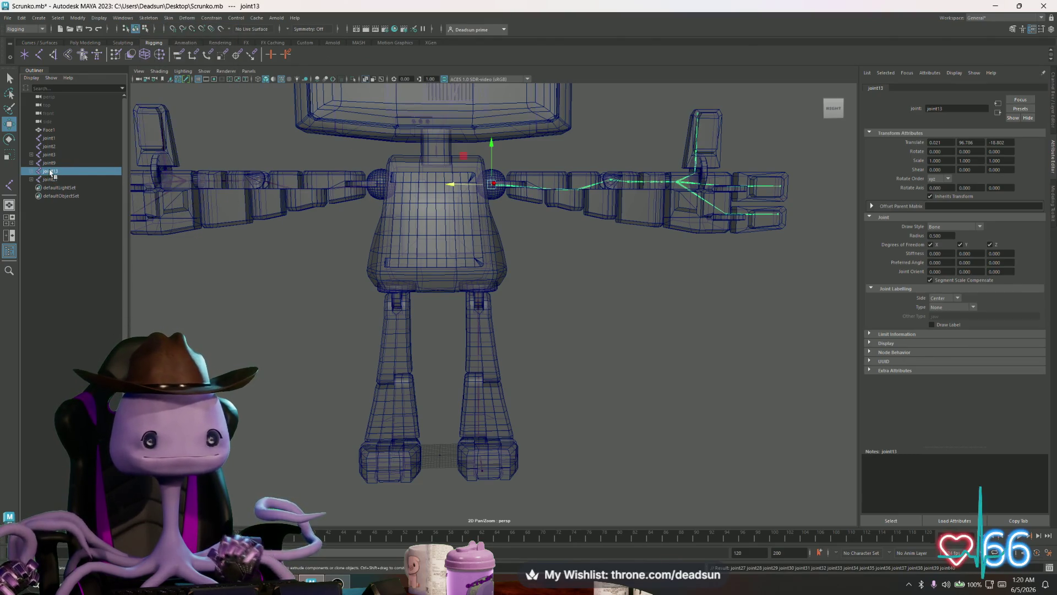
pyautogui.click(53, 163)
pyautogui.click(50, 156)
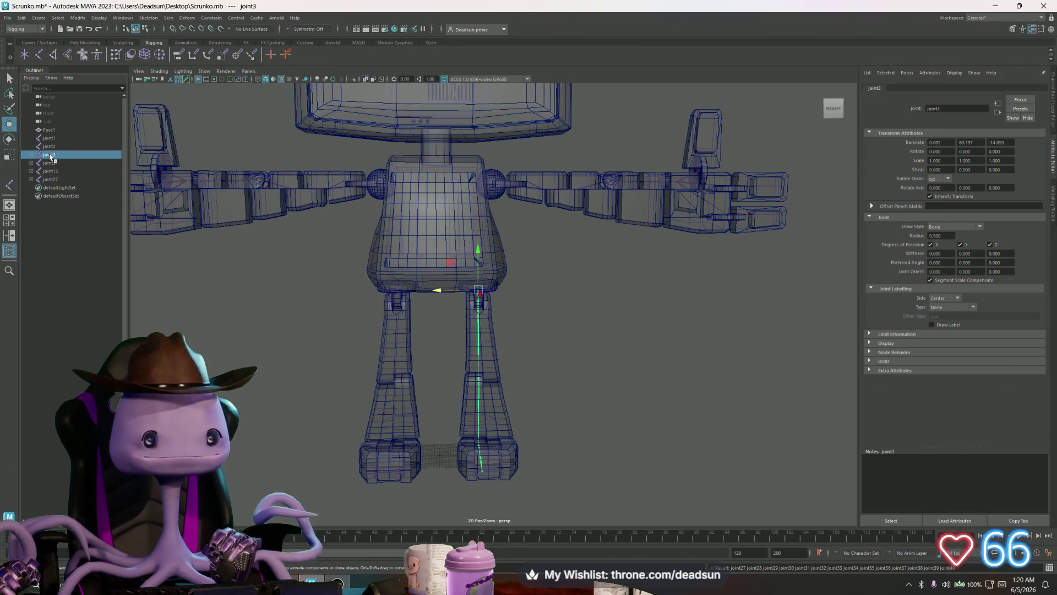
pyautogui.click(149, 18)
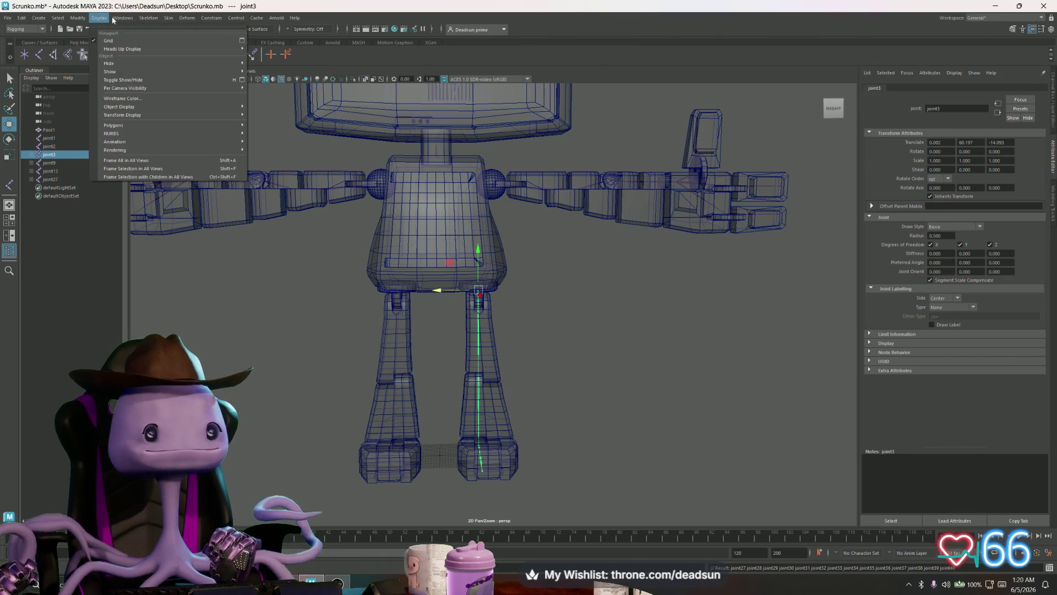
pyautogui.click(165, 56)
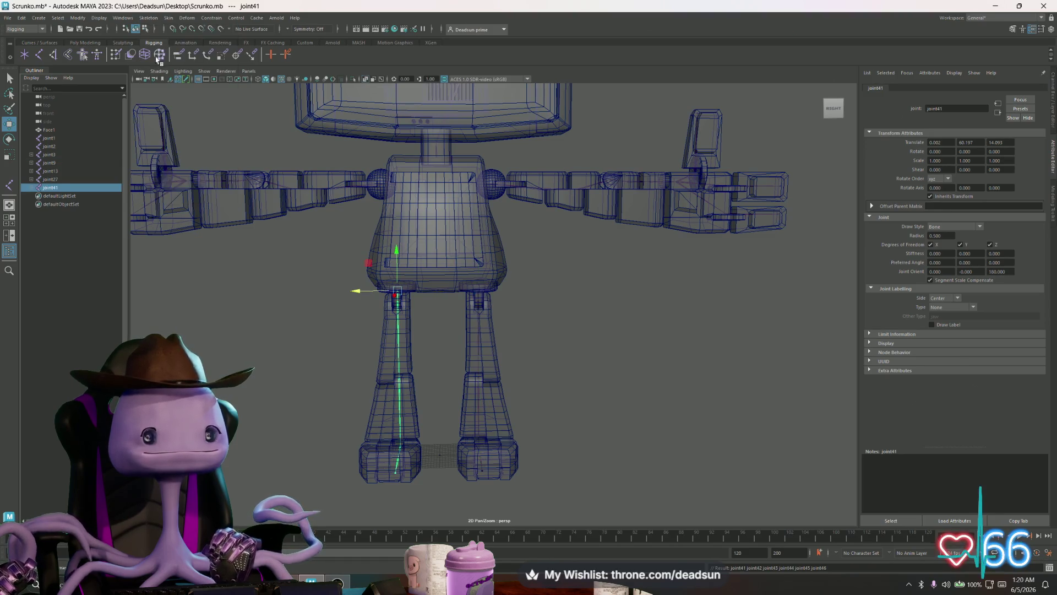
pyautogui.click(31, 188)
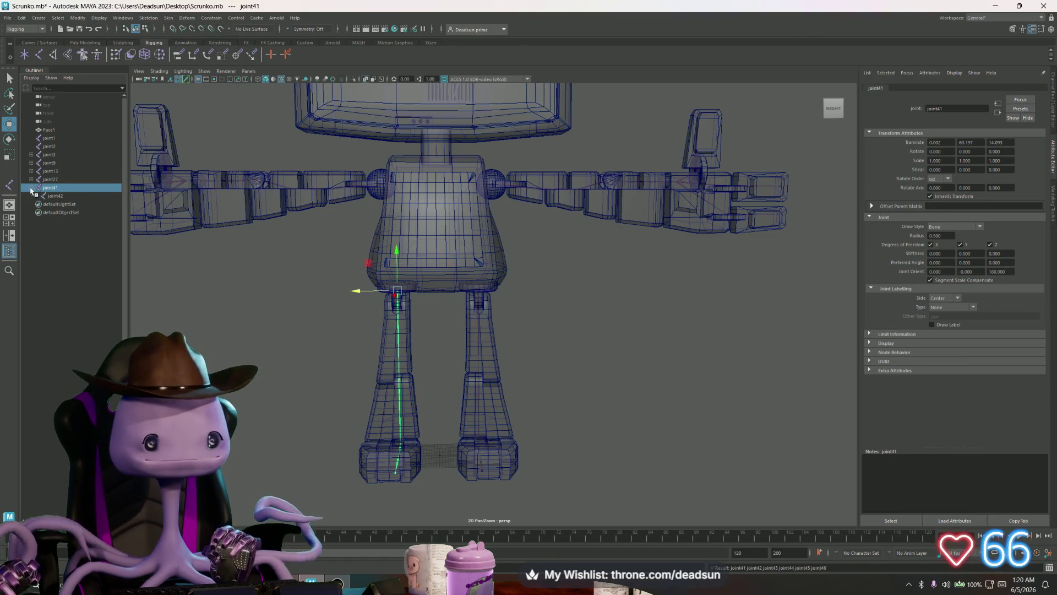
# Inspect the mirrored chains and move joint41 up to sit directly below joint1 in the Outliner
pyautogui.click(35, 196)
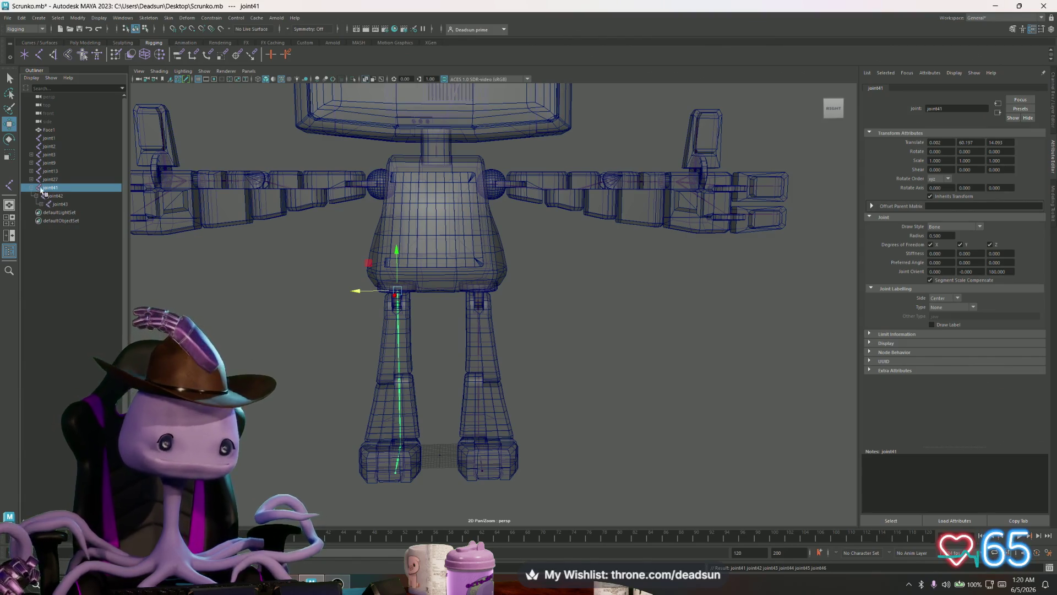
pyautogui.moveTo(50, 187); pyautogui.dragTo(54, 183)
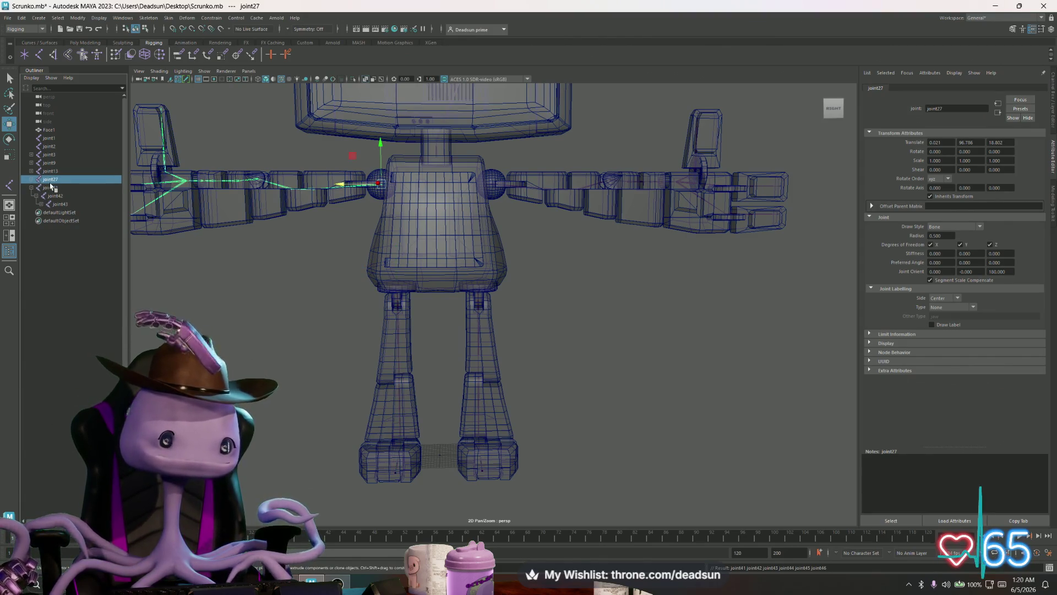
pyautogui.click(50, 171)
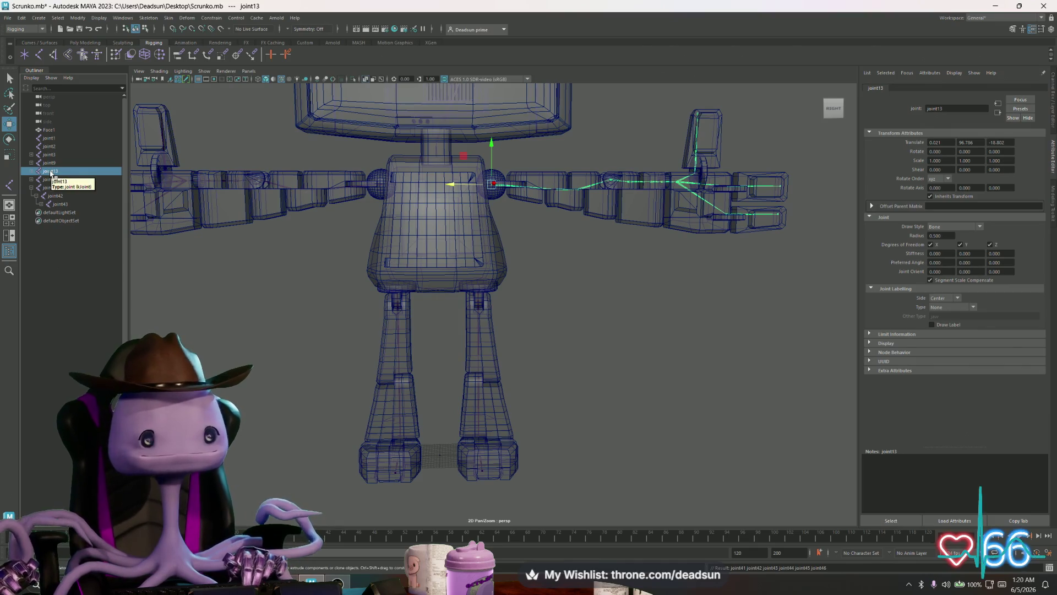
pyautogui.click(49, 163)
pyautogui.click(49, 155)
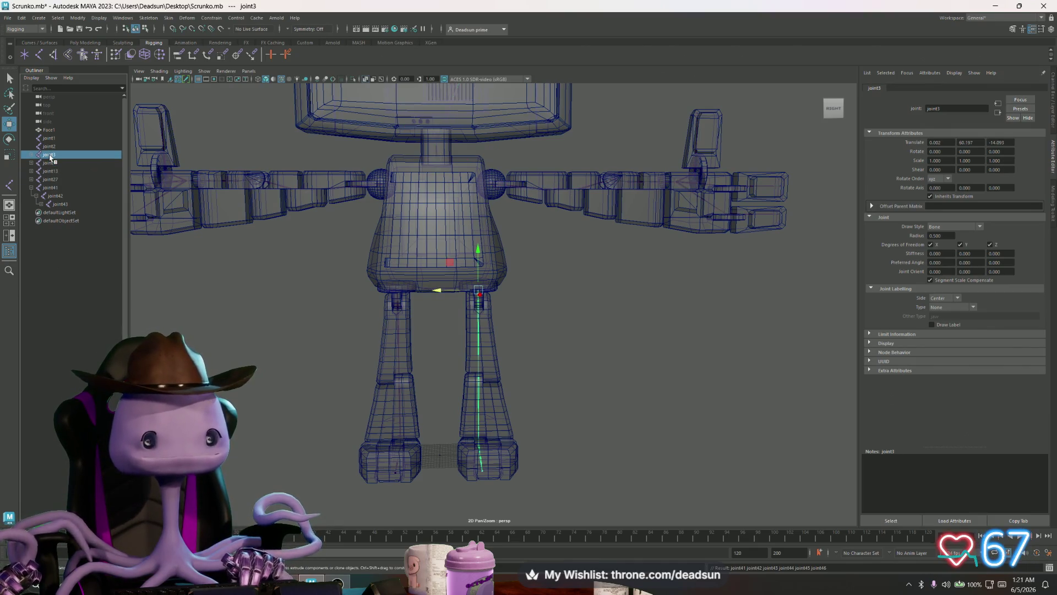
pyautogui.click(34, 188)
pyautogui.click(50, 188)
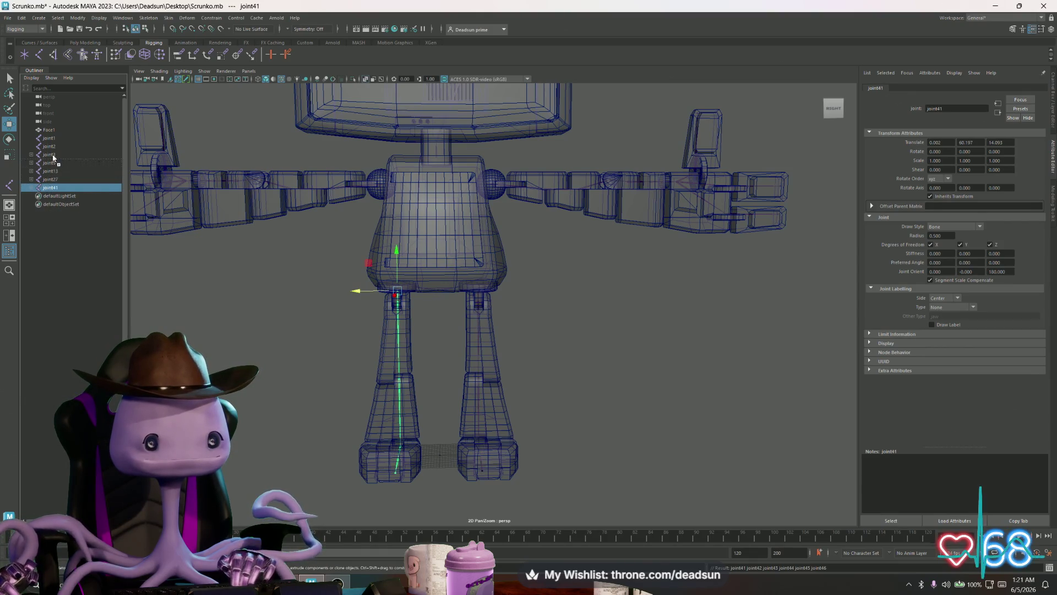
pyautogui.moveTo(53, 158); pyautogui.dragTo(57, 146)
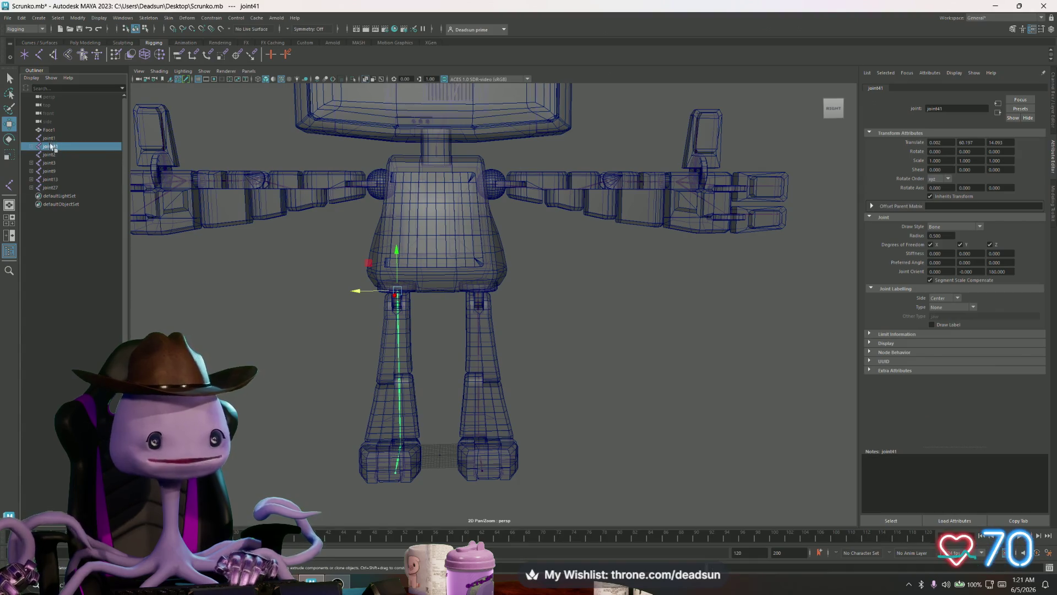
pyautogui.click(48, 139)
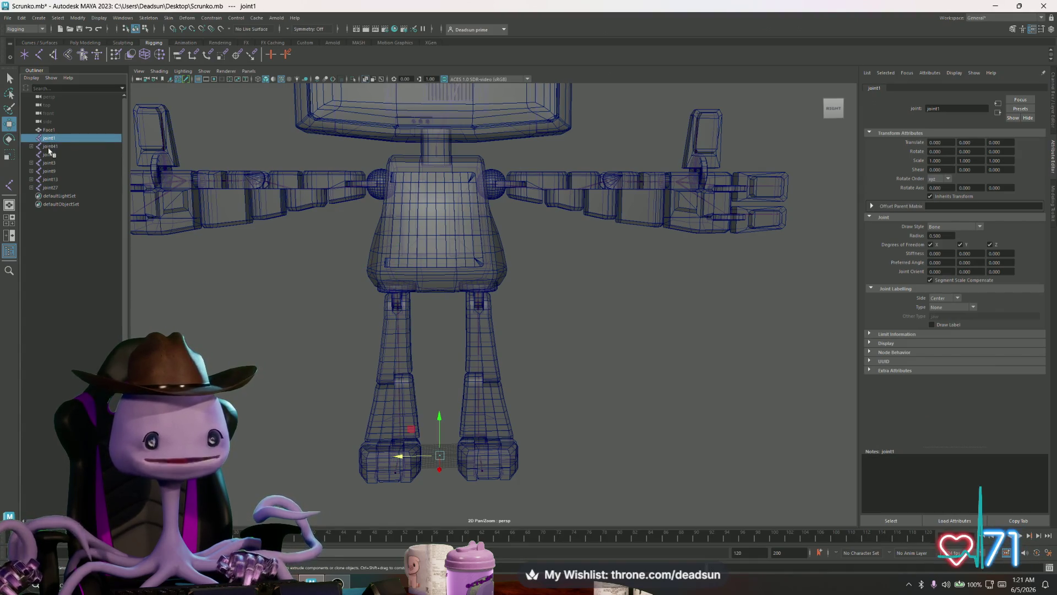
pyautogui.click(47, 147)
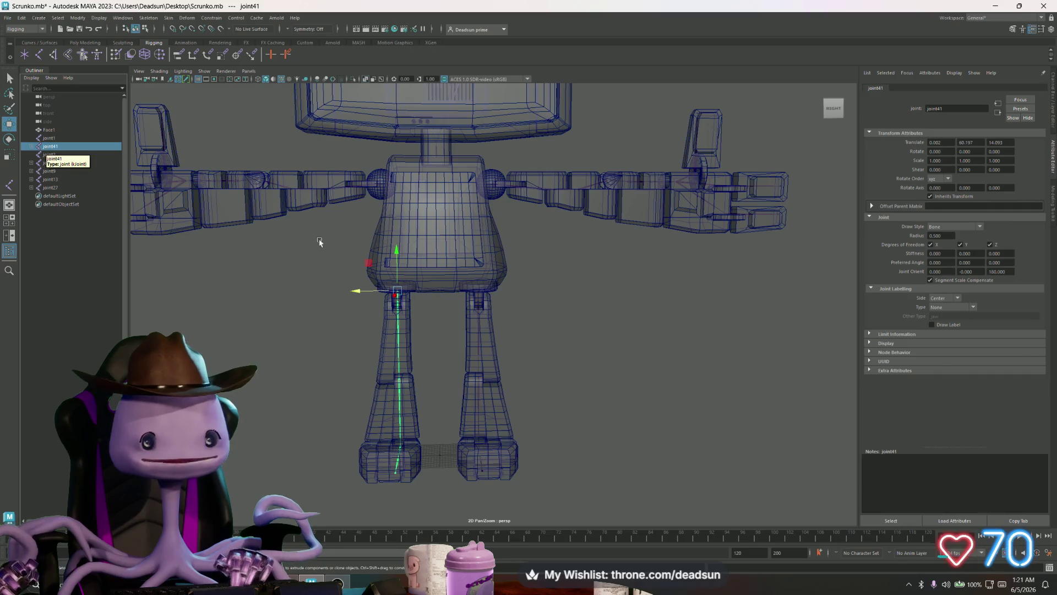
pyautogui.click(438, 291)
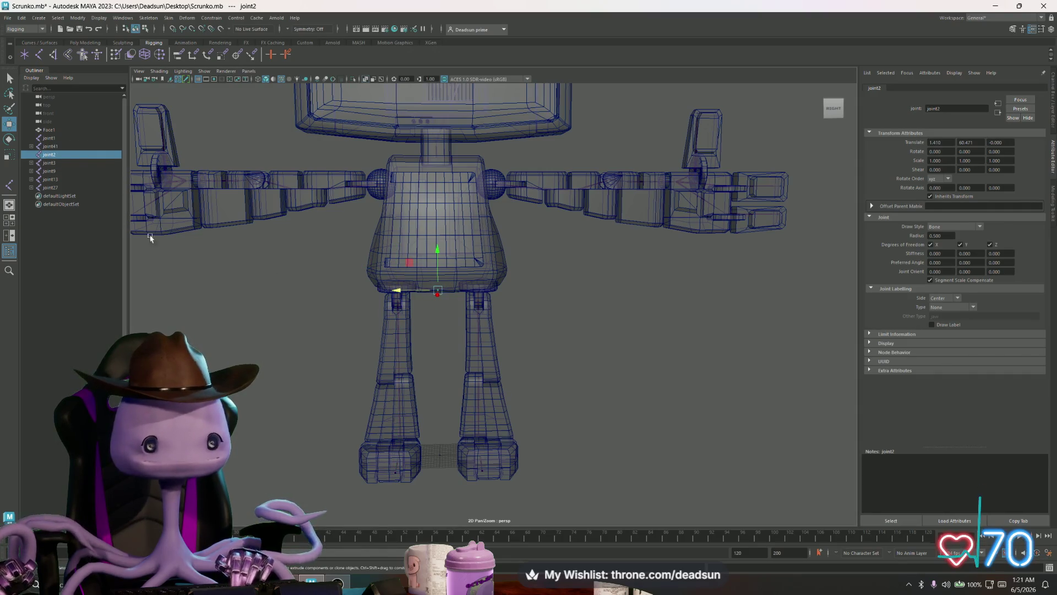
pyautogui.click(52, 146)
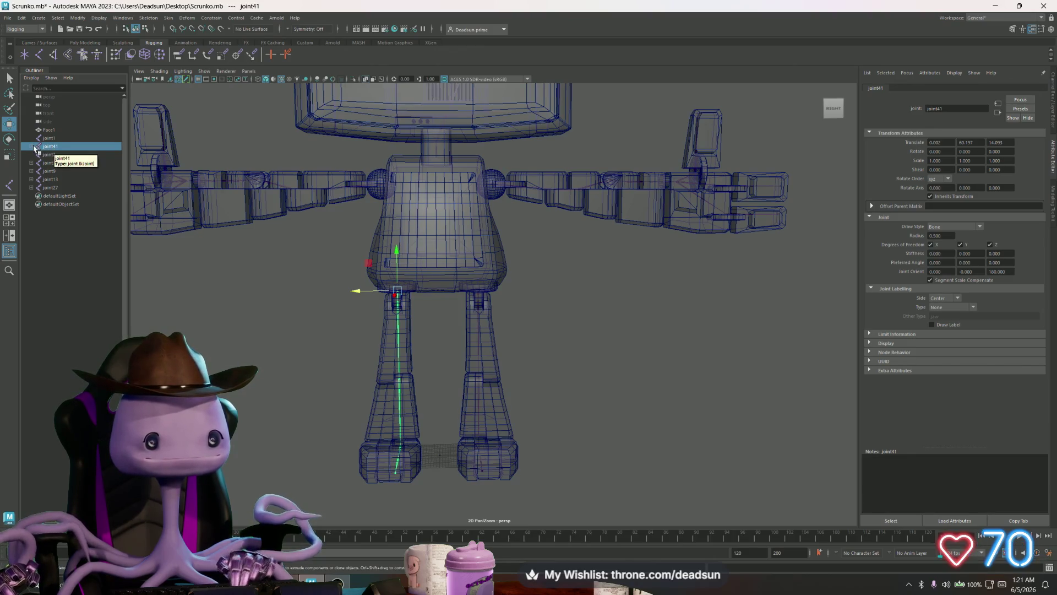
# Parent the mirrored leg root joint41 under joint2 and expand its chain to check it
pyautogui.click(32, 147)
pyautogui.click(35, 155)
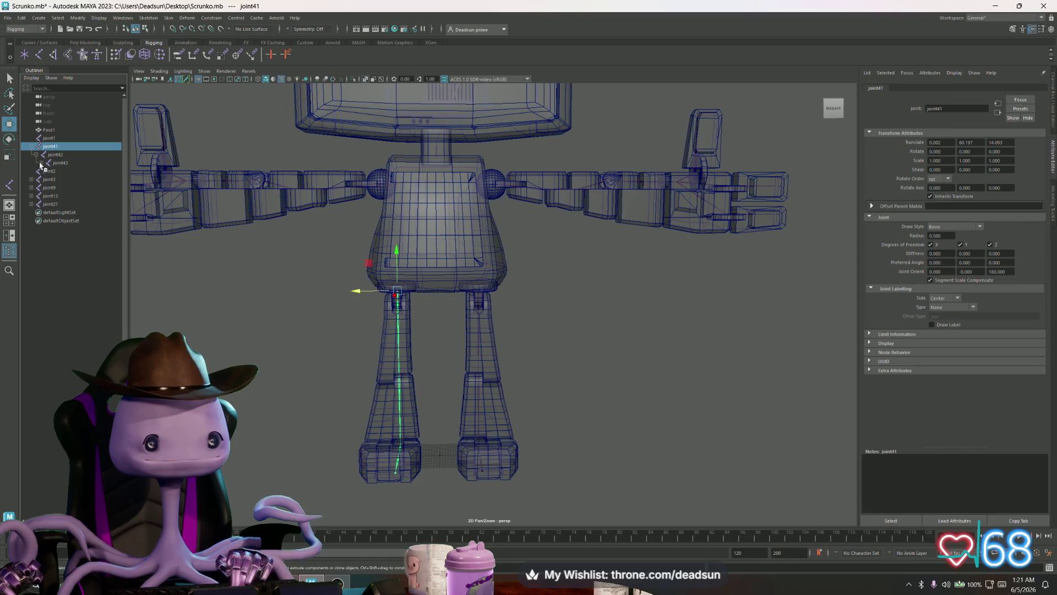
pyautogui.click(41, 163)
pyautogui.click(46, 172)
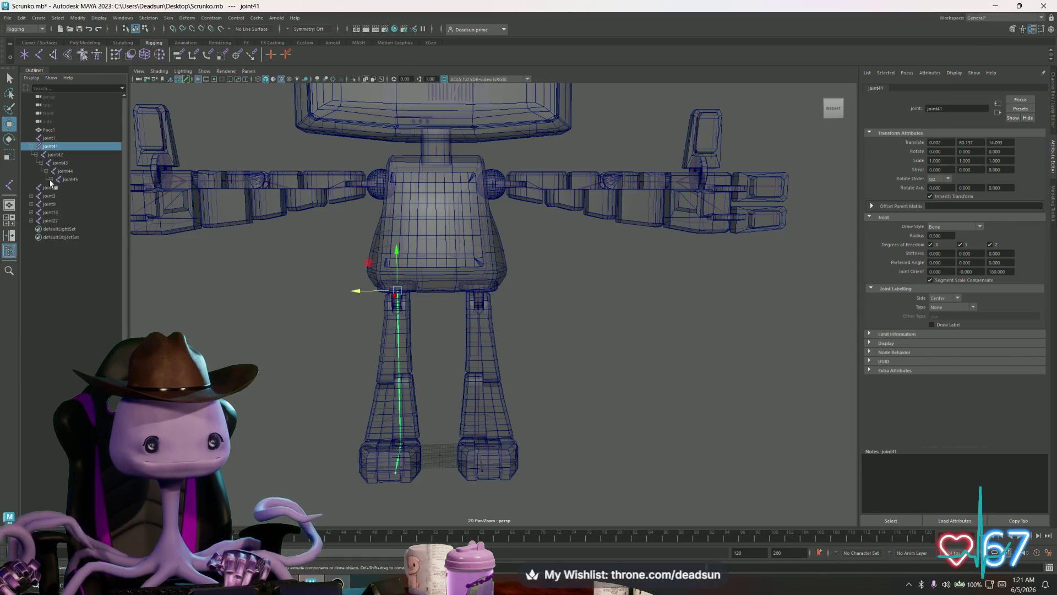
pyautogui.click(52, 179)
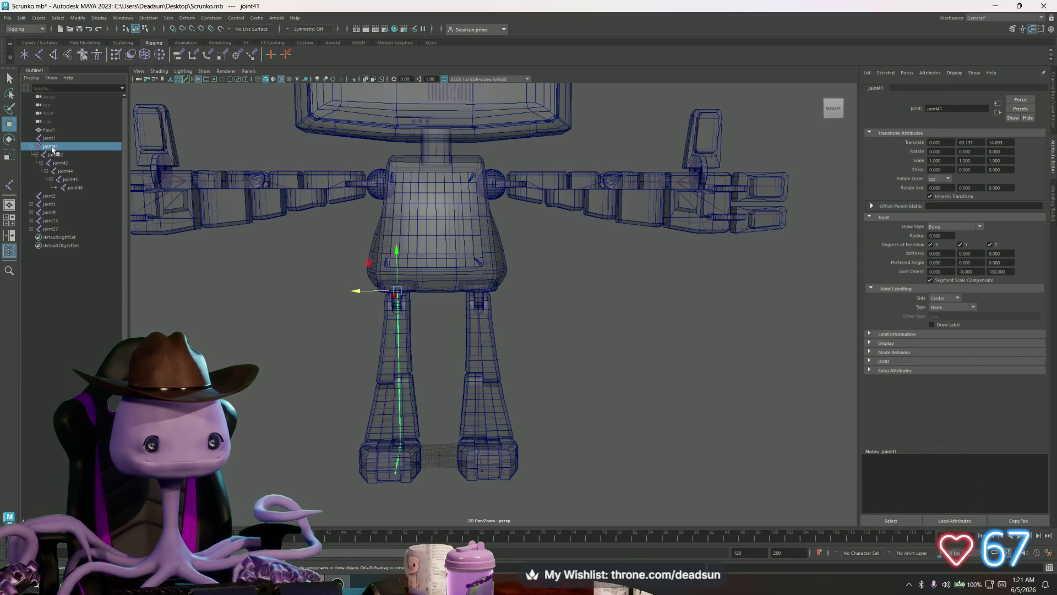
pyautogui.moveTo(52, 148); pyautogui.dragTo(50, 197)
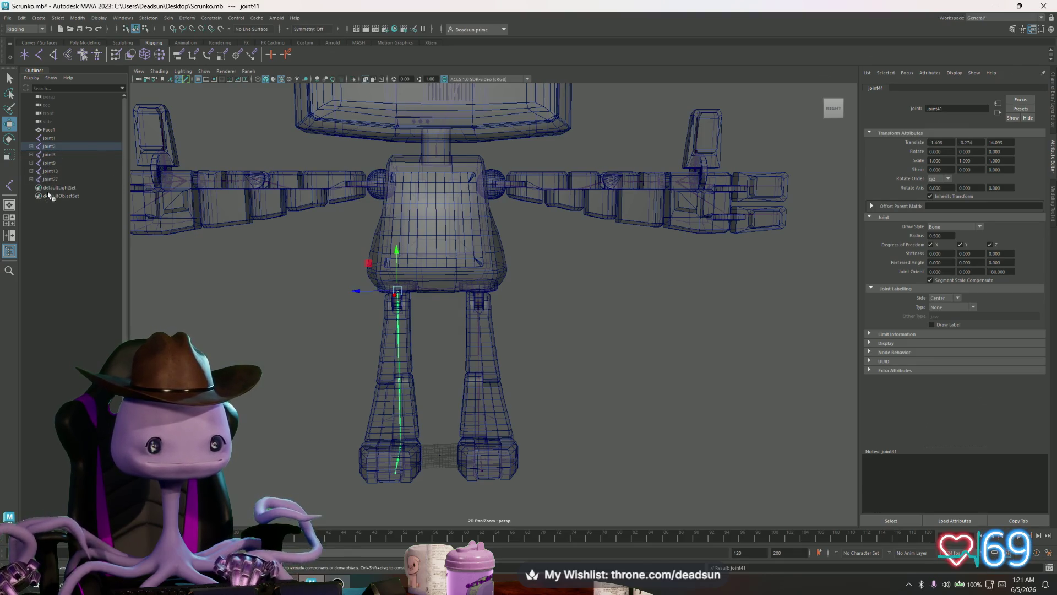
pyautogui.click(37, 154)
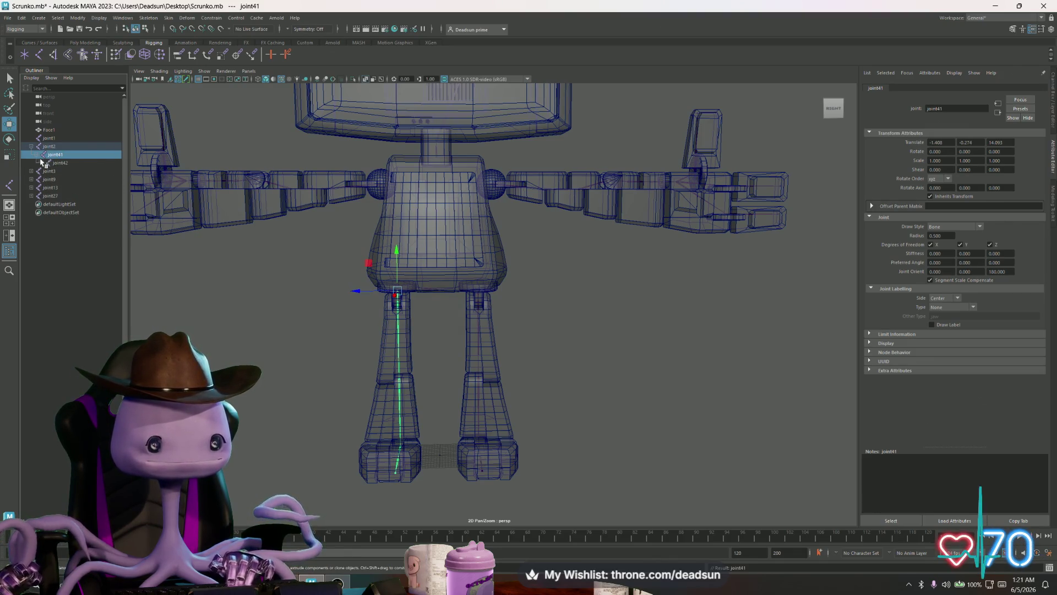
pyautogui.click(42, 163)
pyautogui.click(47, 171)
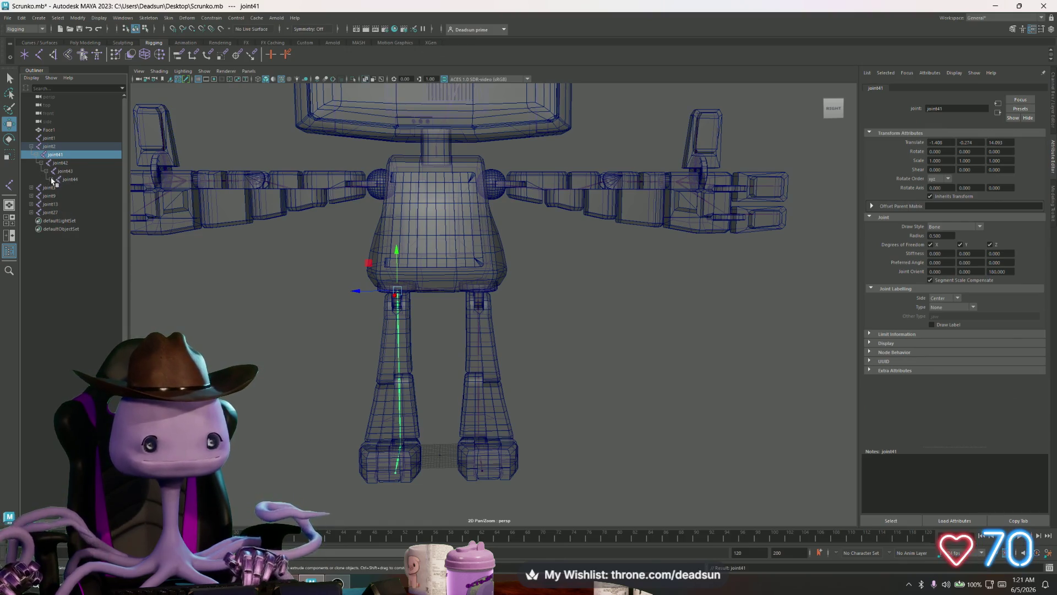
pyautogui.click(50, 180)
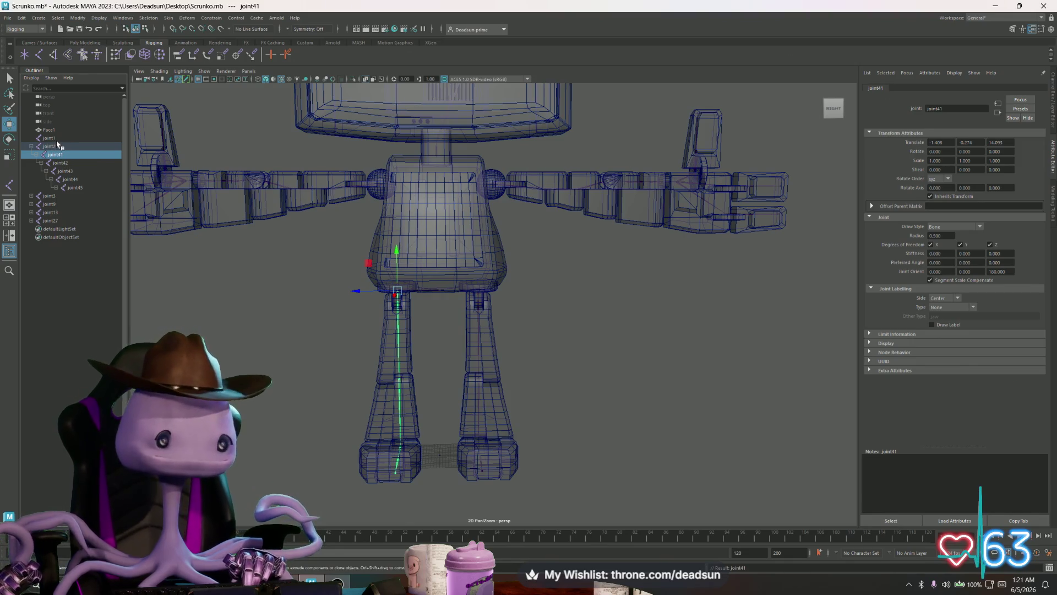
# Parent the joint3 leg chain under joint2 and verify both legs hang from it
pyautogui.click(48, 197)
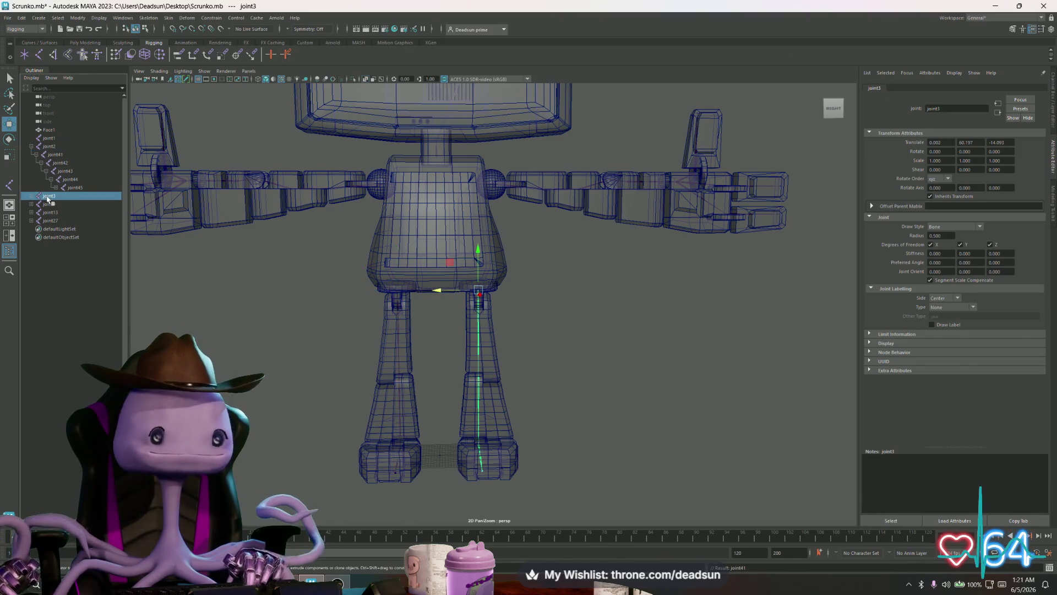
pyautogui.moveTo(47, 199); pyautogui.dragTo(54, 147)
pyautogui.click(36, 196)
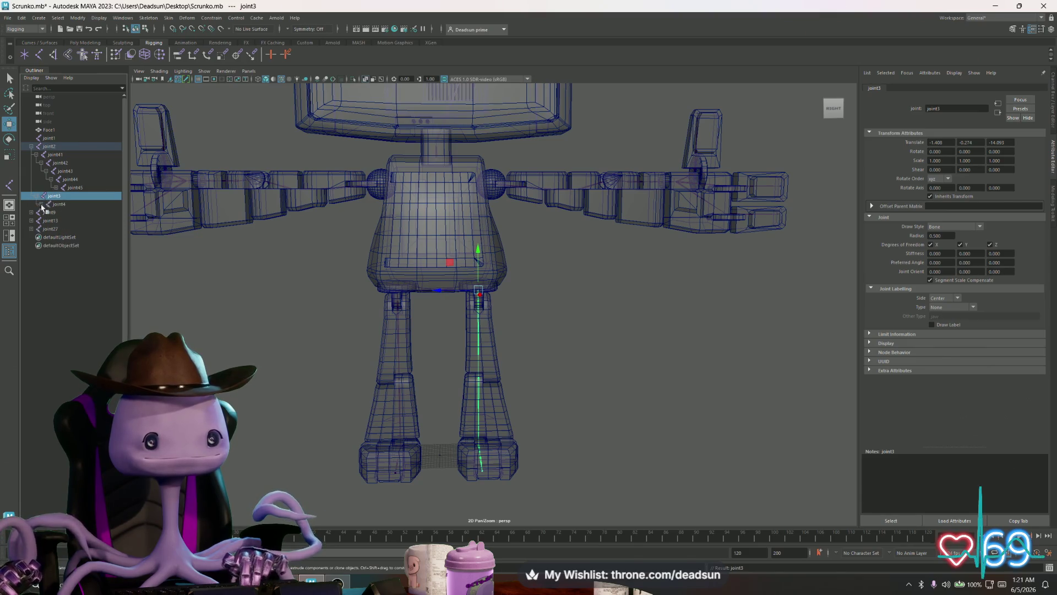
pyautogui.click(40, 204)
pyautogui.click(46, 212)
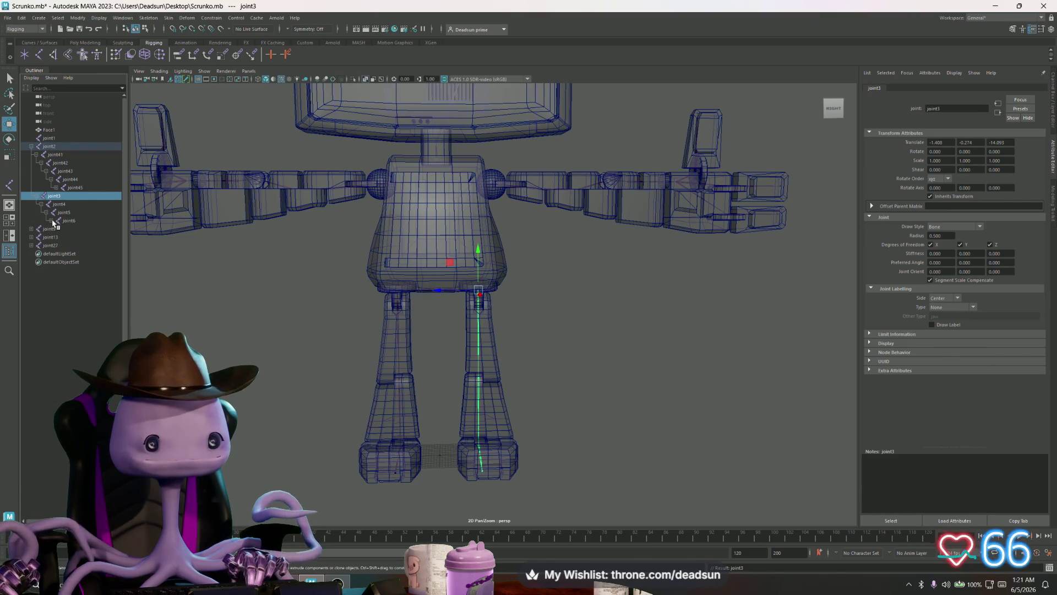
pyautogui.click(50, 220)
pyautogui.click(55, 229)
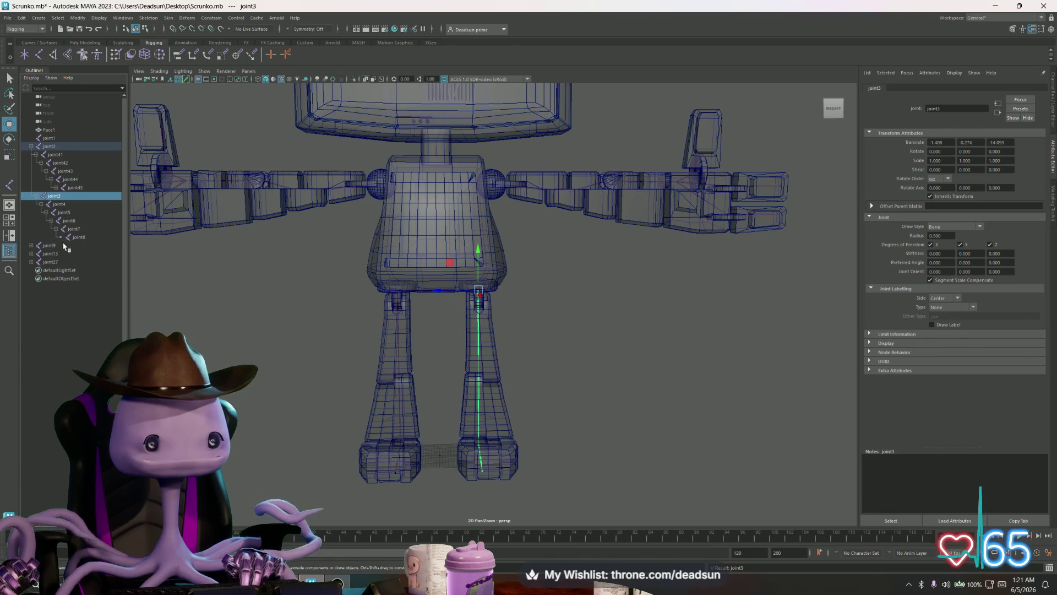
pyautogui.click(51, 147)
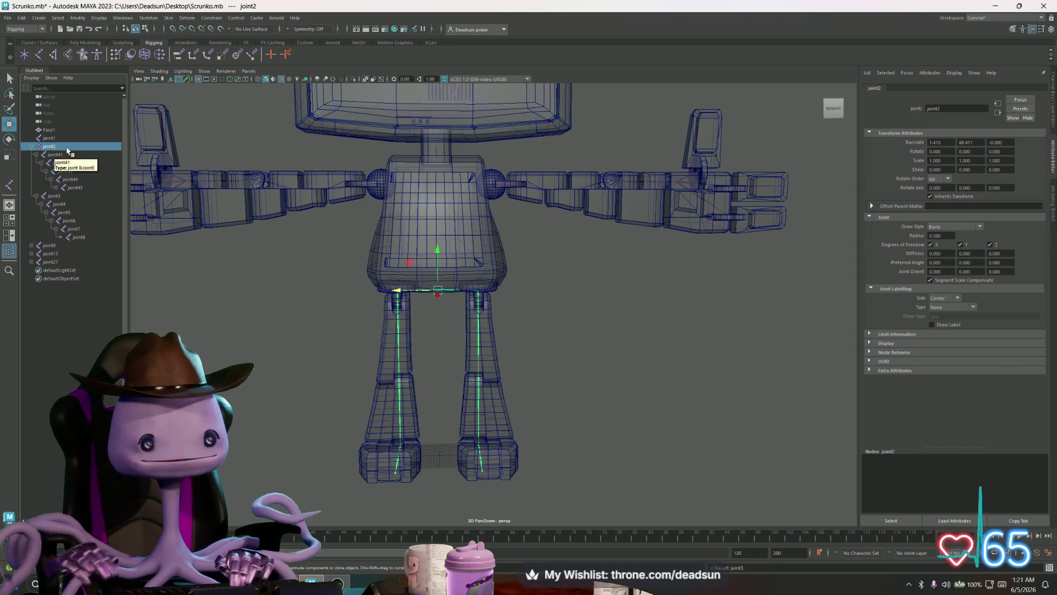
# Parent the mirrored joint27 arm chain under the neck joint joint9
pyautogui.click(48, 246)
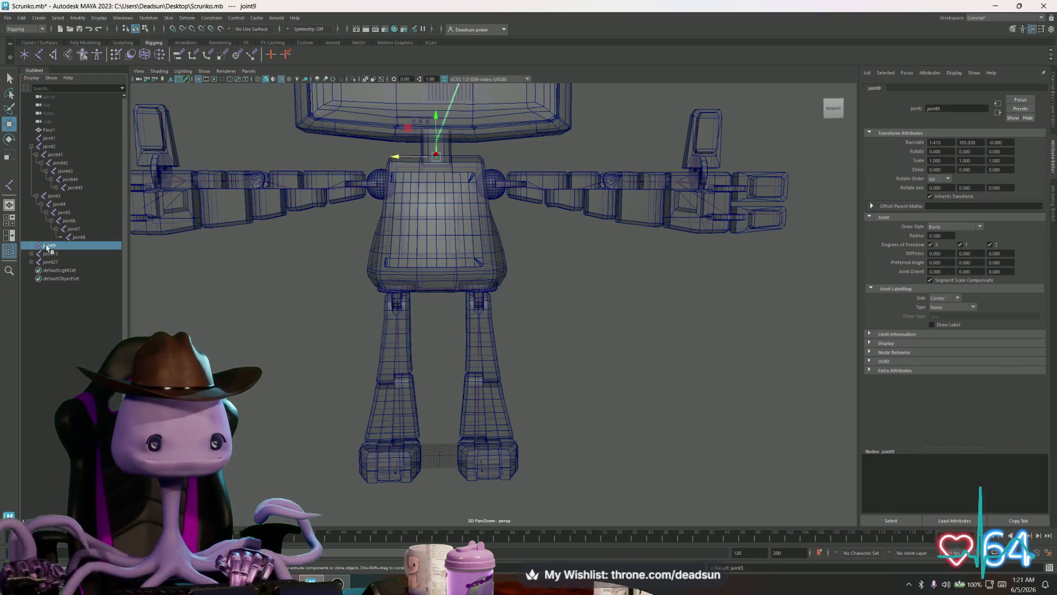
pyautogui.click(49, 254)
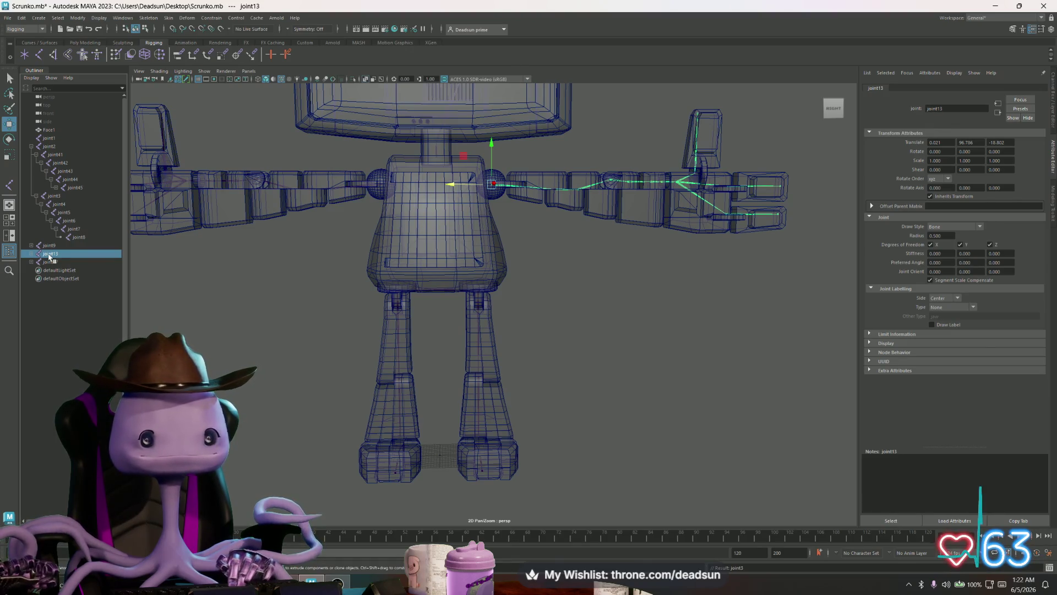
pyautogui.click(49, 146)
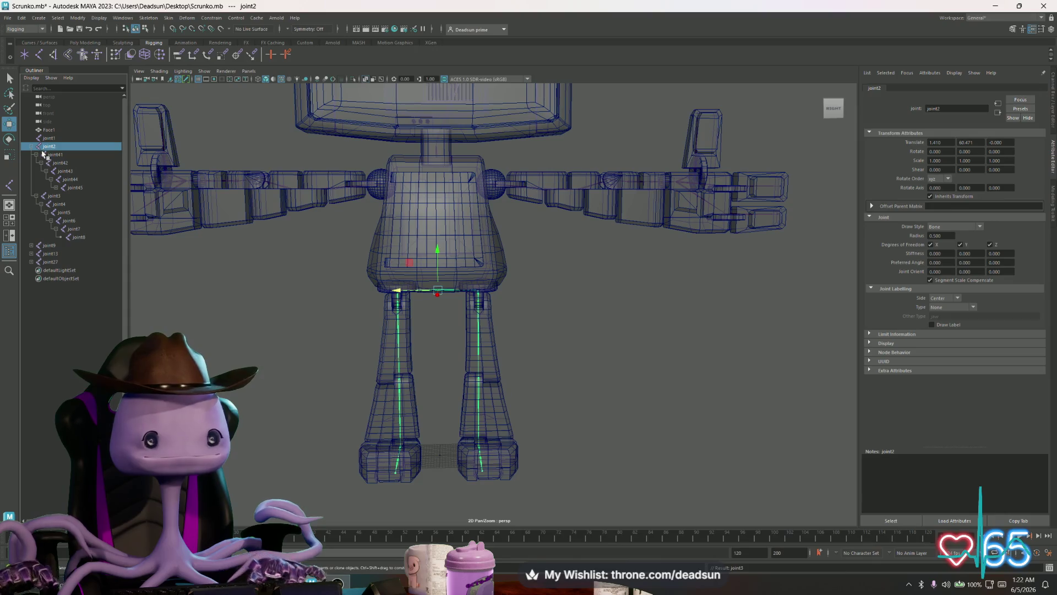
pyautogui.click(436, 158)
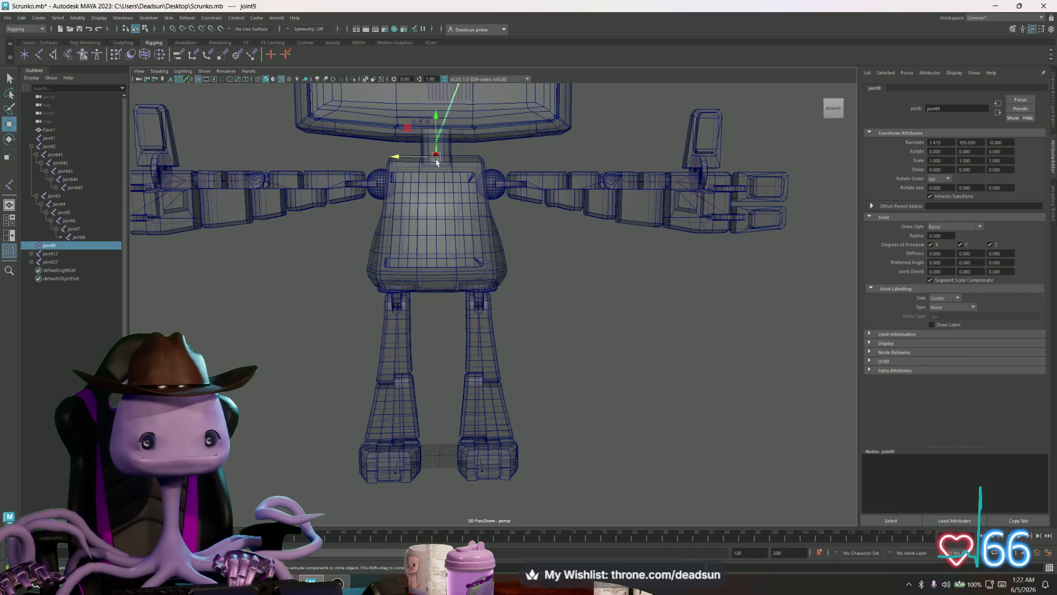
pyautogui.click(31, 246)
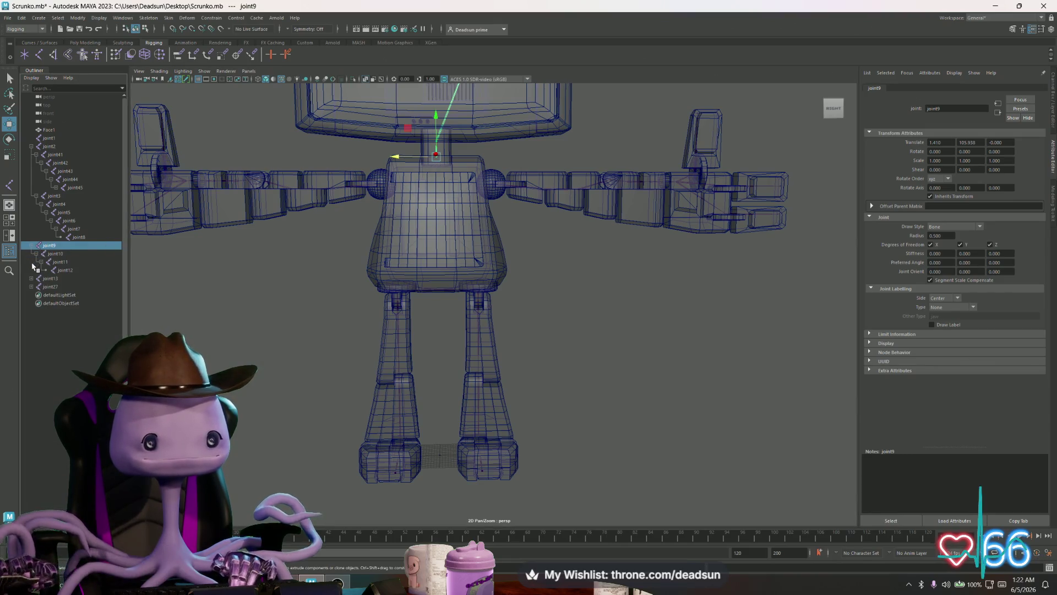
pyautogui.click(52, 279)
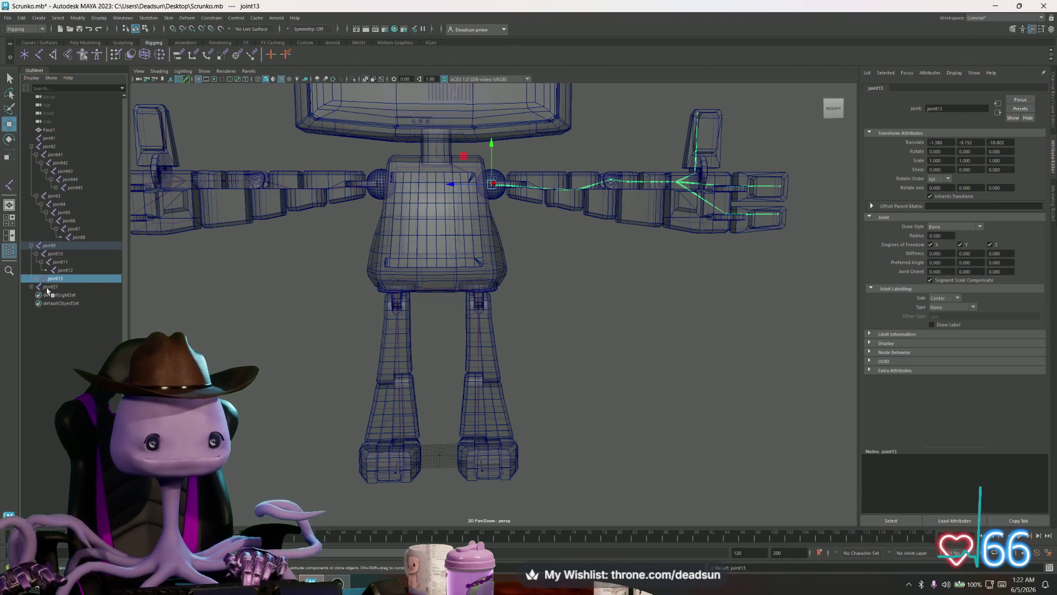
pyautogui.moveTo(47, 291); pyautogui.dragTo(45, 248)
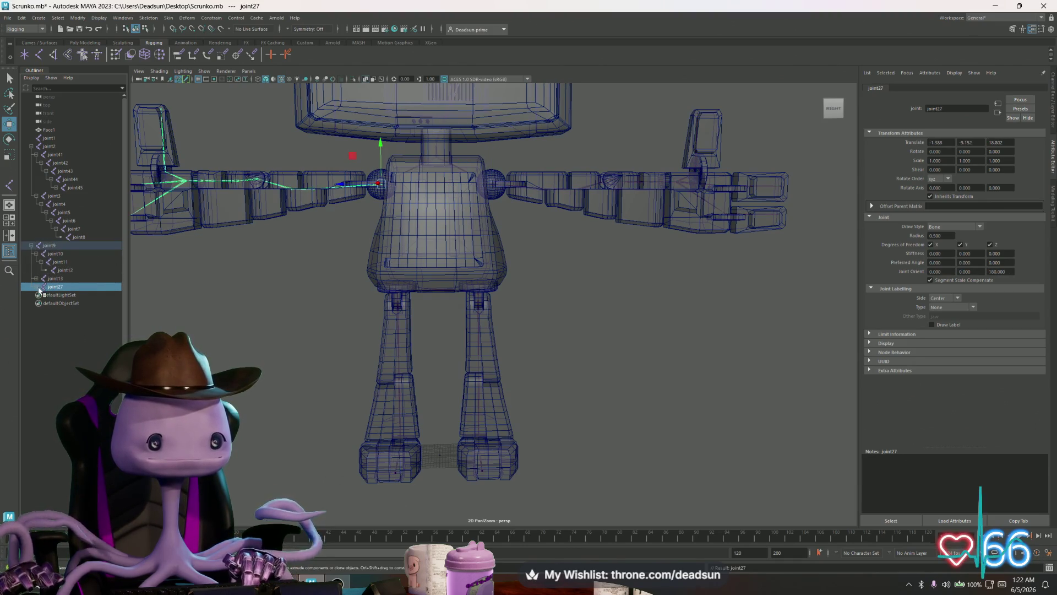
# Parent joint9 with both arms under joint2, then expand and select joint2 to confirm
pyautogui.click(49, 239)
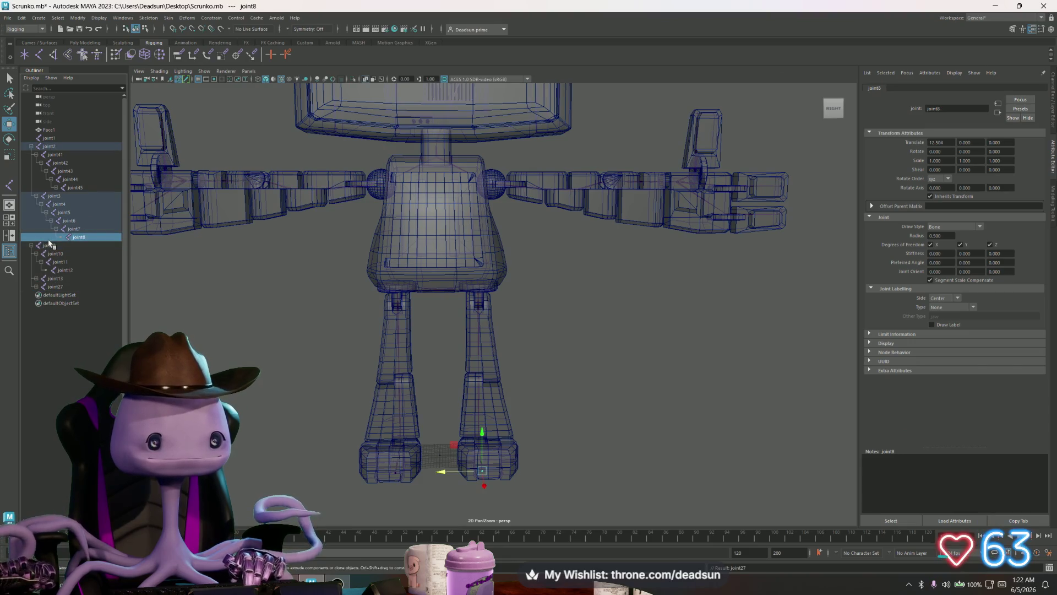
pyautogui.click(47, 246)
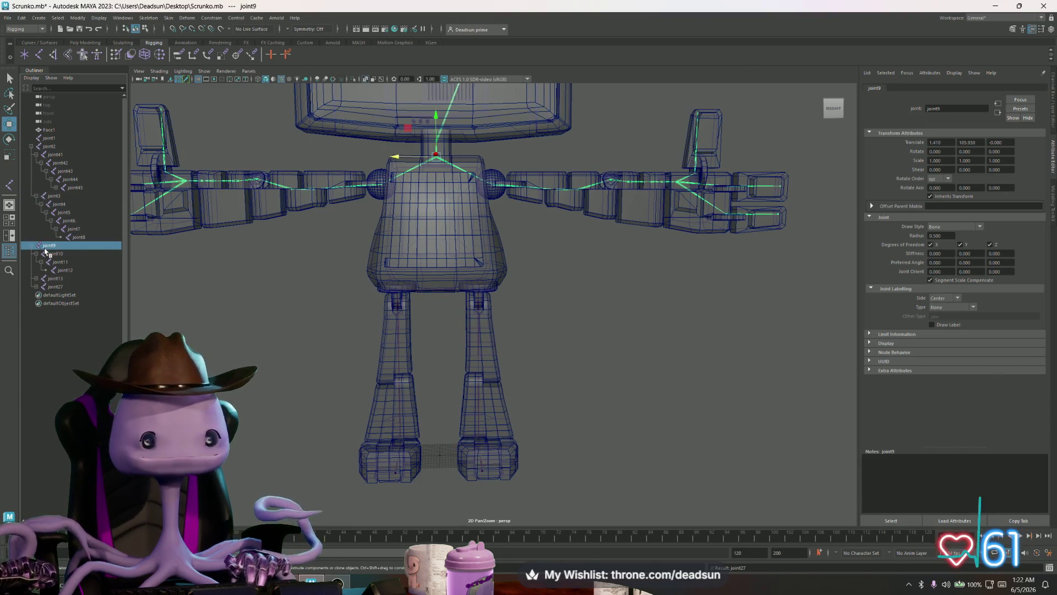
pyautogui.click(49, 147)
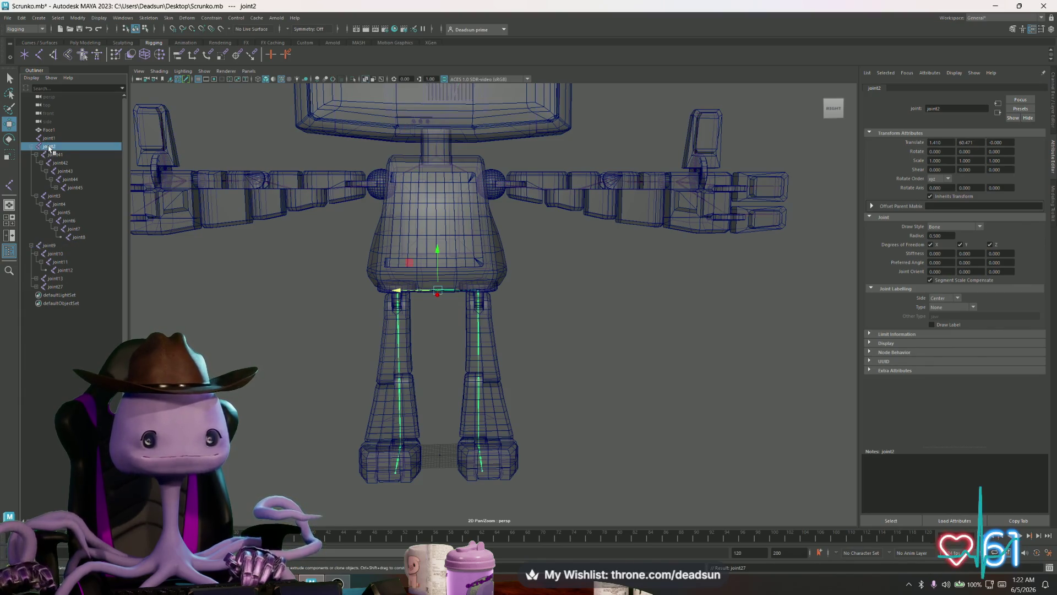
pyautogui.click(47, 246)
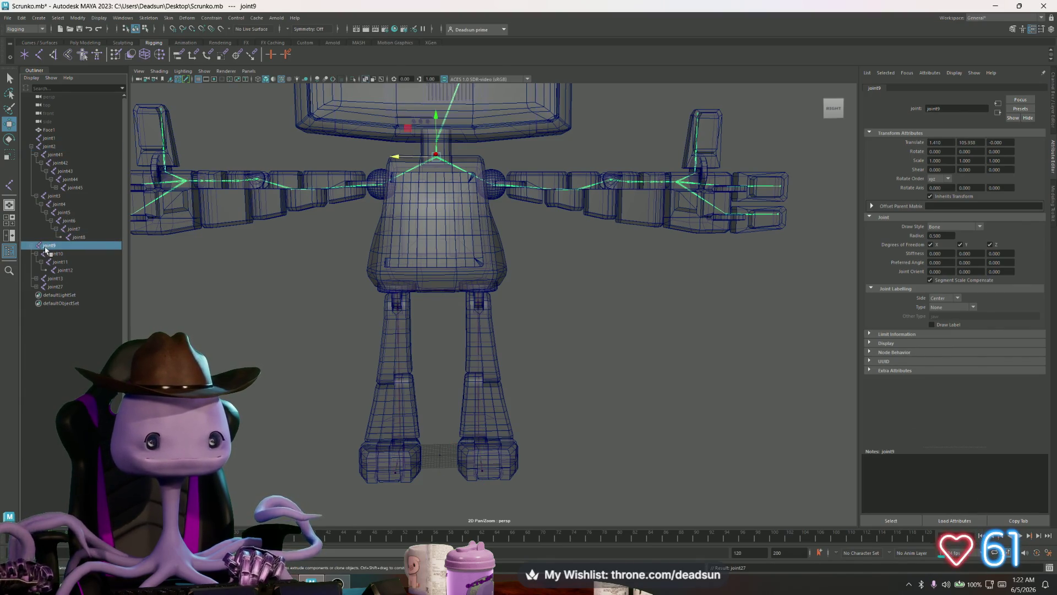
pyautogui.moveTo(49, 197); pyautogui.dragTo(48, 147)
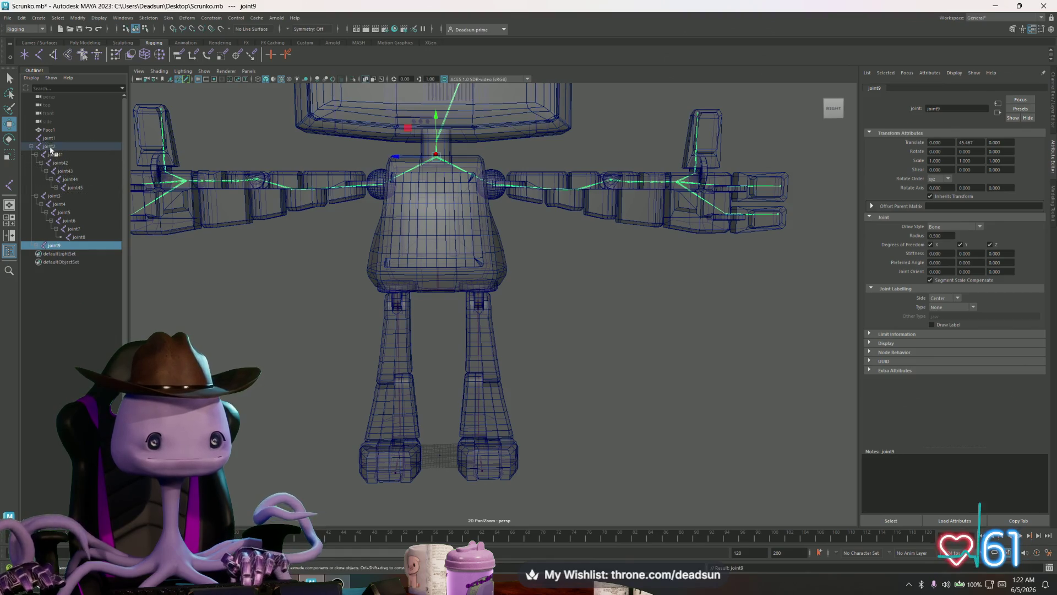
pyautogui.click(35, 245)
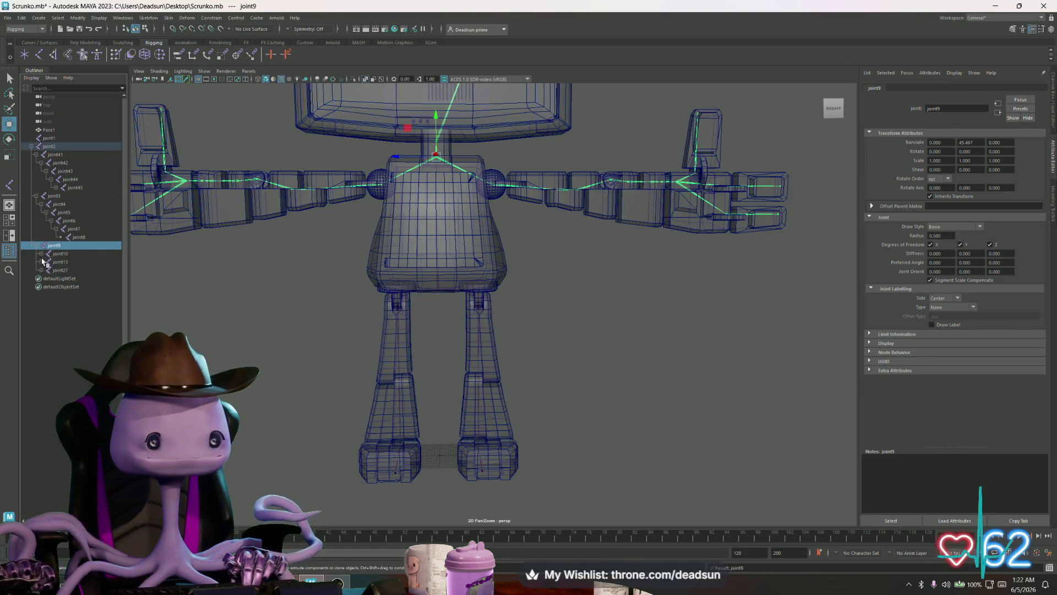
pyautogui.click(41, 271)
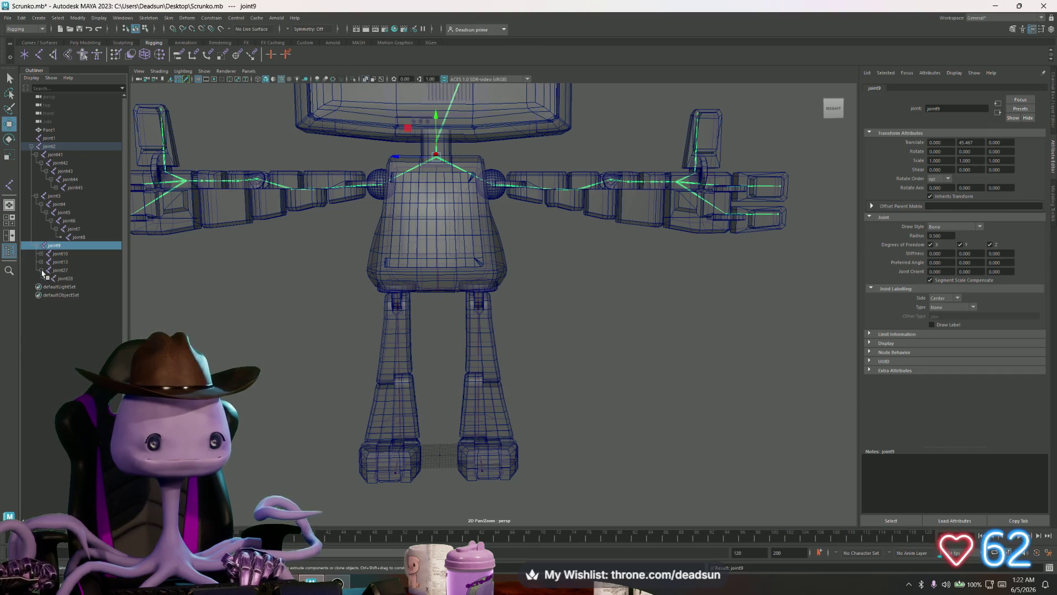
pyautogui.click(61, 271)
pyautogui.click(61, 263)
pyautogui.click(61, 253)
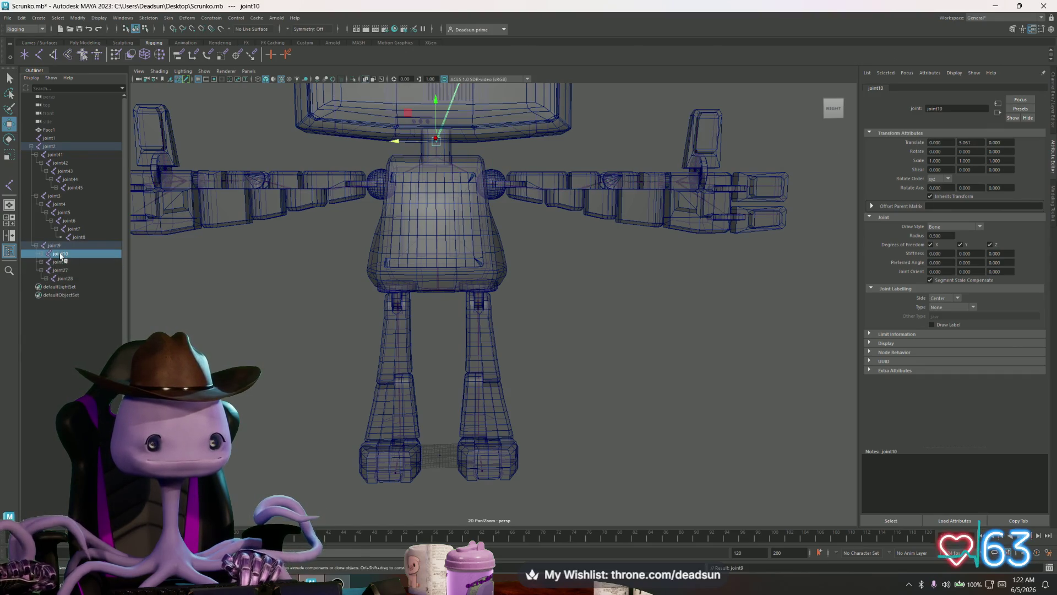
pyautogui.click(54, 246)
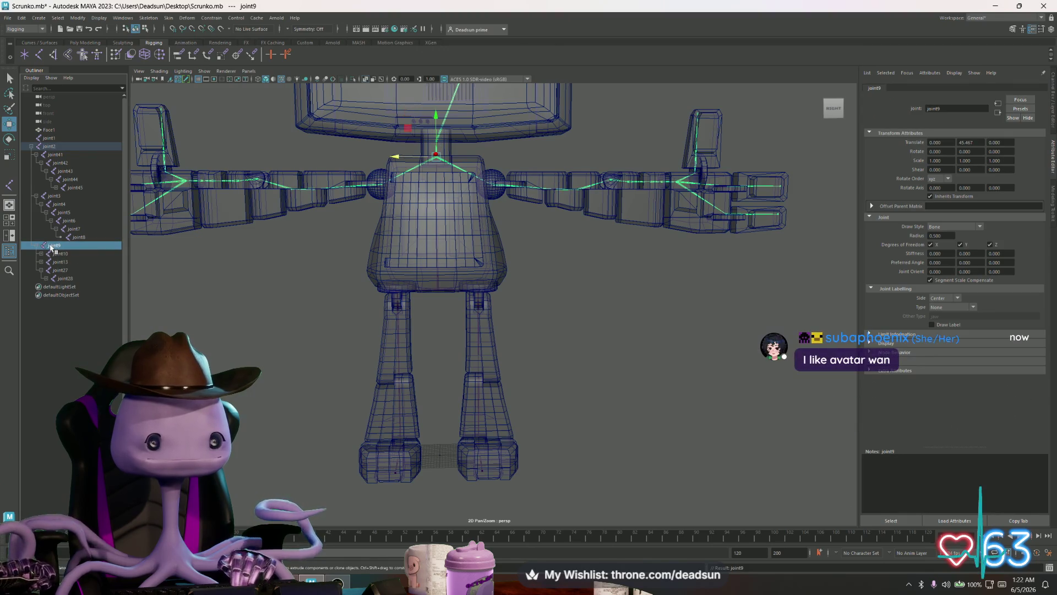
pyautogui.click(50, 146)
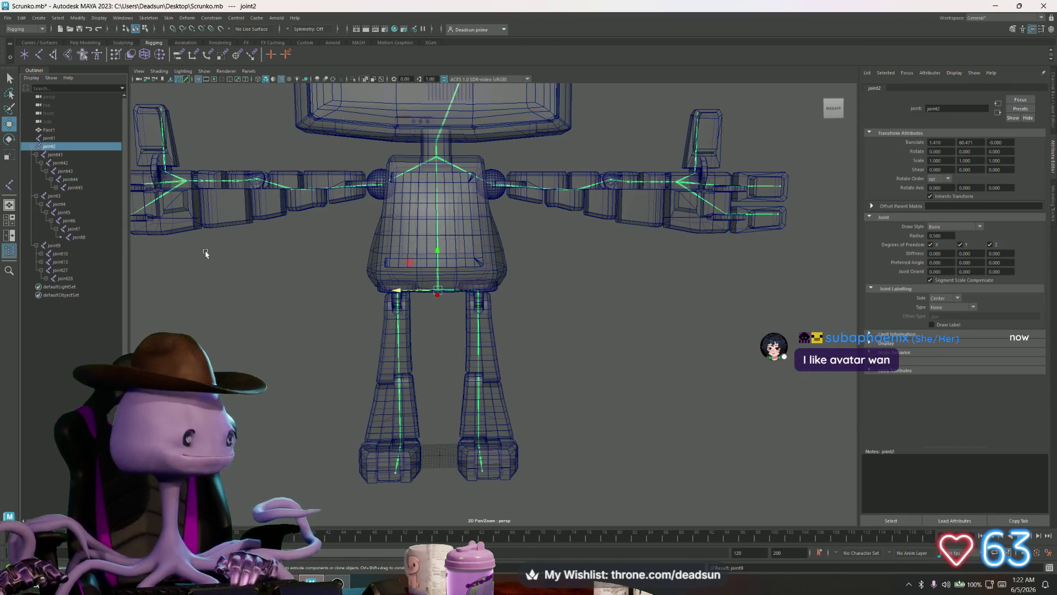
pyautogui.scroll(-3, 213, 254)
pyautogui.scroll(-1, 290, 238)
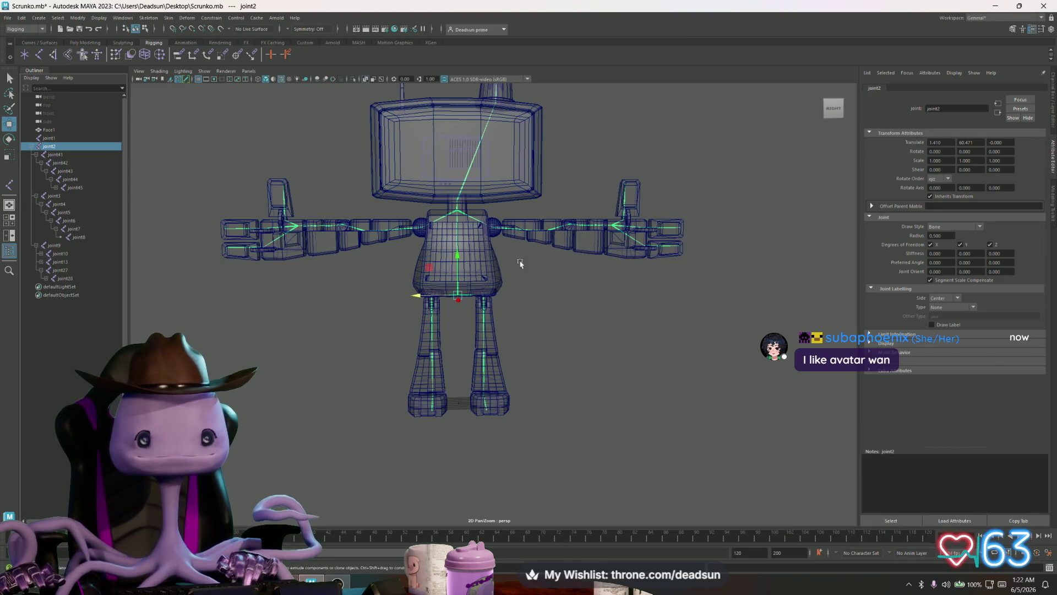
pyautogui.moveTo(520, 264)
pyautogui.keyDown('alt'); pyautogui.mouseDown()
pyautogui.moveTo(413, 260)
pyautogui.moveTo(439, 271)
pyautogui.moveTo(501, 270)
pyautogui.mouseUp(); pyautogui.keyUp('alt')
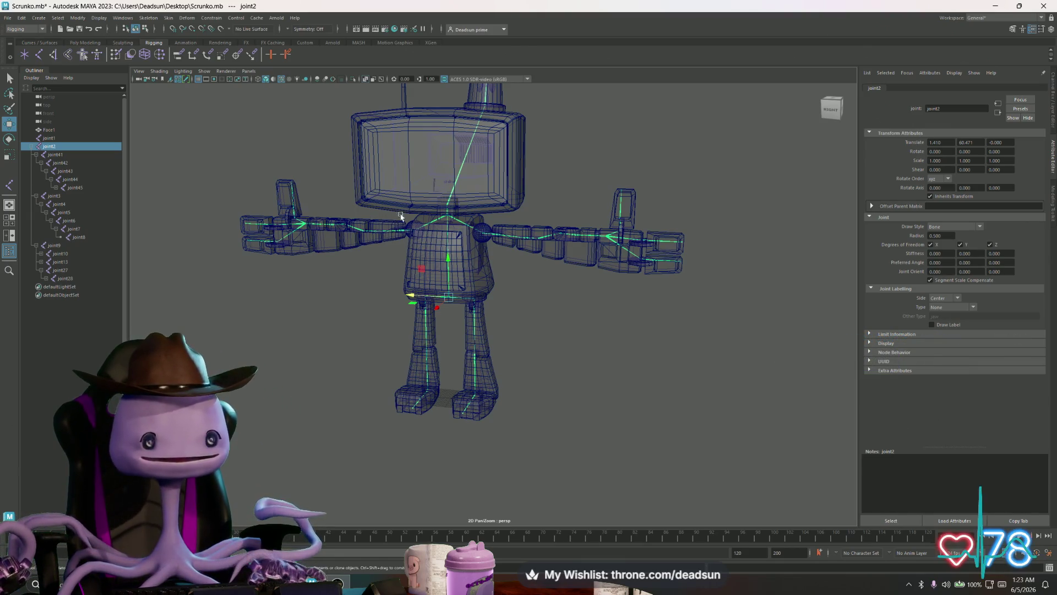
pyautogui.moveTo(396, 220)
pyautogui.mouseDown()
pyautogui.moveTo(425, 273)
pyautogui.moveTo(350, 205)
pyautogui.moveTo(438, 209)
pyautogui.moveTo(394, 213)
pyautogui.mouseUp()
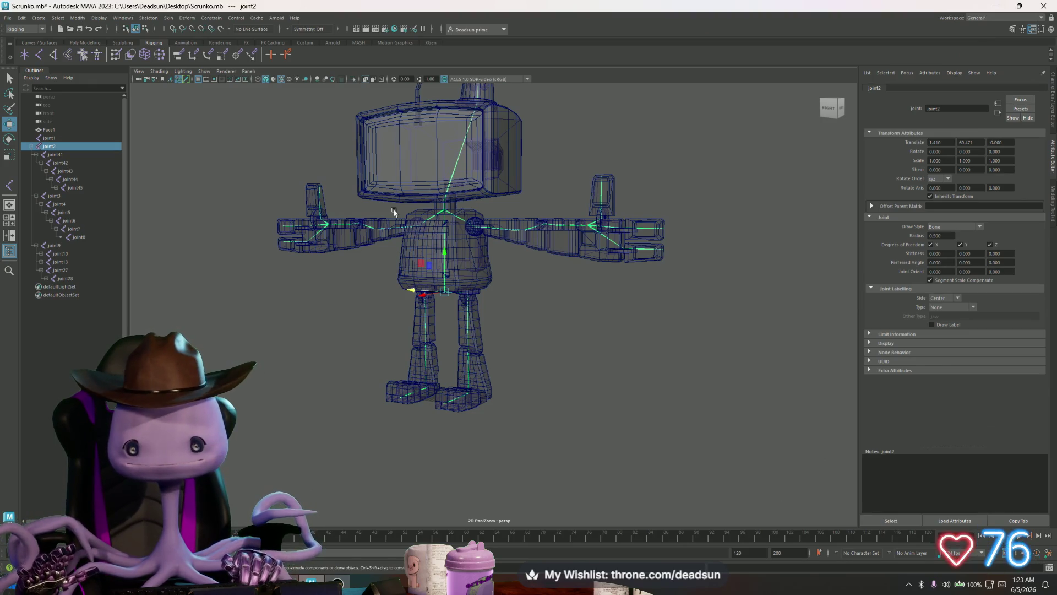
pyautogui.moveTo(275, 232)
pyautogui.mouseDown()
pyautogui.moveTo(278, 302)
pyautogui.moveTo(345, 310)
pyautogui.moveTo(278, 285)
pyautogui.moveTo(375, 339)
pyautogui.moveTo(384, 319)
pyautogui.moveTo(365, 309)
pyautogui.moveTo(368, 297)
pyautogui.moveTo(377, 349)
pyautogui.moveTo(404, 326)
pyautogui.moveTo(374, 310)
pyautogui.mouseUp()
pyautogui.scroll(5, 570, 363)
pyautogui.scroll(-8, 569, 363)
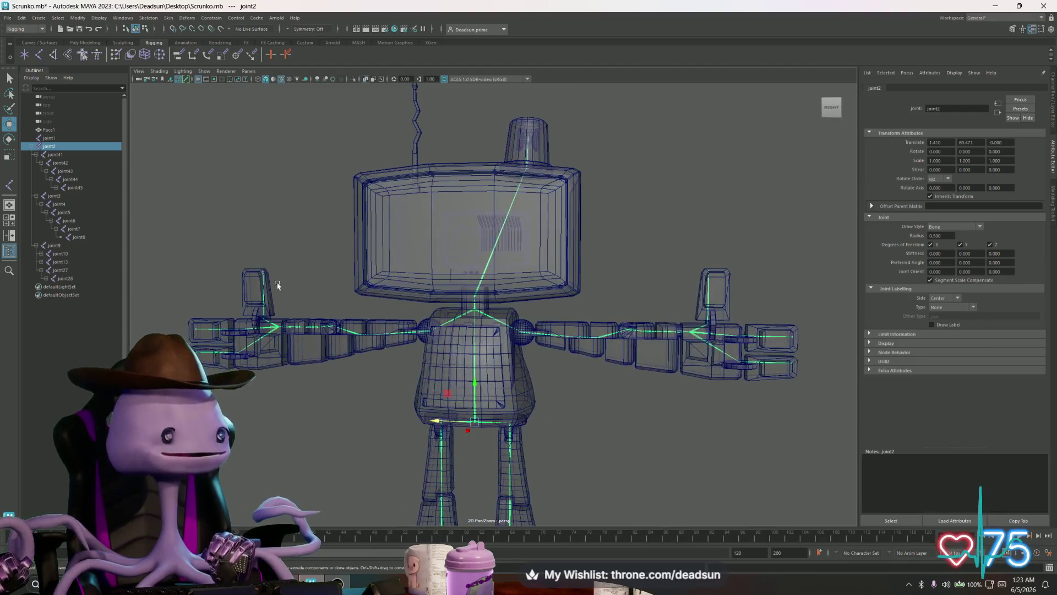
pyautogui.scroll(6, 278, 285)
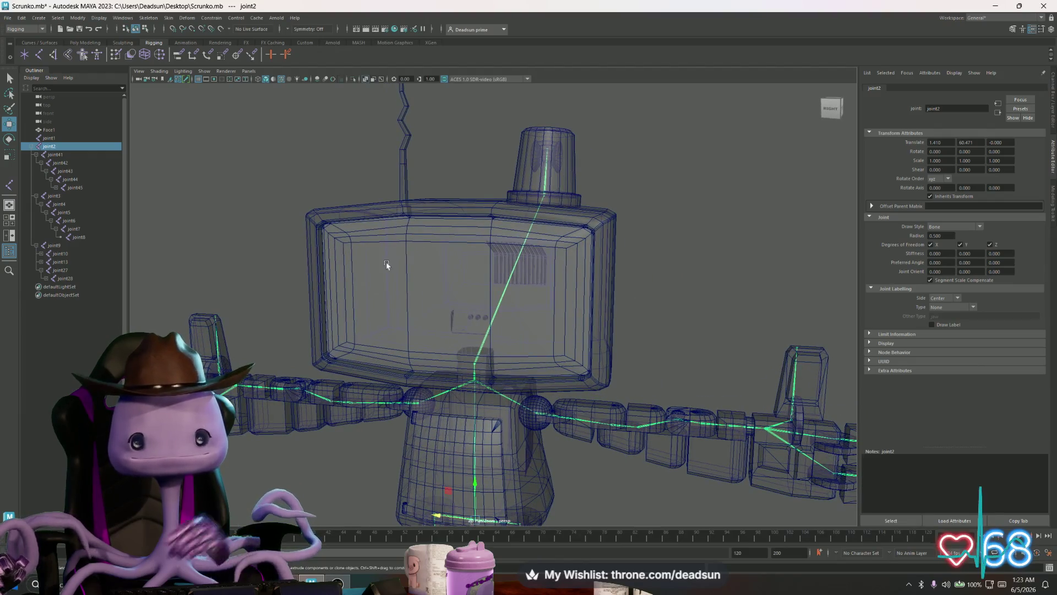
pyautogui.click(54, 153)
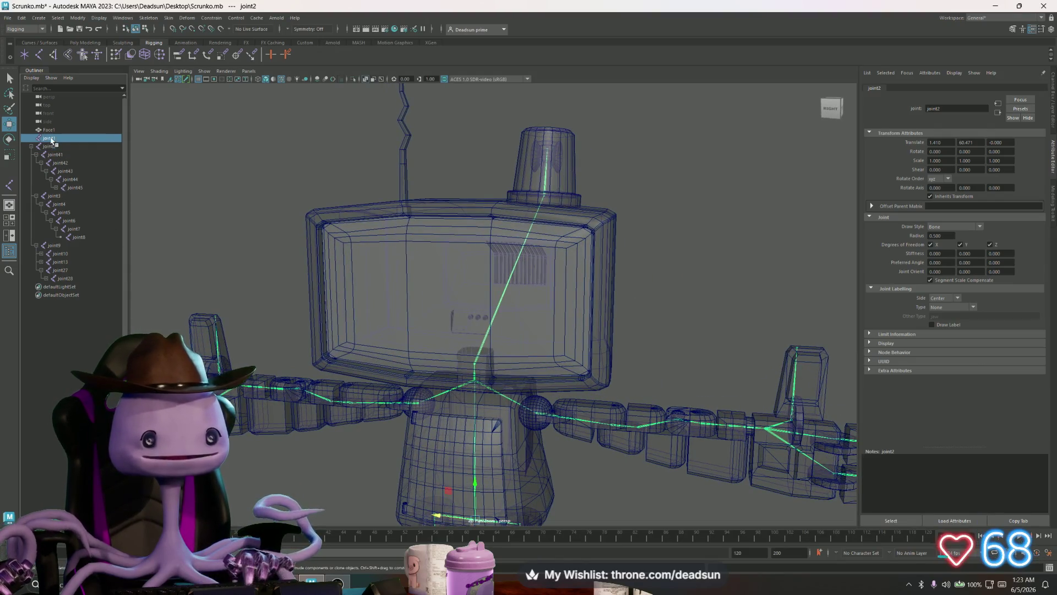
pyautogui.click(50, 146)
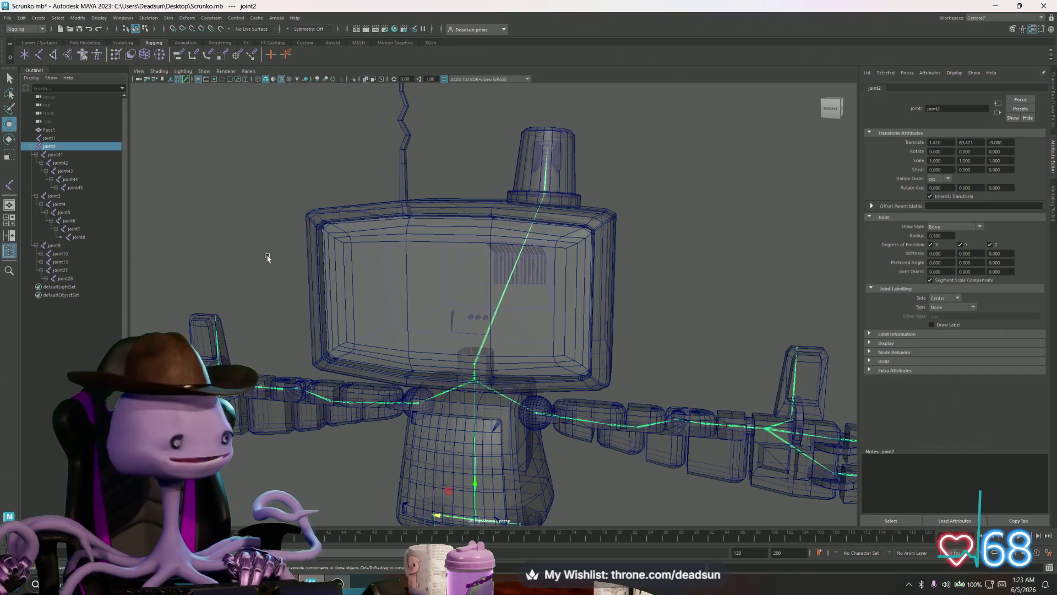